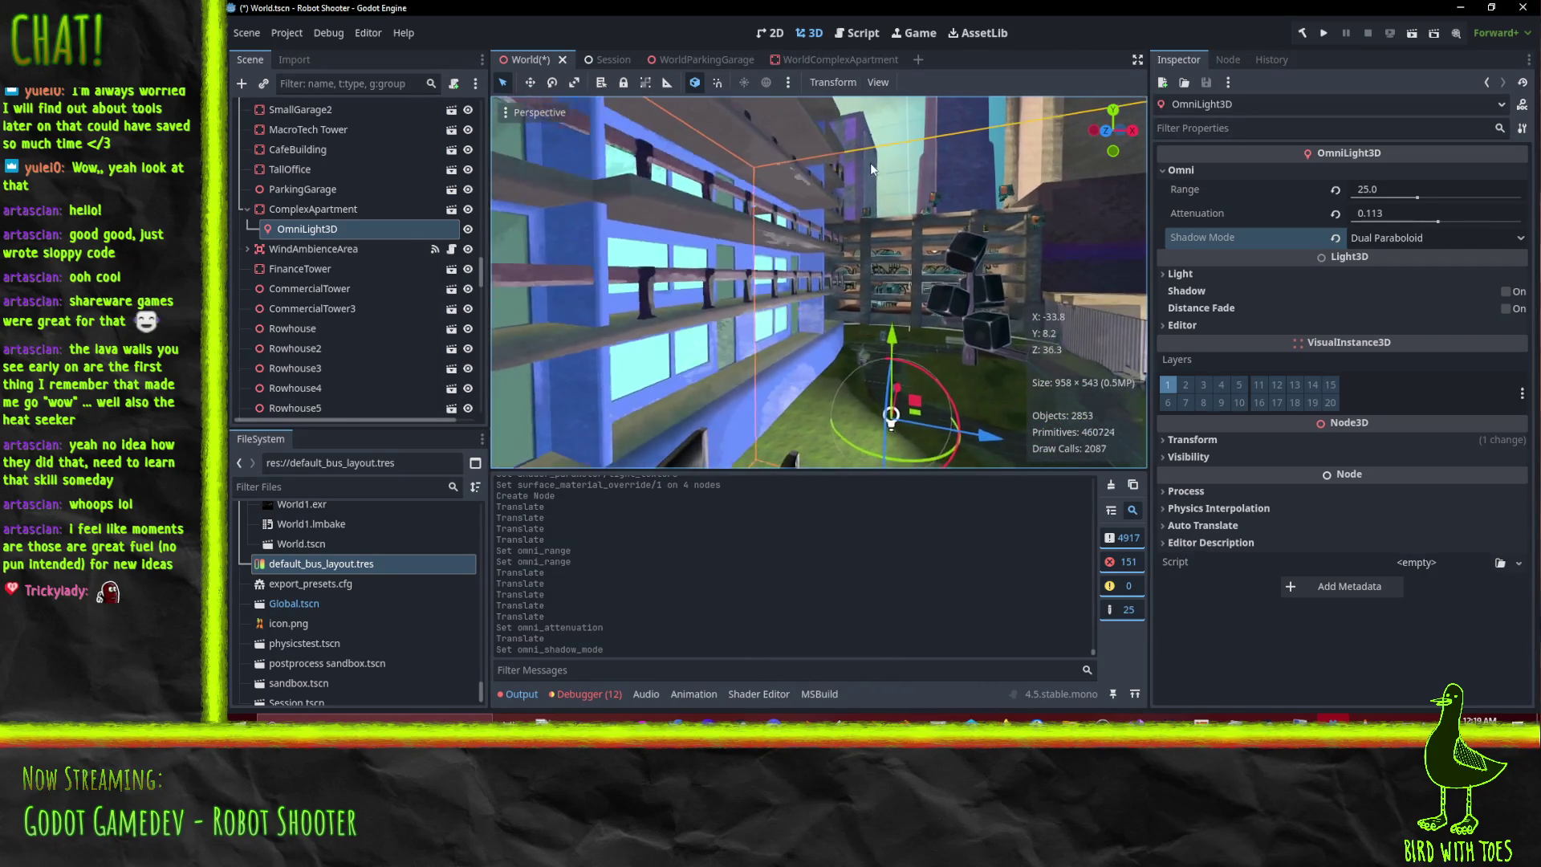
Raise the OmniLight3D along its Y axis above the railings.
drag(904, 345, 913, 302)
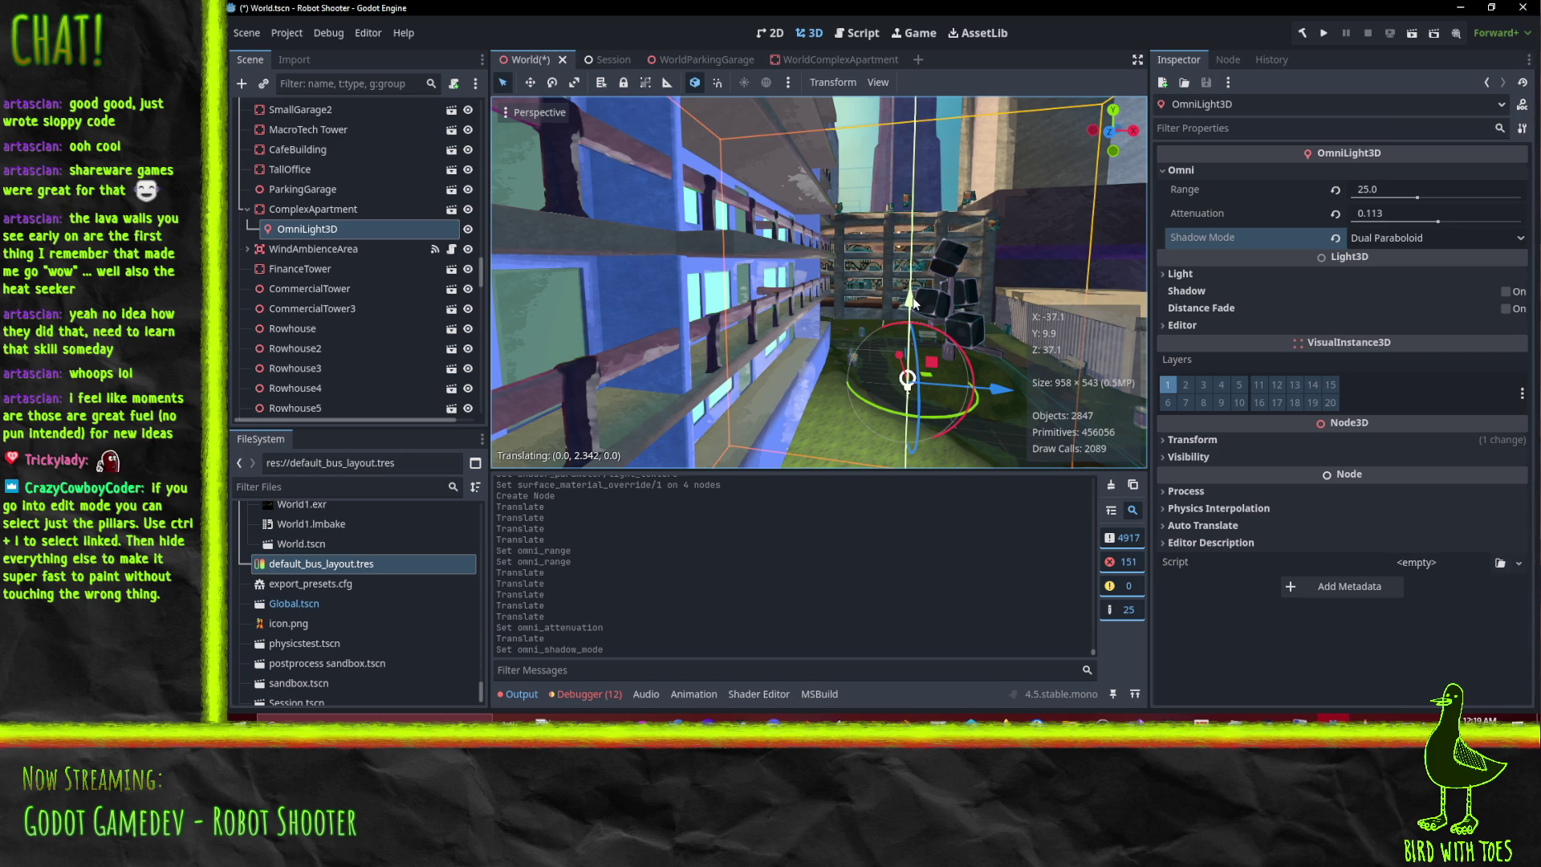
drag(913, 302, 914, 302)
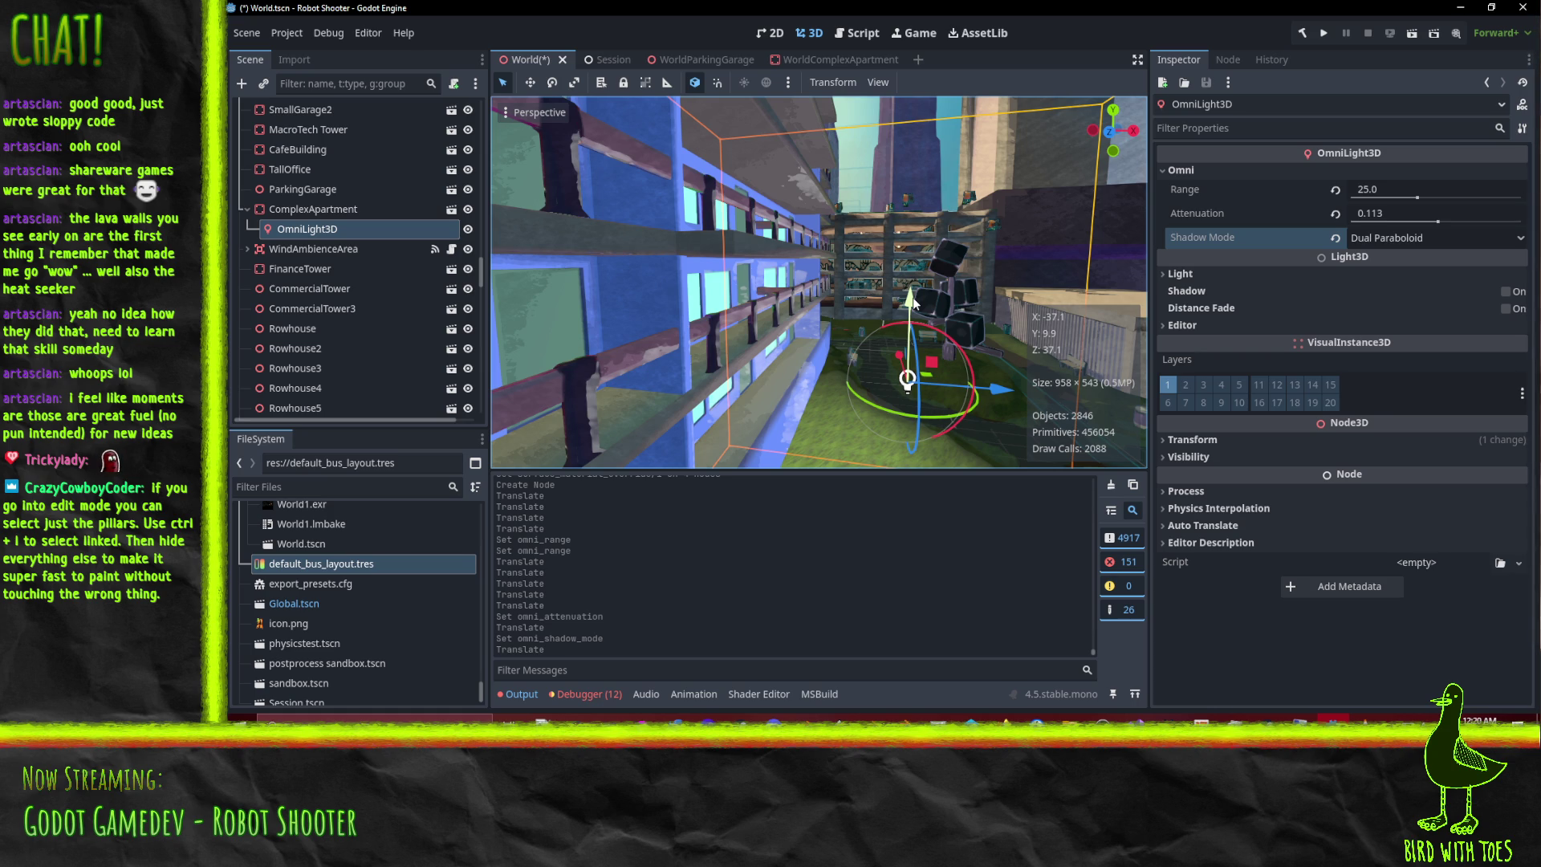
middle_drag(941, 345, 904, 316)
mouse_move(903, 316)
mouse_down()
mouse_move(909, 112)
mouse_move(895, 372)
mouse_move(907, 152)
mouse_move(923, 190)
mouse_move(897, 265)
mouse_up()
mouse_move(897, 265)
middle_down()
mouse_move(879, 351)
mouse_move(923, 142)
mouse_move(759, 199)
mouse_move(856, 267)
middle_up()
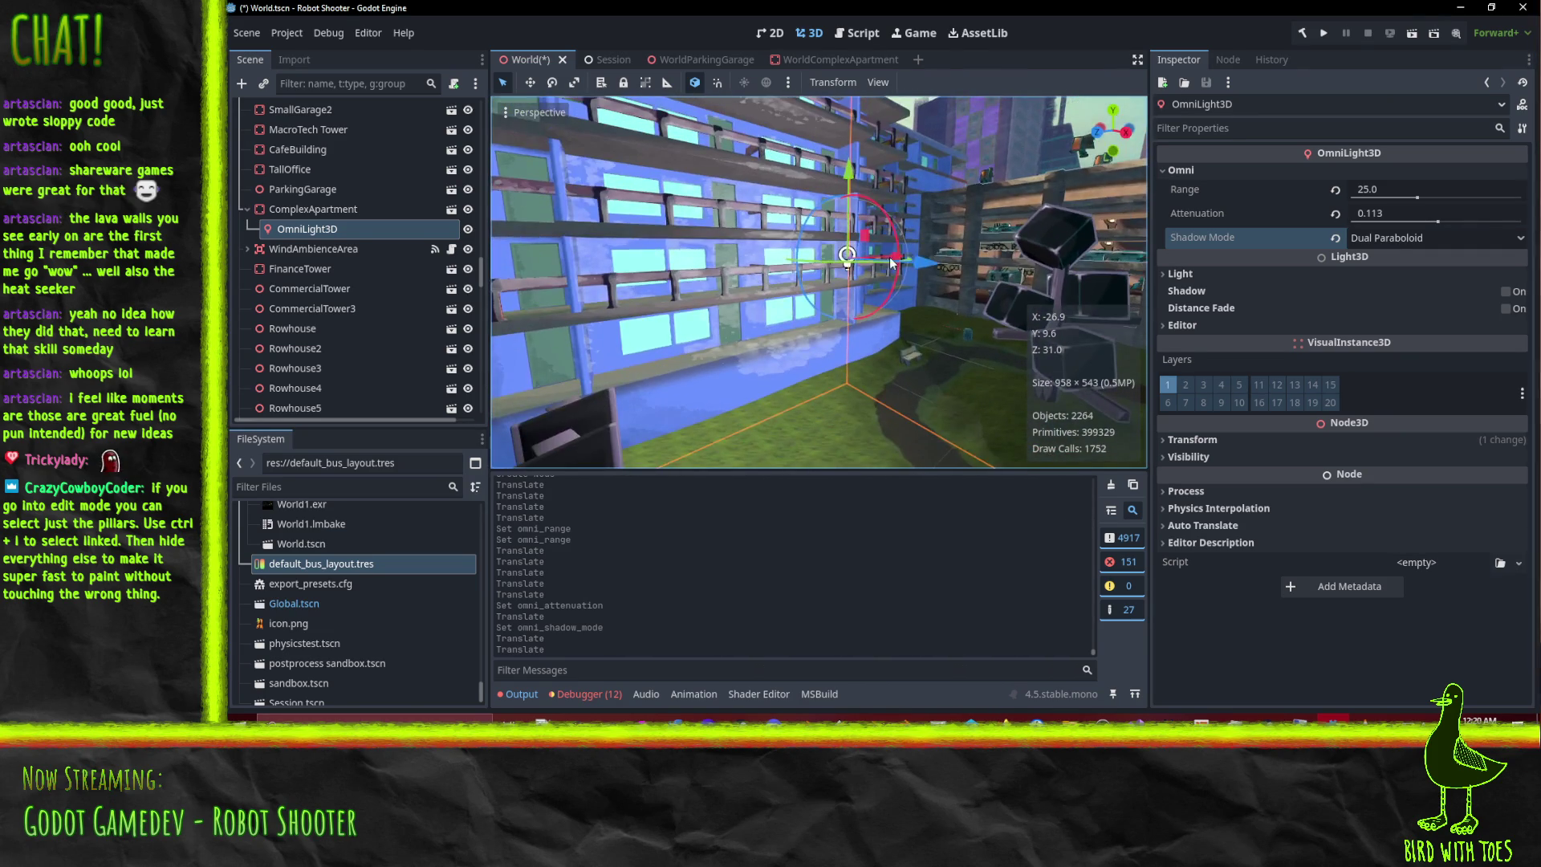
Slide the light sideways along X and lift it 4 more units.
drag(917, 262, 1225, 318)
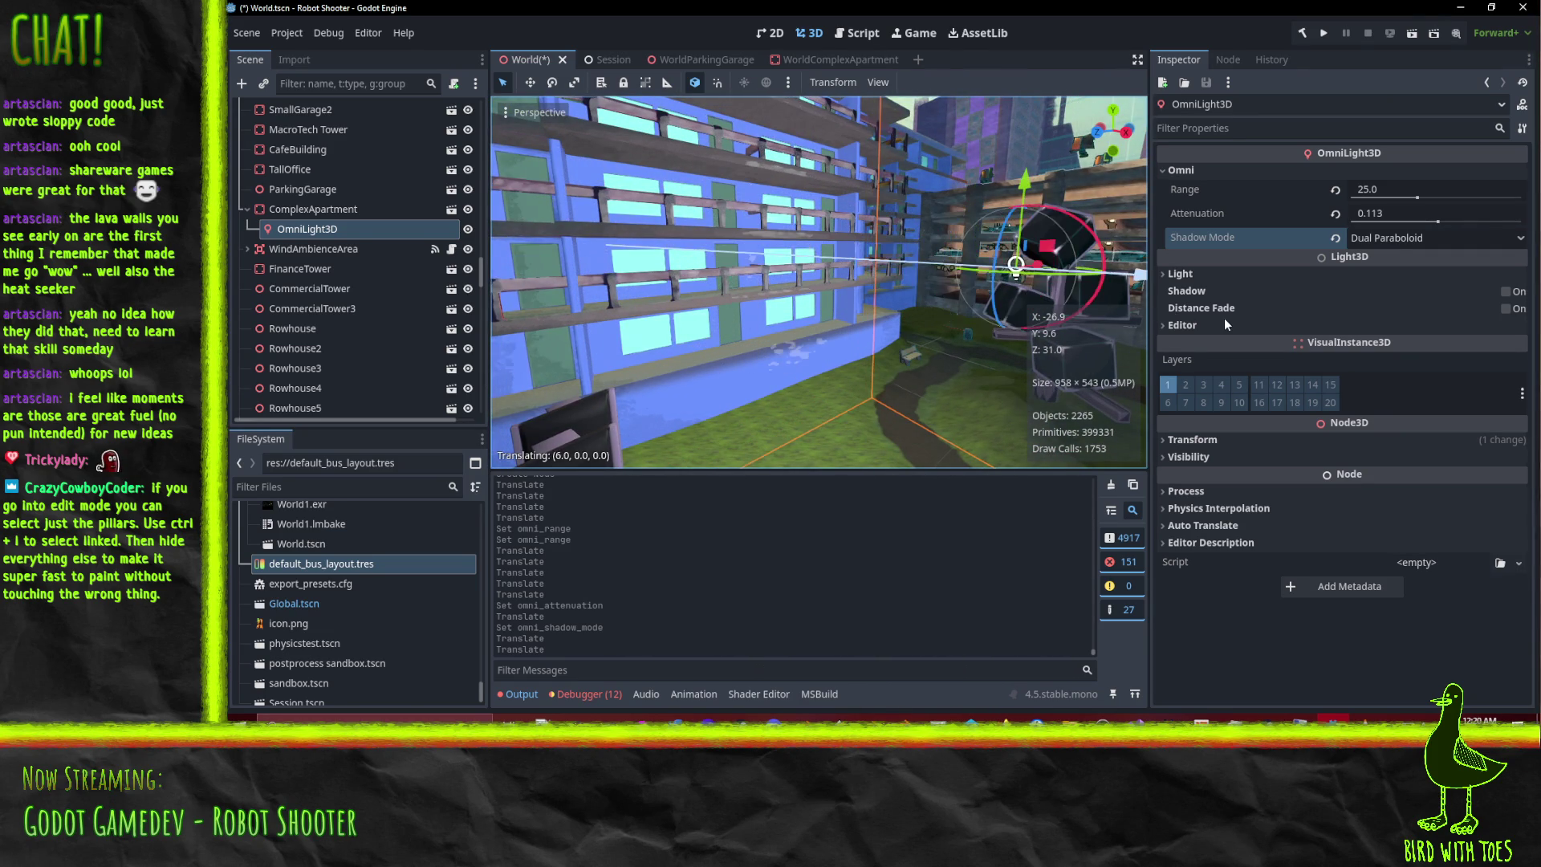
mouse_move(839, 281)
middle_down()
mouse_move(947, 319)
mouse_move(675, 364)
mouse_move(649, 239)
mouse_move(683, 227)
mouse_move(769, 101)
mouse_move(1079, 180)
mouse_move(869, 235)
mouse_move(835, 220)
mouse_move(850, 166)
mouse_move(827, 266)
mouse_move(752, 127)
middle_up()
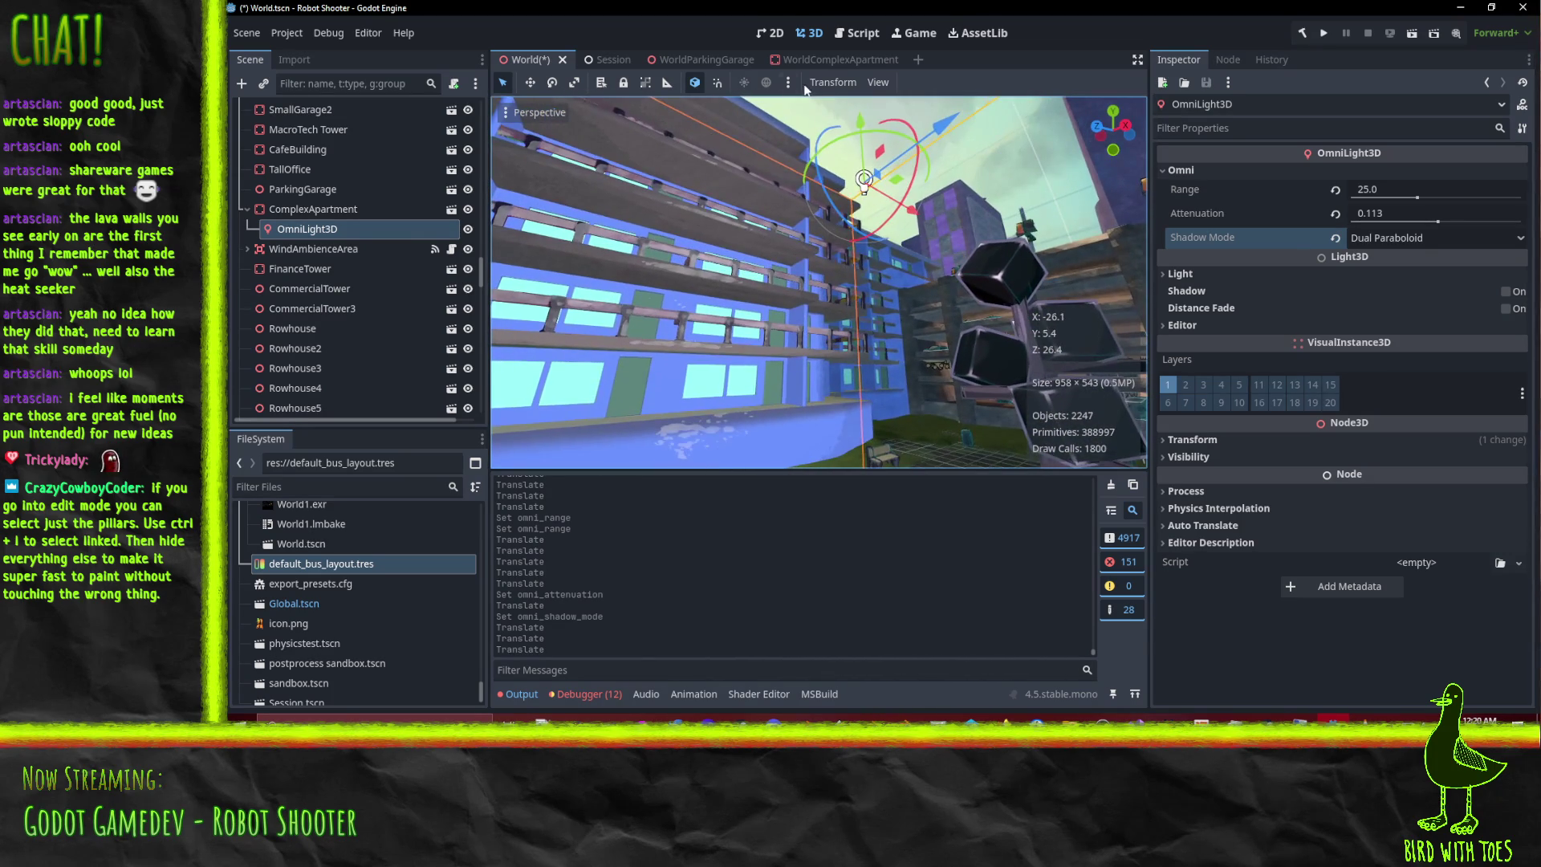
drag(859, 116, 913, 16)
middle_drag(923, 120, 994, 259)
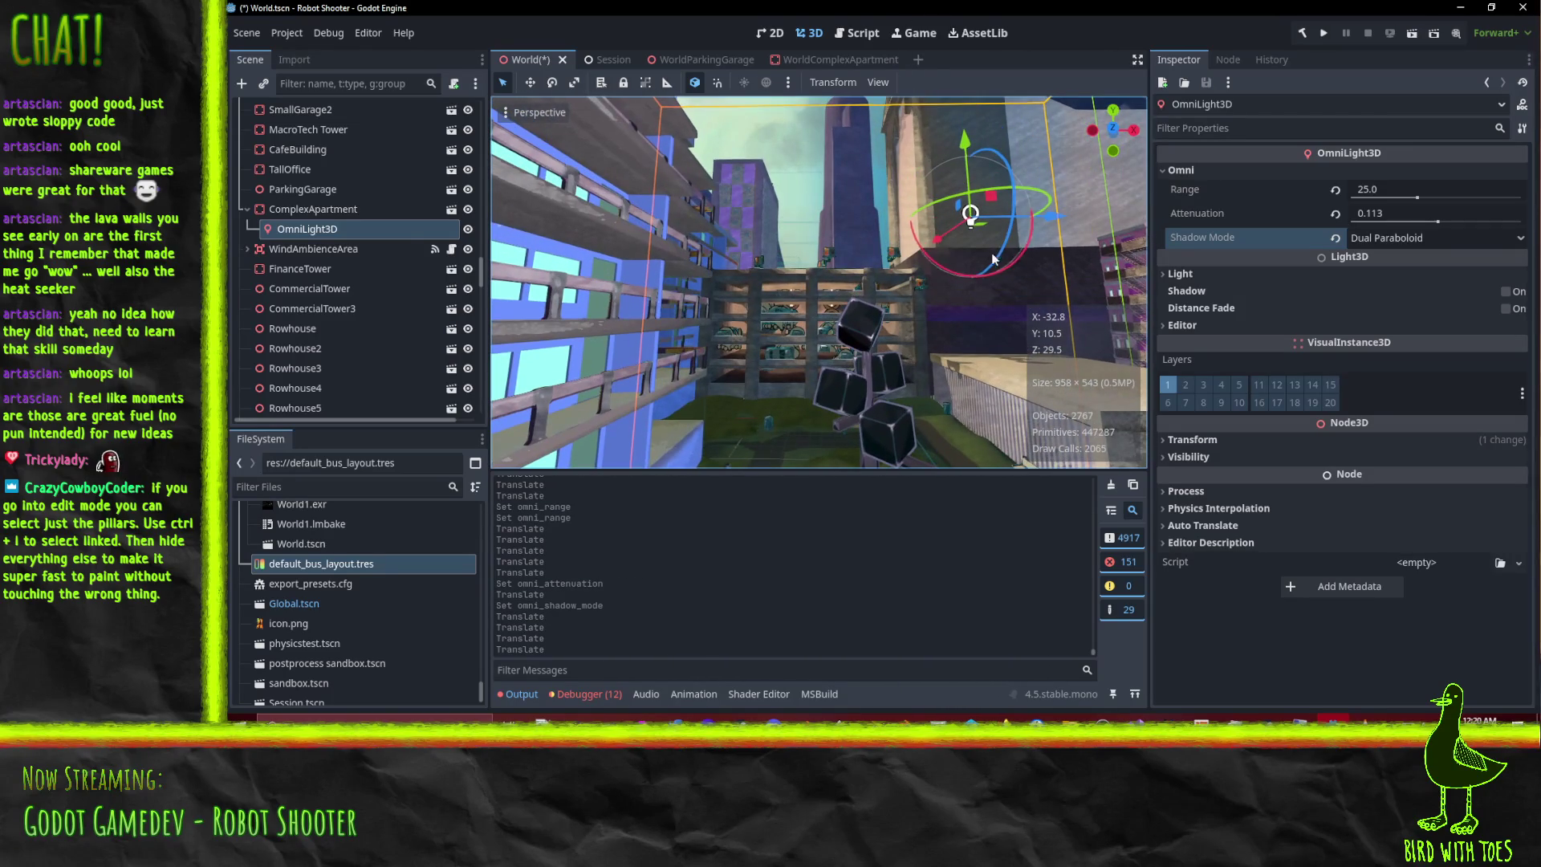
click(1206, 271)
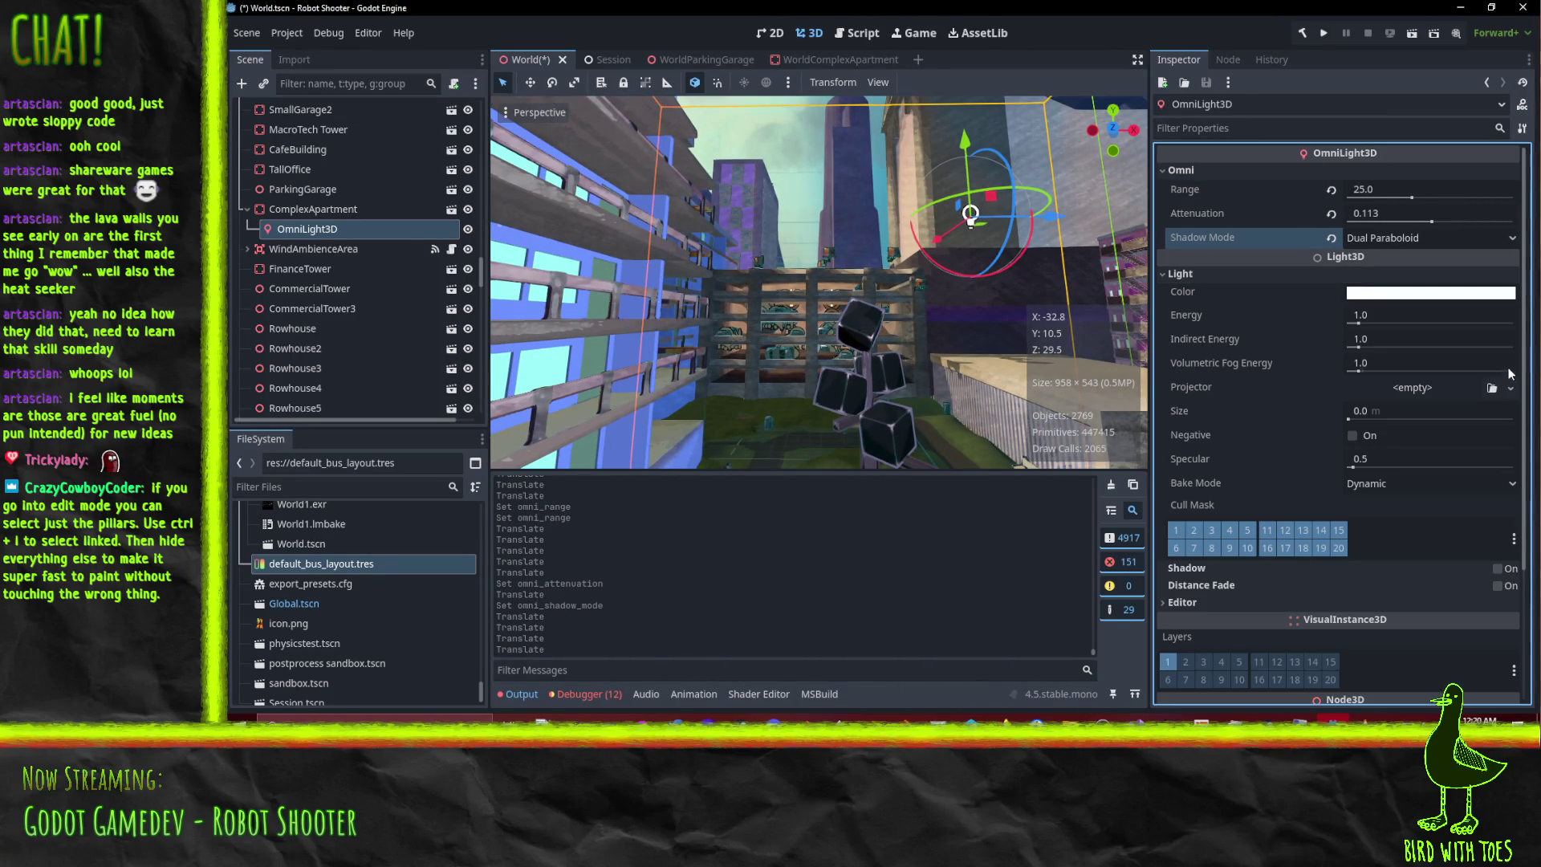
Turn on shadows for the OmniLight3D.
click(1186, 273)
click(1506, 291)
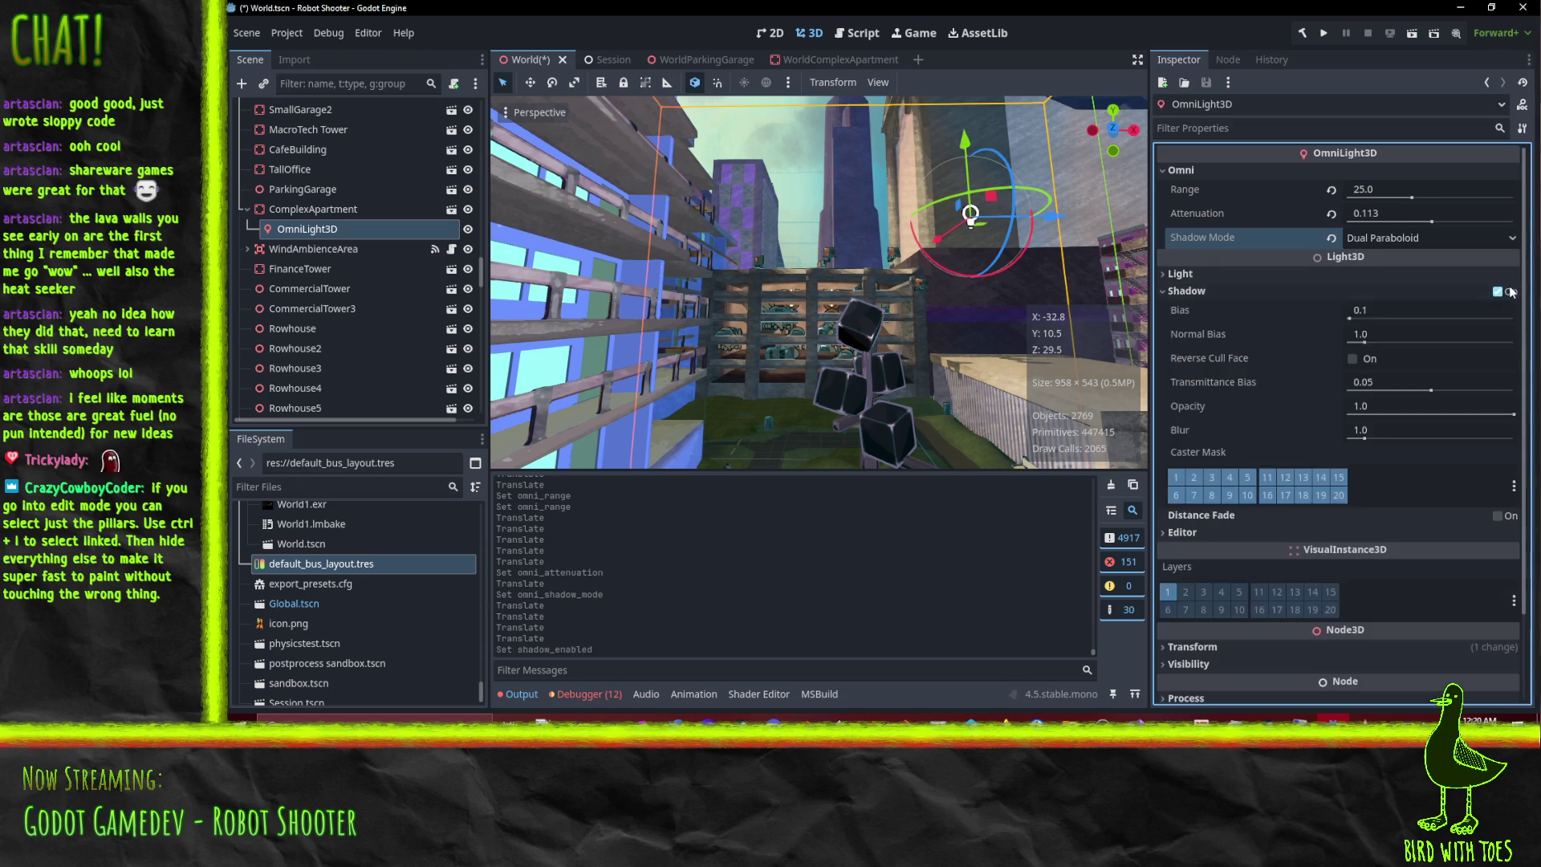
mouse_move(921, 371)
middle_down()
mouse_move(1018, 282)
mouse_move(830, 262)
mouse_move(873, 312)
mouse_move(944, 298)
mouse_move(786, 413)
middle_up()
Lower the light and move it 8 units along negative X near the lower floor.
drag(768, 125, 742, 452)
mouse_move(741, 452)
middle_down()
mouse_move(830, 431)
mouse_move(778, 392)
mouse_move(694, 369)
middle_up()
key(ctrl+z)
drag(841, 149, 825, 431)
mouse_move(825, 432)
middle_down()
mouse_move(1039, 157)
mouse_move(910, 336)
mouse_move(865, 448)
mouse_move(864, 117)
mouse_move(912, 146)
mouse_move(973, 406)
mouse_move(971, 383)
middle_up()
scroll(865, 448, up, 3)
mouse_move(1105, 354)
mouse_down()
mouse_move(861, 324)
mouse_move(923, 339)
mouse_up()
mouse_move(923, 339)
middle_down()
mouse_move(941, 397)
mouse_move(982, 437)
mouse_move(762, 340)
mouse_move(798, 393)
mouse_move(940, 431)
mouse_move(961, 416)
mouse_move(880, 305)
mouse_move(884, 349)
mouse_move(960, 308)
mouse_move(906, 341)
middle_up()
scroll(960, 309, up, 2)
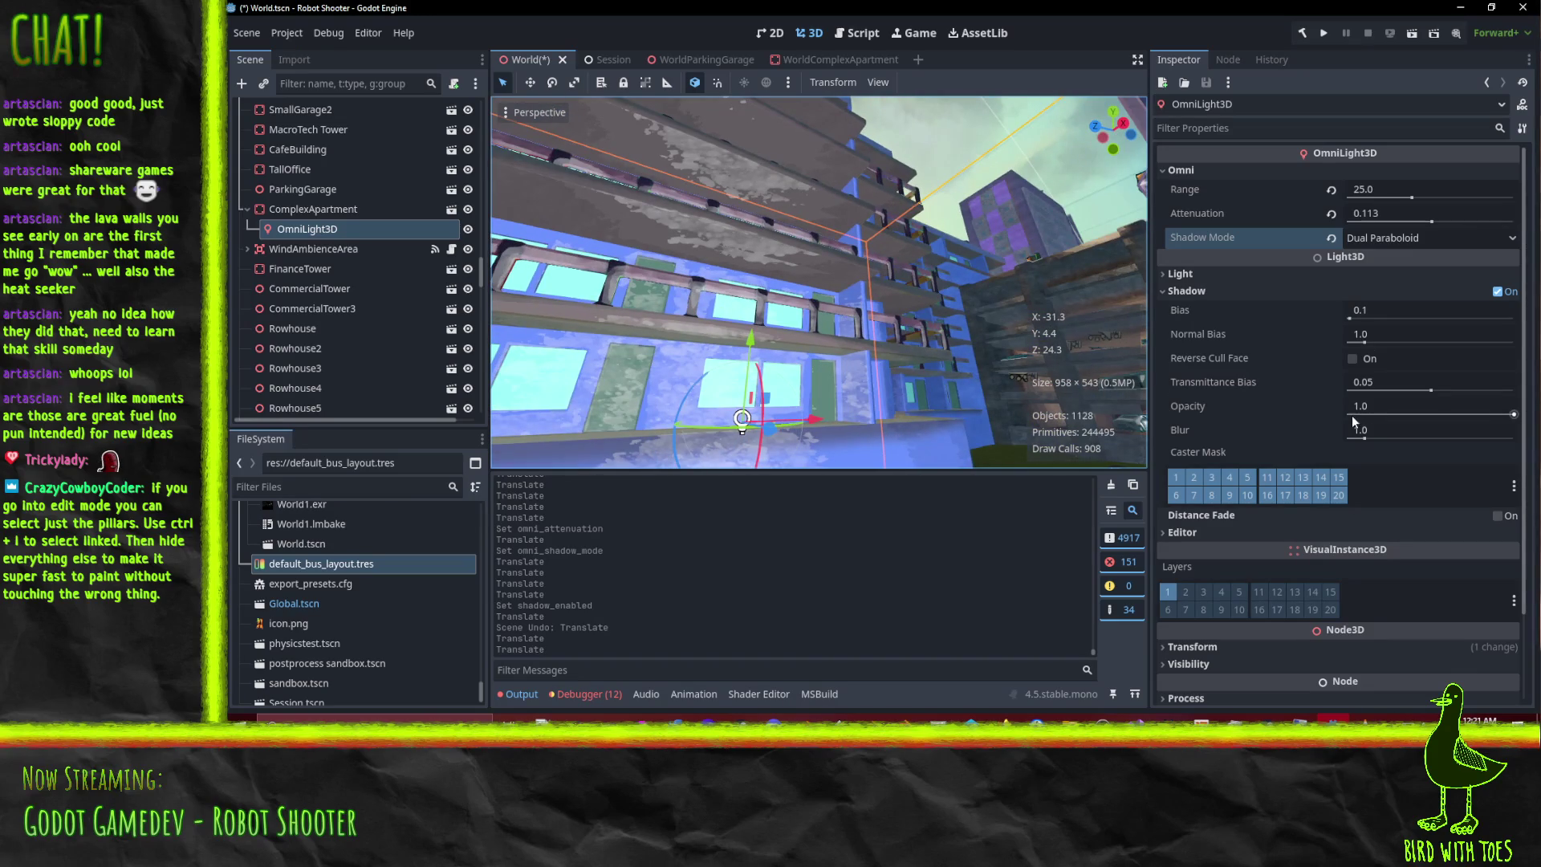
Set the light's Energy to 0.5 and toggle its visibility to compare the lighting.
click(1268, 273)
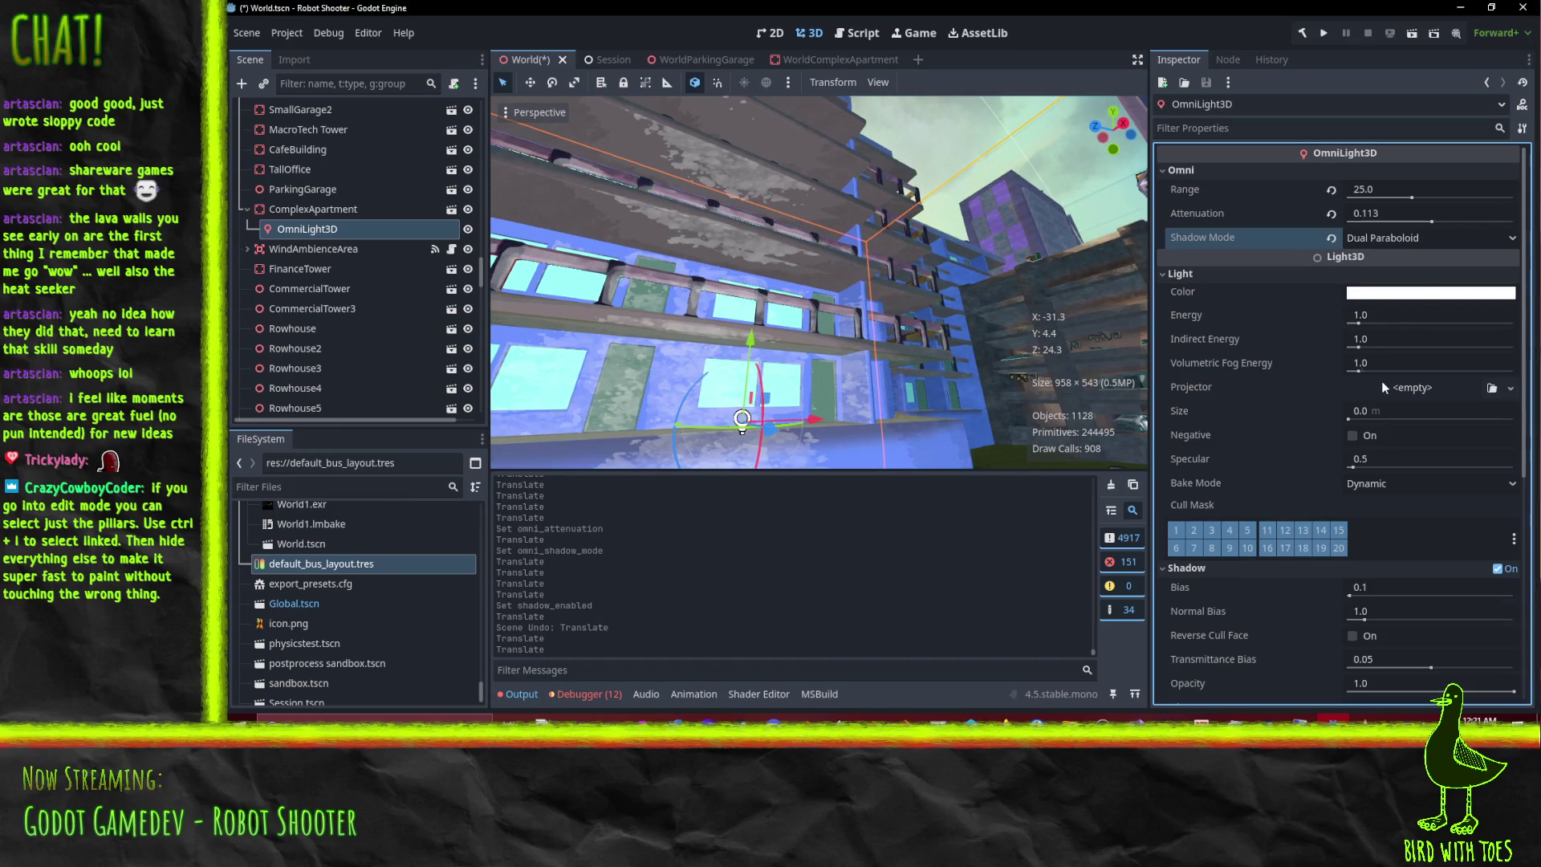
click(1379, 319)
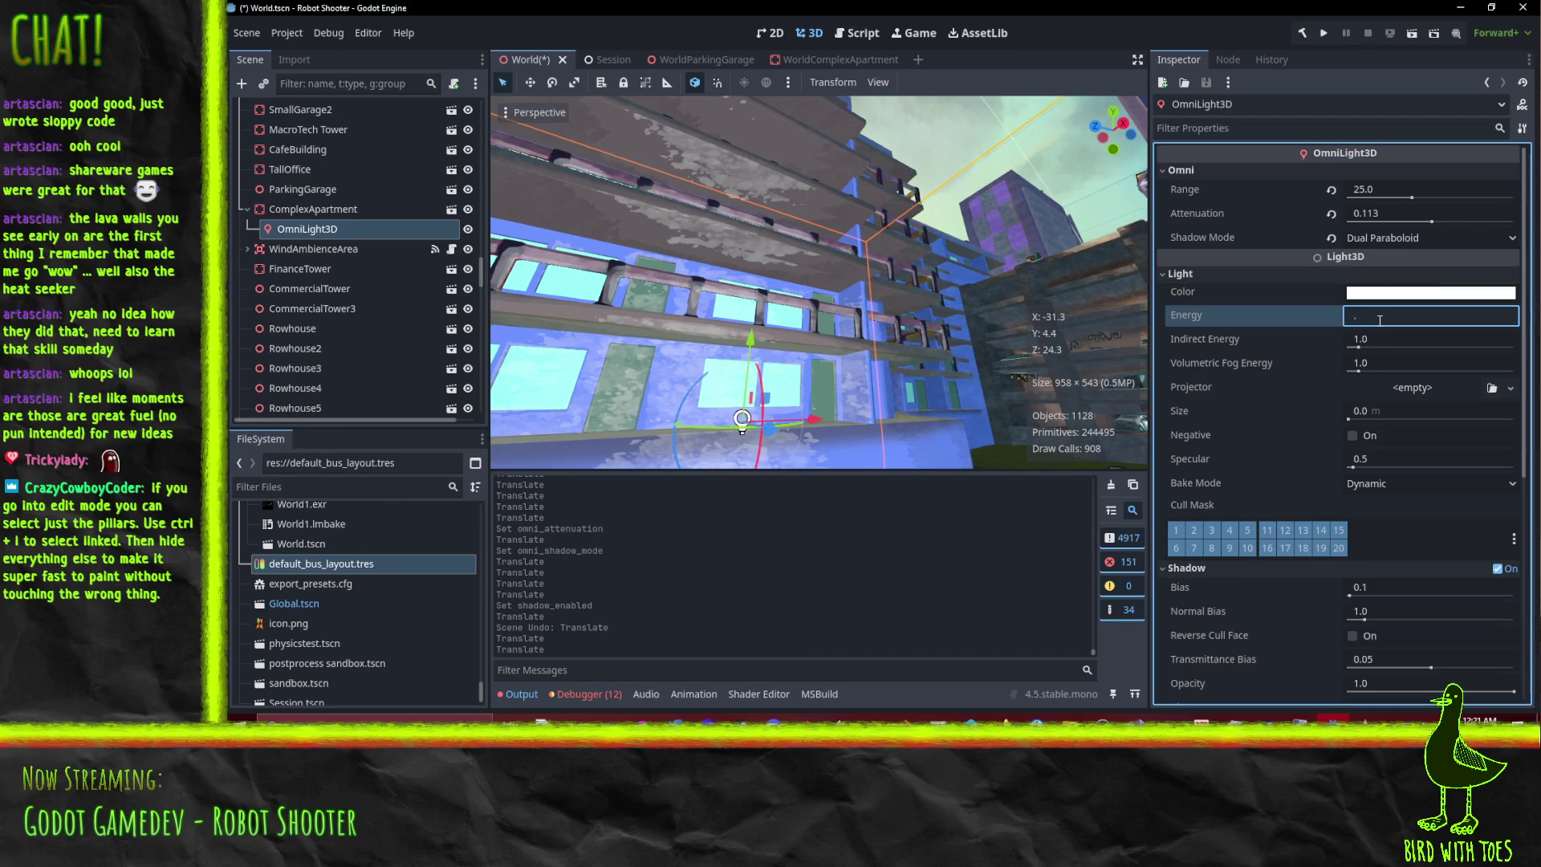
text(5)
key(Return)
mouse_move(689, 313)
middle_down()
mouse_move(735, 210)
mouse_move(769, 184)
mouse_move(1120, 239)
middle_up()
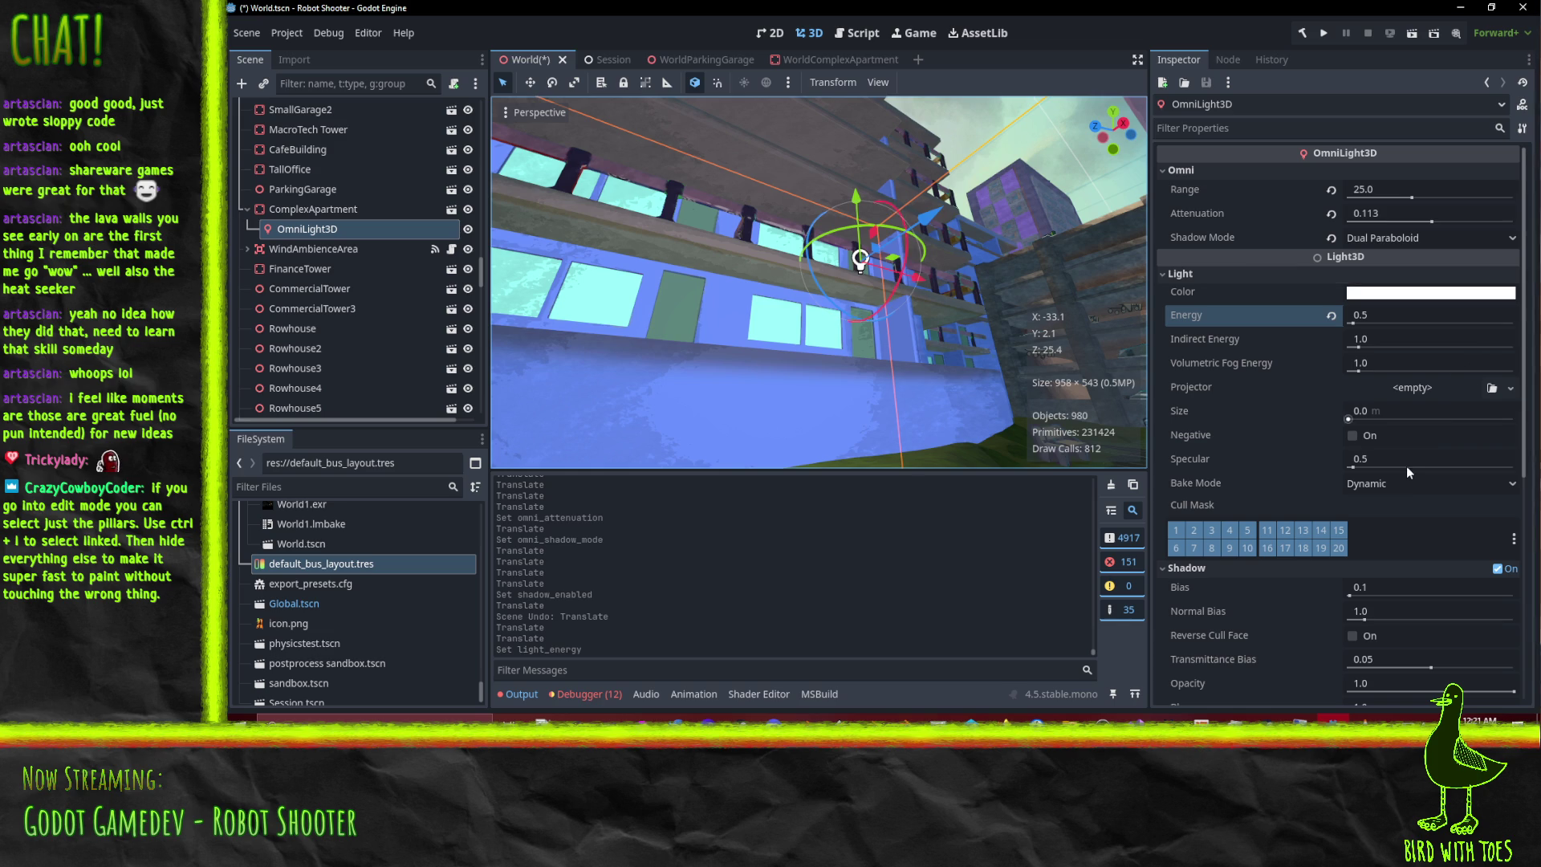
click(469, 230)
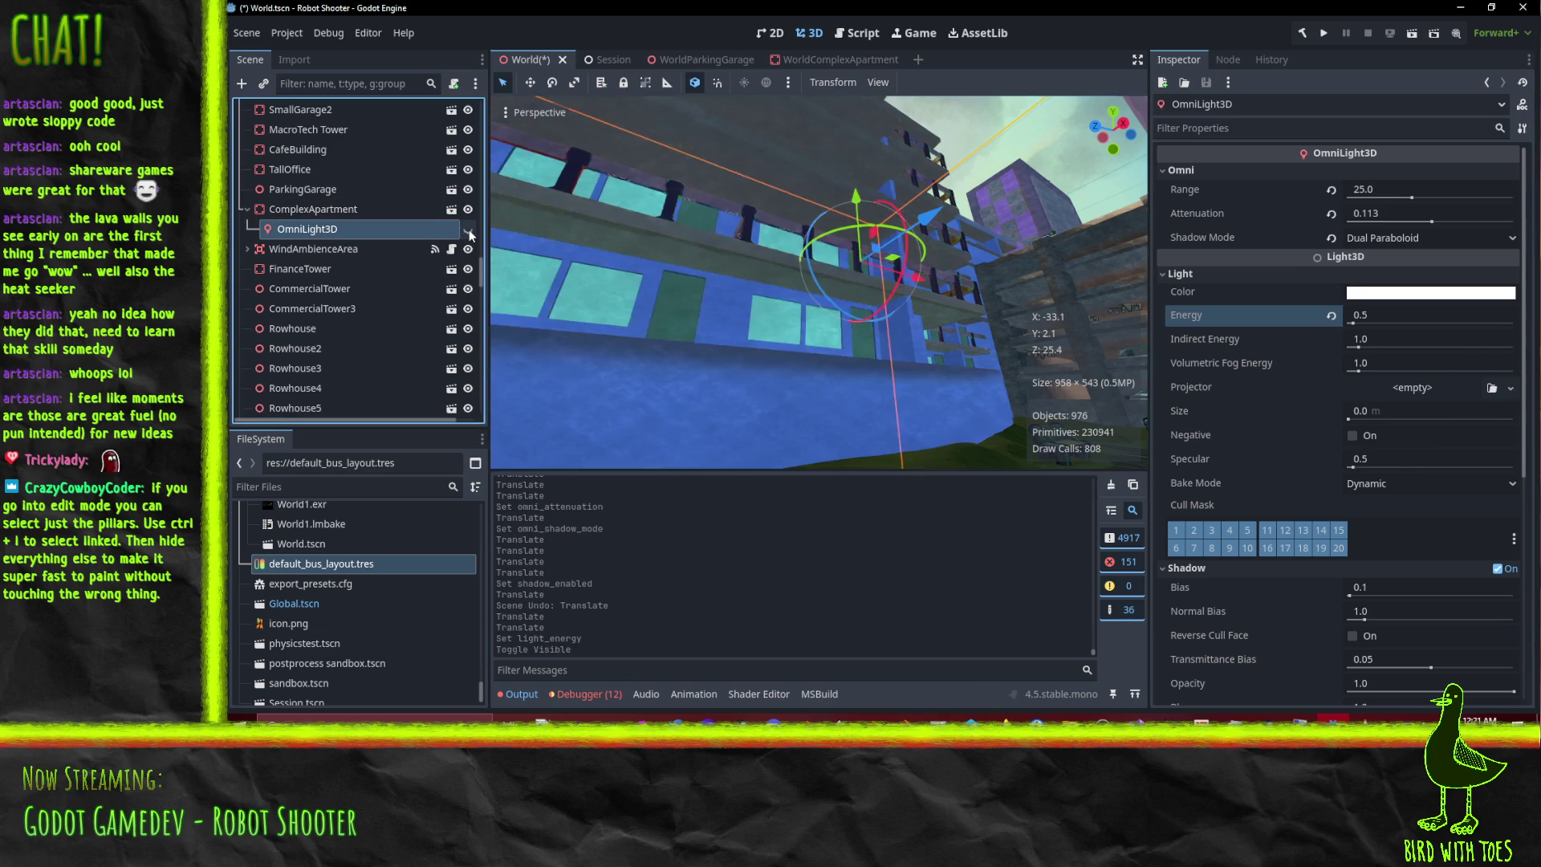
click(468, 231)
mouse_move(610, 305)
middle_down()
mouse_move(695, 334)
mouse_move(708, 365)
mouse_move(912, 278)
mouse_move(933, 297)
mouse_move(973, 294)
middle_up()
click(1461, 294)
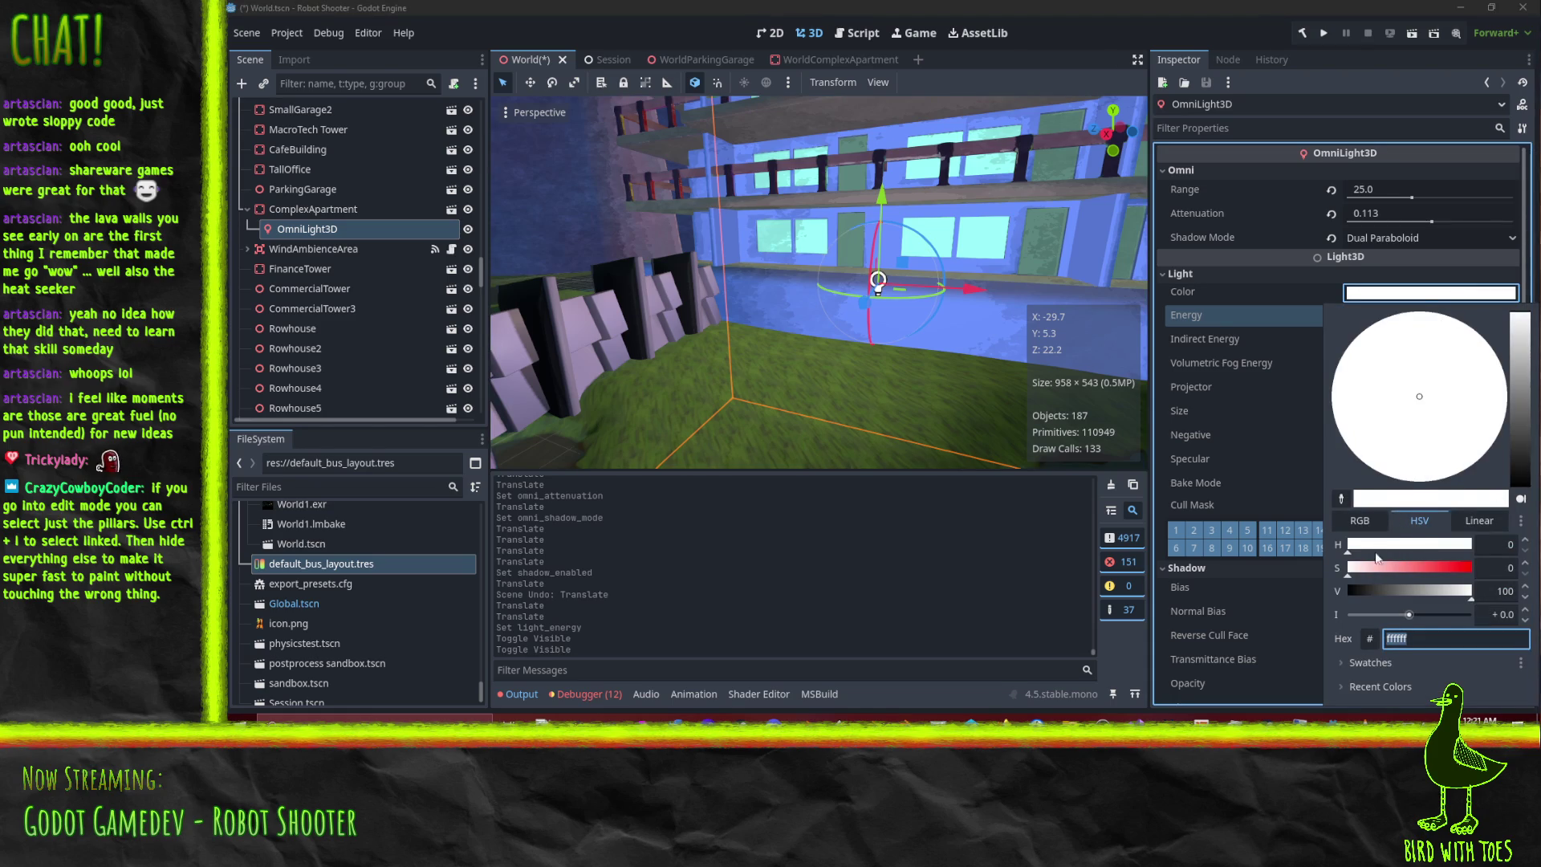
Tint the light colour a pale yellow-green in the colour picker.
click(1363, 570)
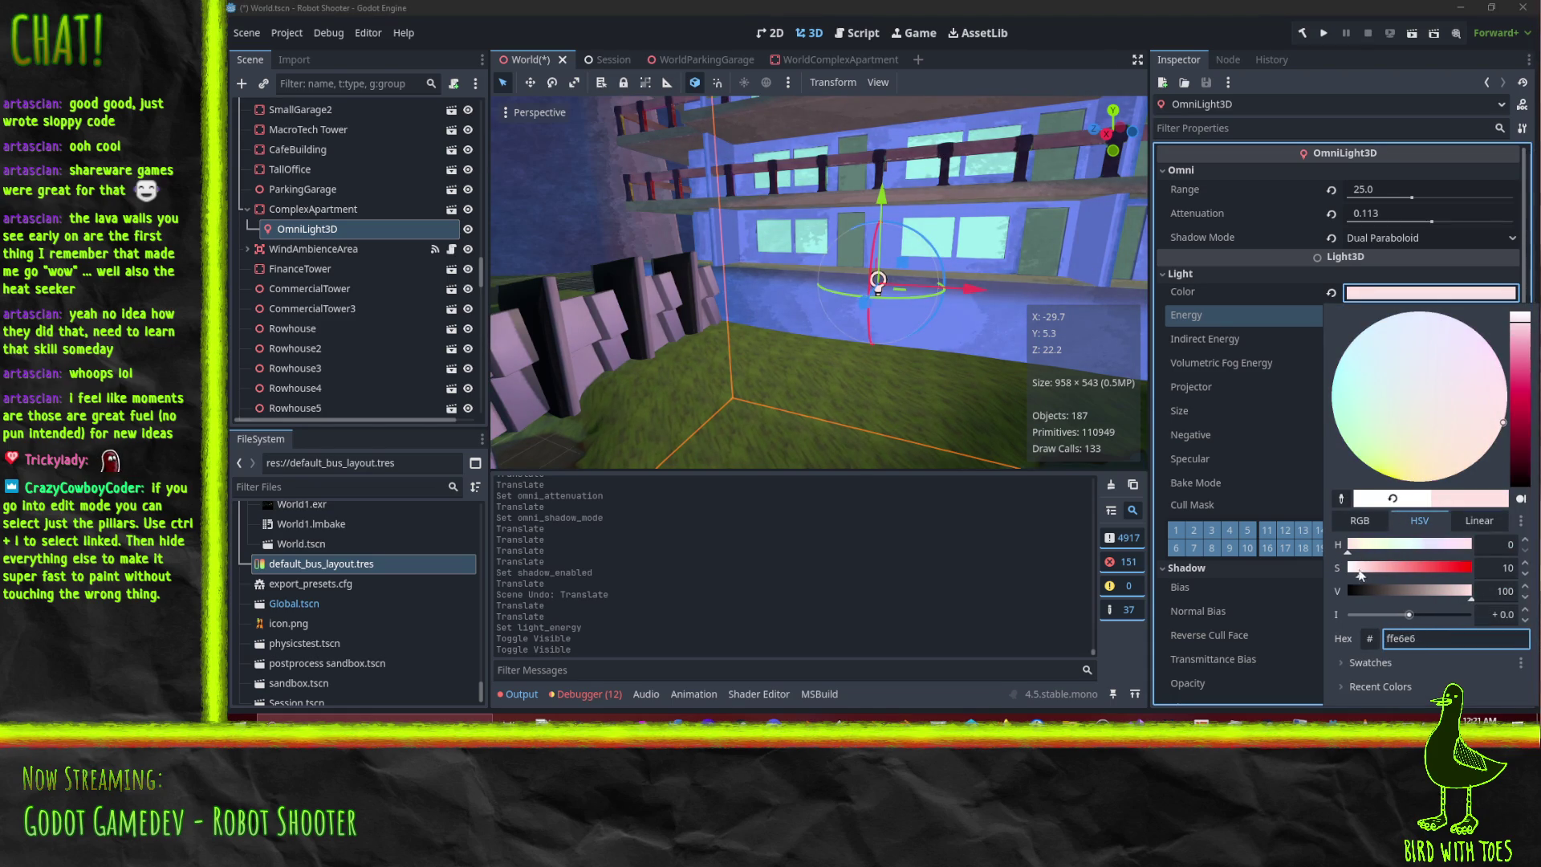
drag(1359, 568, 1475, 568)
mouse_move(1359, 544)
mouse_down()
mouse_move(1404, 571)
mouse_move(1365, 571)
mouse_up()
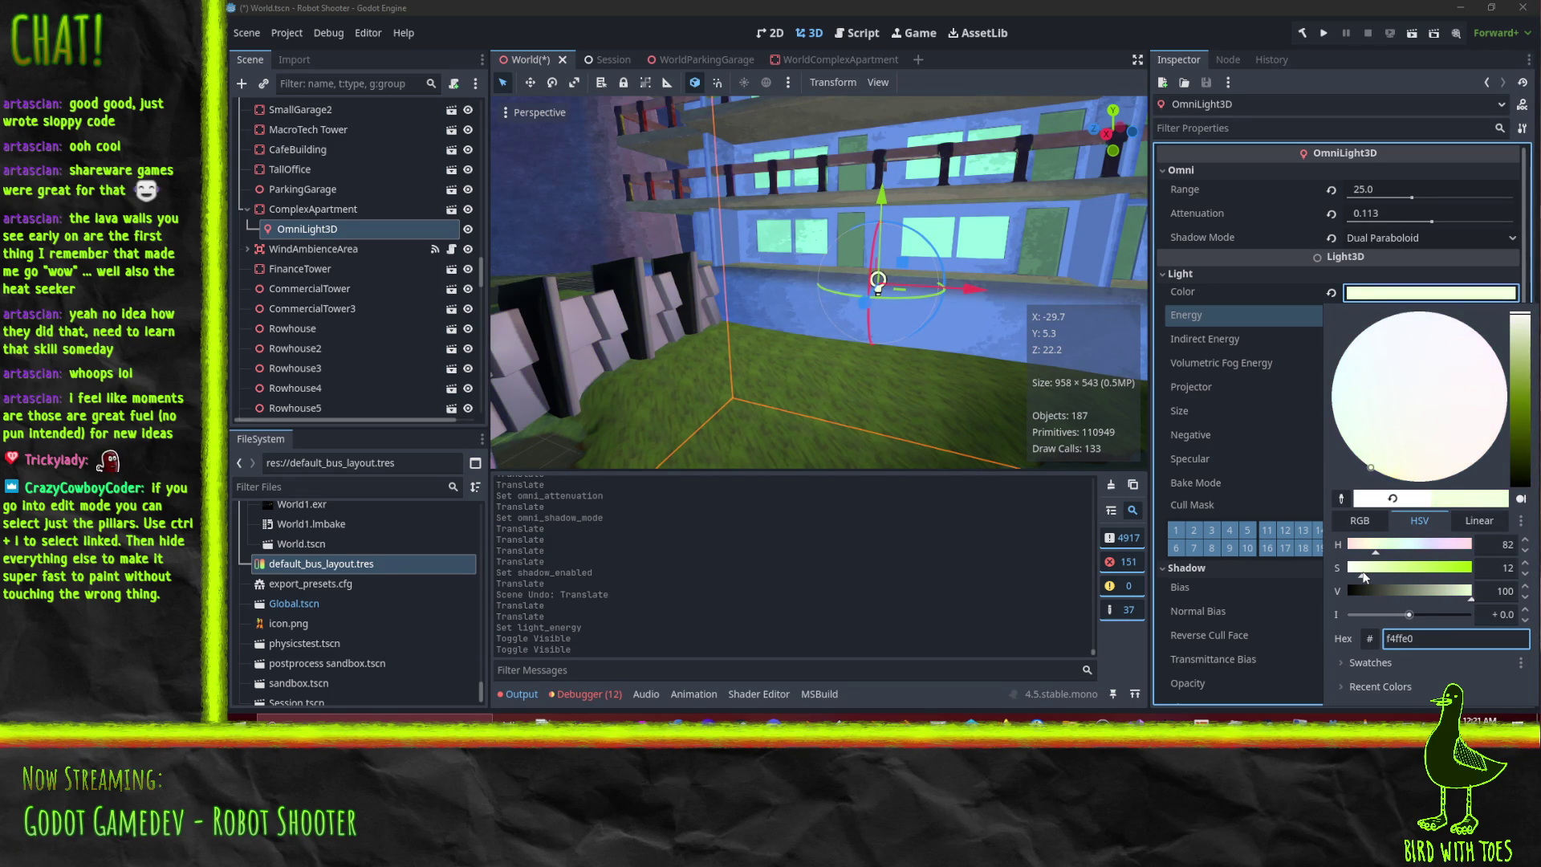
mouse_move(1041, 308)
middle_down()
mouse_move(1003, 257)
mouse_move(1019, 209)
mouse_move(1066, 209)
mouse_move(774, 241)
mouse_move(802, 235)
mouse_move(744, 228)
mouse_move(1134, 361)
middle_up()
Set the light's Energy to 0.25 and toggle the light to compare.
click(1406, 319)
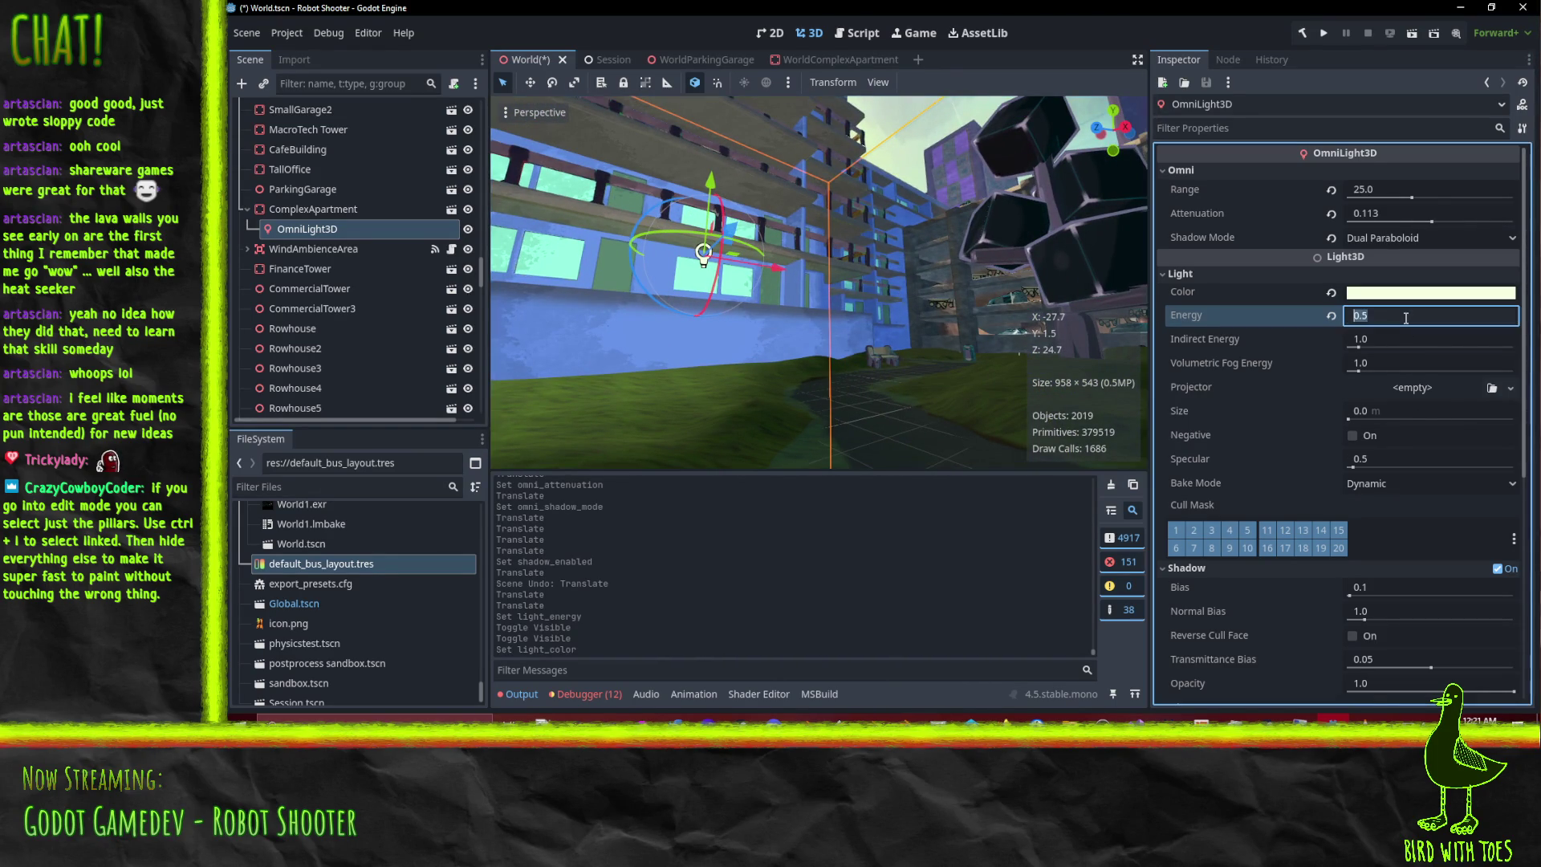
text(0.25)
key(Return)
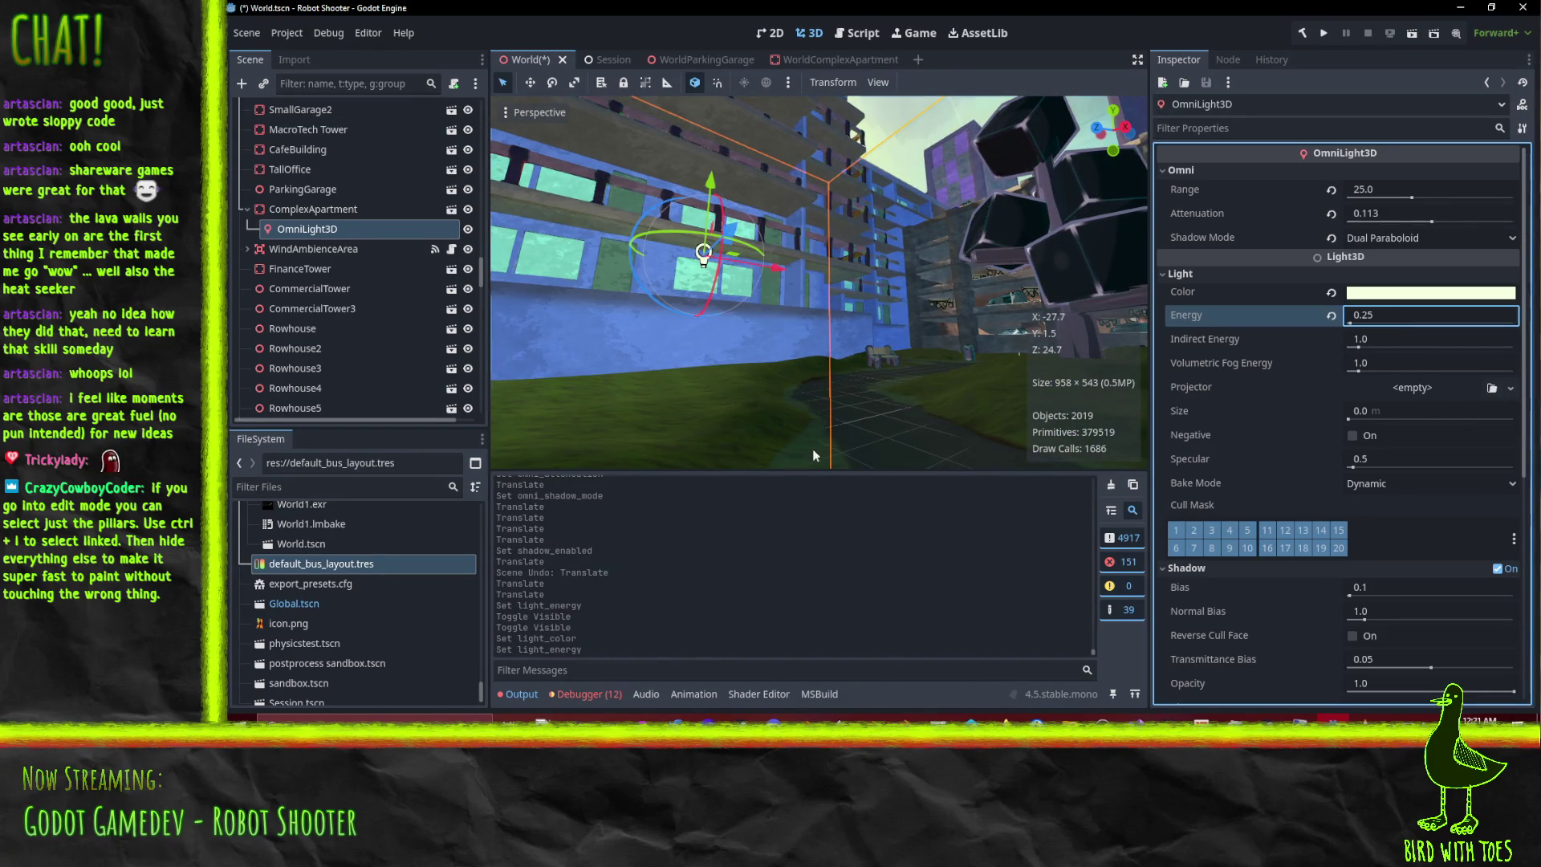
mouse_move(749, 295)
middle_down()
mouse_move(822, 261)
mouse_move(946, 251)
middle_up()
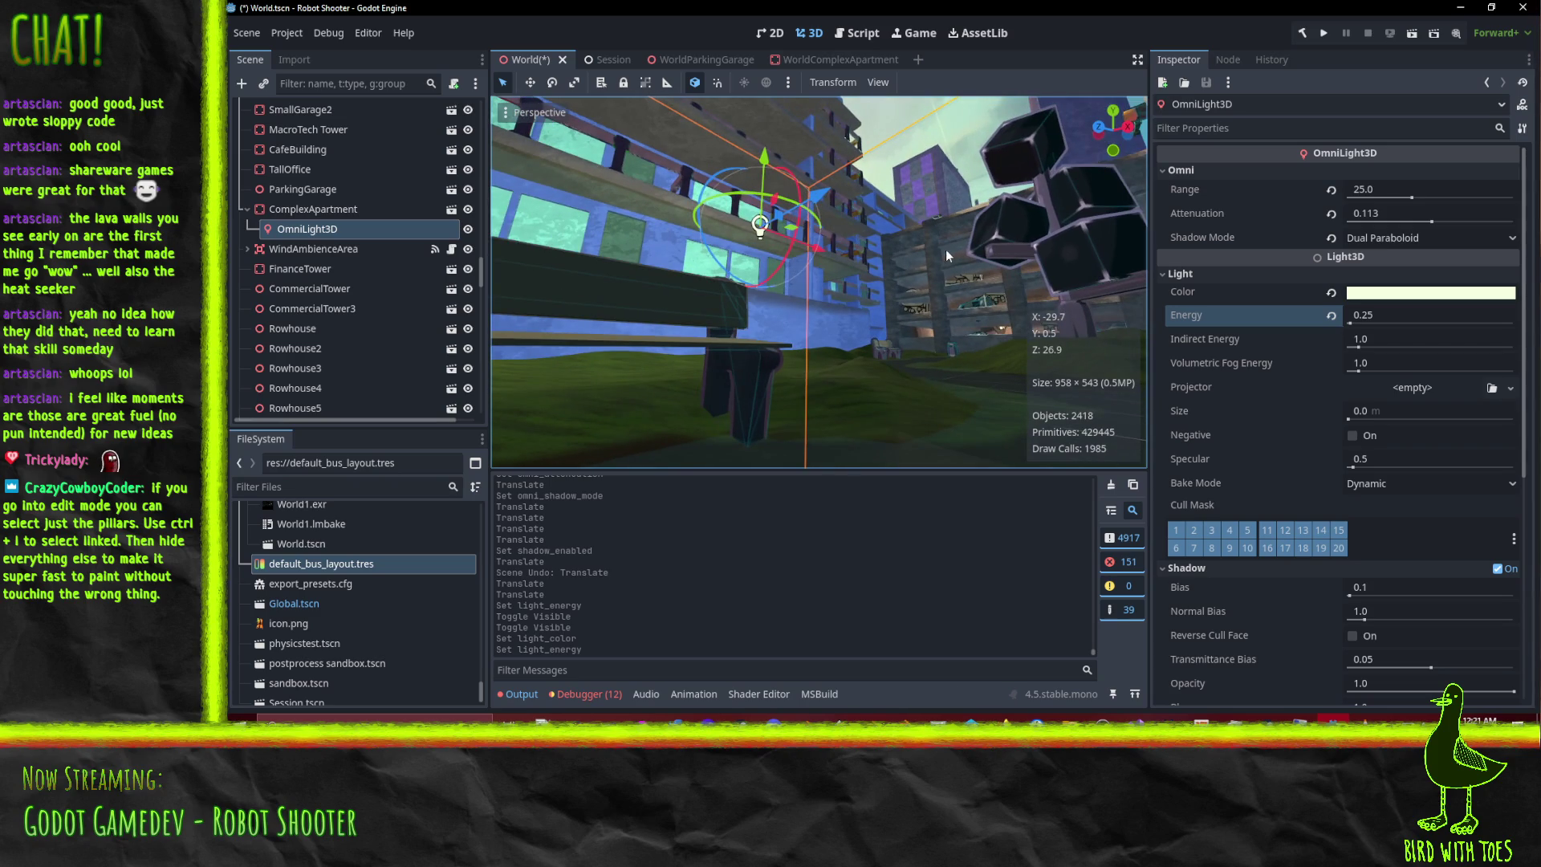
click(467, 231)
click(466, 232)
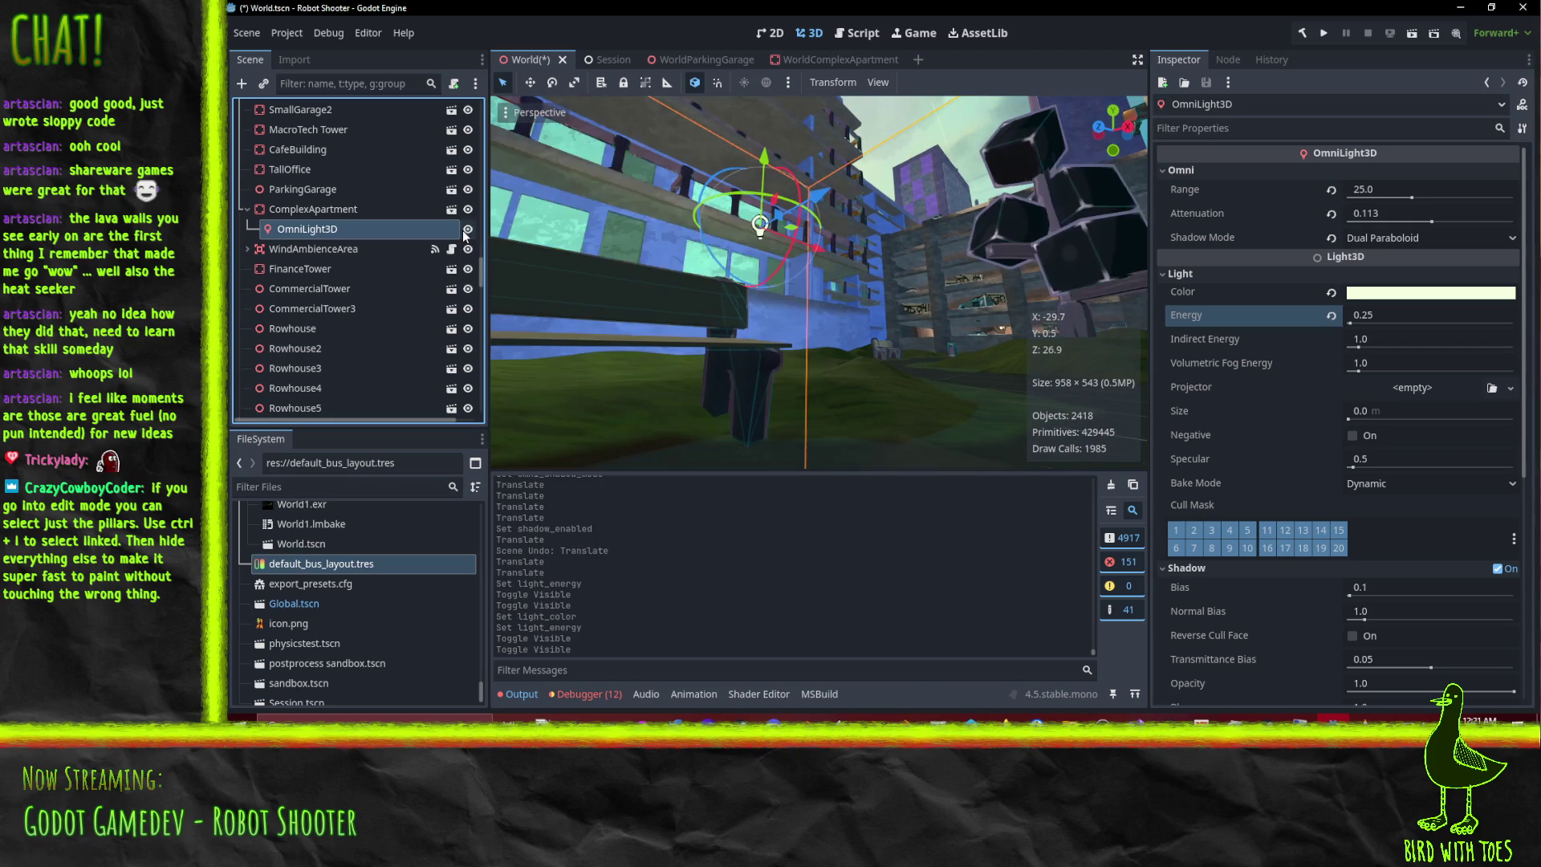
mouse_move(698, 233)
middle_down()
mouse_move(821, 258)
mouse_move(772, 276)
mouse_move(821, 330)
mouse_move(757, 363)
mouse_move(810, 373)
mouse_move(915, 358)
mouse_move(915, 344)
mouse_move(745, 384)
mouse_move(761, 344)
mouse_move(936, 345)
mouse_move(810, 204)
mouse_move(710, 224)
mouse_move(976, 229)
mouse_move(873, 252)
mouse_move(901, 258)
middle_up()
Shift the light colour's hue to a pale peach tint.
click(1475, 292)
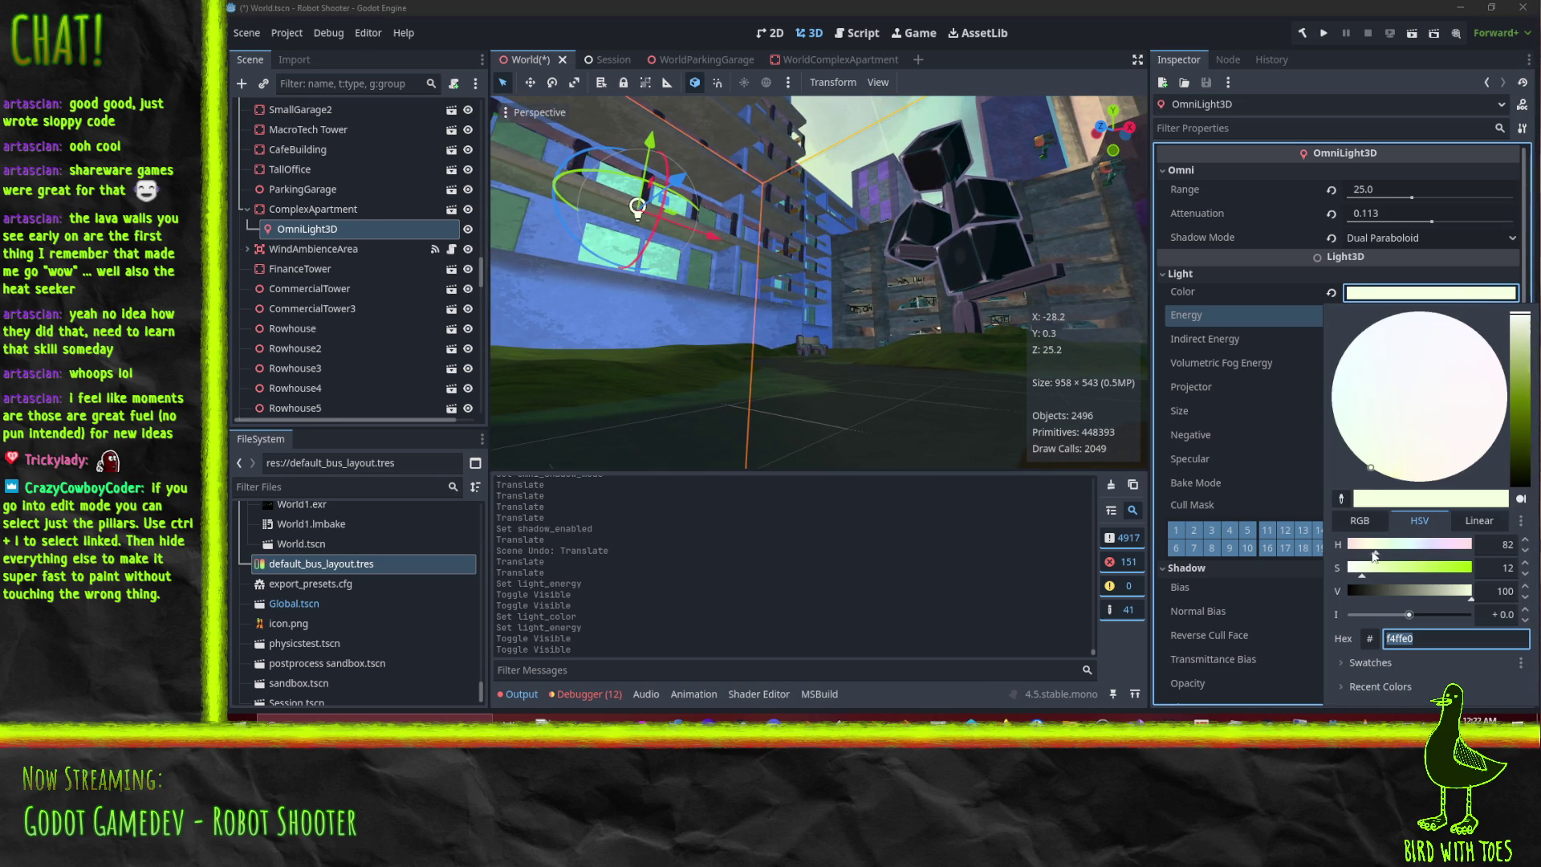
mouse_move(1375, 558)
mouse_down()
mouse_move(1347, 554)
mouse_move(1443, 551)
mouse_up()
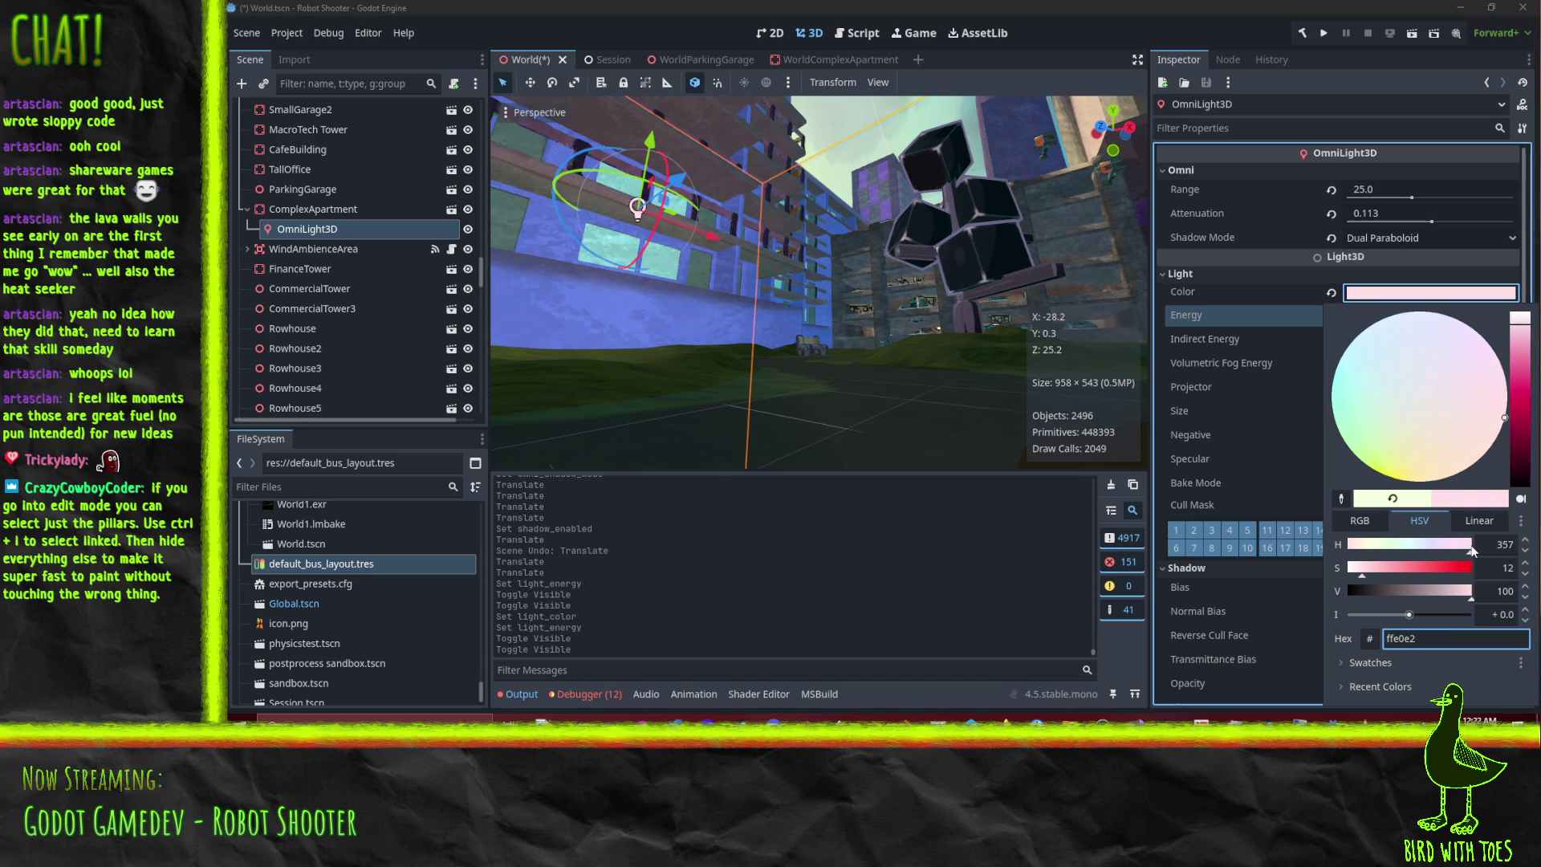
drag(1468, 549, 1356, 547)
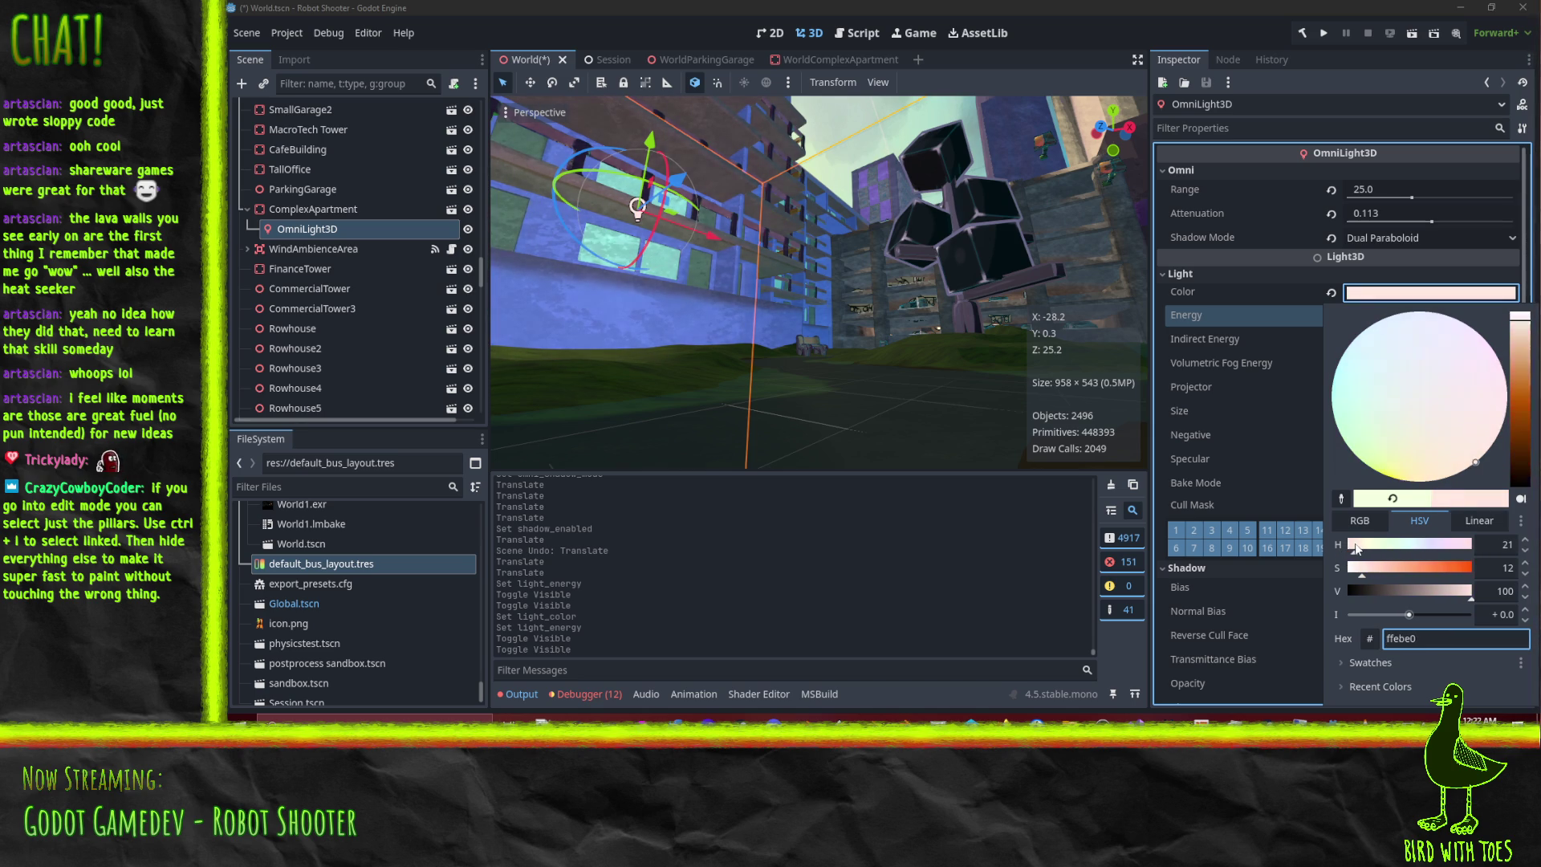
mouse_move(753, 310)
middle_down()
mouse_move(873, 387)
mouse_move(1002, 295)
mouse_move(1032, 310)
mouse_move(1047, 453)
mouse_move(904, 324)
mouse_move(818, 361)
mouse_move(846, 437)
mouse_move(846, 354)
mouse_move(982, 464)
mouse_move(986, 512)
mouse_move(1004, 407)
mouse_move(928, 422)
mouse_move(831, 479)
mouse_move(947, 209)
mouse_move(1012, 106)
mouse_move(1043, 200)
mouse_move(1075, 233)
mouse_move(668, 224)
mouse_move(642, 233)
mouse_move(875, 261)
mouse_move(531, 255)
mouse_move(788, 260)
mouse_move(783, 237)
mouse_move(744, 220)
mouse_move(653, 215)
mouse_move(806, 186)
mouse_move(740, 220)
mouse_move(610, 213)
mouse_move(944, 248)
mouse_move(827, 259)
mouse_move(927, 244)
mouse_move(970, 319)
mouse_move(862, 334)
middle_up()
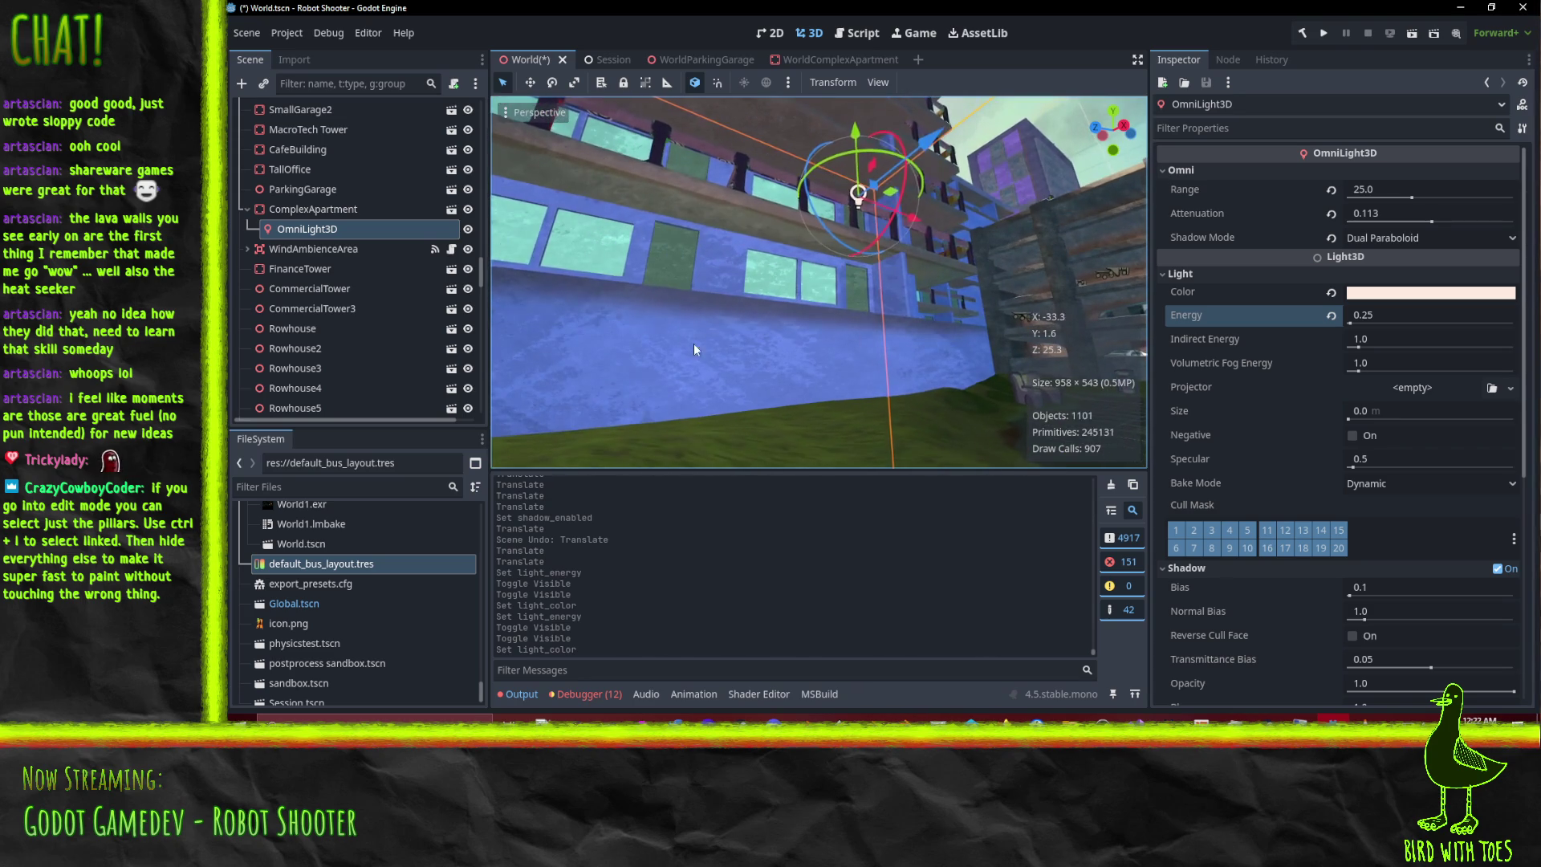
Set the light's Energy to 0.125, toggling the light to compare.
click(468, 230)
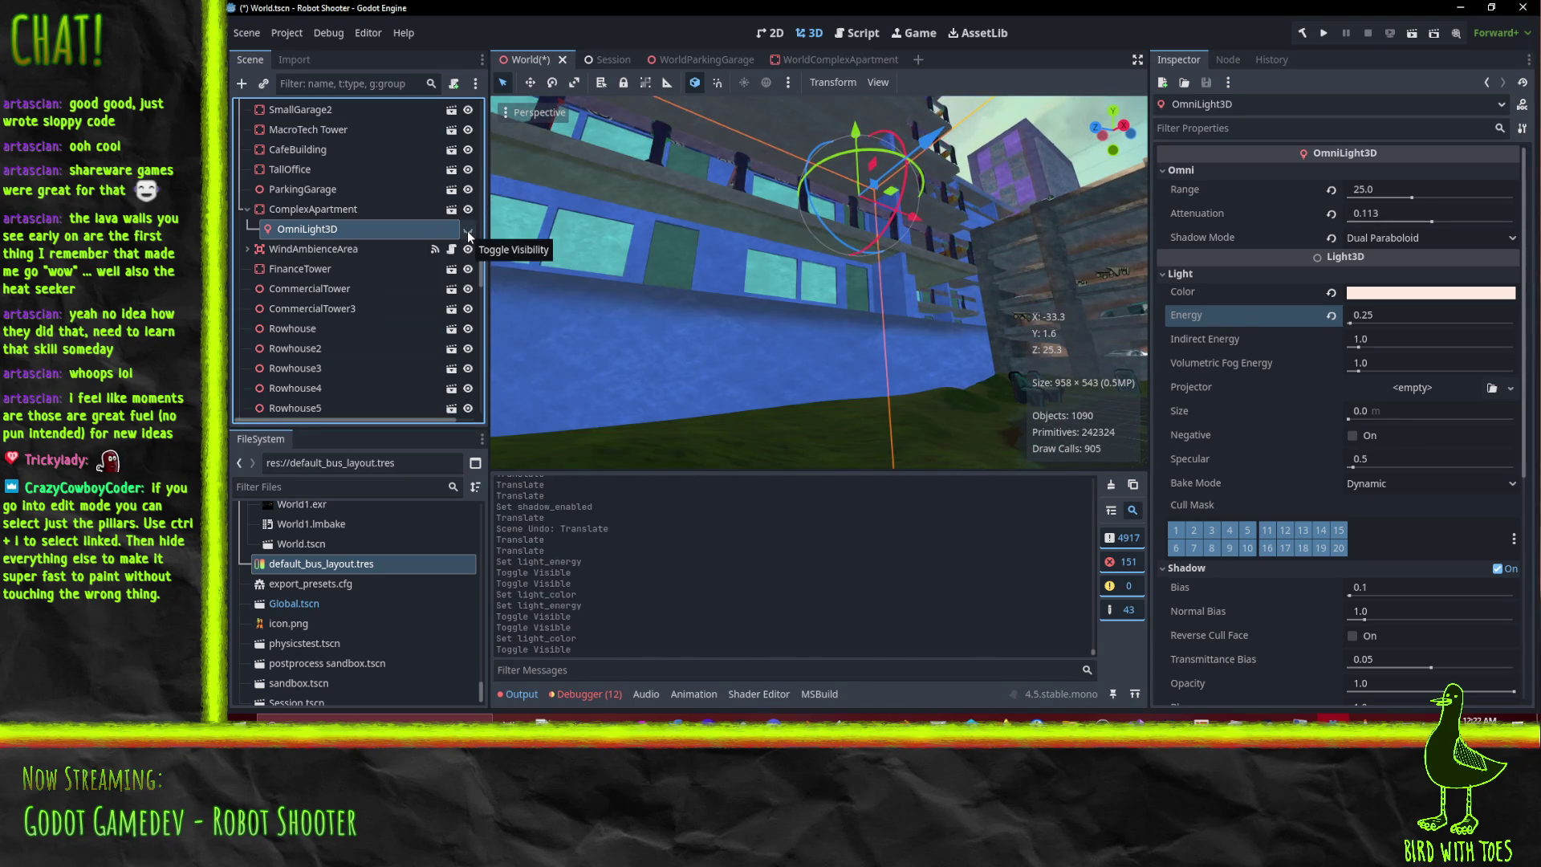
click(468, 229)
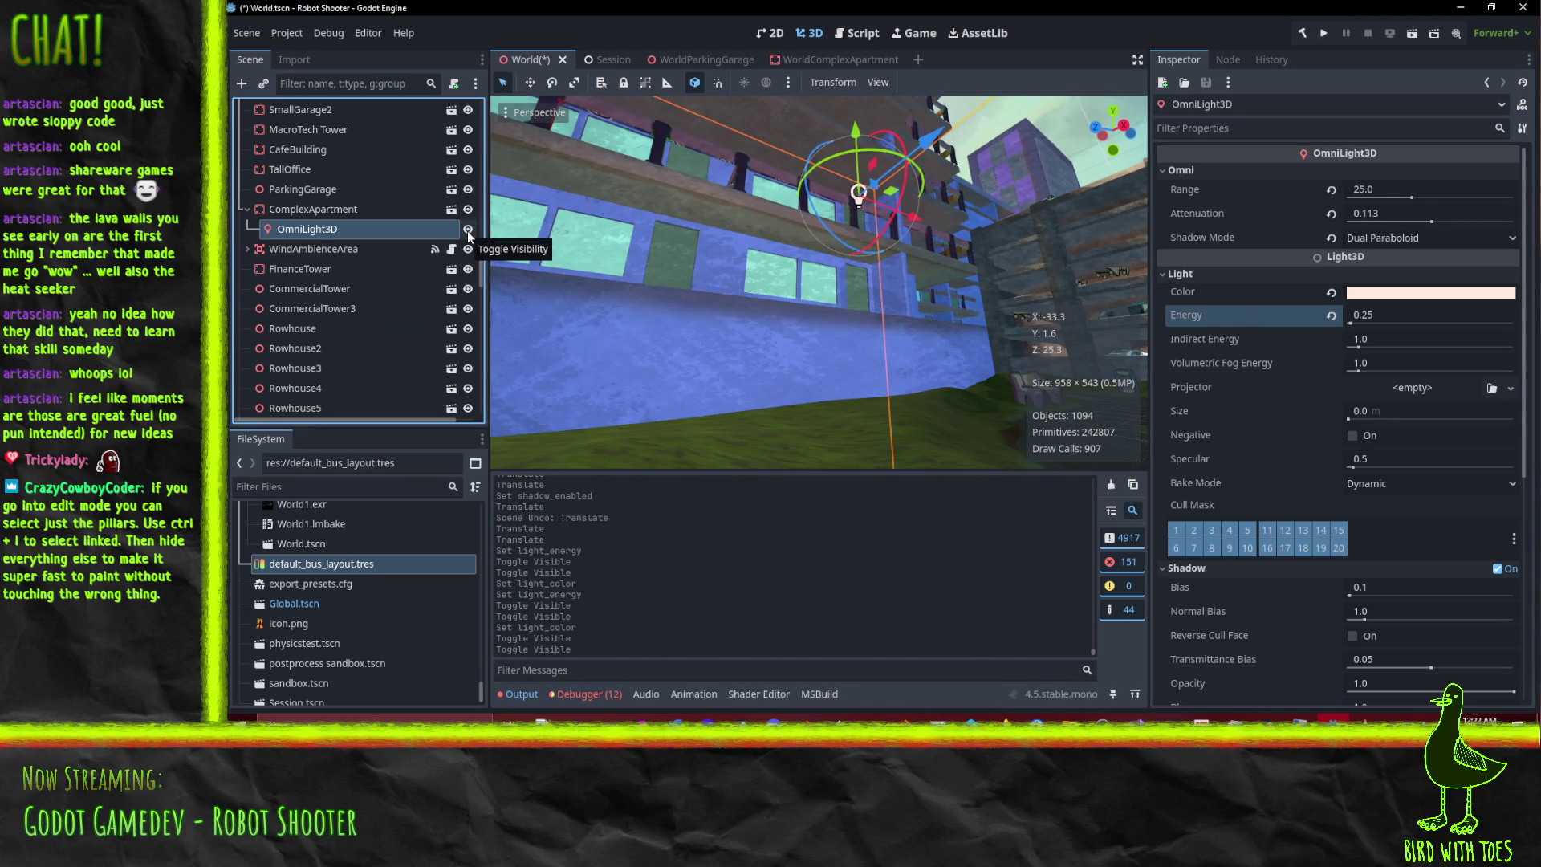
click(1369, 325)
text(1)
key(Return)
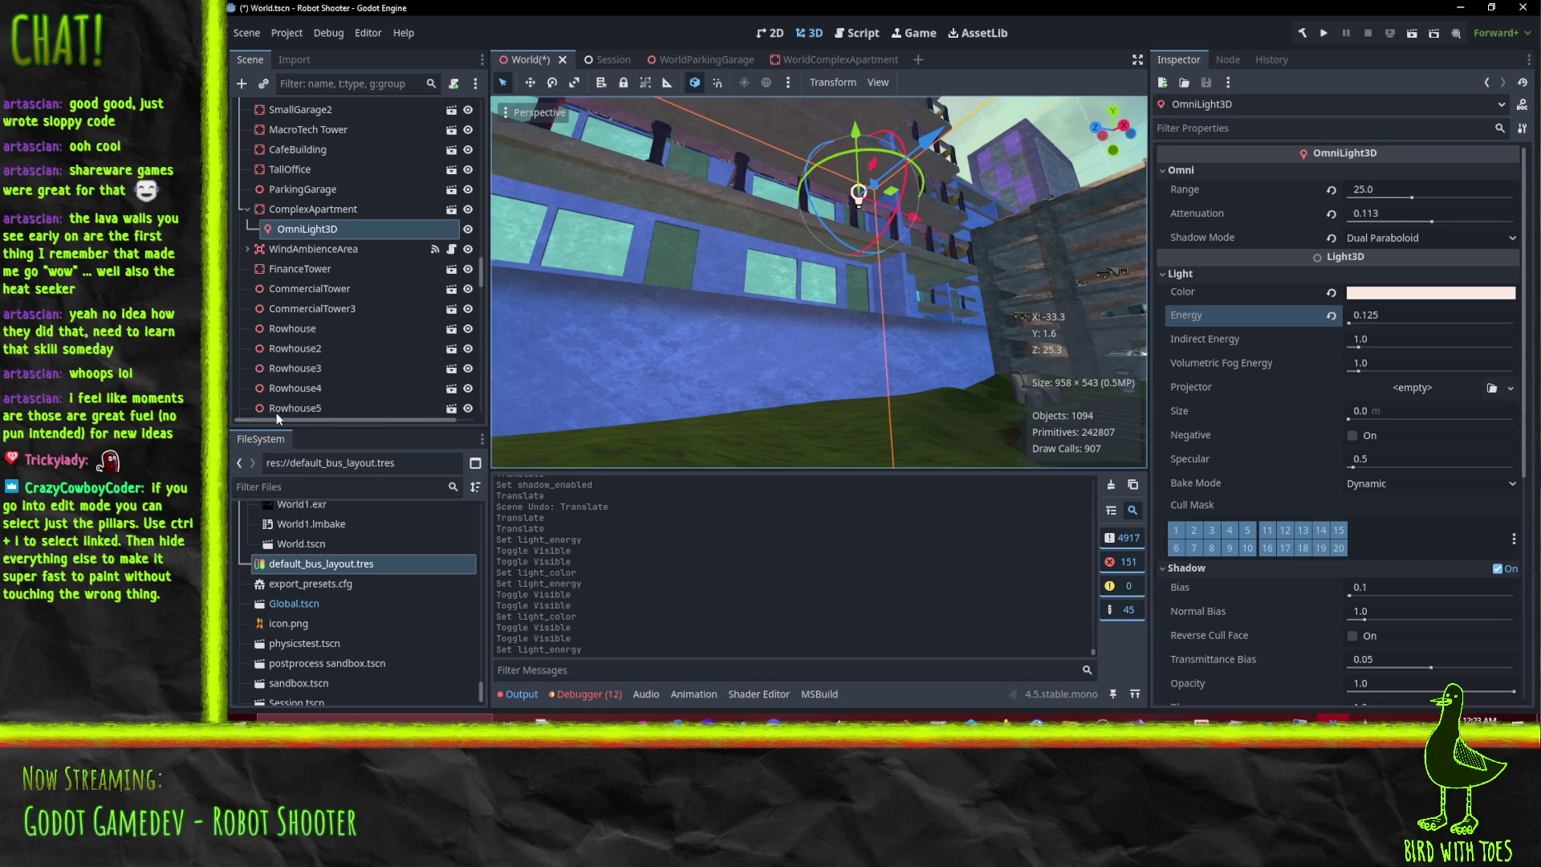
click(468, 229)
click(468, 228)
mouse_move(792, 331)
middle_down()
mouse_move(788, 265)
mouse_move(724, 267)
mouse_move(817, 279)
mouse_move(740, 288)
middle_up()
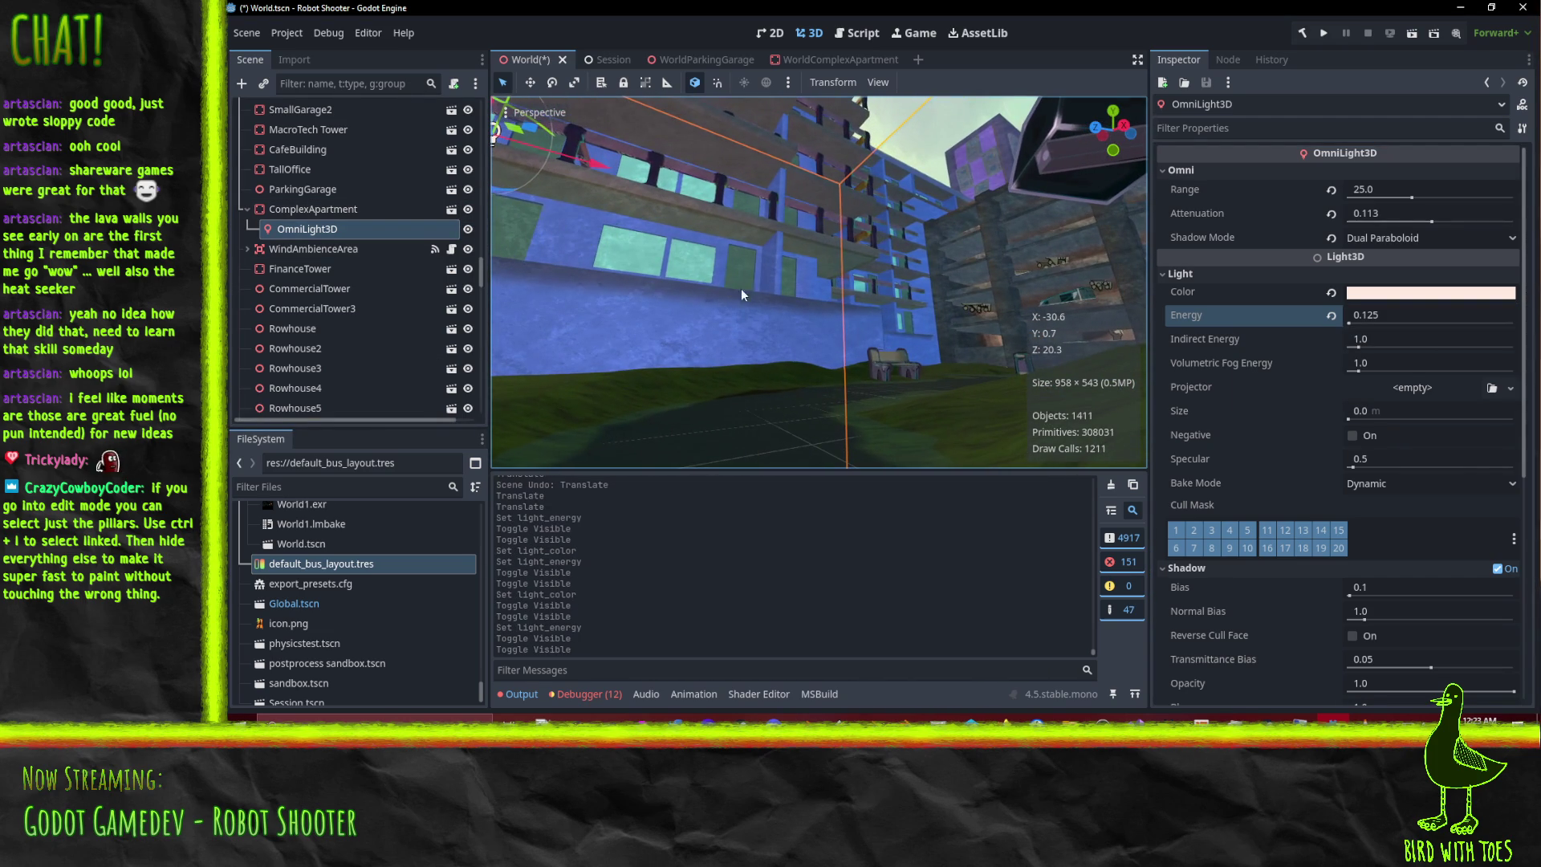
Set Attenuation to 0.2 and Shadow Mode to Cube, then save the scene.
click(1387, 217)
text(0.2)
key(Return)
click(1384, 233)
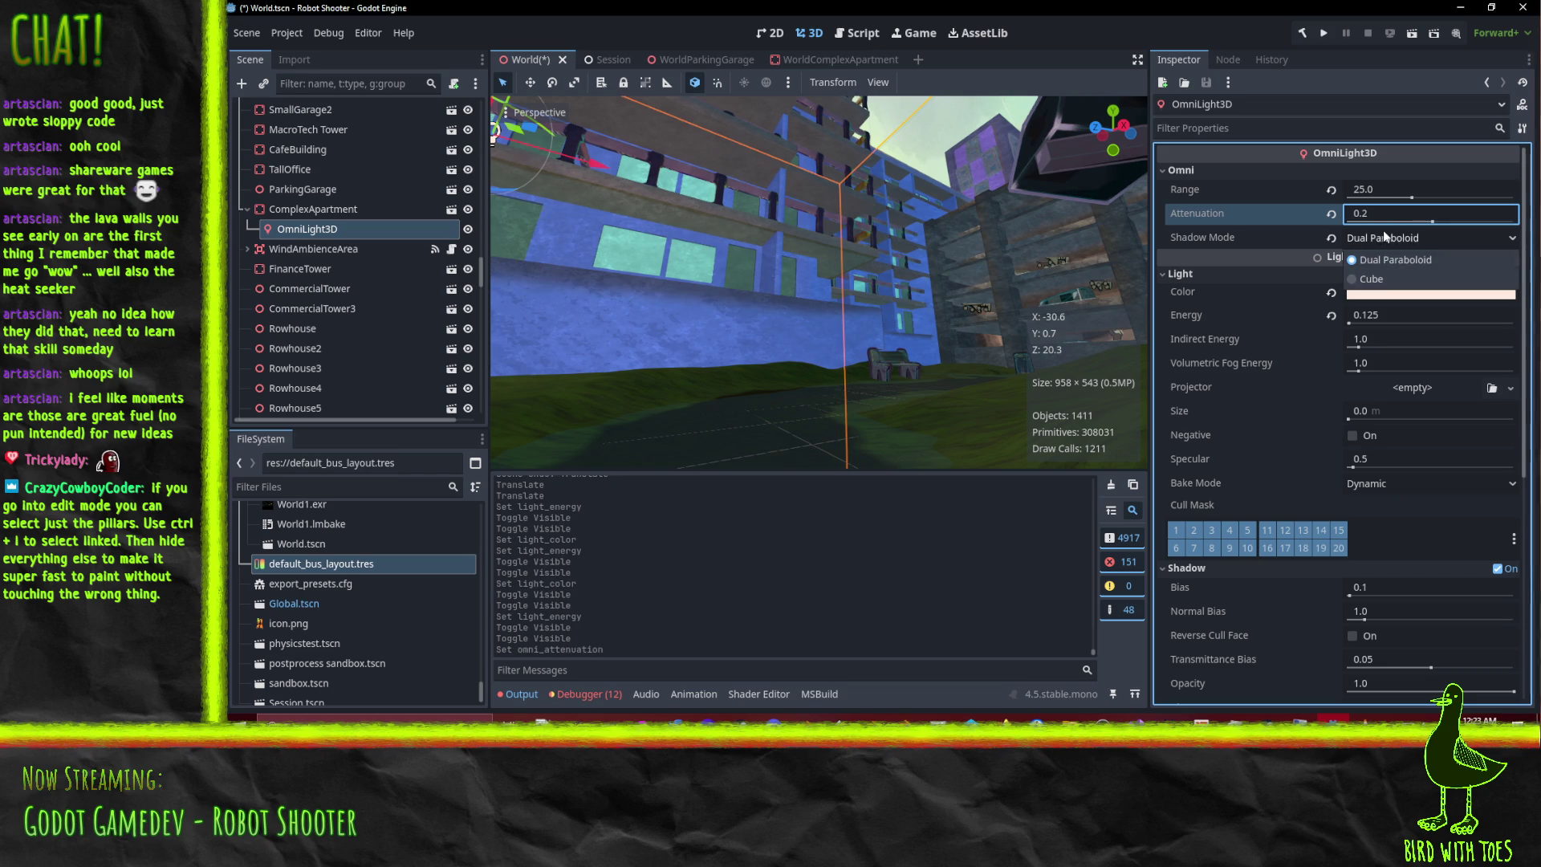
click(1394, 279)
middle_drag(645, 340, 731, 333)
key(ctrl+s)
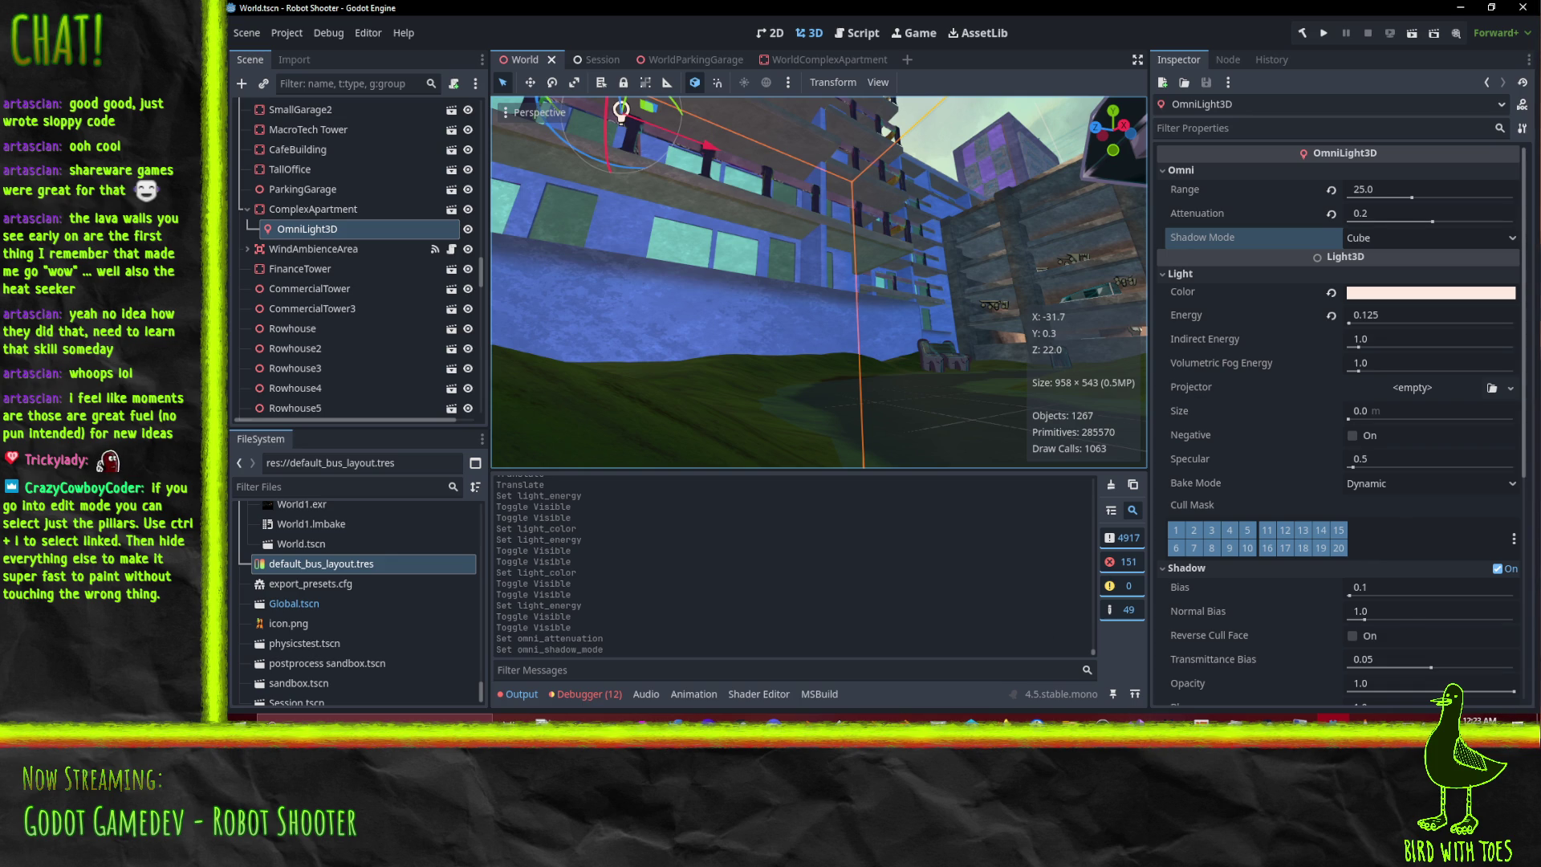
key(alt+Tab)
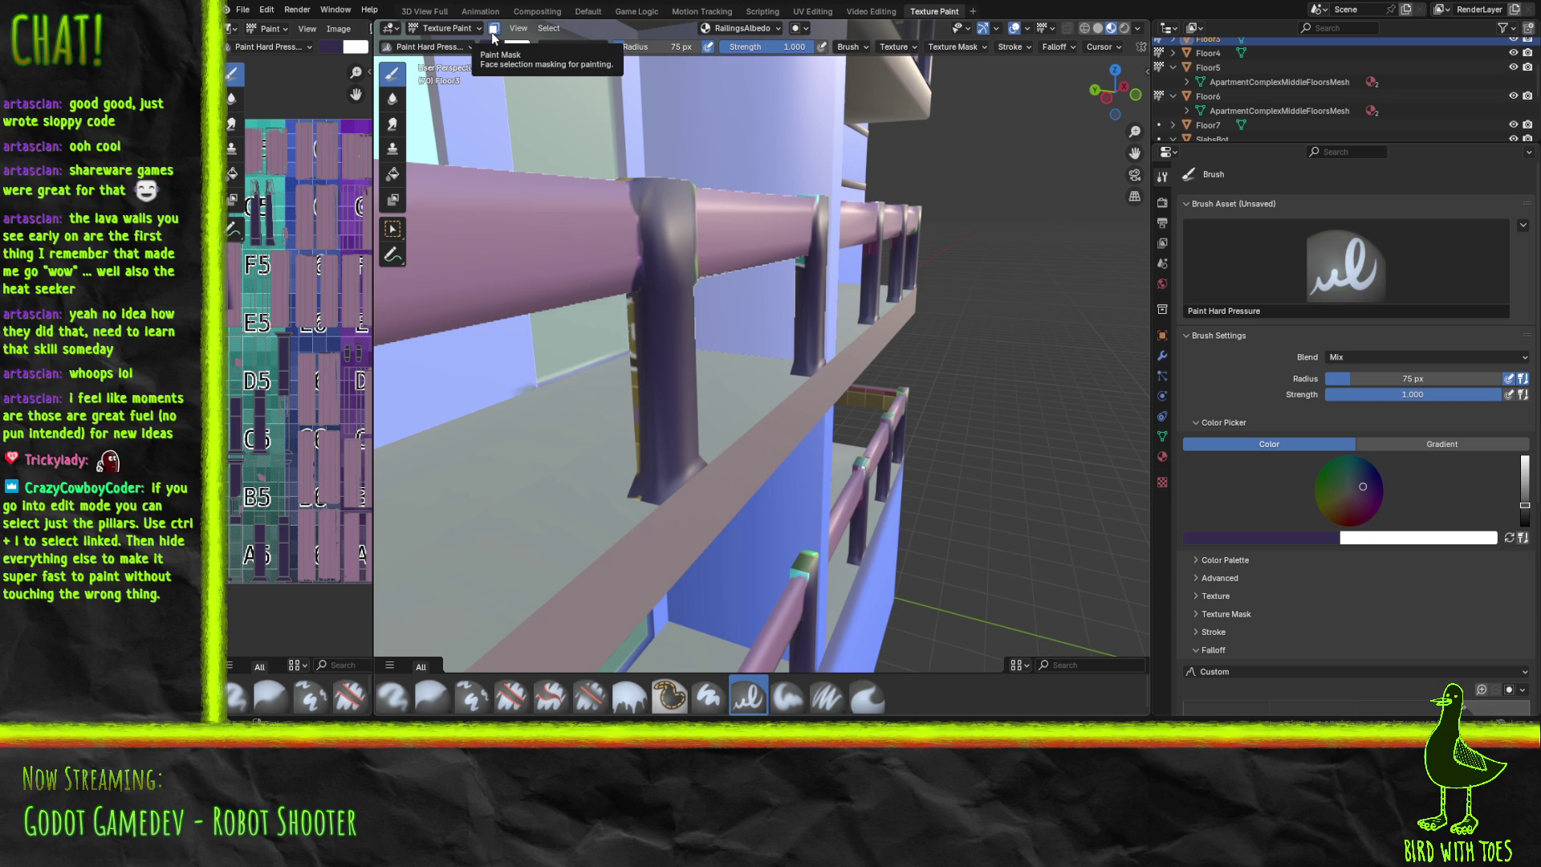
Paint the lower pillar's teal pattern, the second pillar's top and the green seam dark purple.
mouse_move(745, 432)
middle_down()
mouse_move(548, 458)
mouse_move(625, 375)
mouse_move(587, 413)
mouse_move(622, 291)
mouse_move(680, 333)
mouse_move(808, 306)
mouse_move(741, 389)
mouse_move(746, 356)
middle_up()
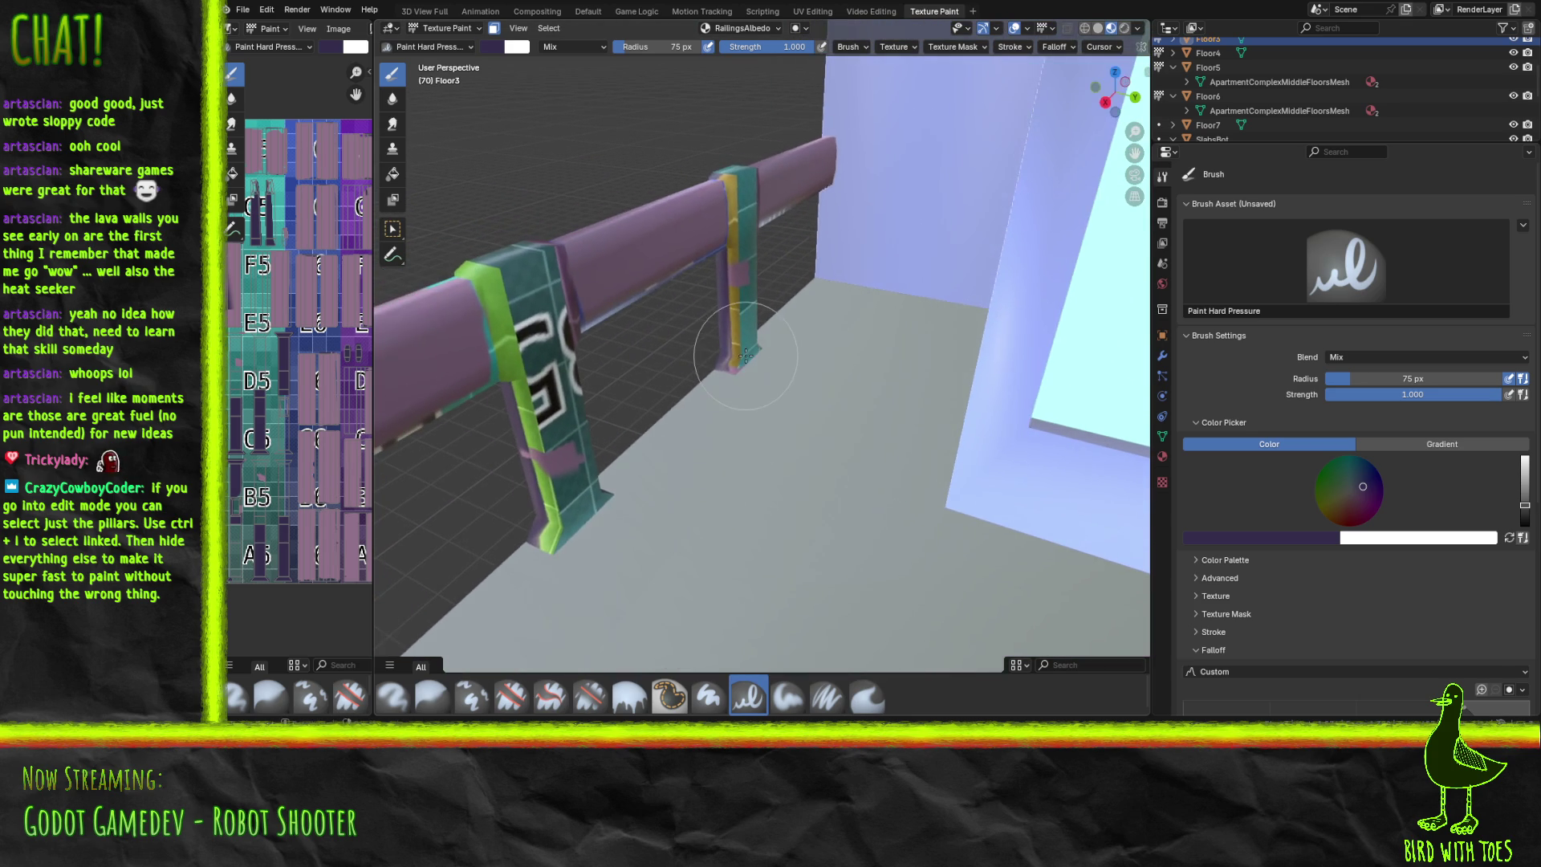
mouse_move(558, 423)
mouse_down()
mouse_move(554, 465)
mouse_move(491, 245)
mouse_move(469, 255)
mouse_move(524, 258)
mouse_move(561, 369)
mouse_move(566, 542)
mouse_move(527, 516)
mouse_move(516, 451)
mouse_move(524, 482)
mouse_up()
mouse_move(733, 303)
mouse_down()
mouse_move(728, 339)
mouse_move(753, 315)
mouse_move(733, 333)
mouse_move(744, 228)
mouse_move(744, 349)
mouse_up()
key(ctrl+z)
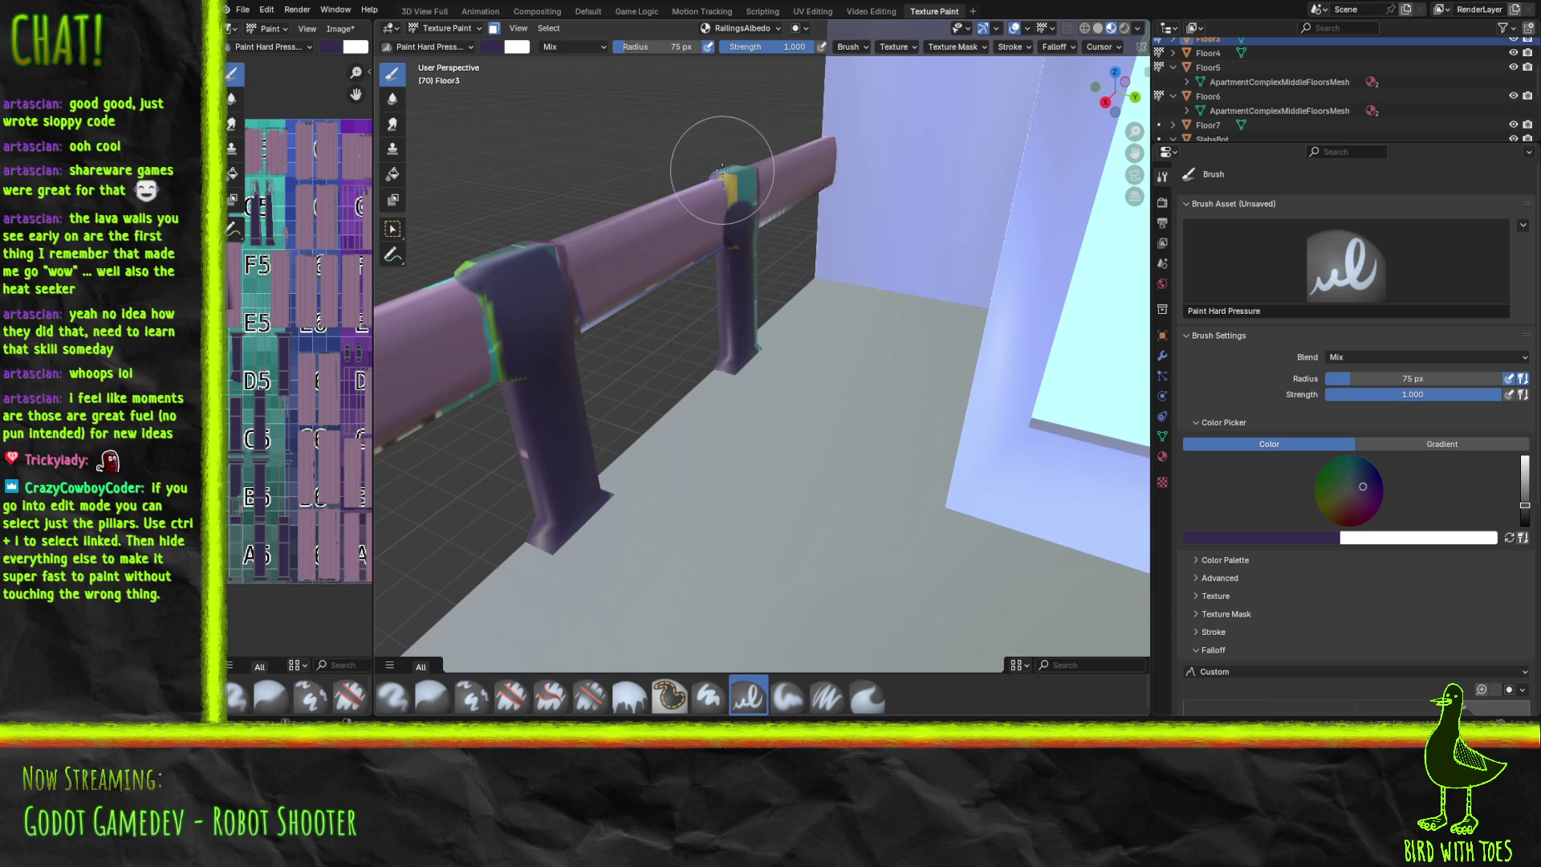
drag(715, 162, 737, 176)
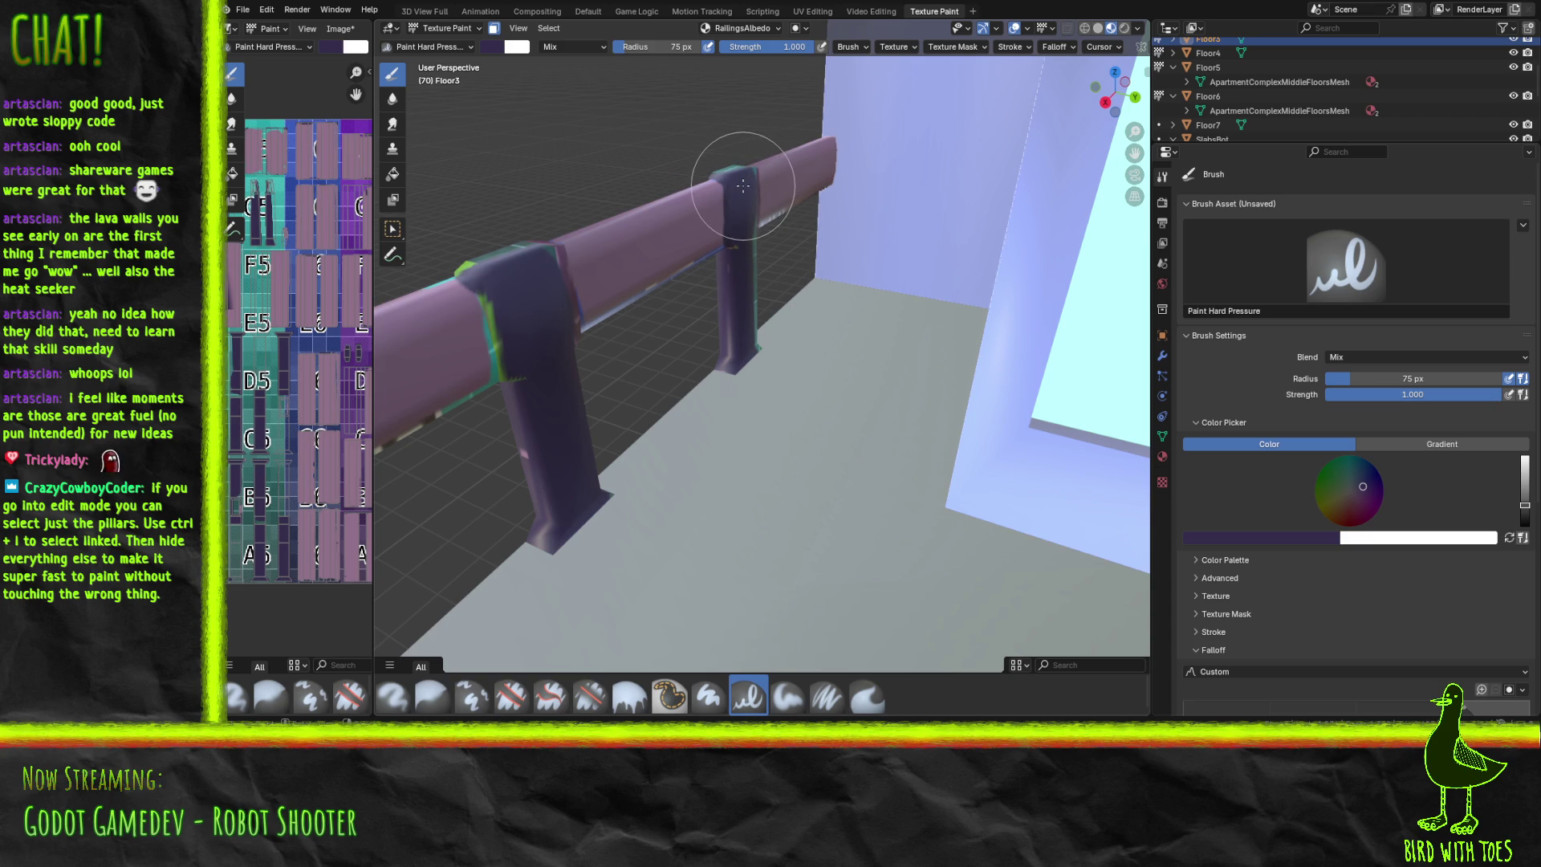
mouse_move(726, 362)
middle_down()
mouse_move(815, 303)
mouse_move(792, 310)
middle_up()
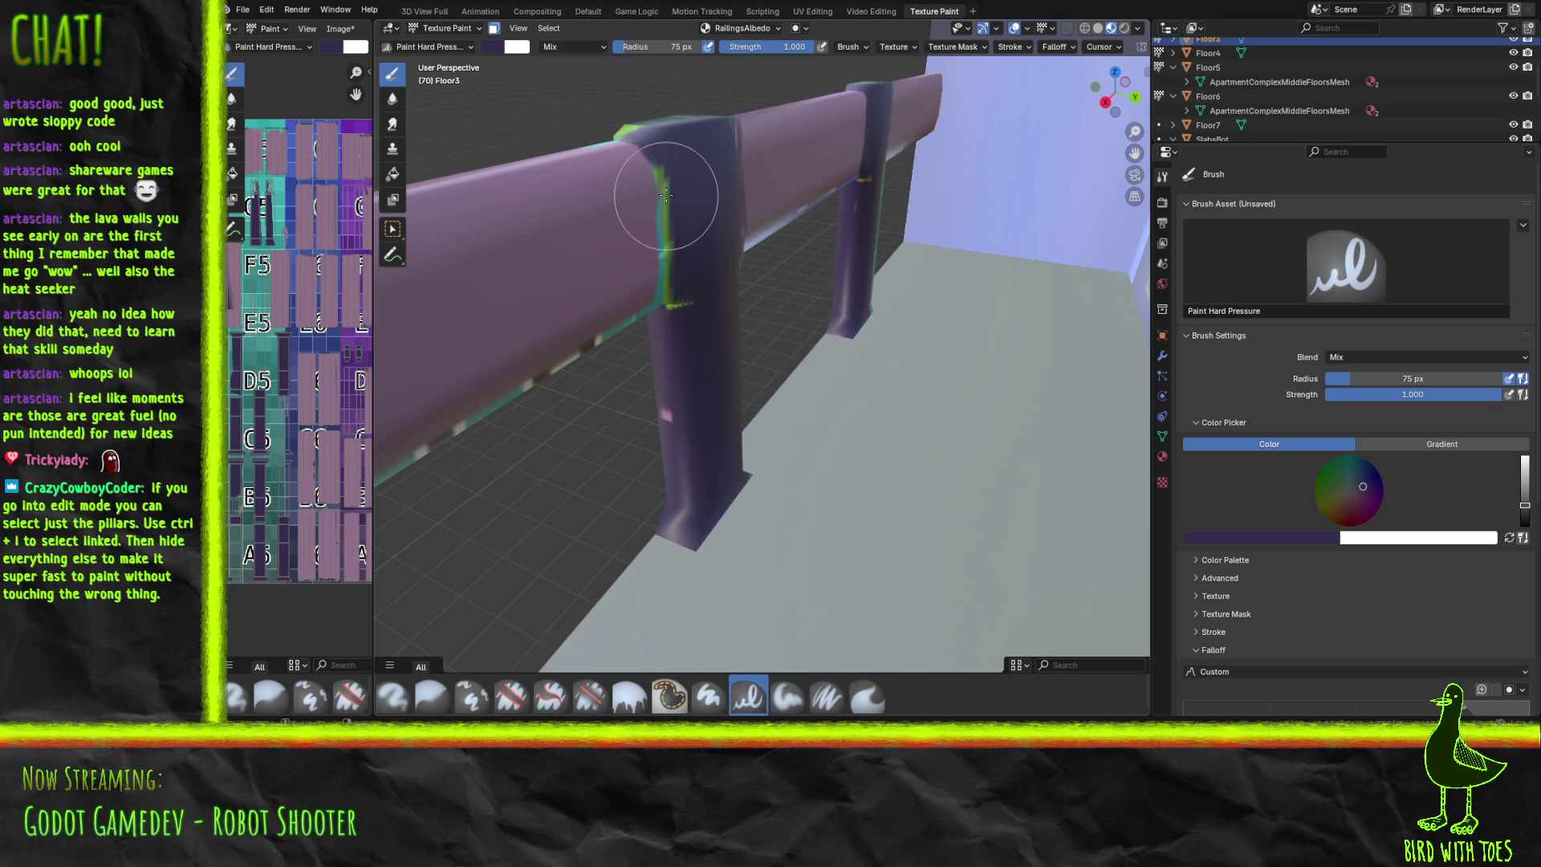
drag(673, 217, 683, 324)
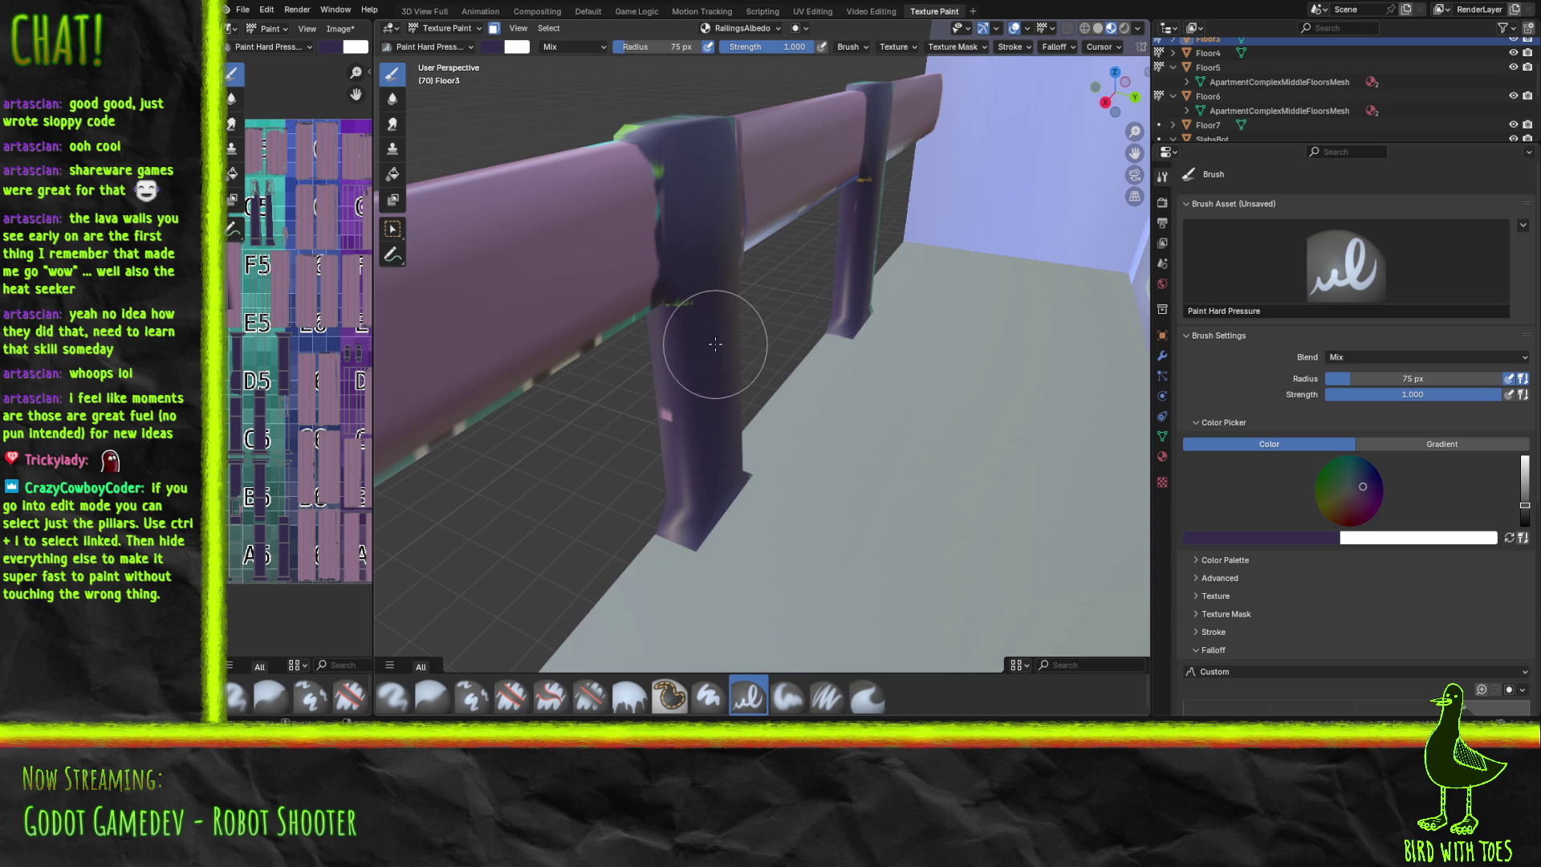
Paint another pillar's lower green part and top-left face dark purple.
mouse_move(716, 344)
middle_down()
mouse_move(794, 498)
mouse_move(771, 449)
mouse_move(781, 401)
mouse_move(915, 410)
mouse_move(880, 401)
middle_up()
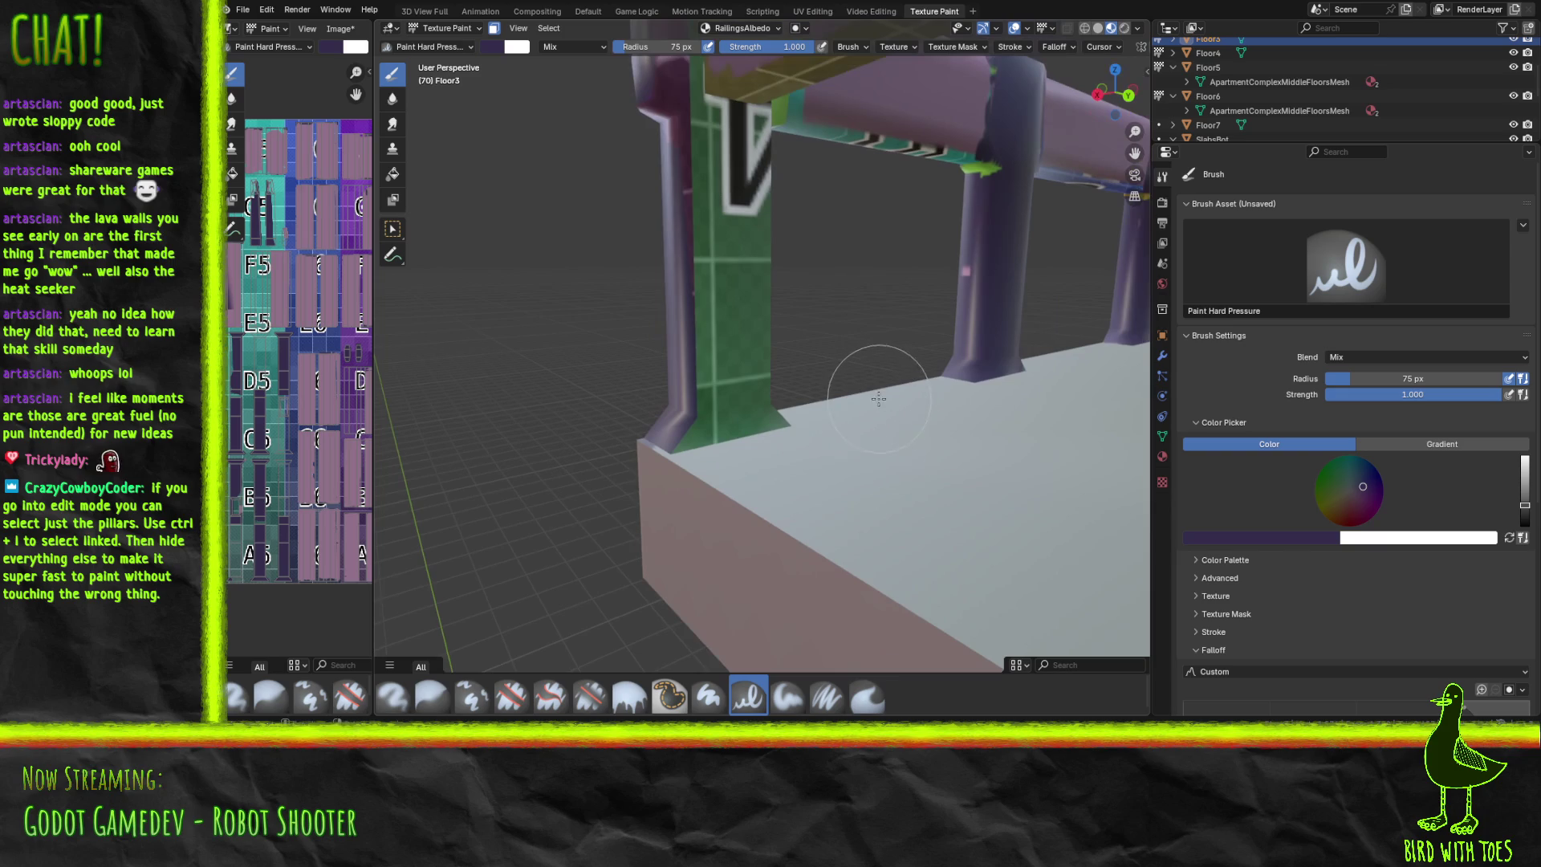
mouse_move(703, 438)
mouse_down()
mouse_move(802, 369)
mouse_move(717, 340)
mouse_move(731, 180)
mouse_move(706, 155)
mouse_move(739, 138)
mouse_move(665, 129)
mouse_move(679, 129)
mouse_move(649, 102)
mouse_up()
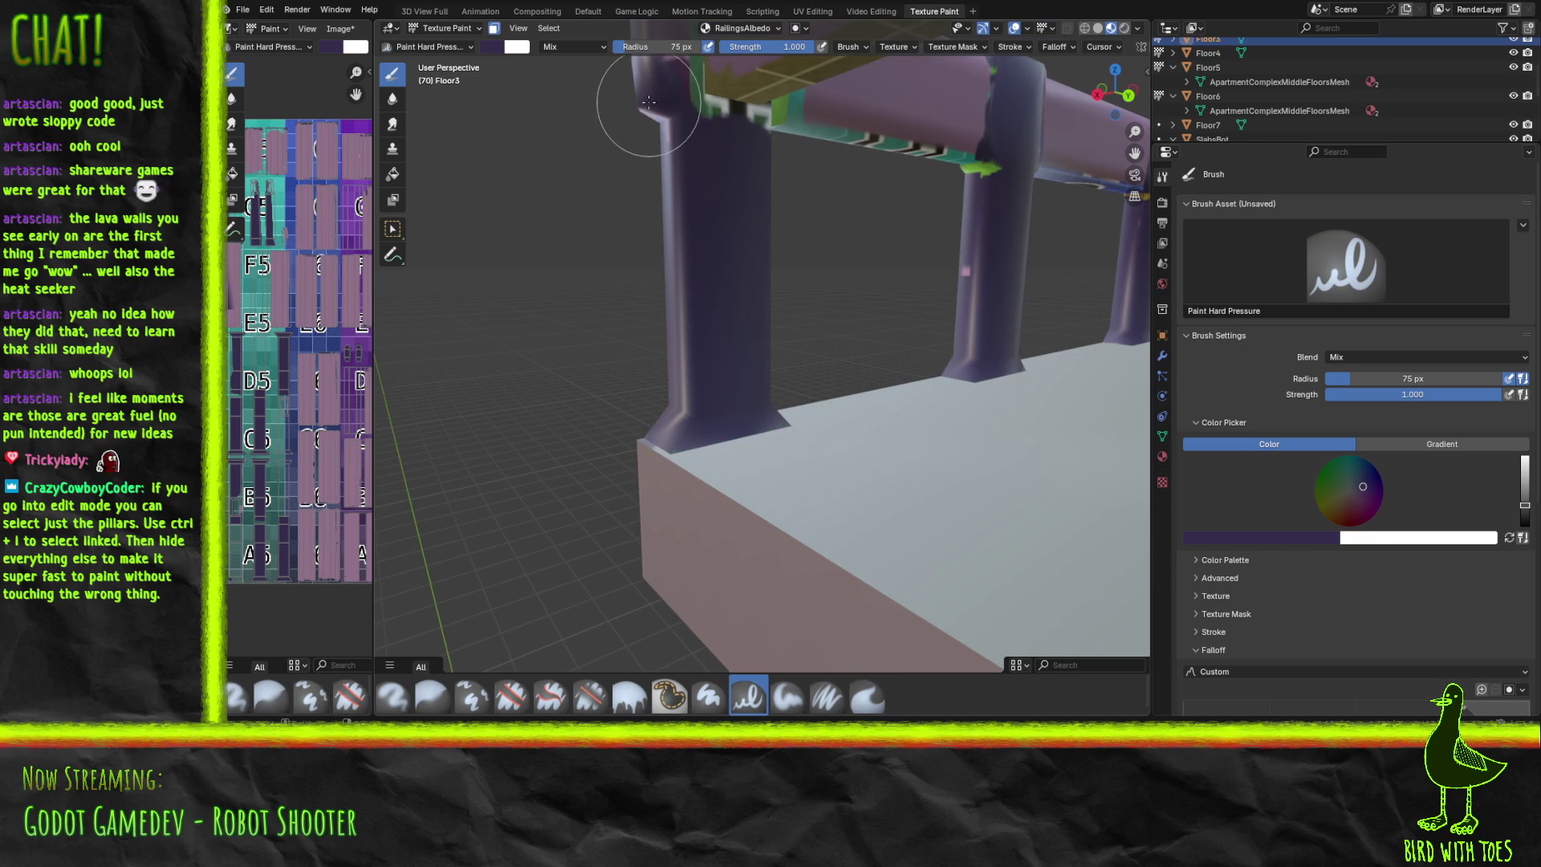
scroll(756, 272, up, 5)
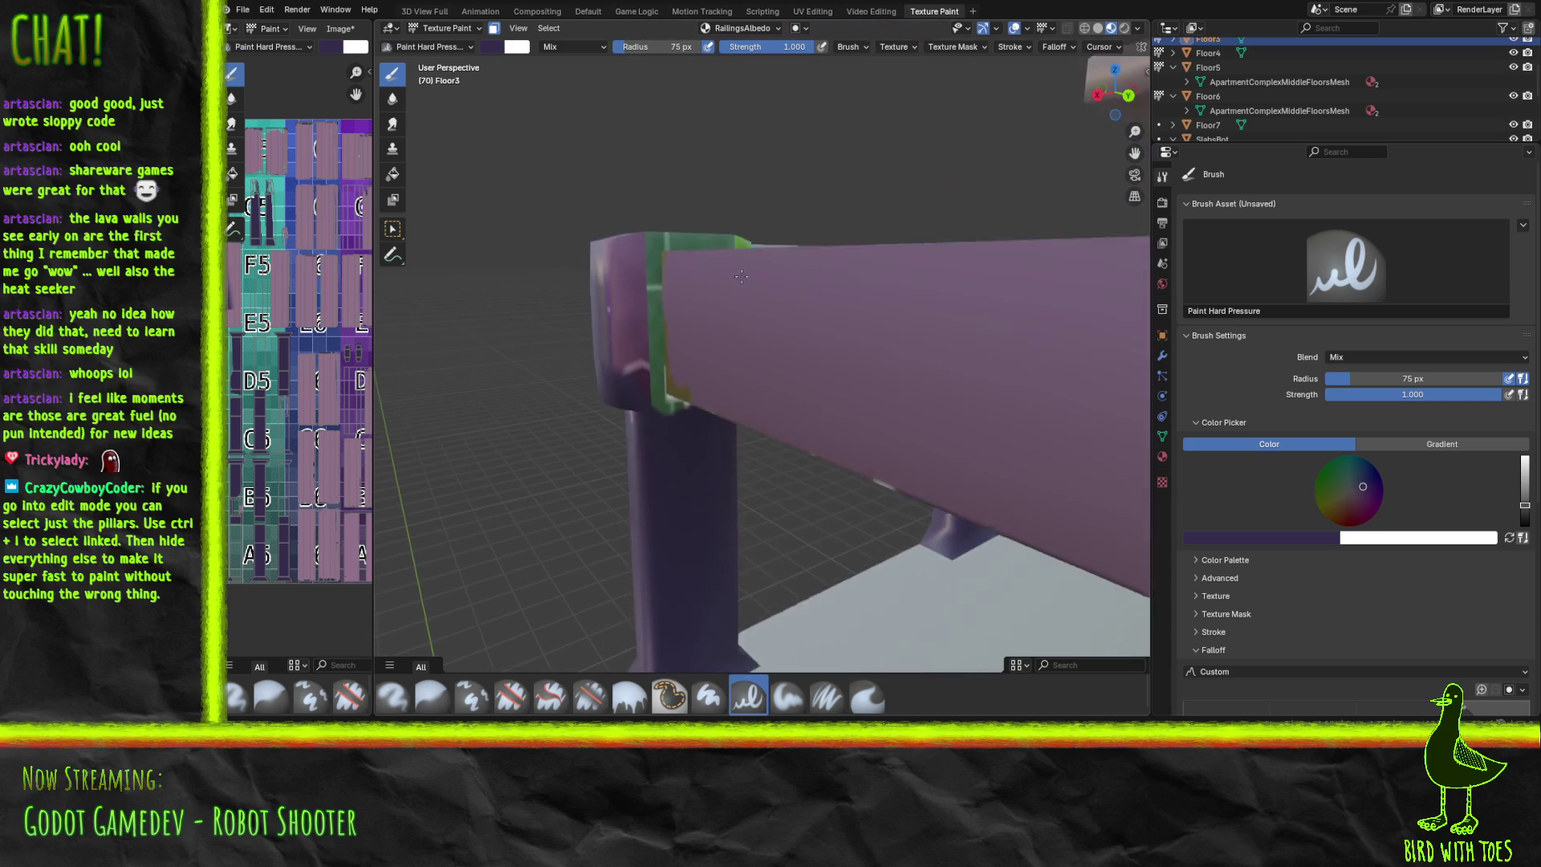
mouse_move(623, 406)
mouse_down()
mouse_move(615, 306)
mouse_move(639, 380)
mouse_move(633, 243)
mouse_move(736, 237)
mouse_move(631, 243)
mouse_up()
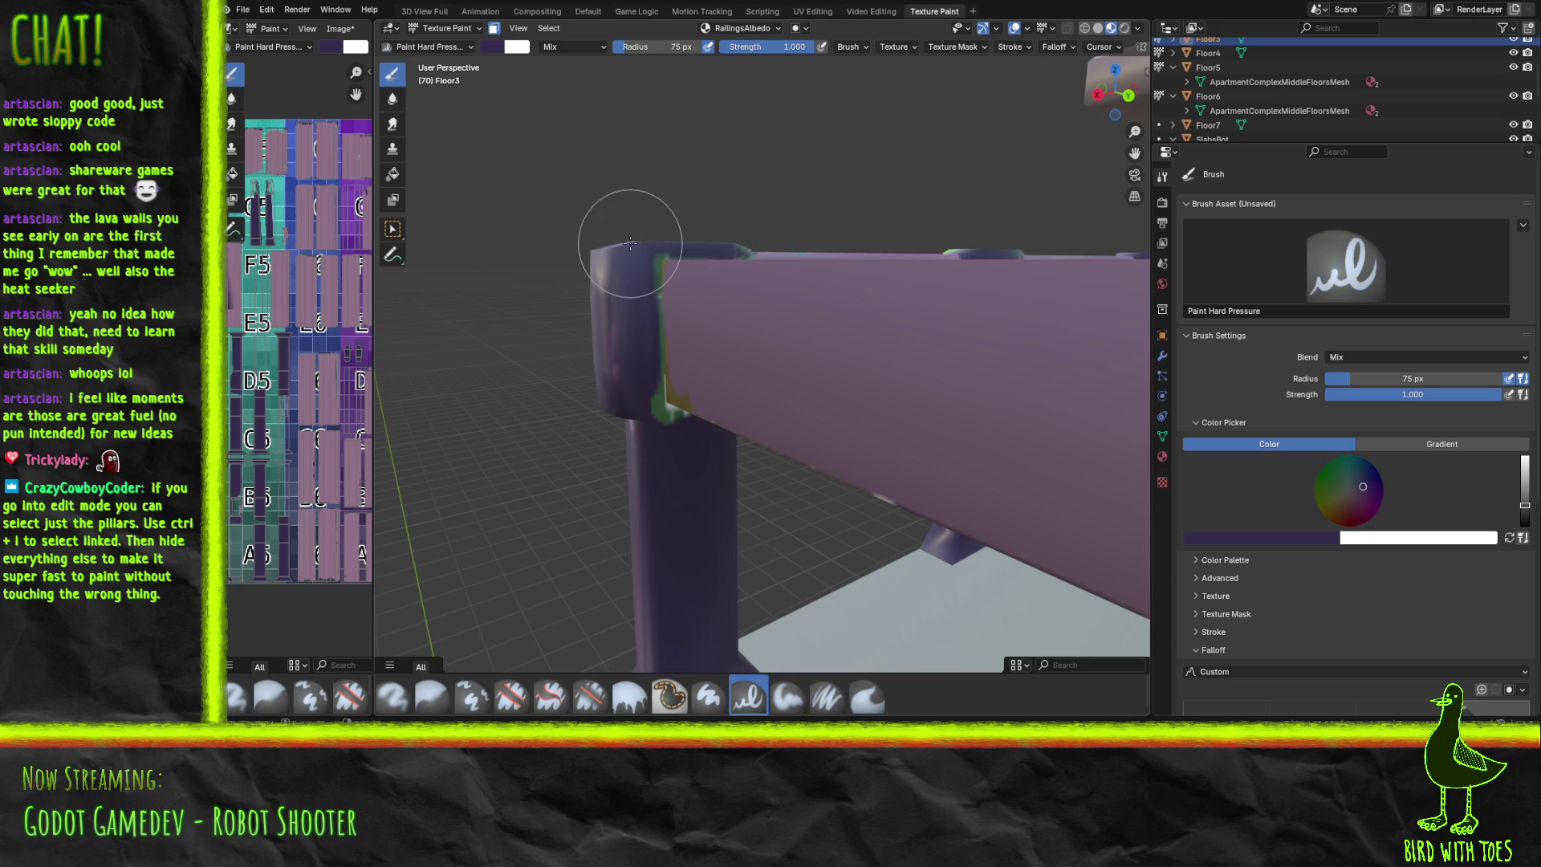
scroll(630, 242, down, 3)
mouse_move(756, 292)
middle_down()
mouse_move(984, 336)
mouse_move(1076, 301)
middle_up()
mouse_move(863, 387)
middle_down()
mouse_move(902, 344)
mouse_move(853, 381)
middle_up()
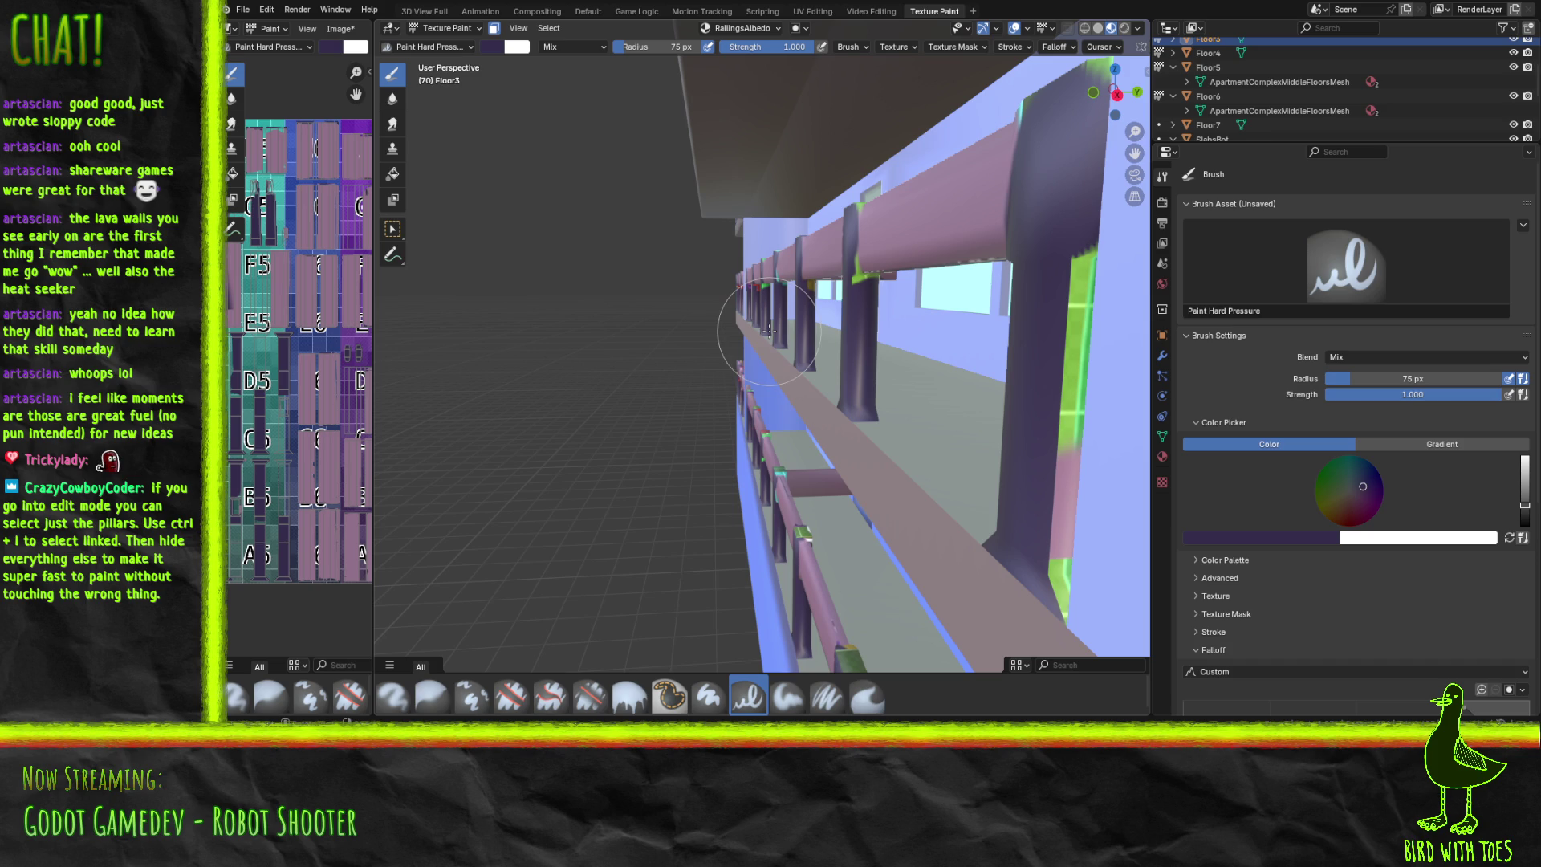
mouse_move(860, 308)
middle_down()
mouse_move(897, 336)
mouse_move(844, 283)
mouse_move(796, 312)
middle_up()
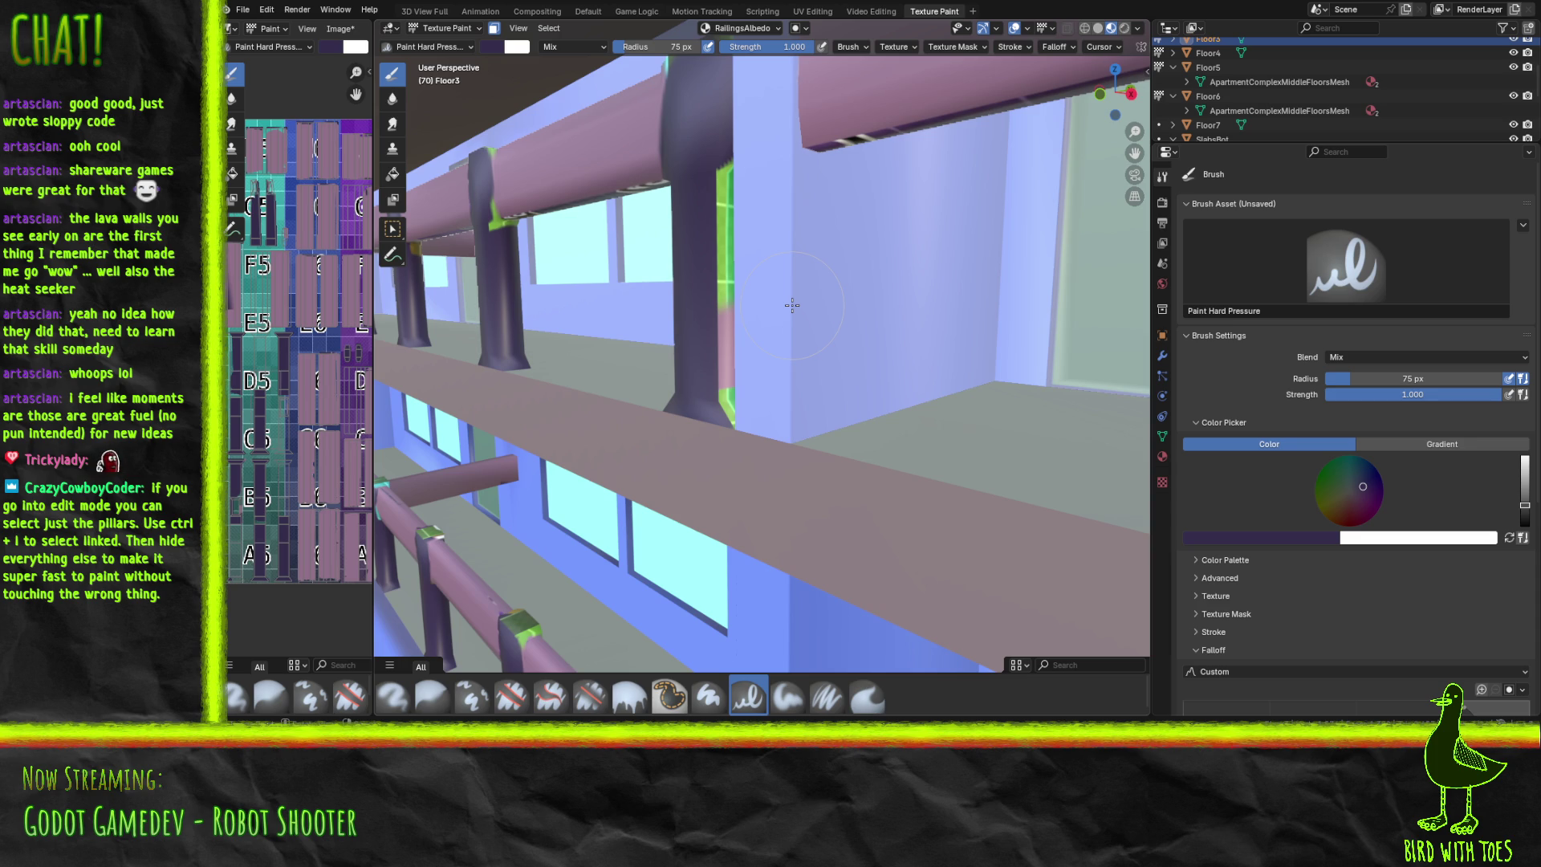
Paint the pillar's right-edge streaks, upper joint and a bracket top dark purple.
drag(744, 387, 717, 188)
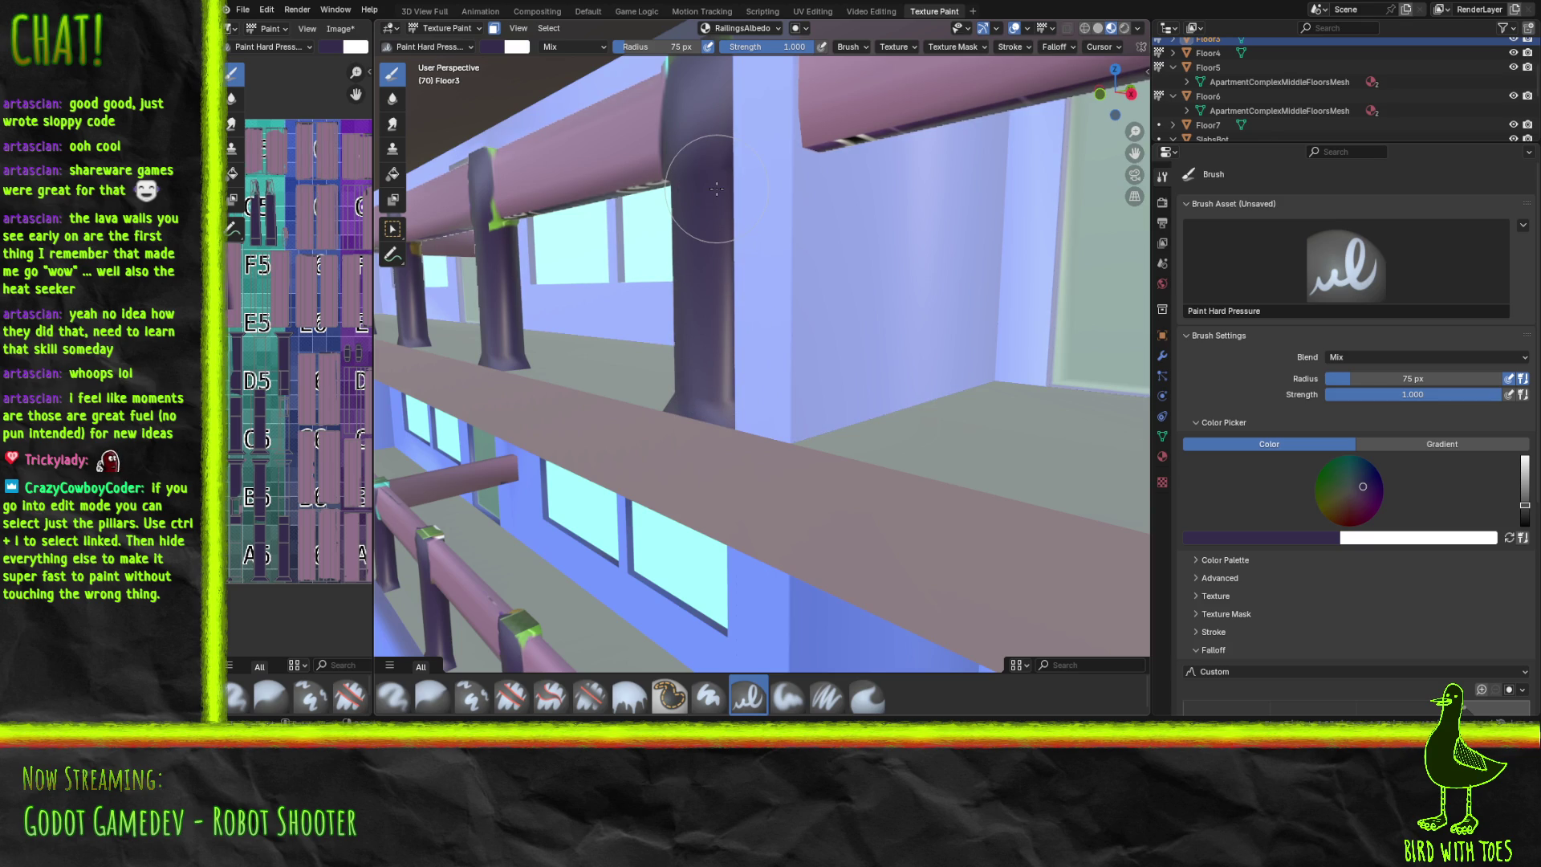
middle_drag(706, 197, 701, 303)
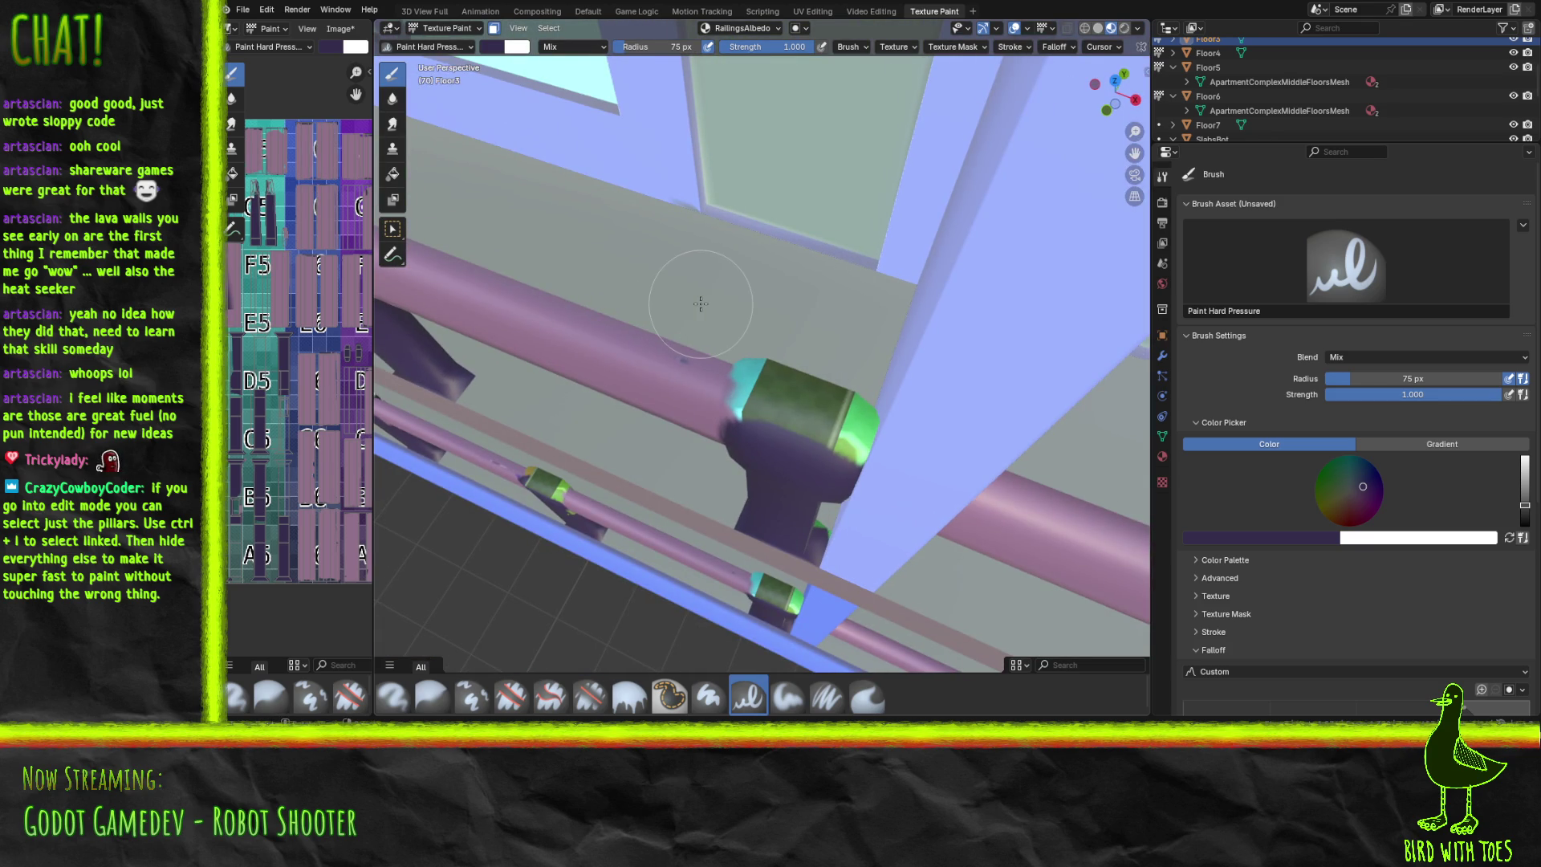
mouse_move(772, 440)
mouse_down()
mouse_move(767, 385)
mouse_move(843, 438)
mouse_move(860, 410)
mouse_up()
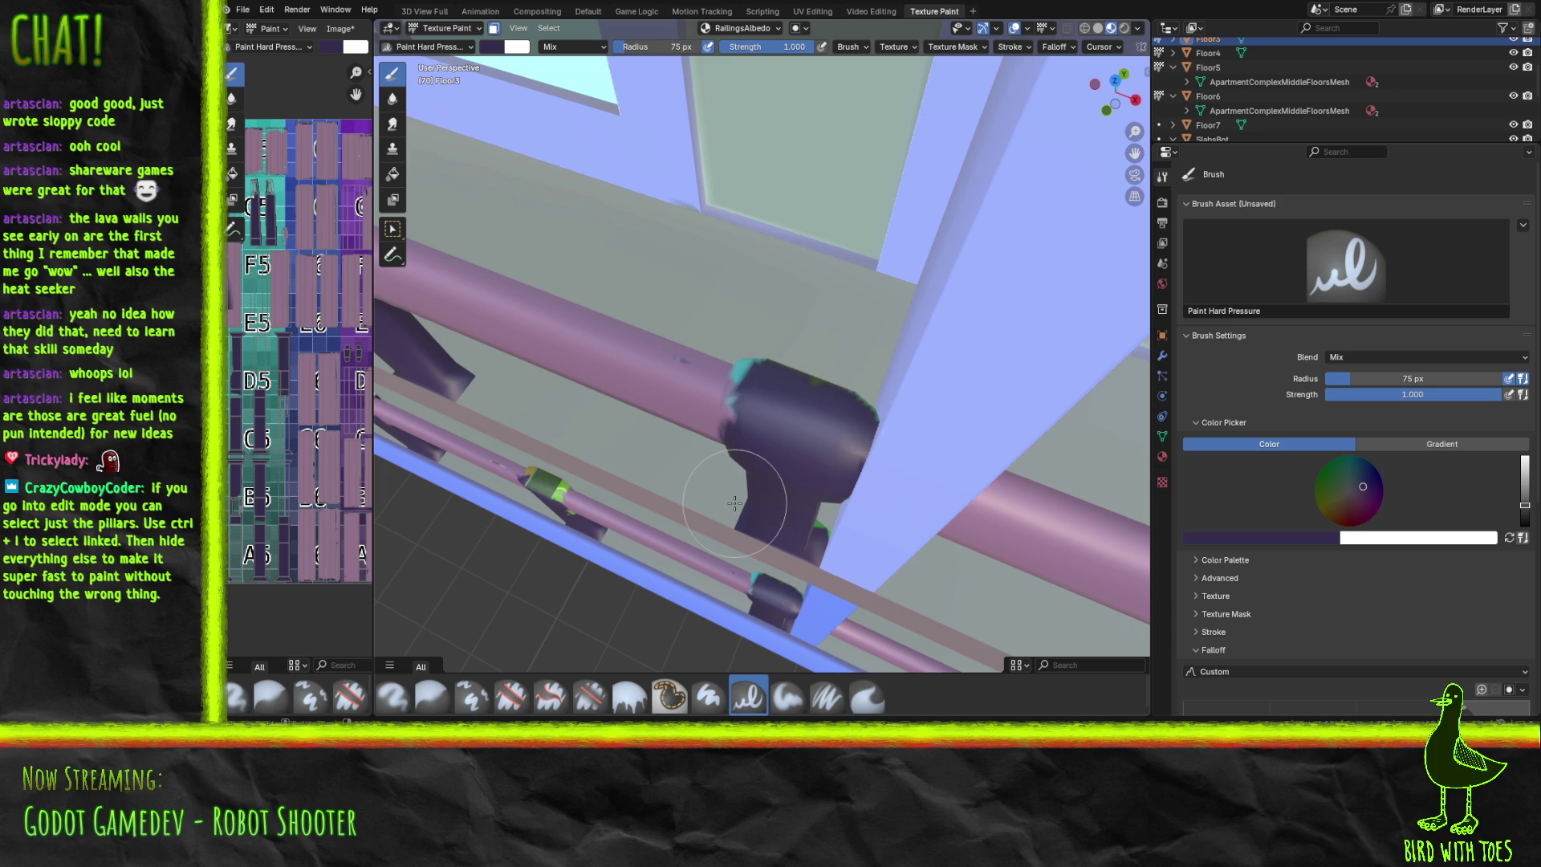
mouse_move(803, 447)
middle_down()
mouse_move(1143, 459)
mouse_move(1111, 437)
mouse_move(1056, 438)
middle_up()
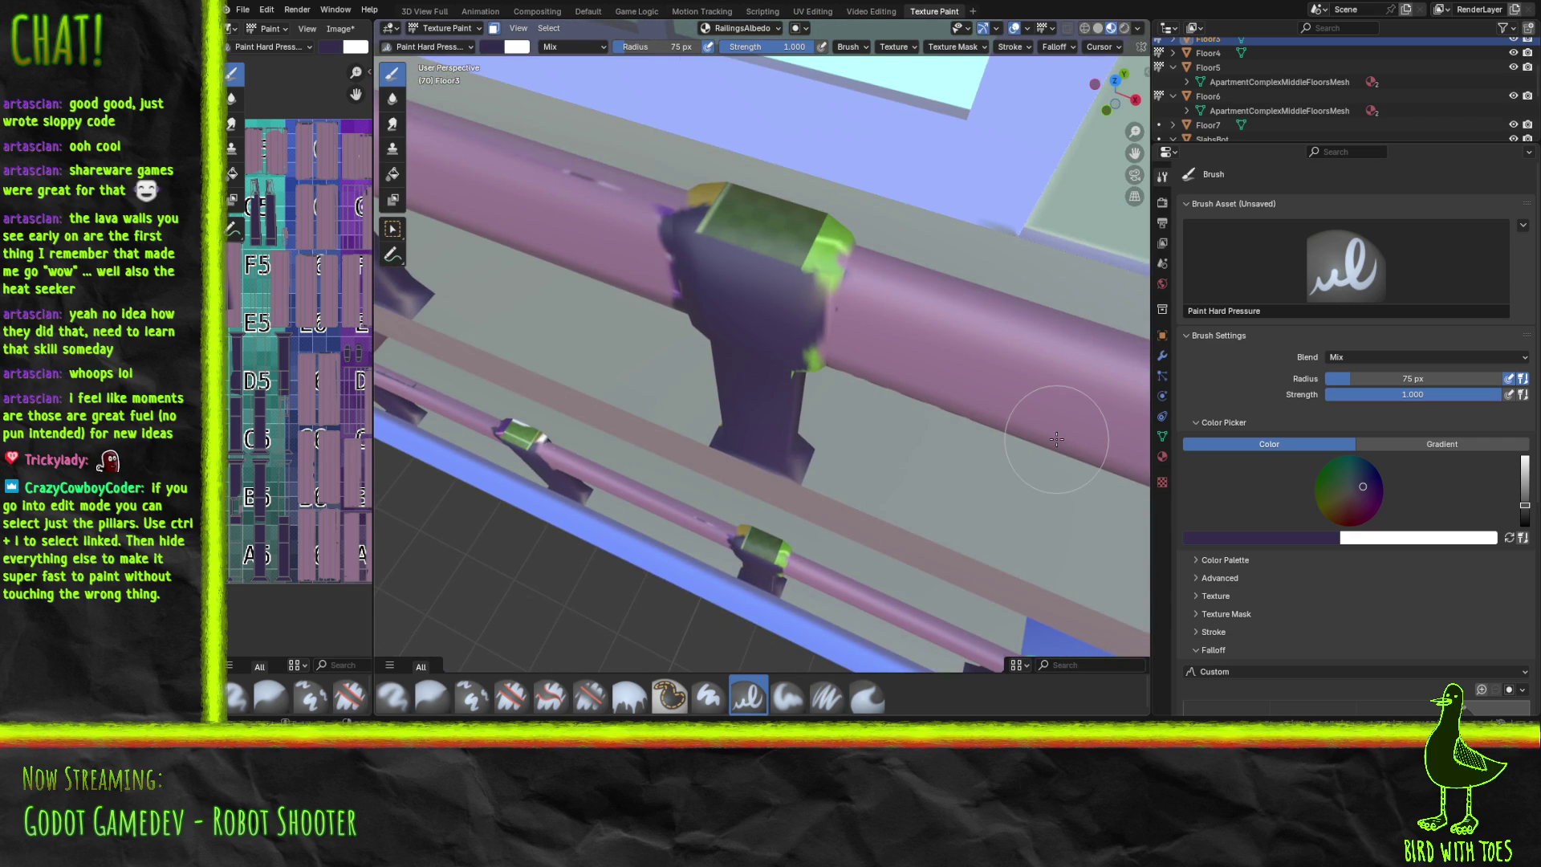
mouse_move(699, 241)
mouse_down()
mouse_move(728, 188)
mouse_move(820, 250)
mouse_move(815, 265)
mouse_move(827, 229)
mouse_move(763, 207)
mouse_move(749, 233)
mouse_up()
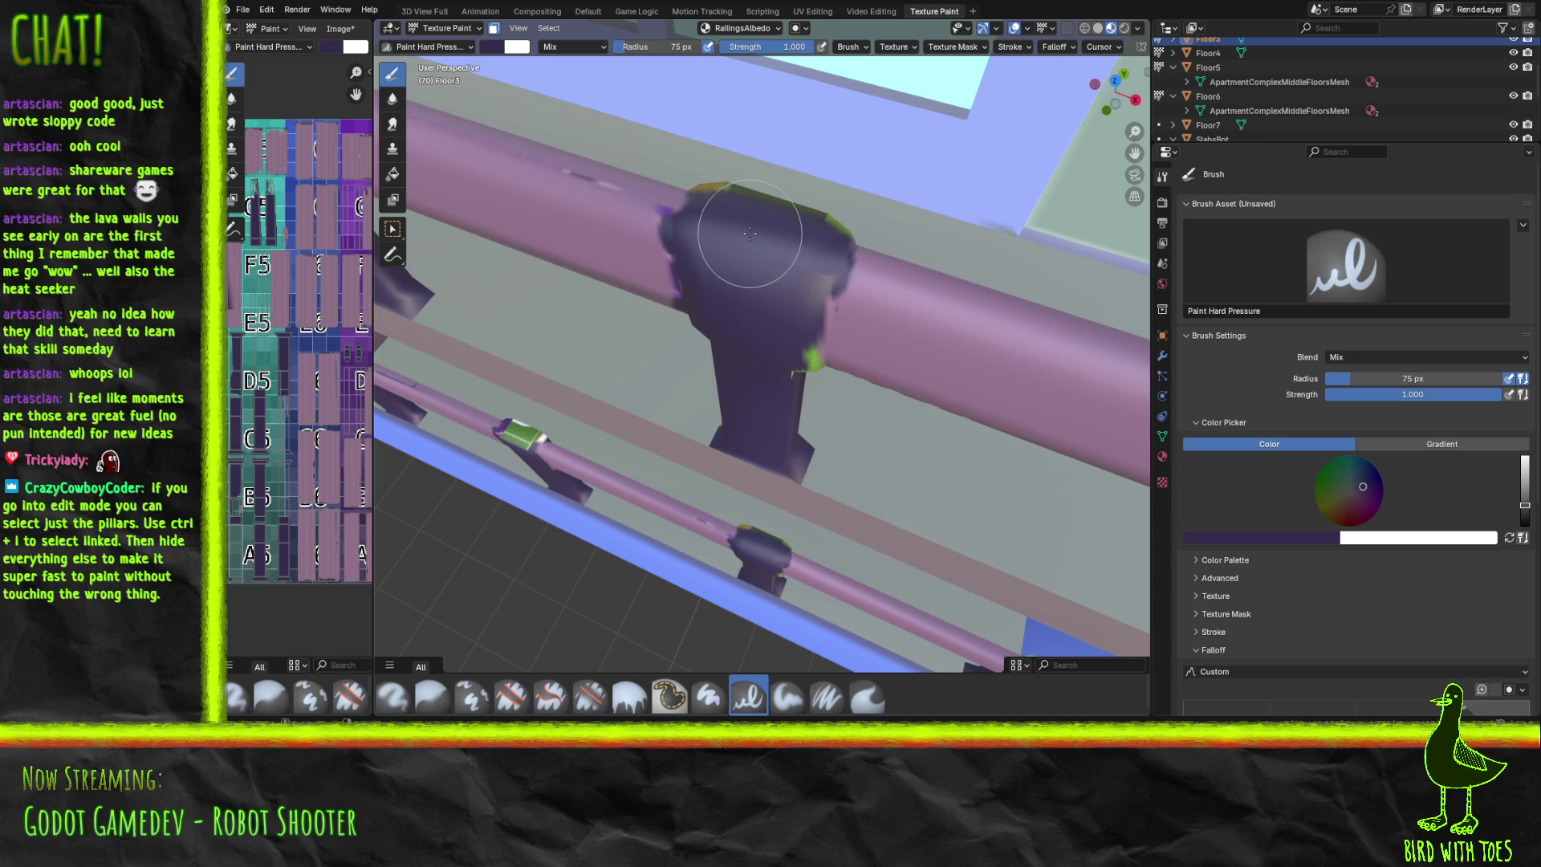
Cover another bracket's green top and the green-cyan joint patches in dark purple.
mouse_move(644, 180)
middle_down()
mouse_move(1052, 225)
mouse_move(1037, 253)
middle_up()
drag(641, 241, 597, 254)
mouse_move(590, 249)
mouse_down()
mouse_move(688, 241)
mouse_move(657, 305)
mouse_up()
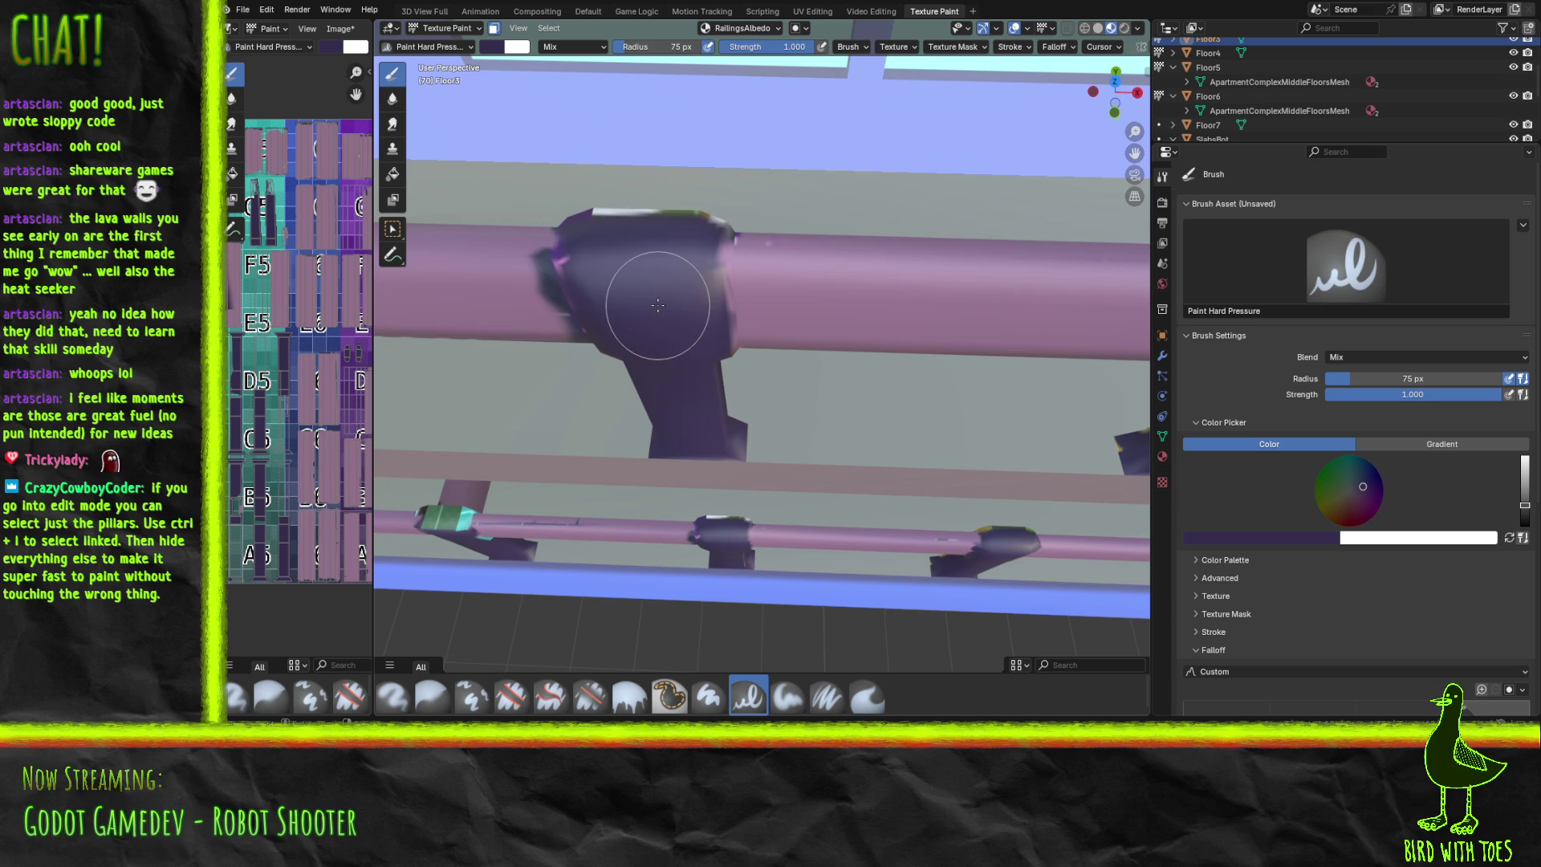
middle_drag(619, 309, 1143, 396)
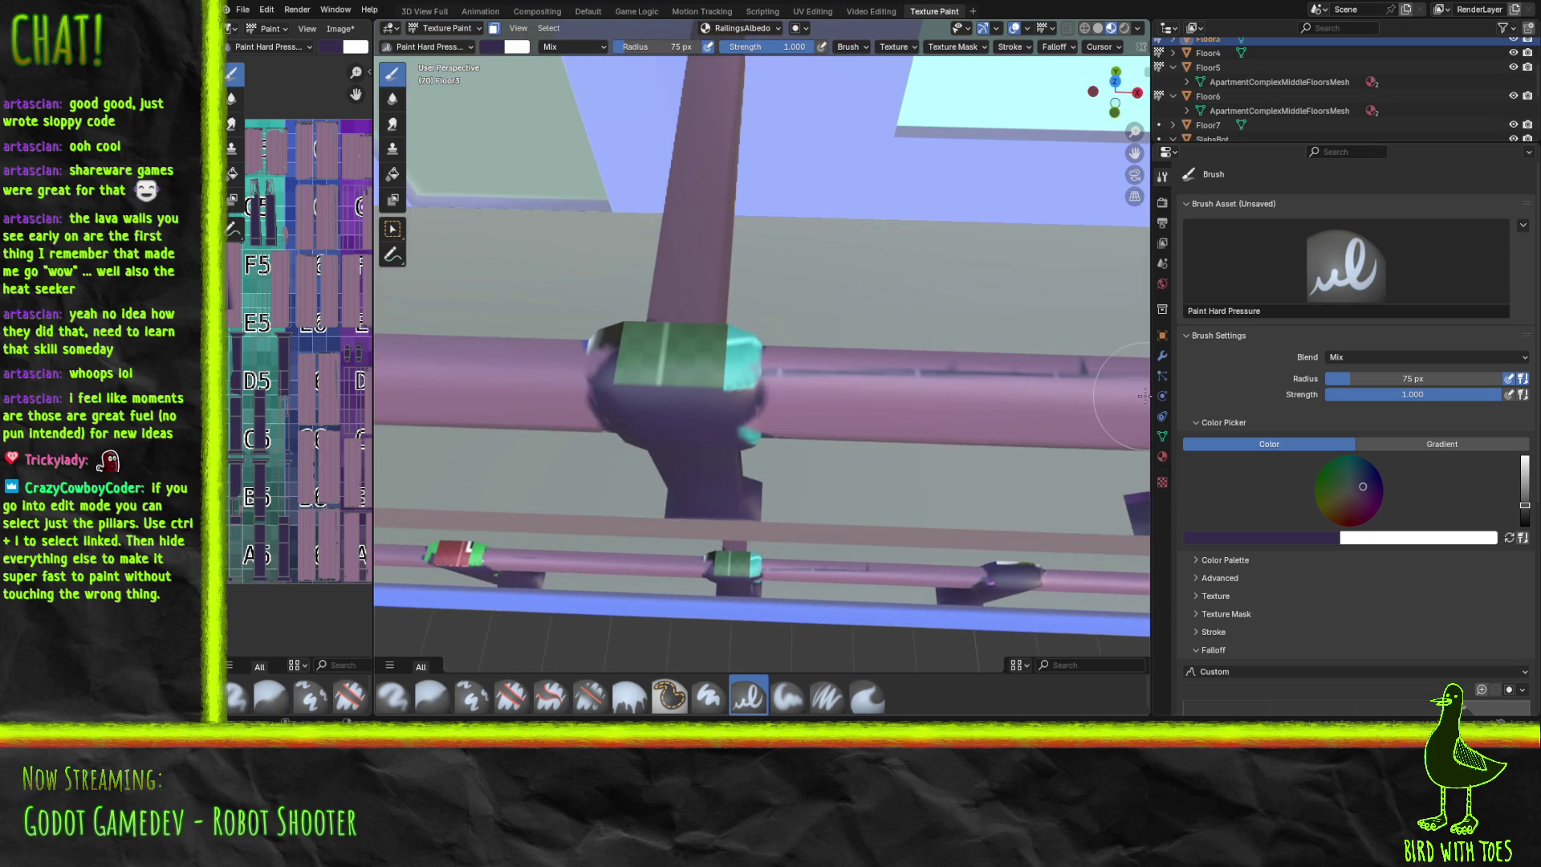
mouse_move(651, 387)
mouse_down()
mouse_move(634, 377)
mouse_move(642, 345)
mouse_move(729, 361)
mouse_up()
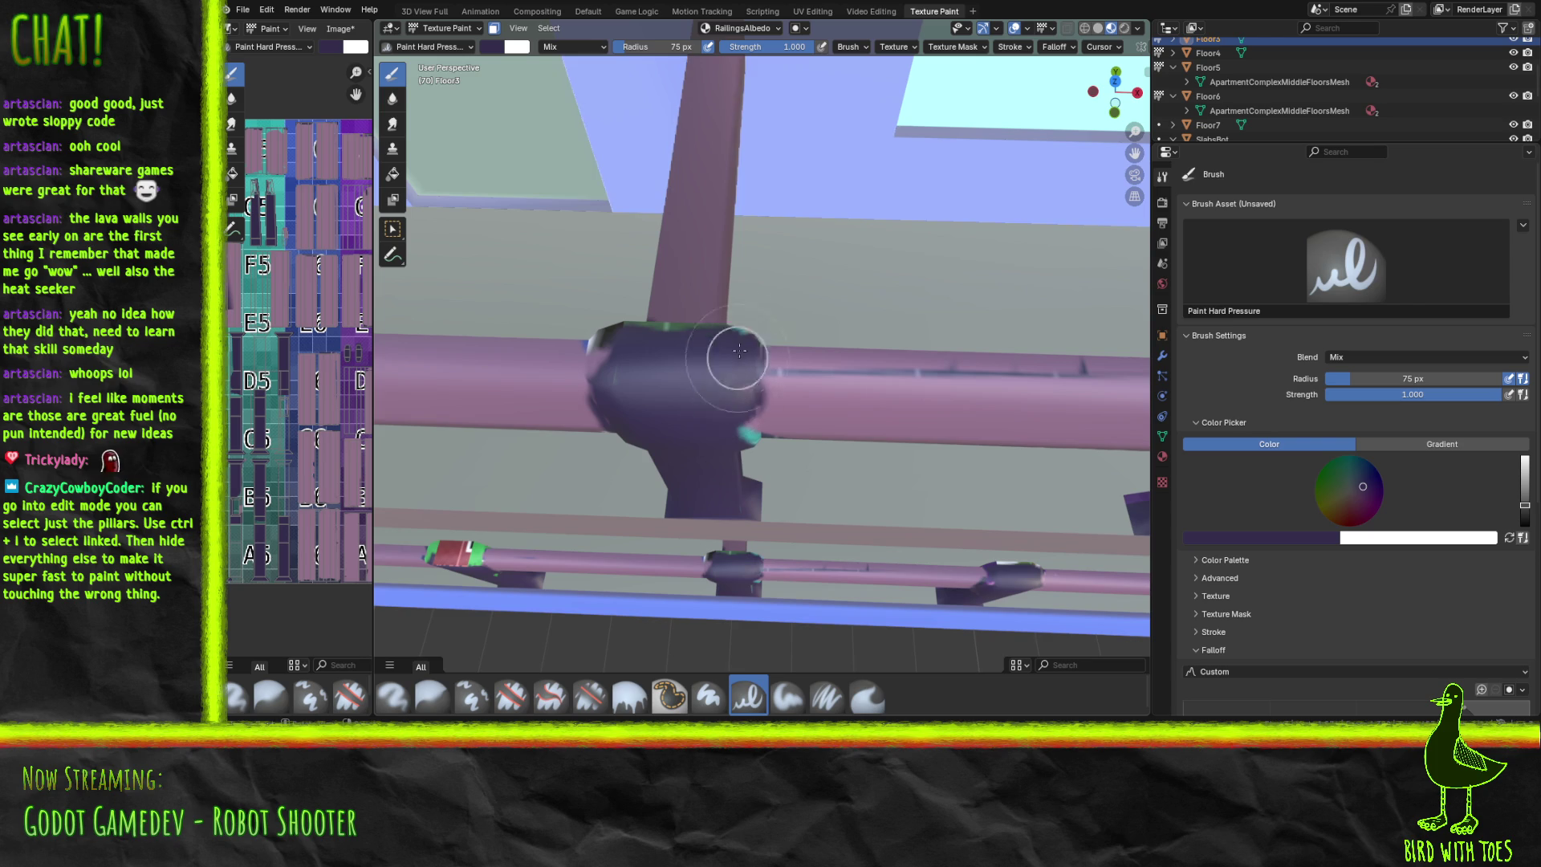
middle_drag(603, 527, 872, 460)
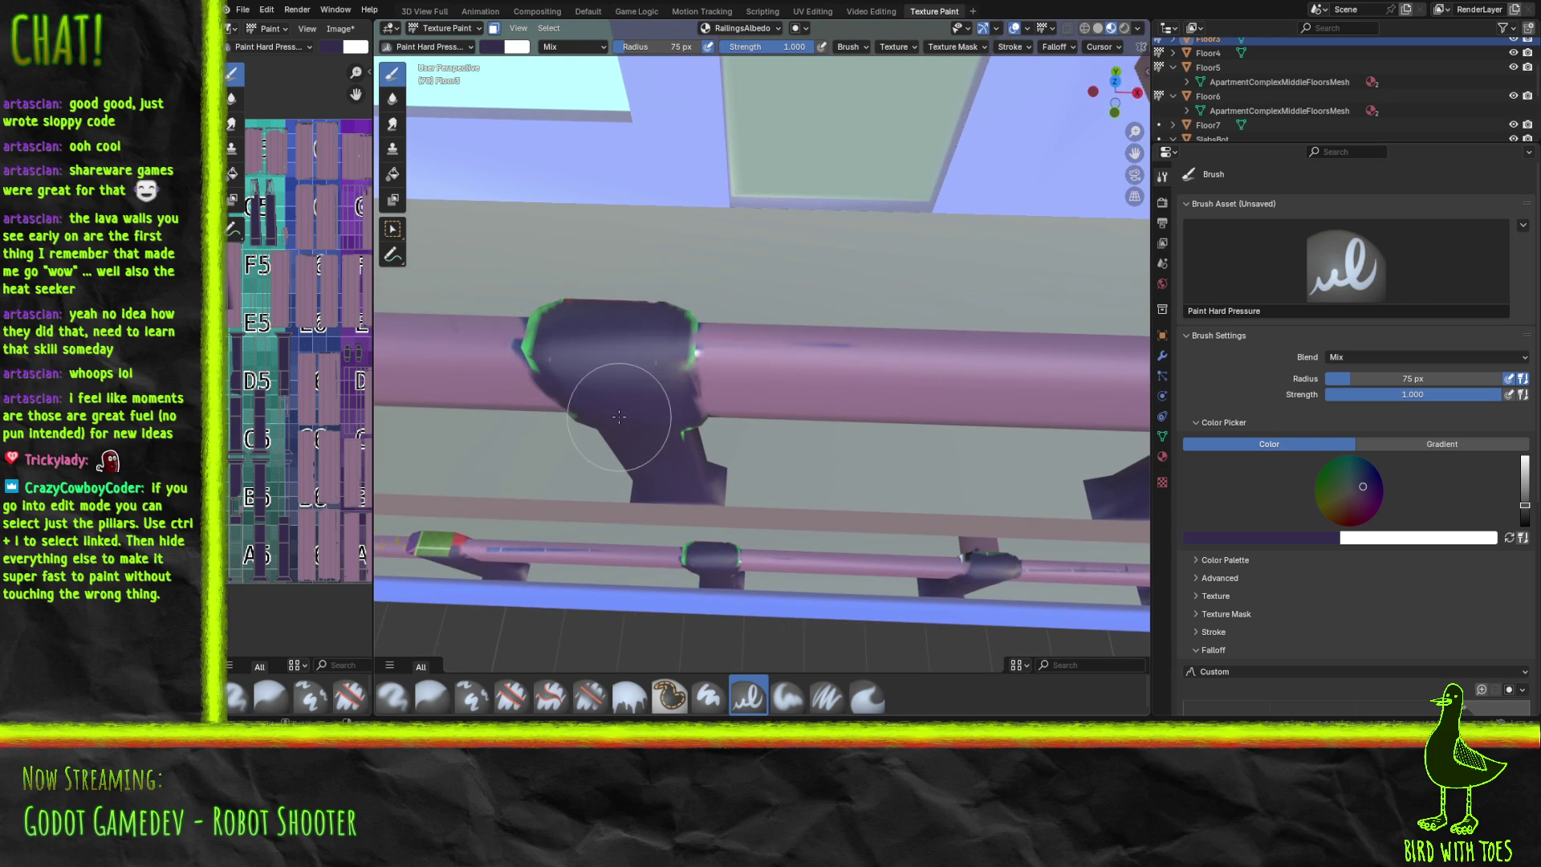
Paint the pink patch on a lower pillar dark purple.
mouse_move(619, 416)
middle_down()
mouse_move(648, 197)
mouse_move(1059, 227)
mouse_move(472, 278)
mouse_move(855, 354)
middle_up()
scroll(1033, 384, up, 2)
middle_drag(1033, 383, 523, 402)
scroll(626, 377, up, 2)
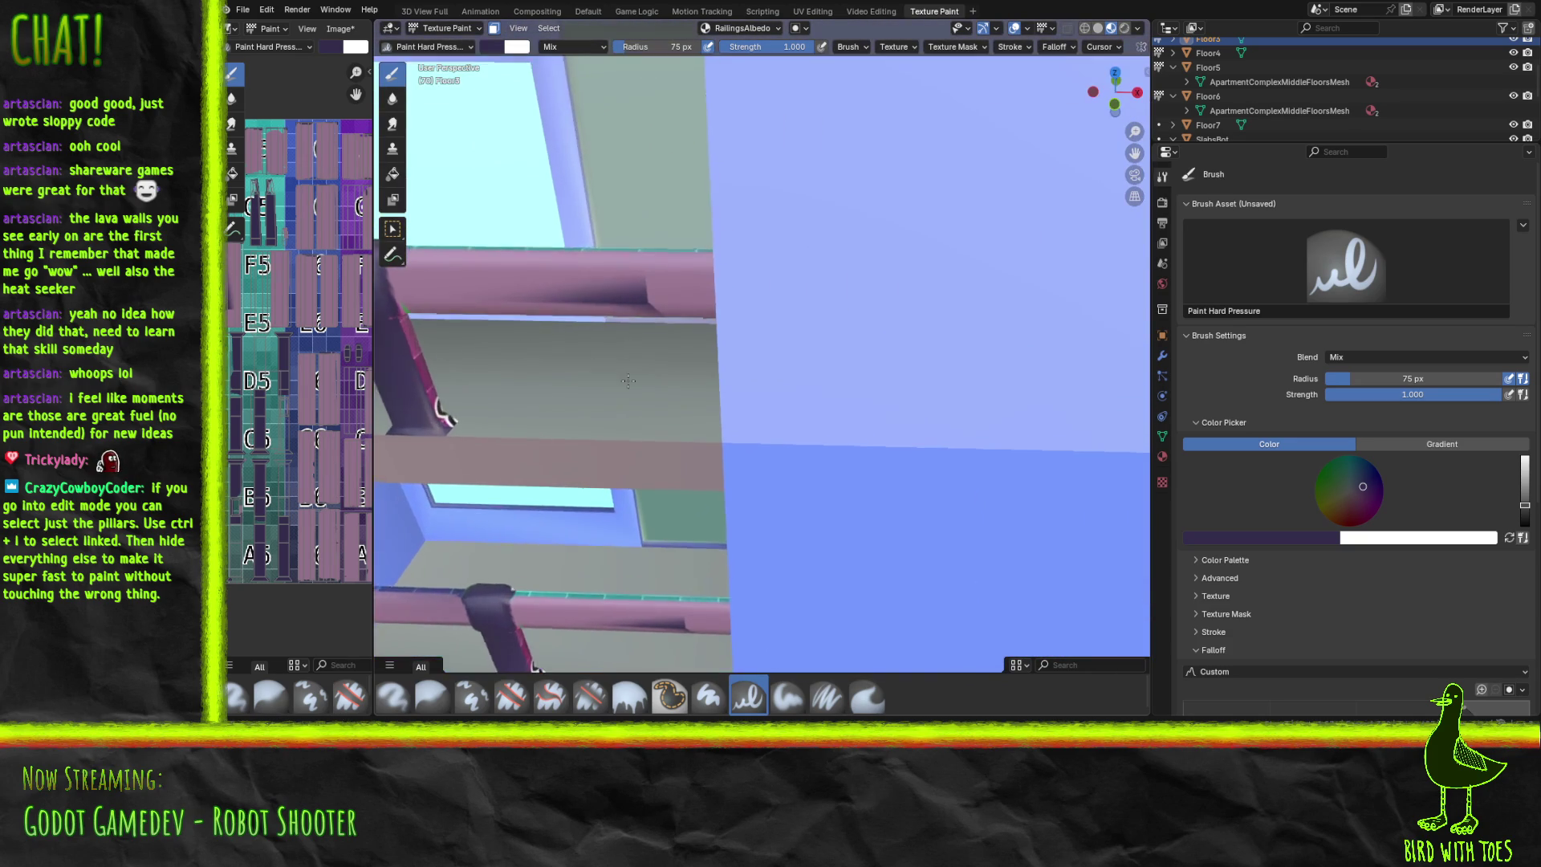
mouse_move(645, 373)
middle_down()
mouse_move(701, 455)
mouse_move(680, 389)
middle_up()
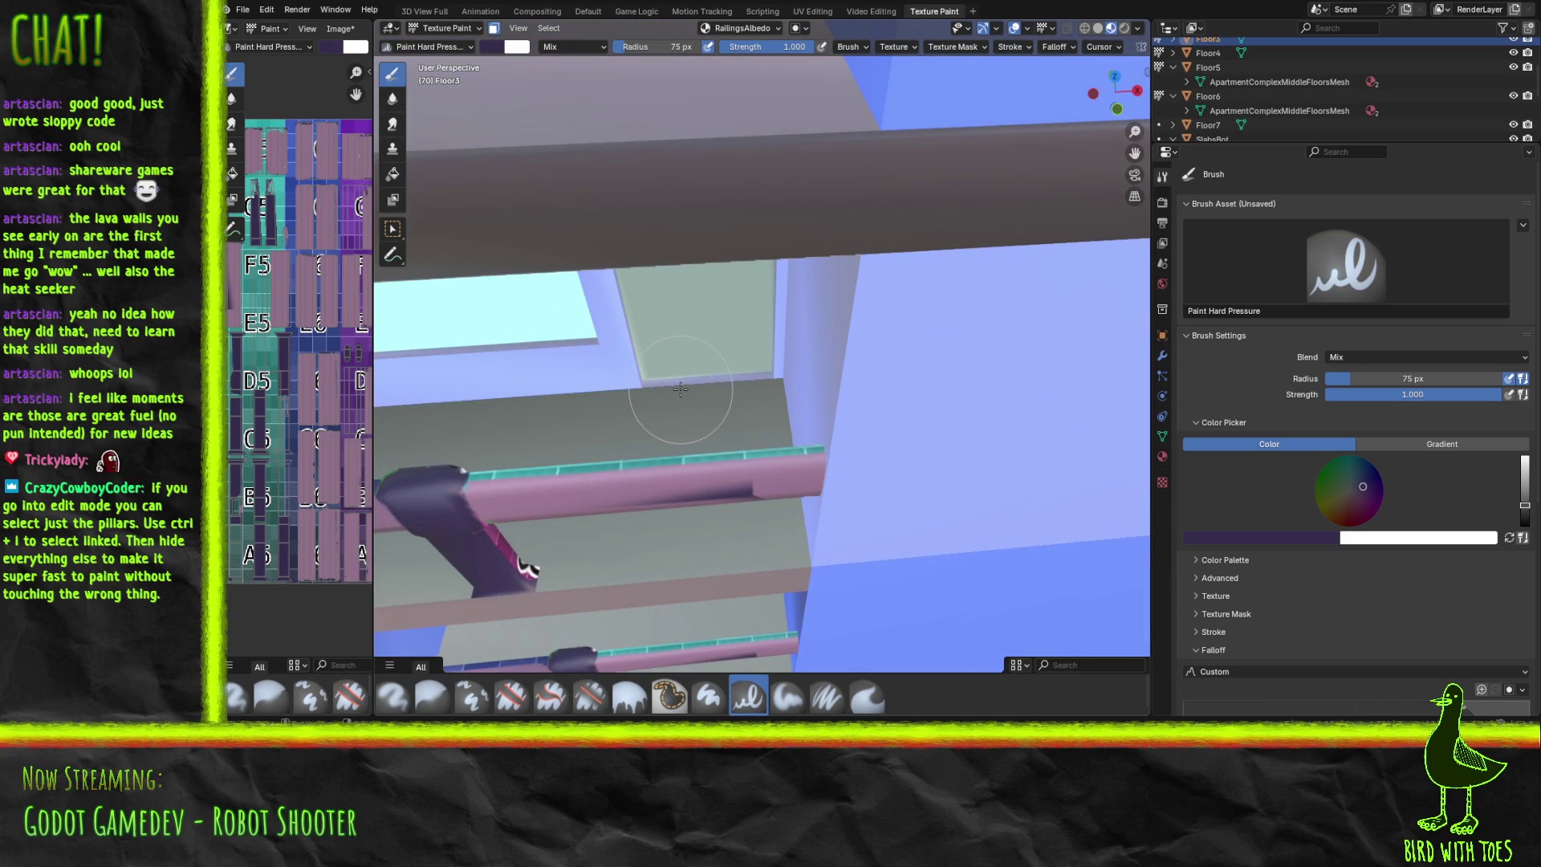
drag(517, 558, 505, 547)
click(1264, 537)
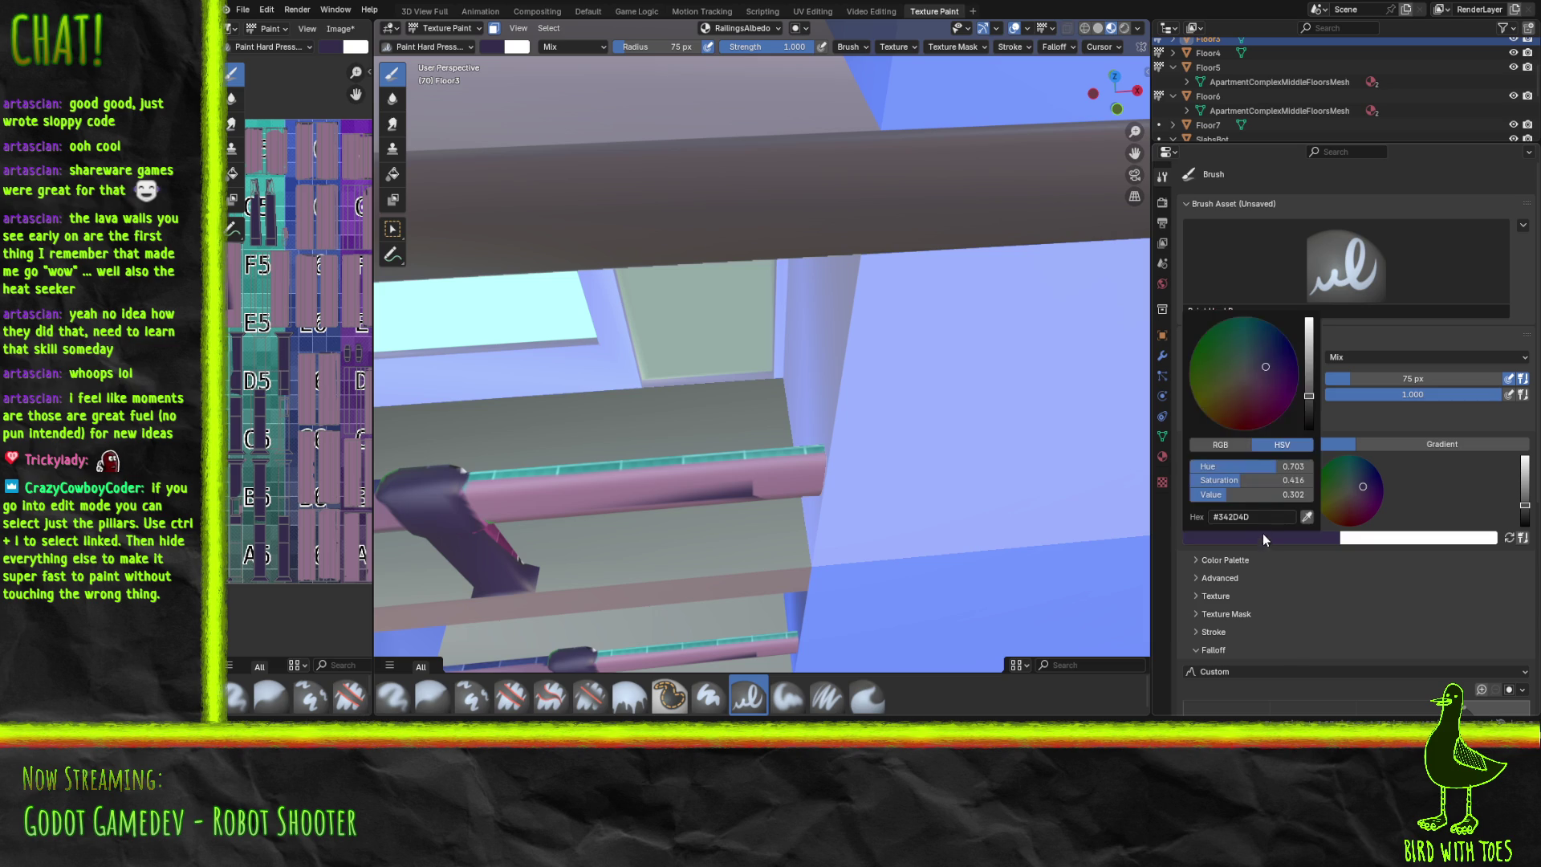
Eyedrop the rails' pink, paint the teal railing strips and end, and save the texture.
click(1308, 519)
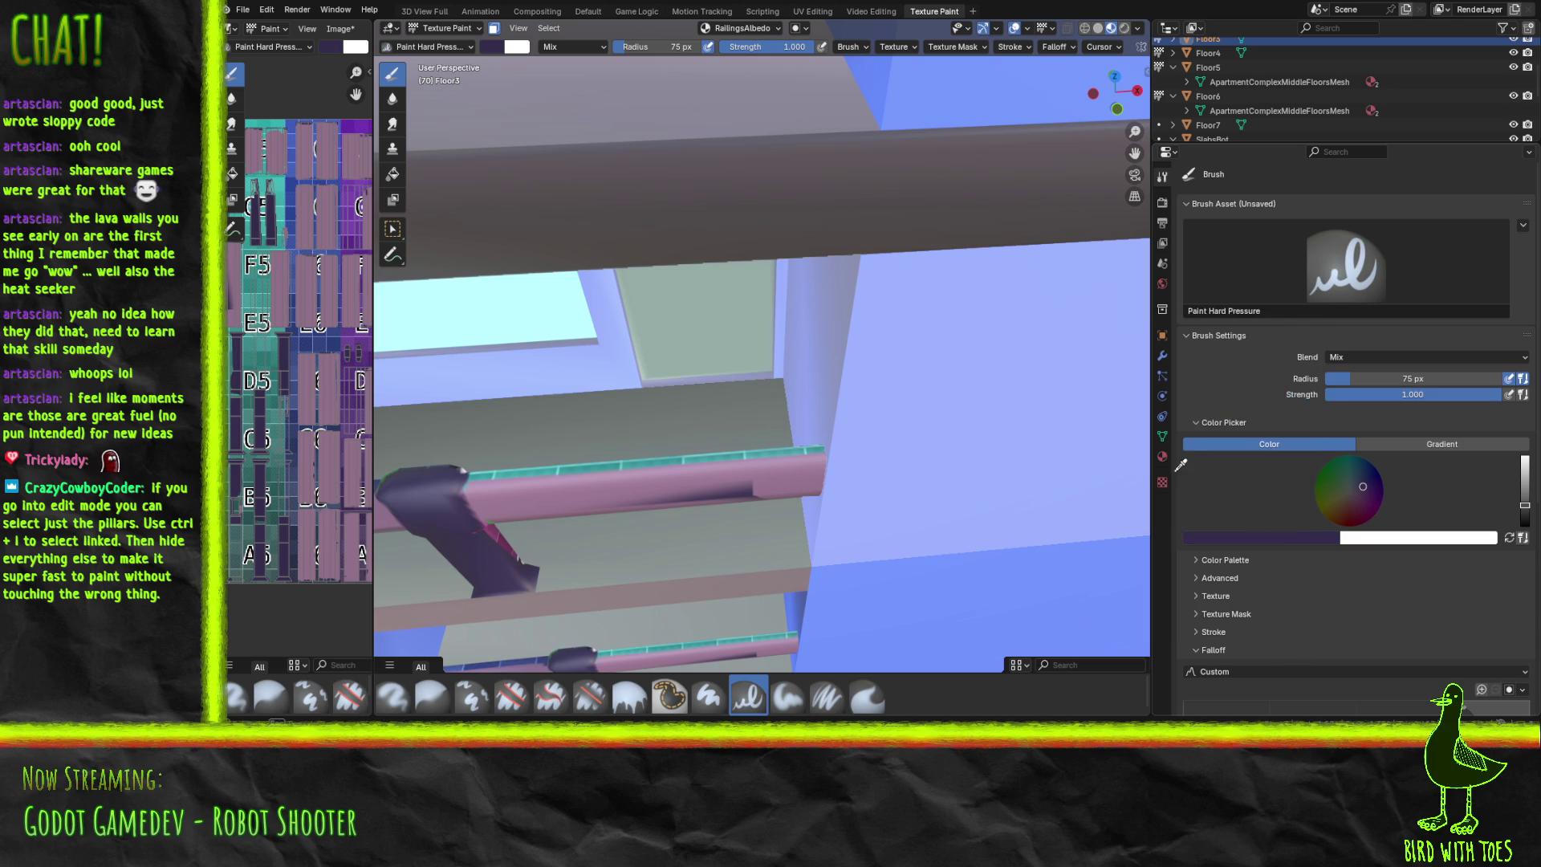
click(314, 279)
mouse_move(810, 454)
mouse_down()
mouse_move(619, 468)
mouse_move(752, 485)
mouse_move(722, 496)
mouse_up()
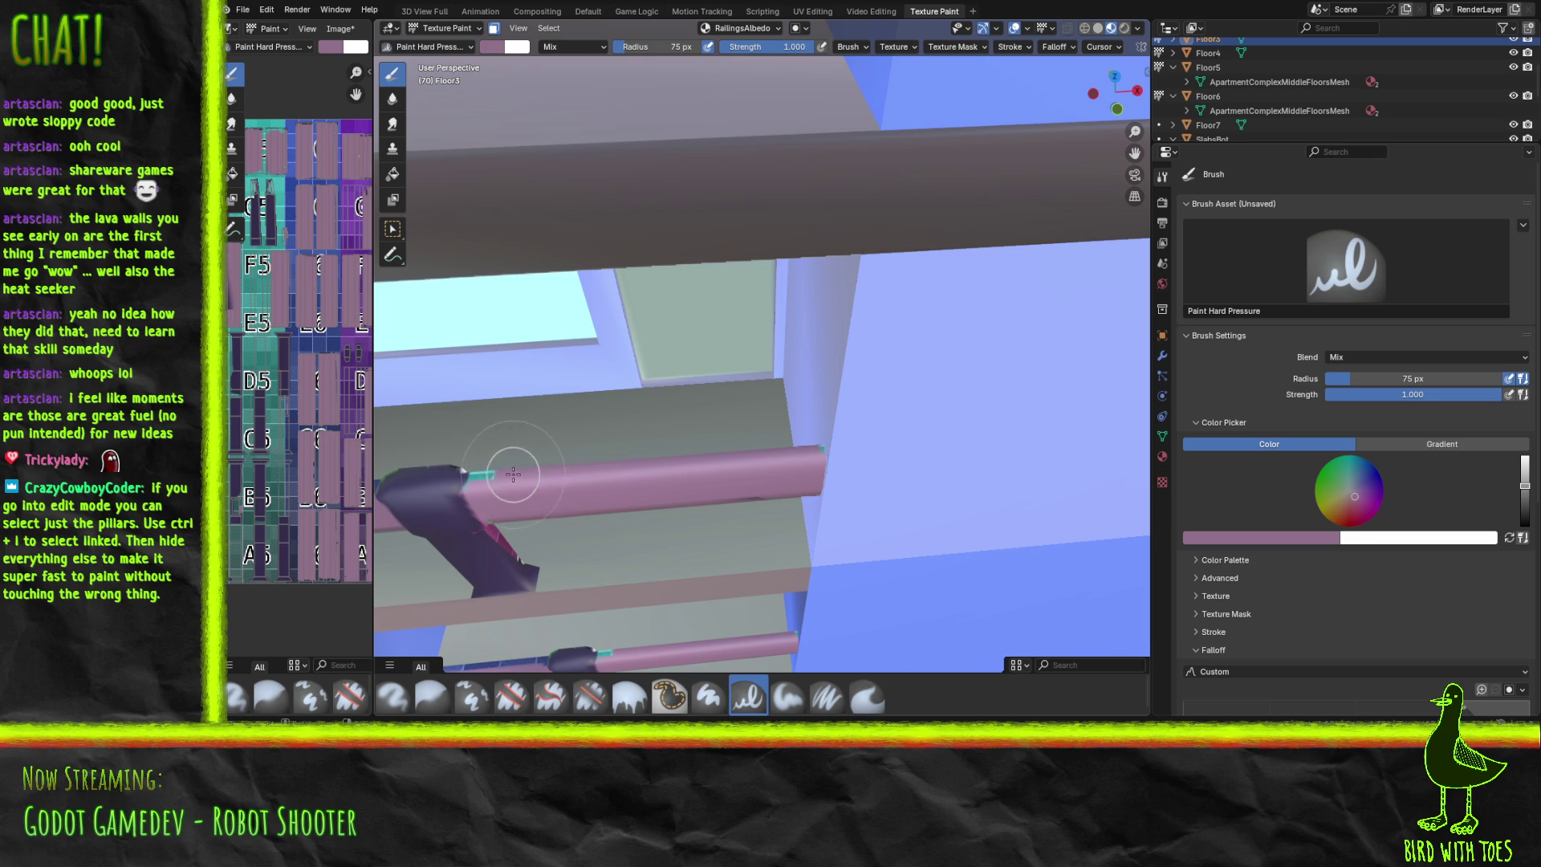
drag(482, 477, 494, 470)
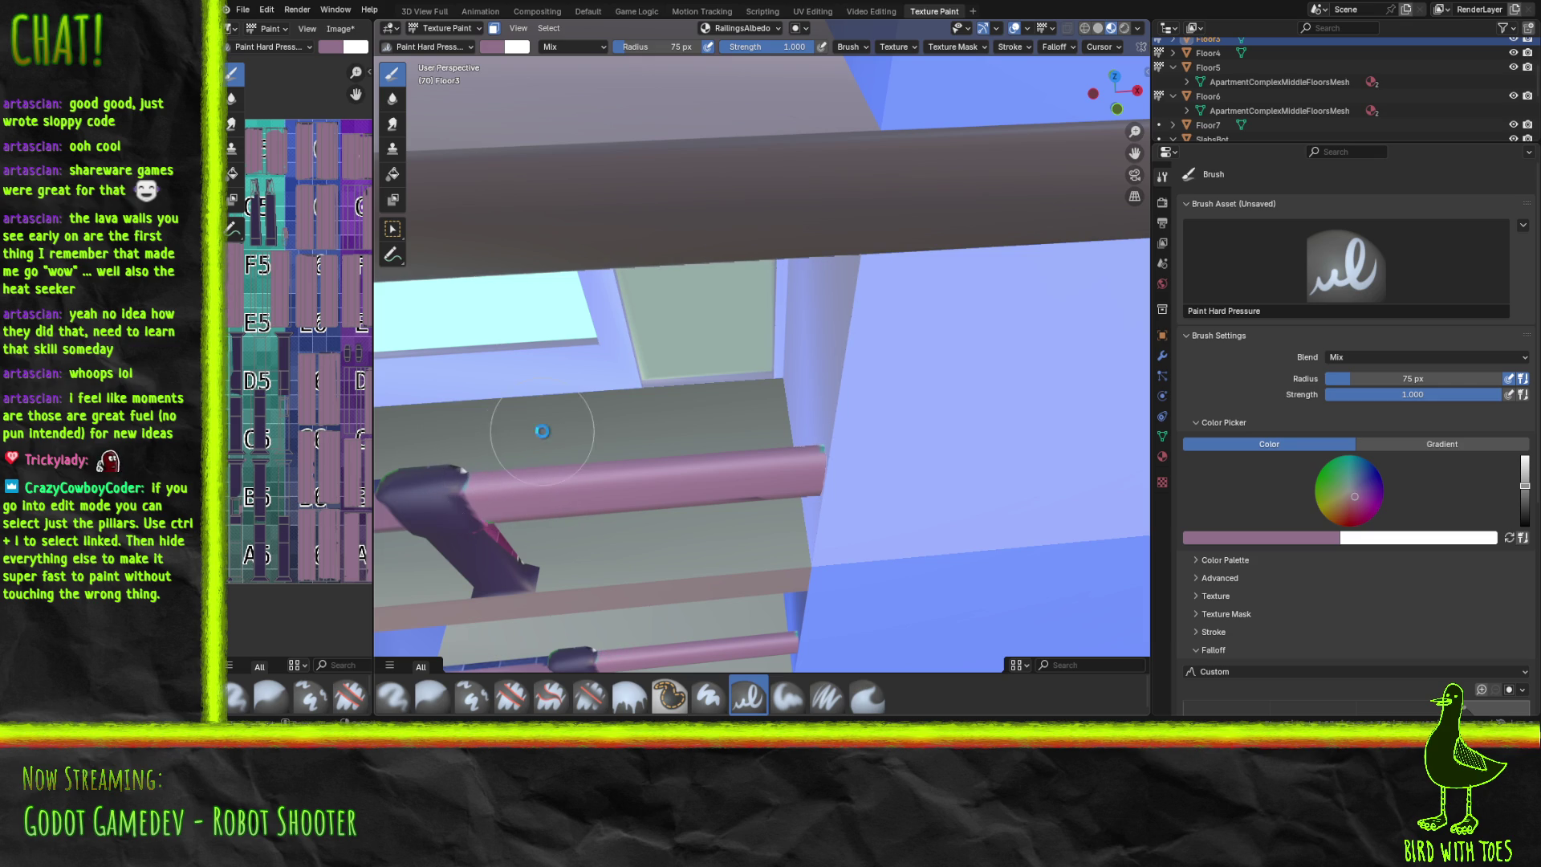
key(alt+s)
mouse_move(679, 465)
middle_down()
mouse_move(784, 431)
mouse_move(693, 409)
mouse_move(776, 399)
mouse_move(733, 395)
middle_up()
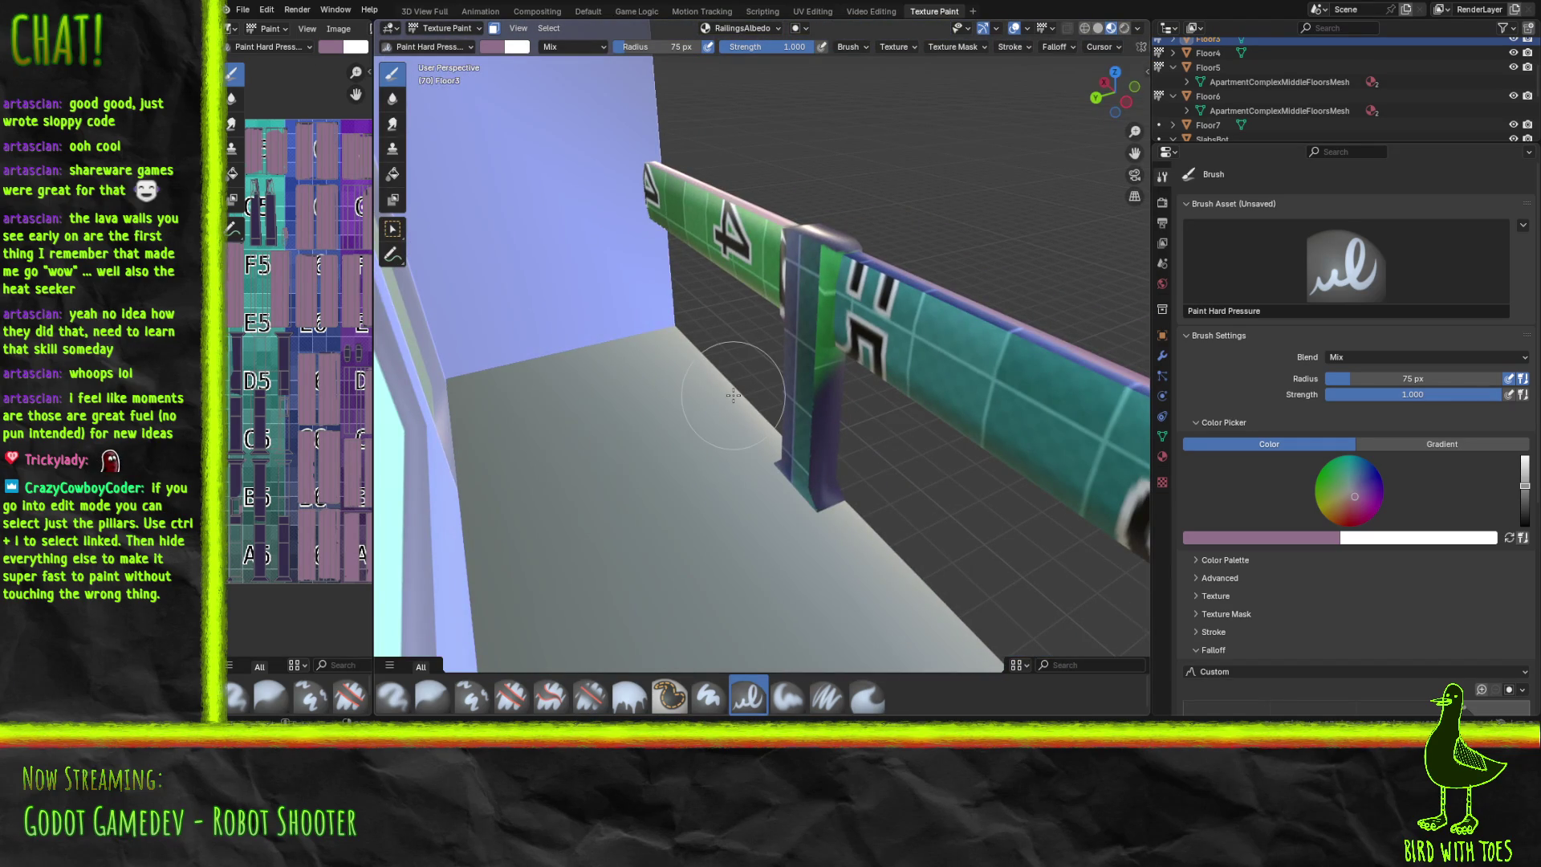
Paint the railing's numbered 4 and 5 sections pink.
mouse_move(651, 195)
mouse_down()
mouse_move(699, 248)
mouse_move(723, 241)
mouse_up()
mouse_move(902, 277)
mouse_down()
mouse_move(900, 380)
mouse_move(987, 327)
mouse_move(1032, 371)
mouse_move(1087, 492)
mouse_move(1135, 423)
mouse_move(1067, 345)
mouse_move(988, 325)
mouse_move(961, 394)
mouse_up()
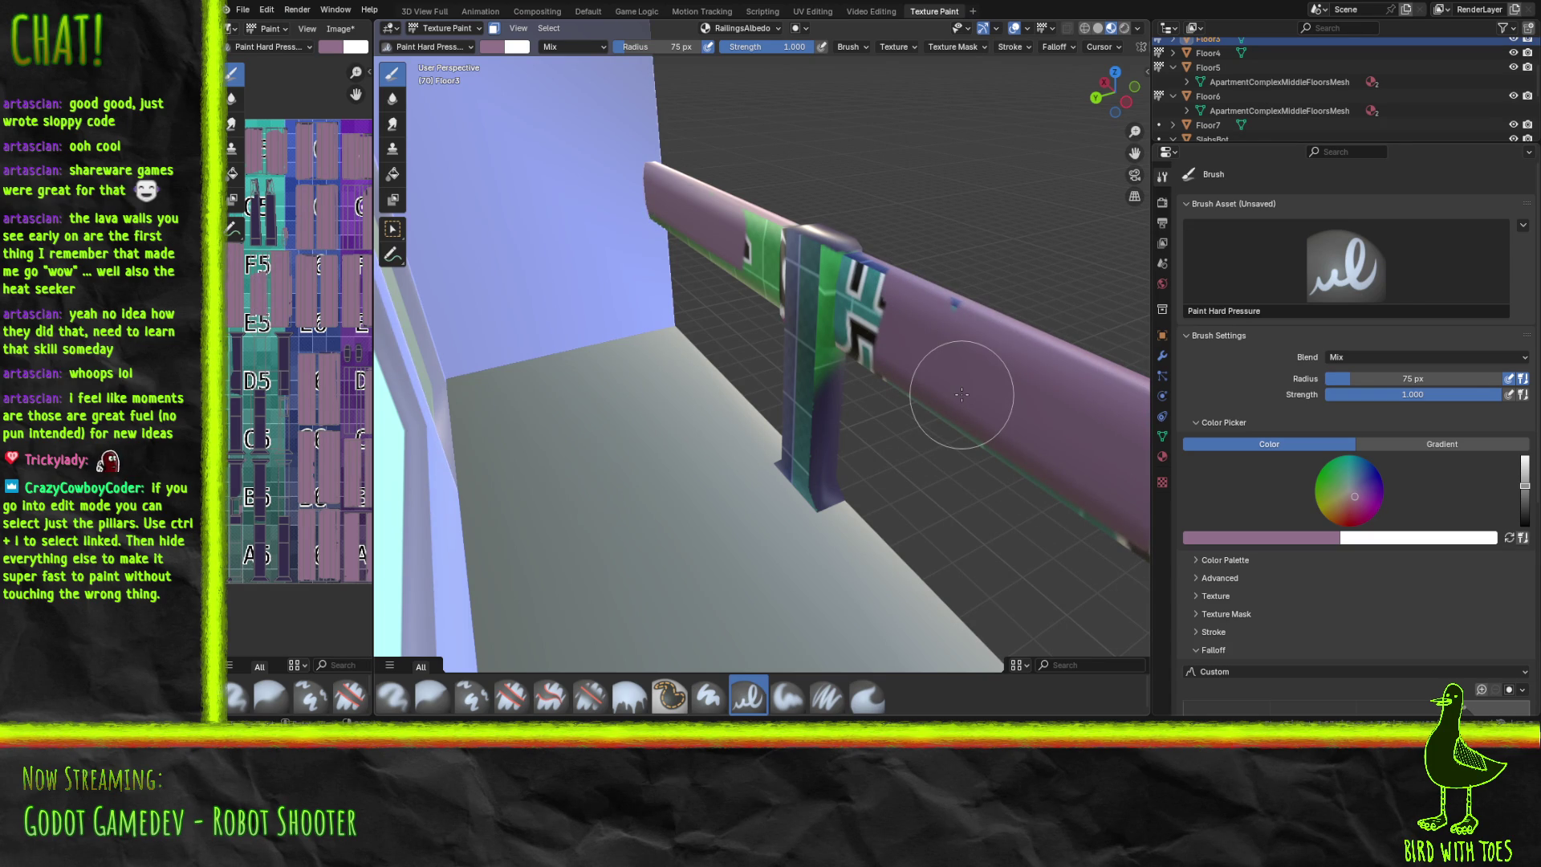
click(1286, 541)
click(1310, 522)
click(290, 549)
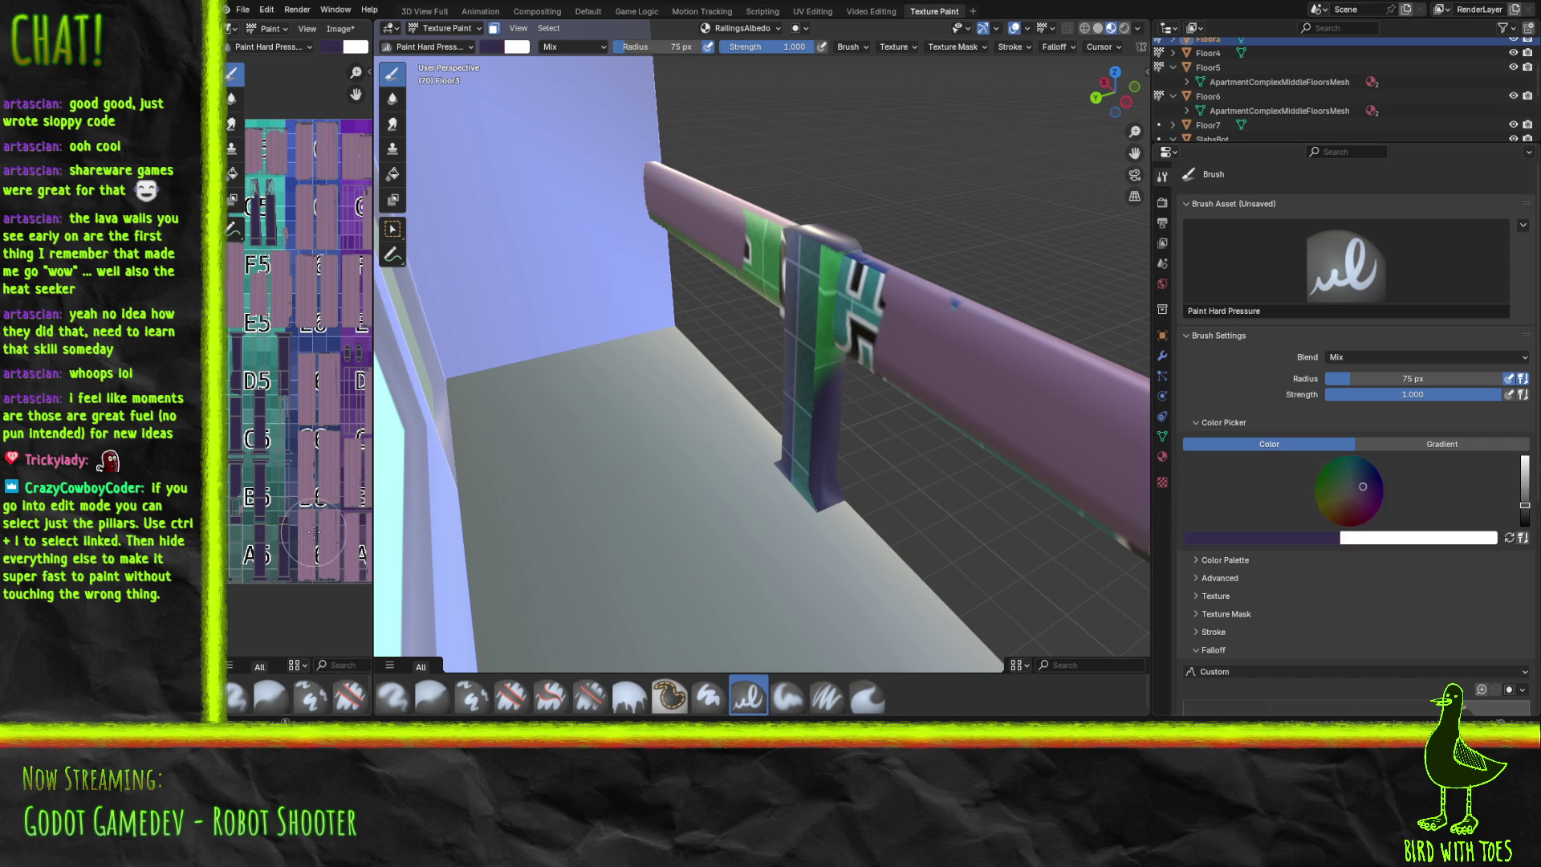
Paint the lower and teal pillars dark purple, covering their coloured stripes.
mouse_move(877, 364)
mouse_down()
mouse_move(802, 389)
mouse_move(795, 432)
mouse_move(789, 360)
mouse_move(805, 291)
mouse_move(822, 288)
mouse_move(824, 353)
mouse_move(802, 269)
mouse_move(787, 461)
mouse_up()
mouse_move(901, 438)
middle_down()
mouse_move(878, 437)
mouse_move(977, 438)
mouse_move(763, 437)
mouse_move(819, 389)
mouse_move(818, 370)
middle_up()
mouse_move(824, 542)
mouse_down()
mouse_move(843, 554)
mouse_move(858, 506)
mouse_move(878, 276)
mouse_move(903, 193)
mouse_move(901, 265)
mouse_move(911, 179)
mouse_move(917, 251)
mouse_move(931, 177)
mouse_move(904, 334)
mouse_move(842, 233)
mouse_move(834, 246)
mouse_move(843, 169)
mouse_move(870, 172)
mouse_move(841, 279)
mouse_move(867, 450)
mouse_move(901, 347)
mouse_up()
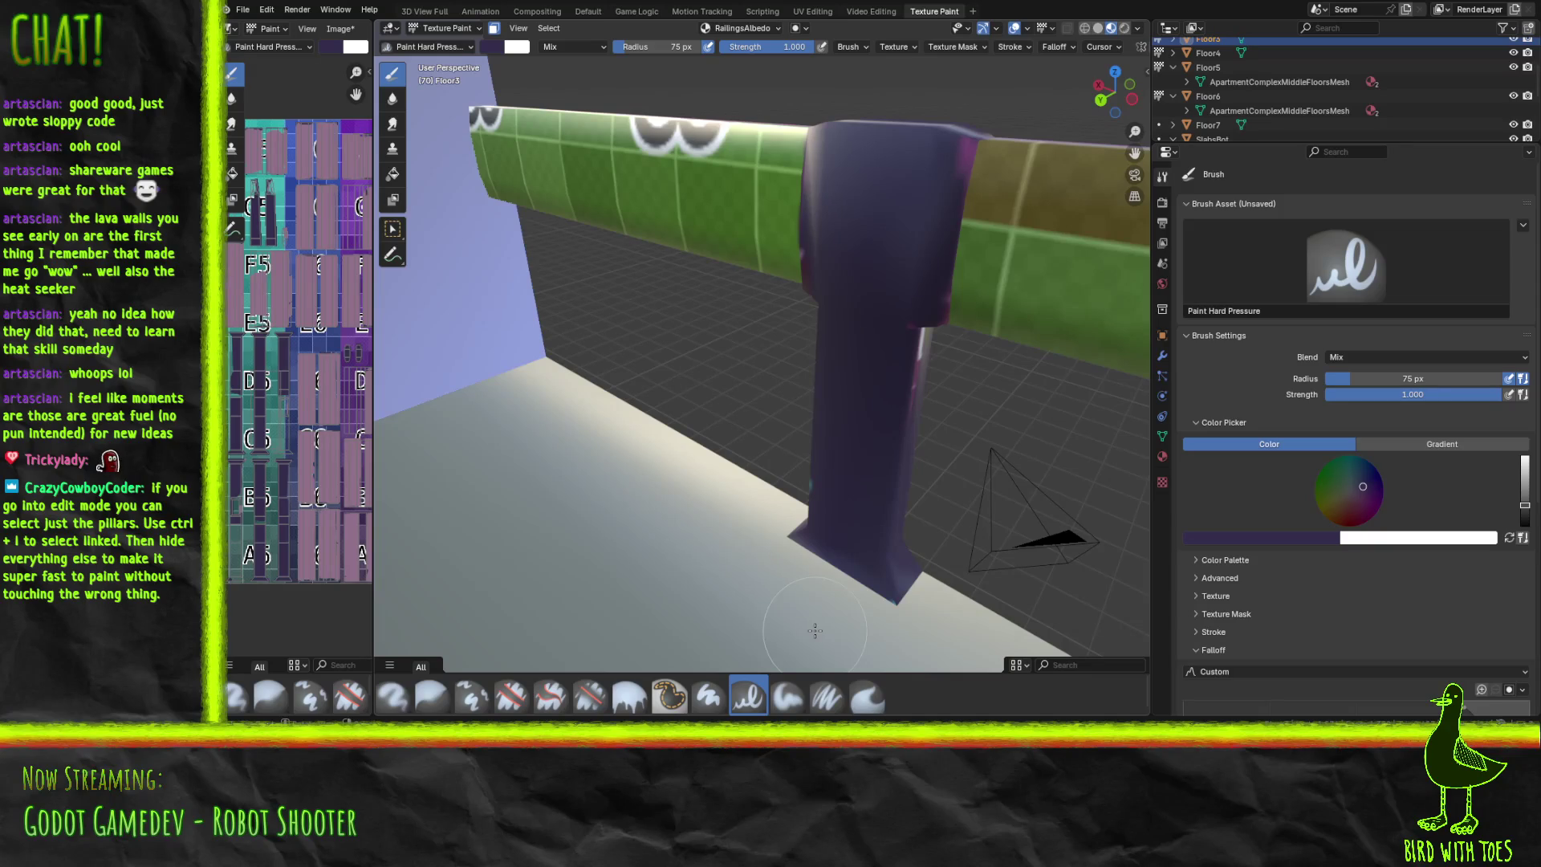
mouse_move(815, 631)
middle_down()
mouse_move(881, 613)
mouse_move(801, 481)
mouse_move(869, 499)
mouse_move(806, 456)
mouse_move(801, 474)
mouse_move(808, 457)
middle_up()
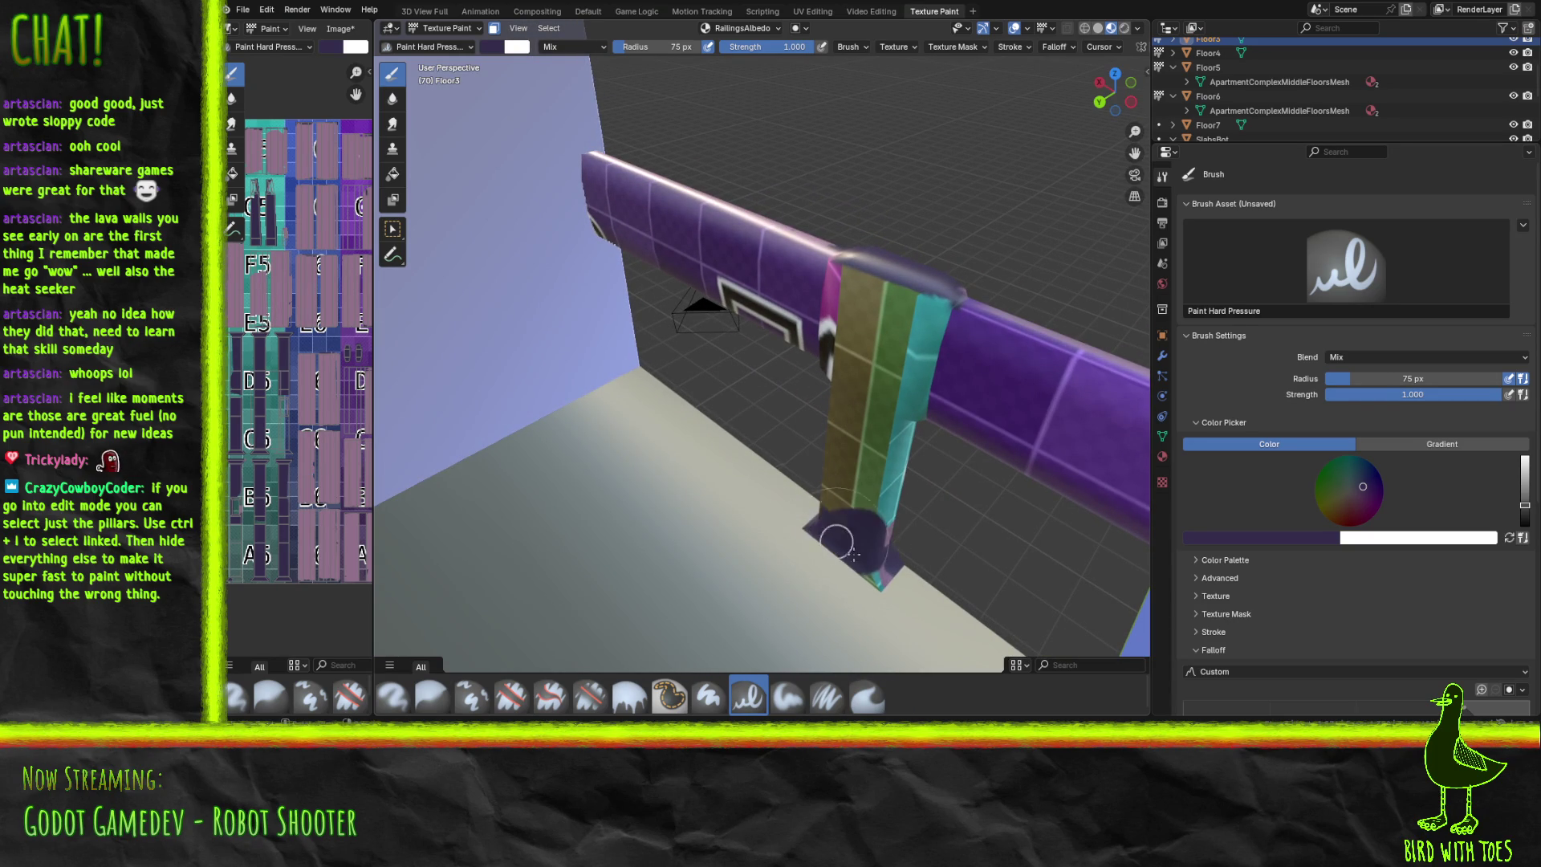
mouse_move(865, 508)
mouse_down()
mouse_move(882, 439)
mouse_move(843, 356)
mouse_move(872, 291)
mouse_move(891, 325)
mouse_move(911, 309)
mouse_move(842, 463)
mouse_move(839, 313)
mouse_move(845, 434)
mouse_up()
mouse_move(845, 434)
middle_down()
mouse_move(784, 441)
mouse_move(807, 449)
mouse_move(799, 471)
middle_up()
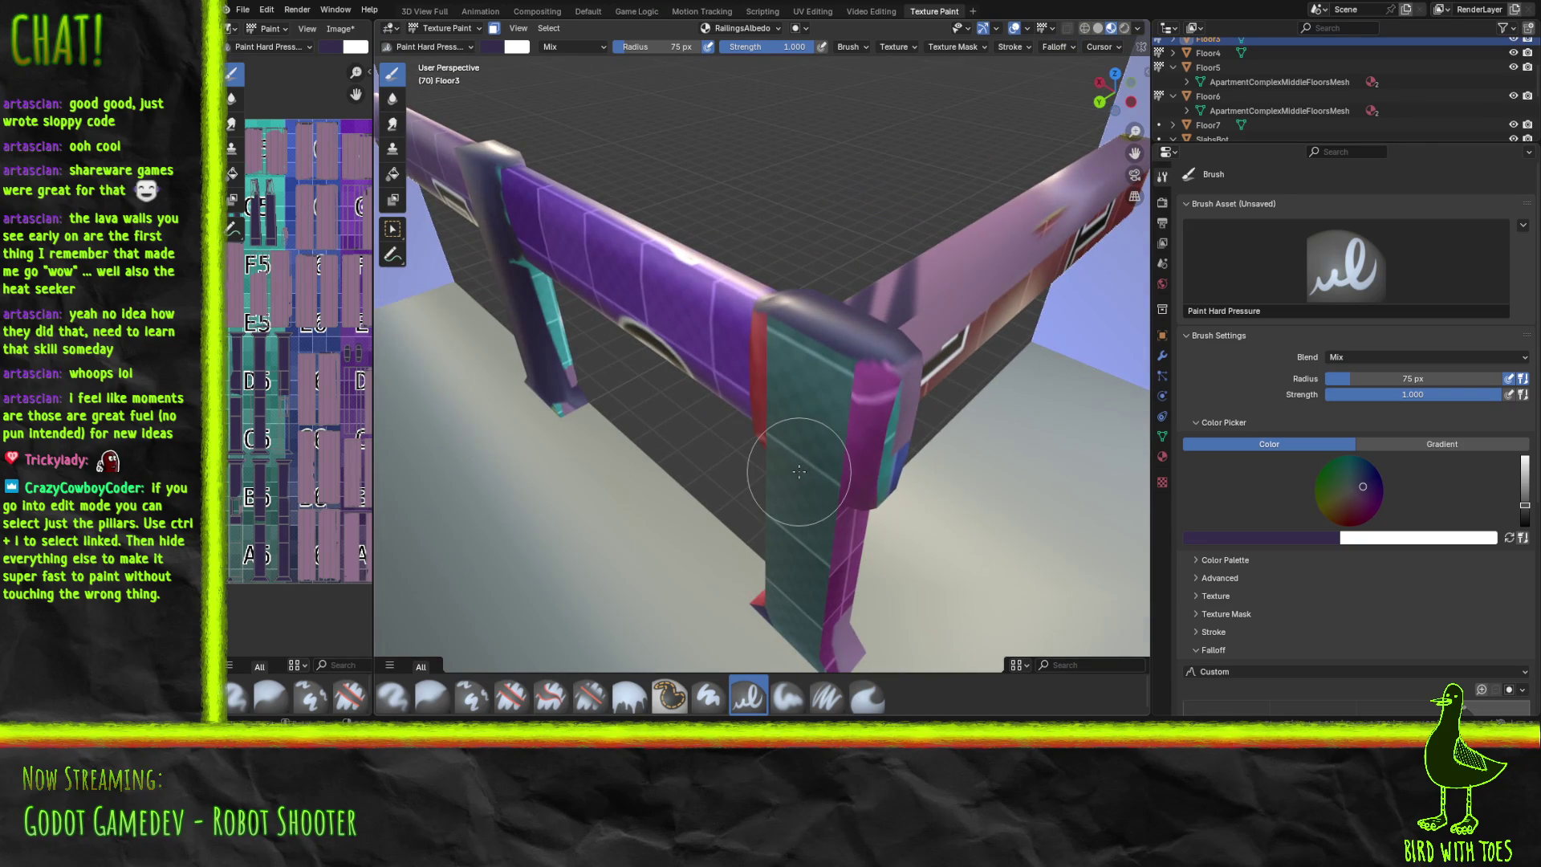
Paint the pillar dark purple from top to base.
mouse_move(896, 494)
mouse_down()
mouse_move(887, 426)
mouse_move(835, 492)
mouse_move(803, 634)
mouse_move(834, 618)
mouse_move(770, 441)
mouse_move(786, 344)
mouse_move(856, 389)
mouse_move(843, 372)
mouse_move(844, 446)
mouse_up()
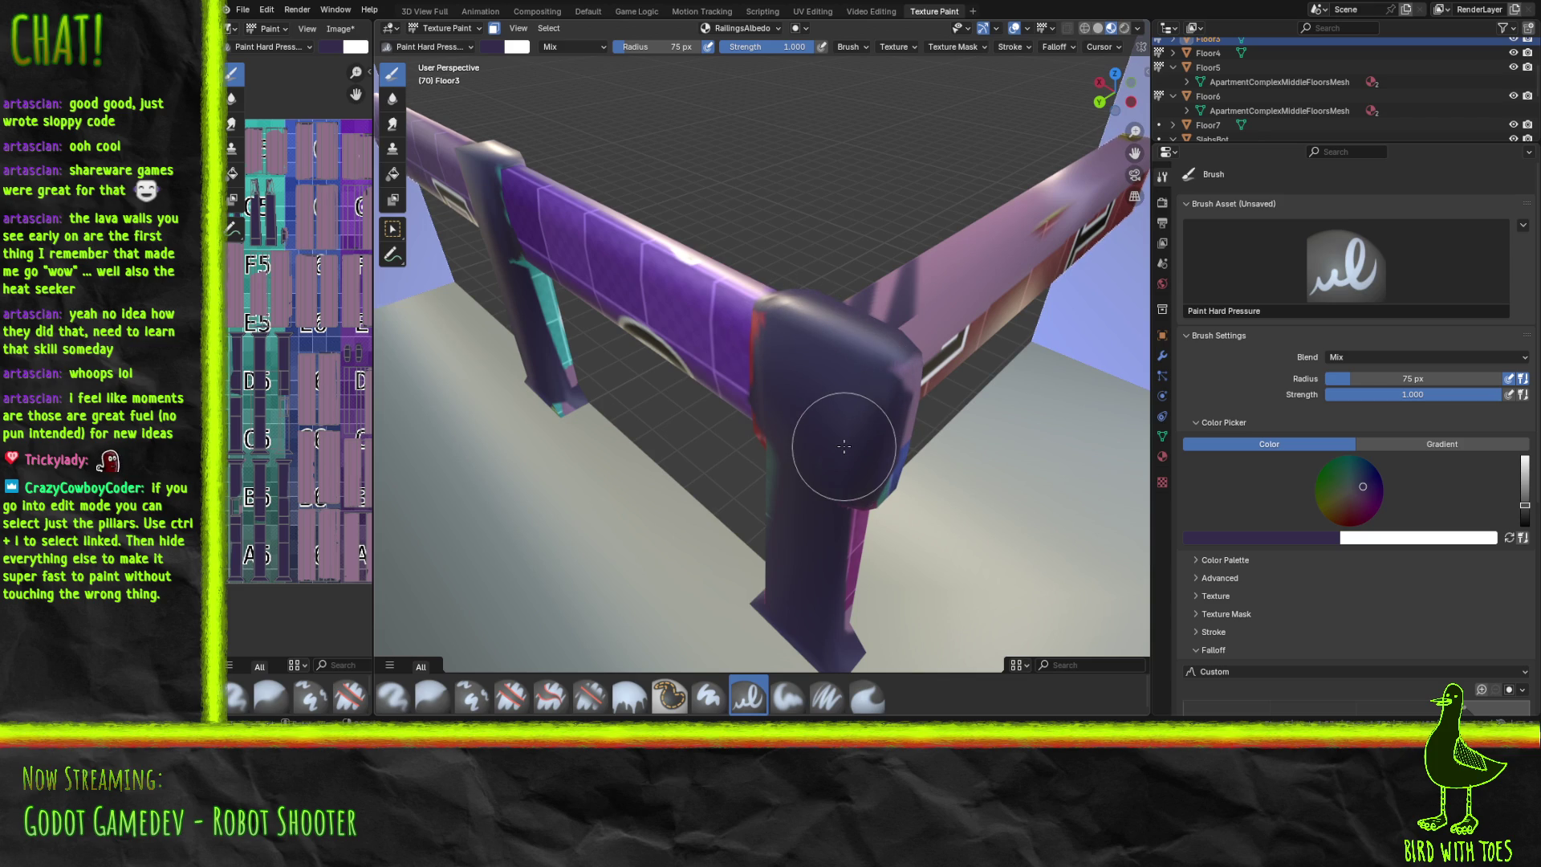
mouse_move(981, 386)
middle_down()
mouse_move(944, 457)
mouse_move(867, 376)
mouse_move(913, 379)
middle_up()
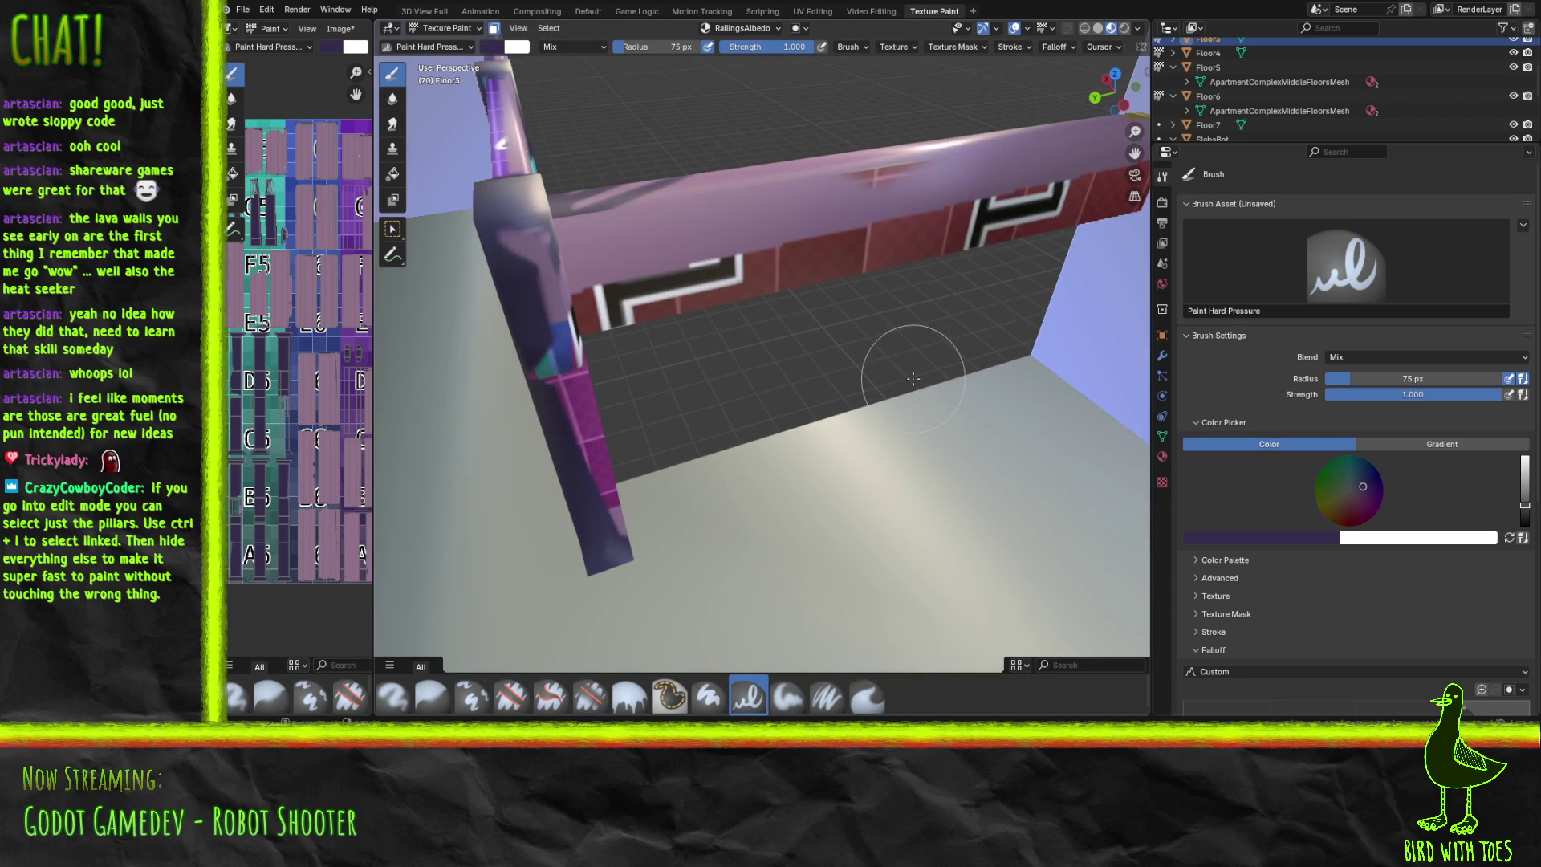
mouse_move(561, 377)
mouse_down()
mouse_move(550, 385)
mouse_move(578, 351)
mouse_move(605, 468)
mouse_move(585, 499)
mouse_move(536, 366)
mouse_move(526, 239)
mouse_up()
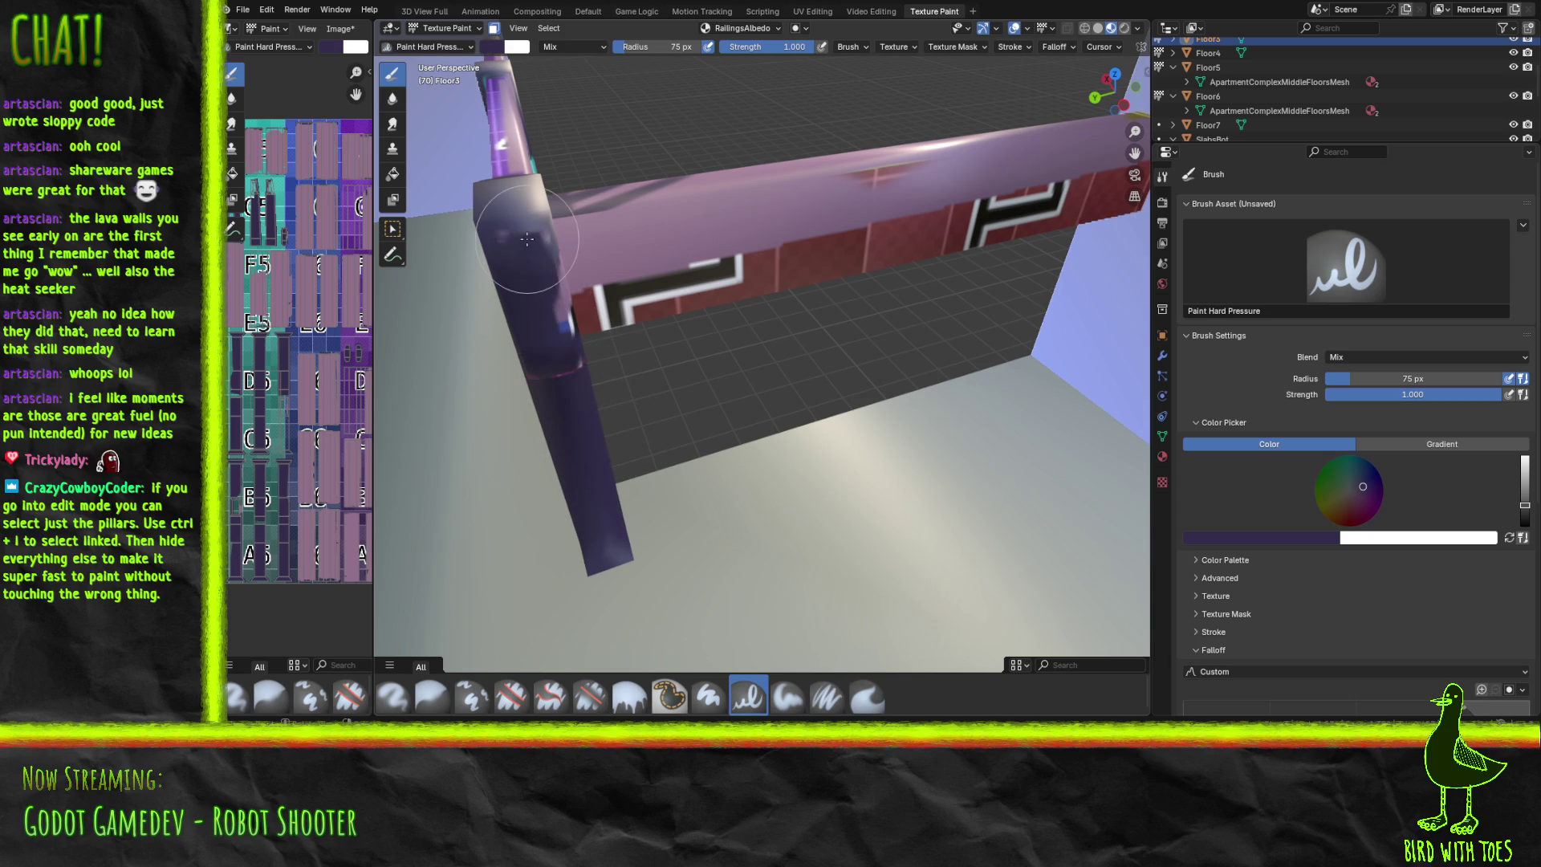
Eyedrop the rail's pinkish mauve and cover the red band and black-white bracket with it.
click(1269, 538)
click(1305, 517)
click(336, 471)
mouse_move(761, 171)
mouse_down()
mouse_move(590, 188)
mouse_move(679, 198)
mouse_move(642, 205)
mouse_move(626, 269)
mouse_move(943, 239)
mouse_move(923, 227)
mouse_move(920, 266)
mouse_up()
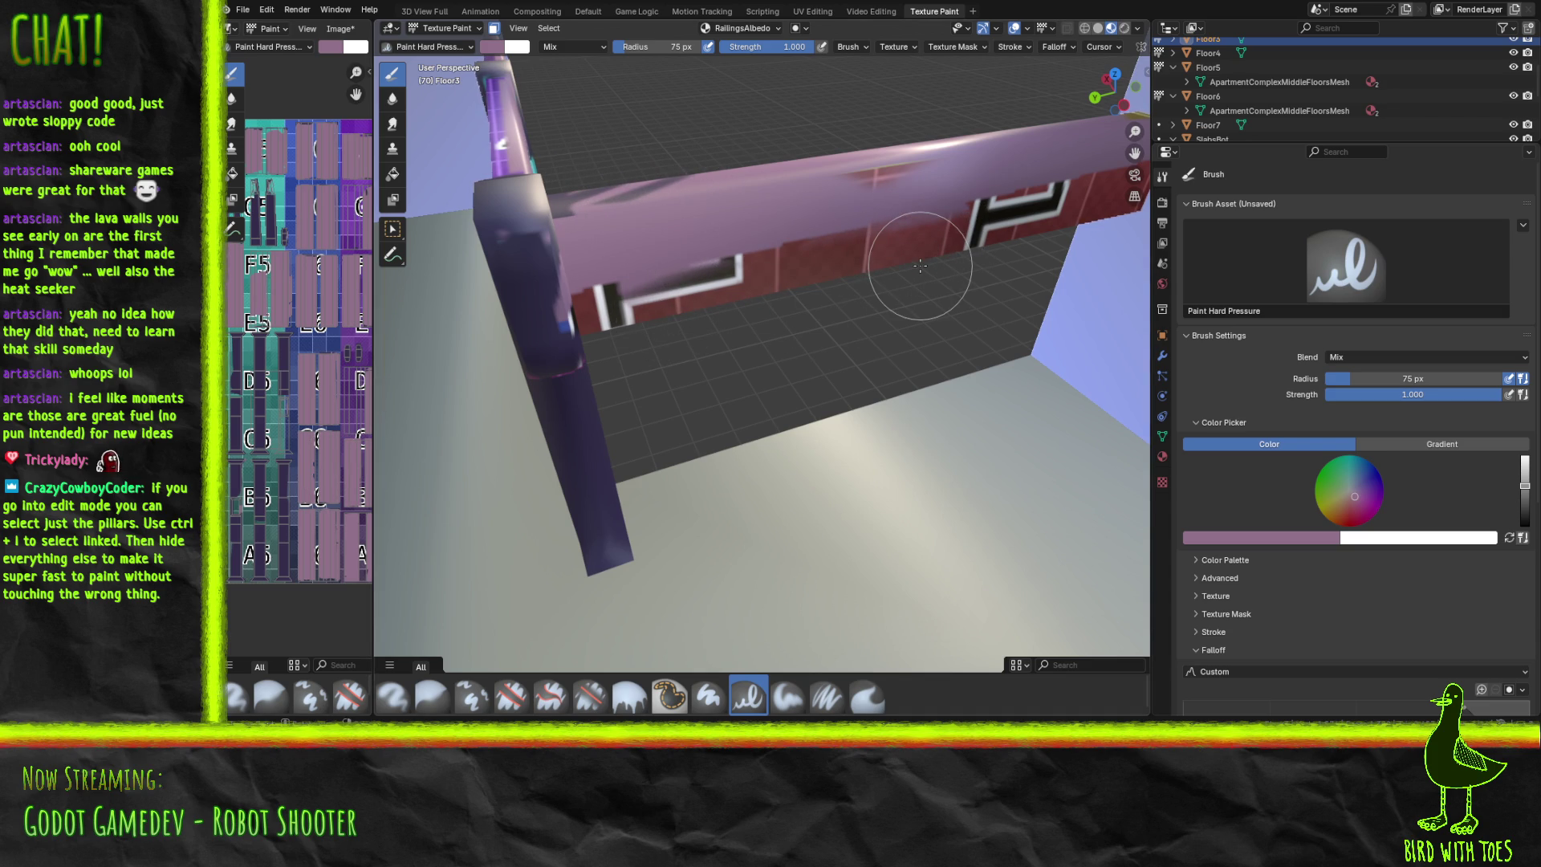
scroll(923, 265, up, 2)
middle_drag(926, 259, 913, 278)
mouse_move(913, 278)
mouse_down()
mouse_move(791, 316)
mouse_move(867, 345)
mouse_move(736, 337)
mouse_move(426, 461)
mouse_up()
mouse_move(923, 325)
mouse_down()
mouse_move(1087, 281)
mouse_move(1124, 287)
mouse_up()
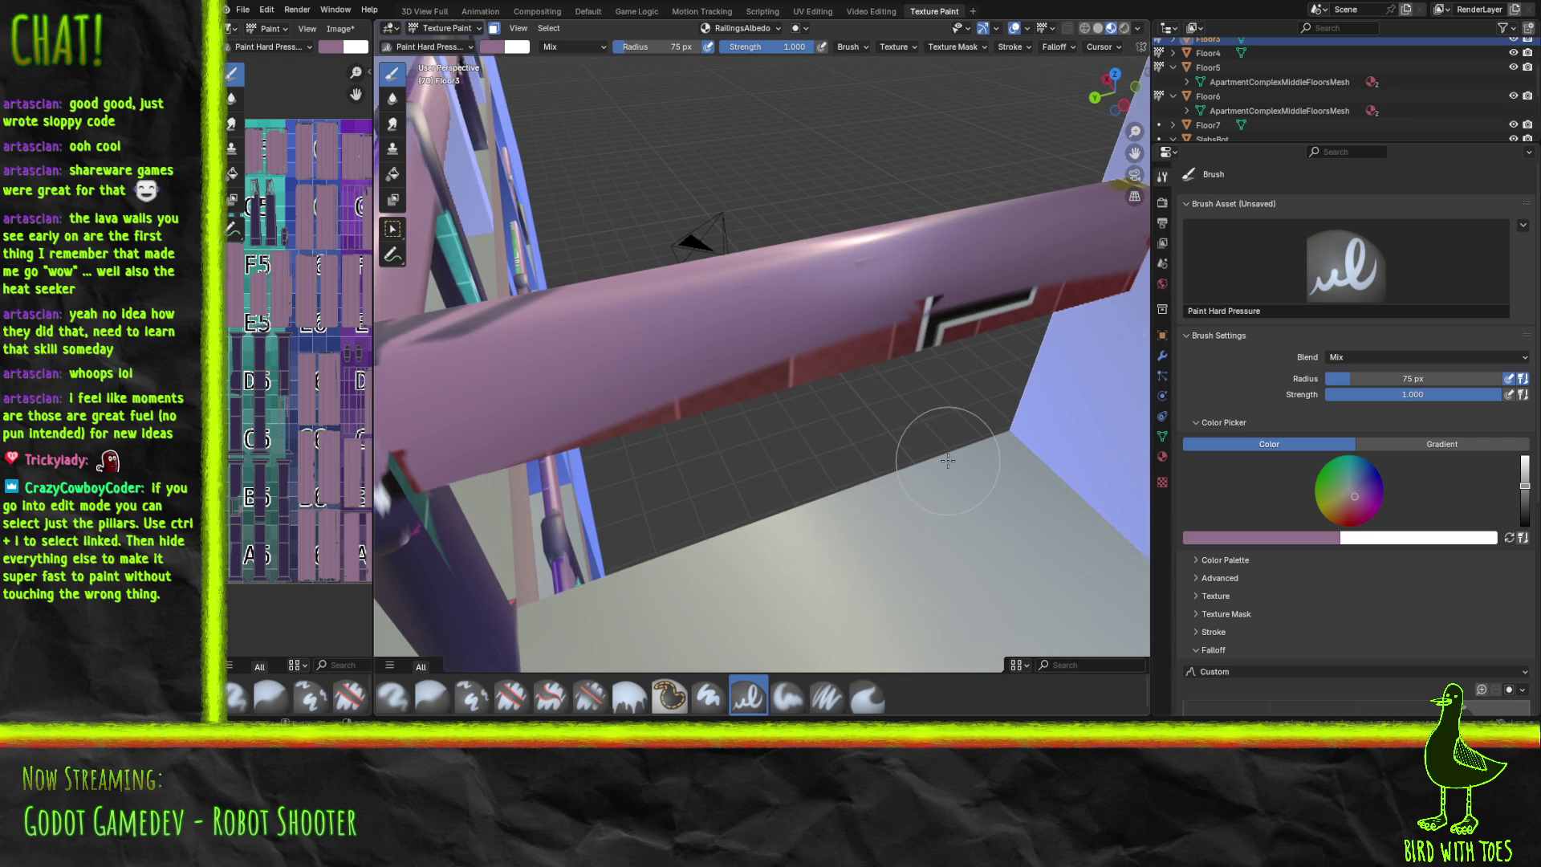
mouse_move(927, 434)
middle_down()
mouse_move(606, 449)
mouse_move(836, 551)
middle_up()
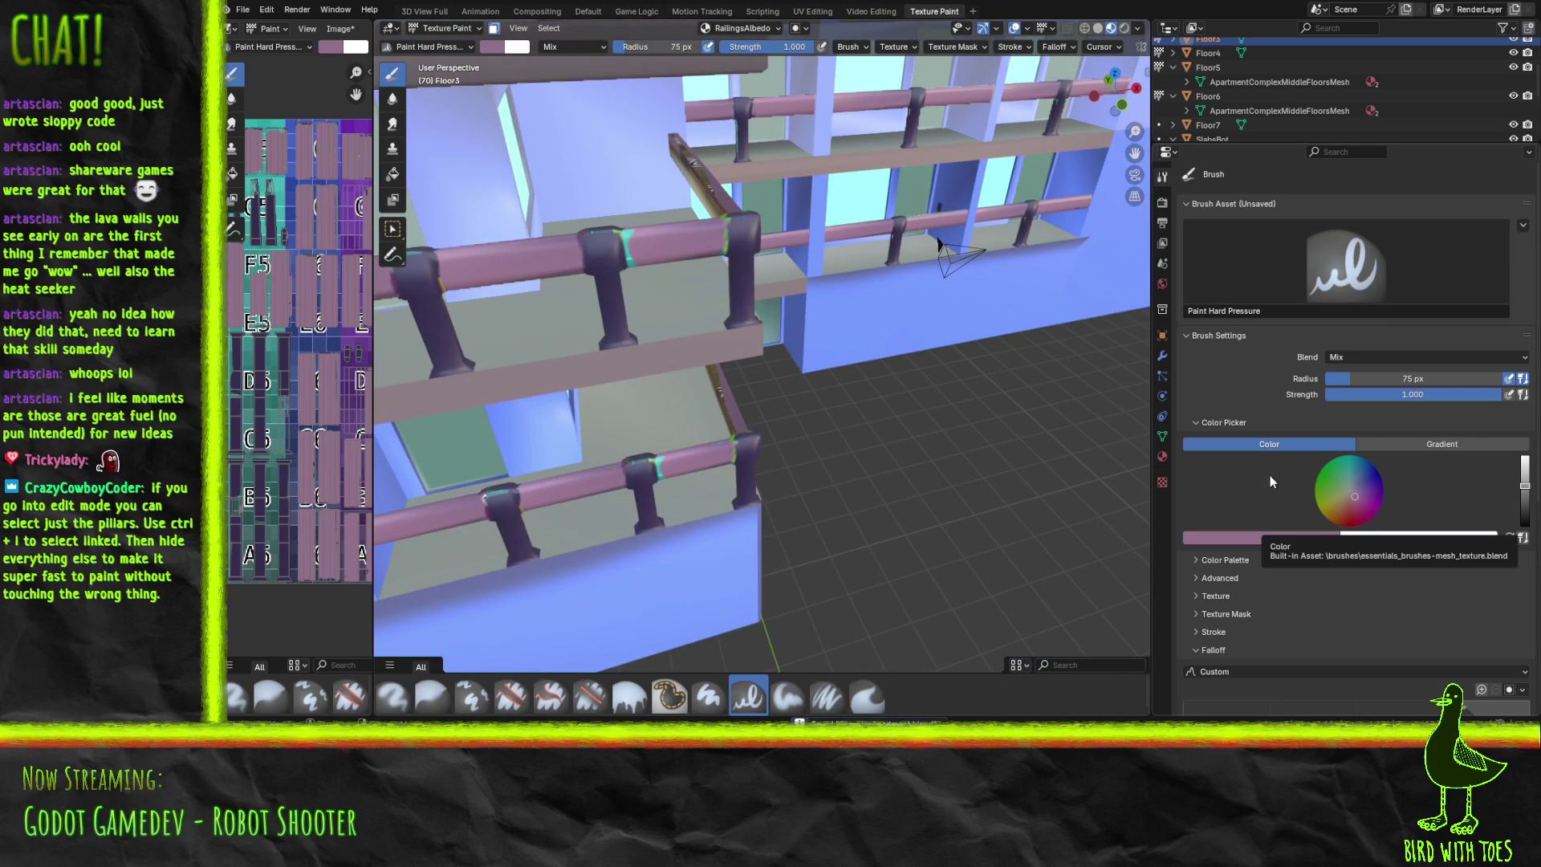
click(1160, 366)
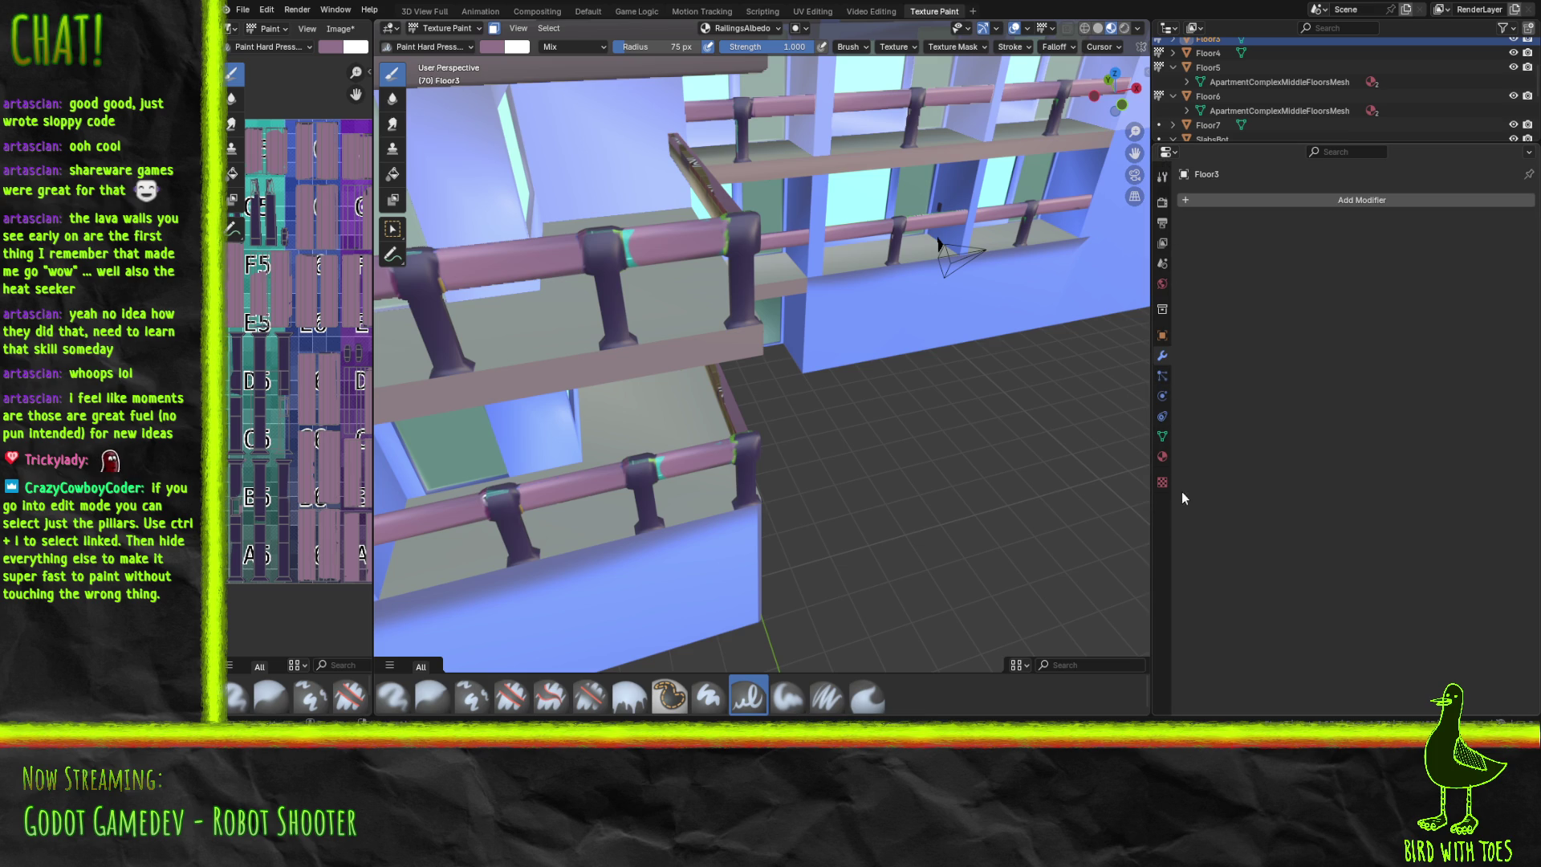
Select all FloorsMat faces in Edit Mode and hide them.
click(1161, 457)
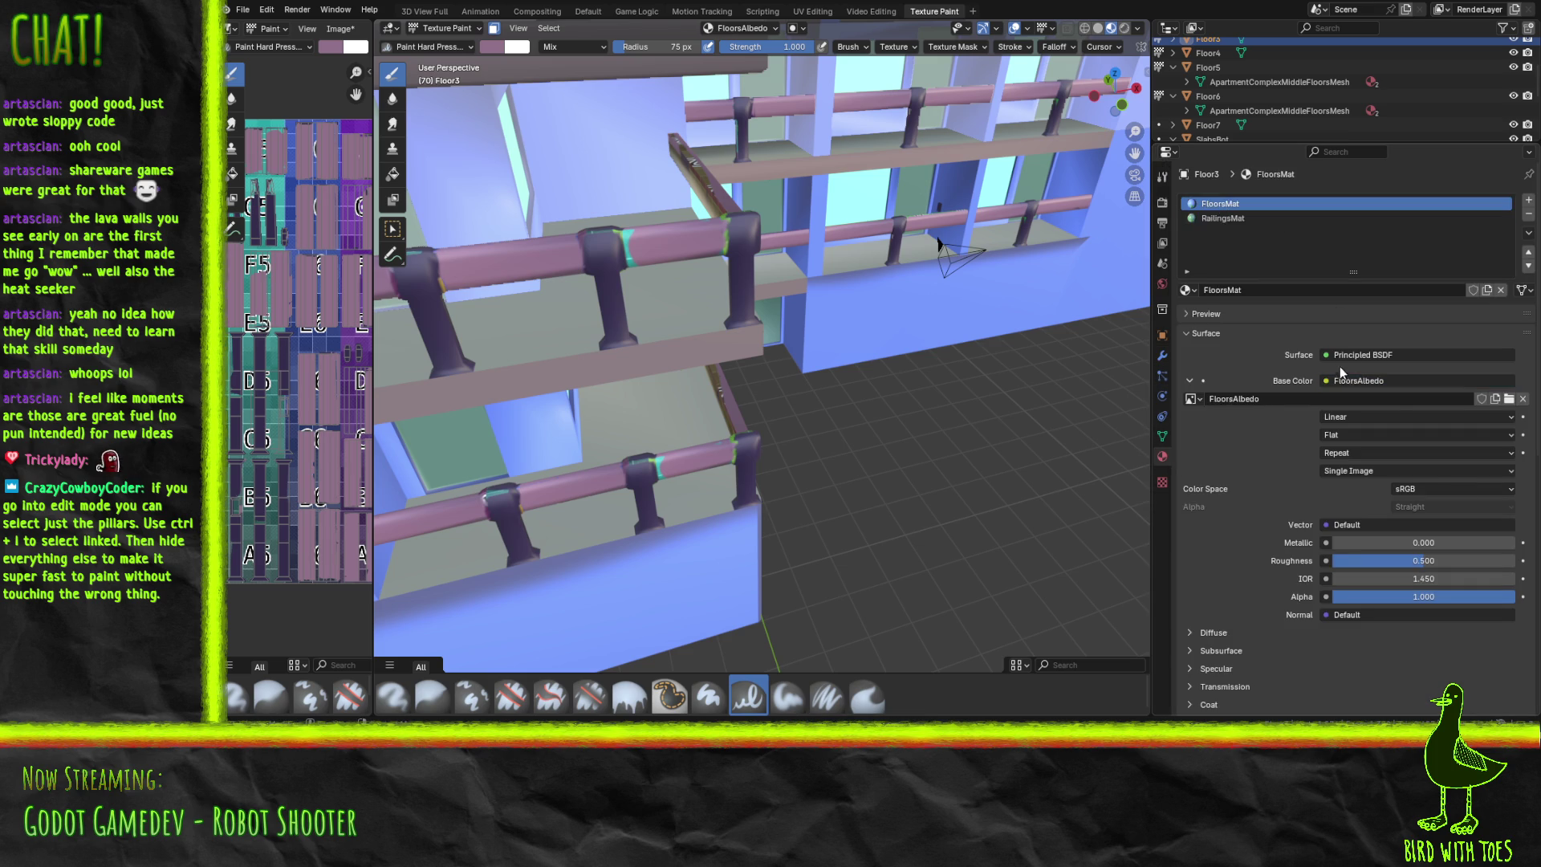
click(513, 338)
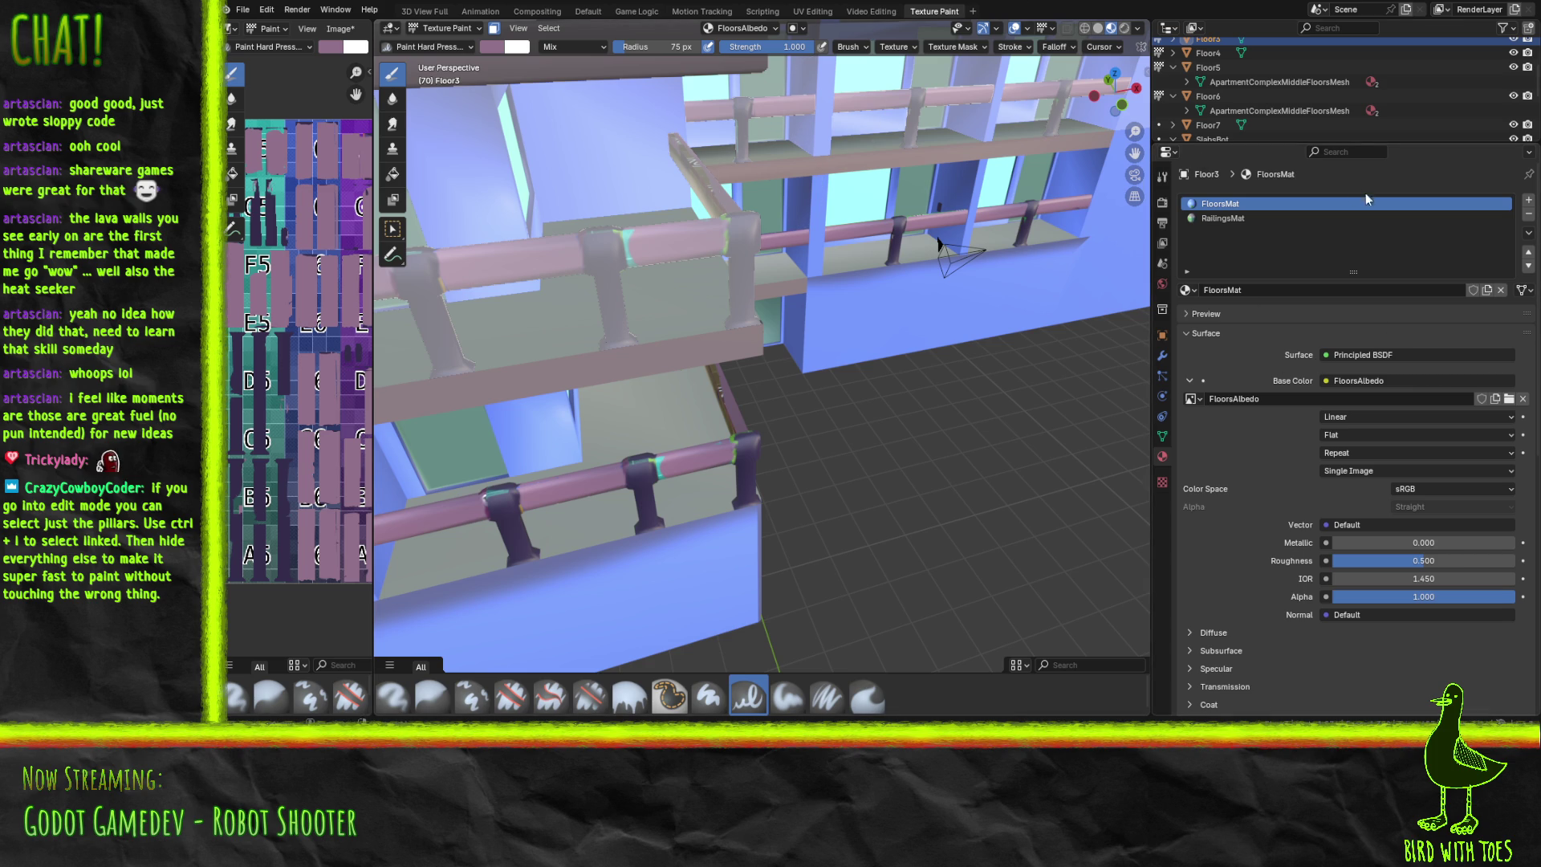
click(588, 11)
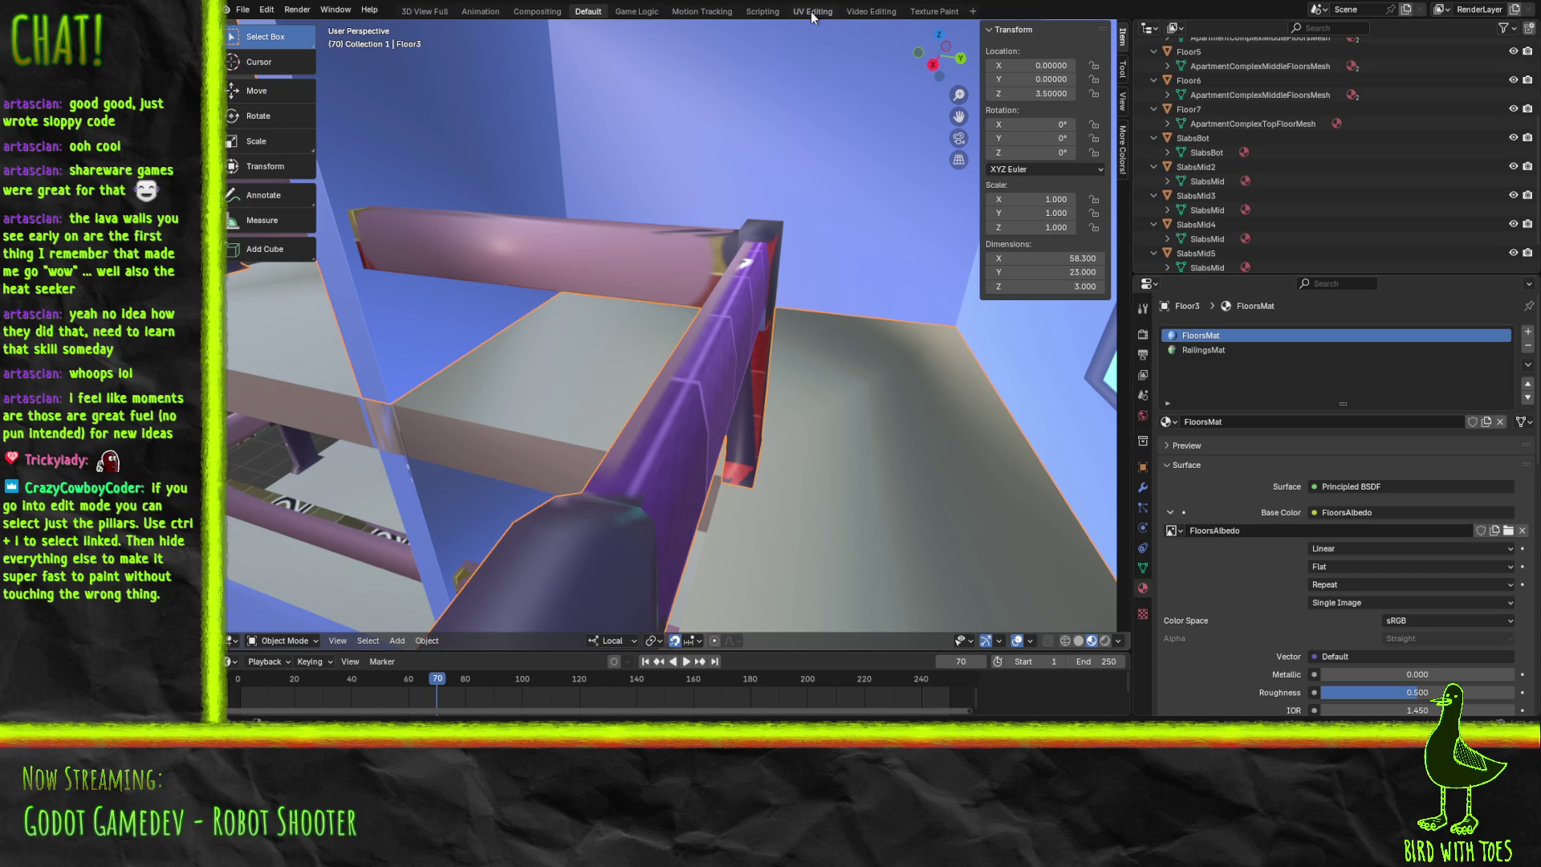
click(911, 12)
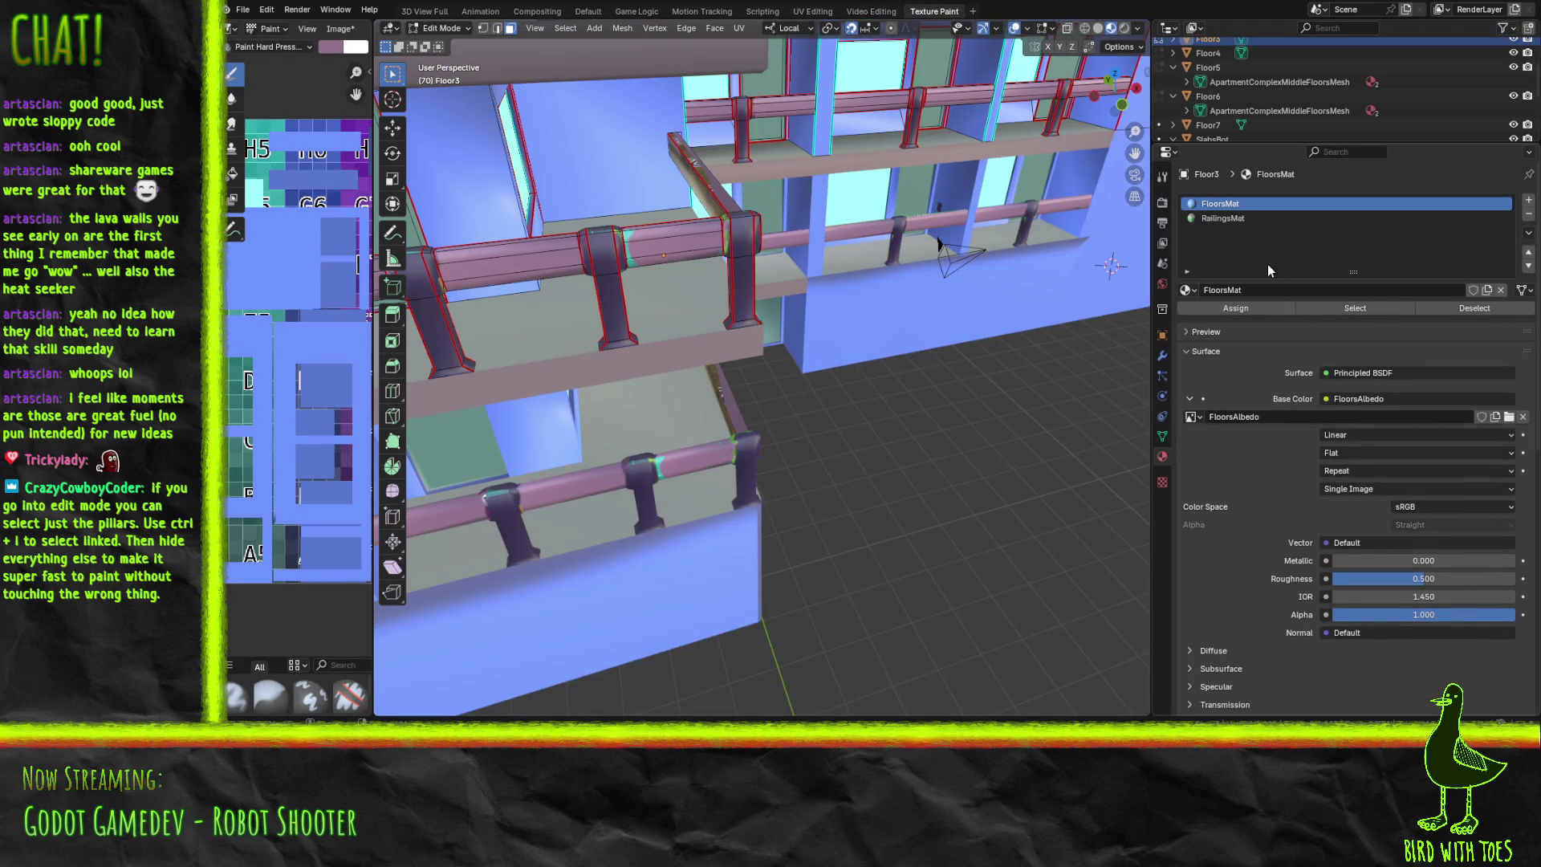
click(1364, 308)
key(h)
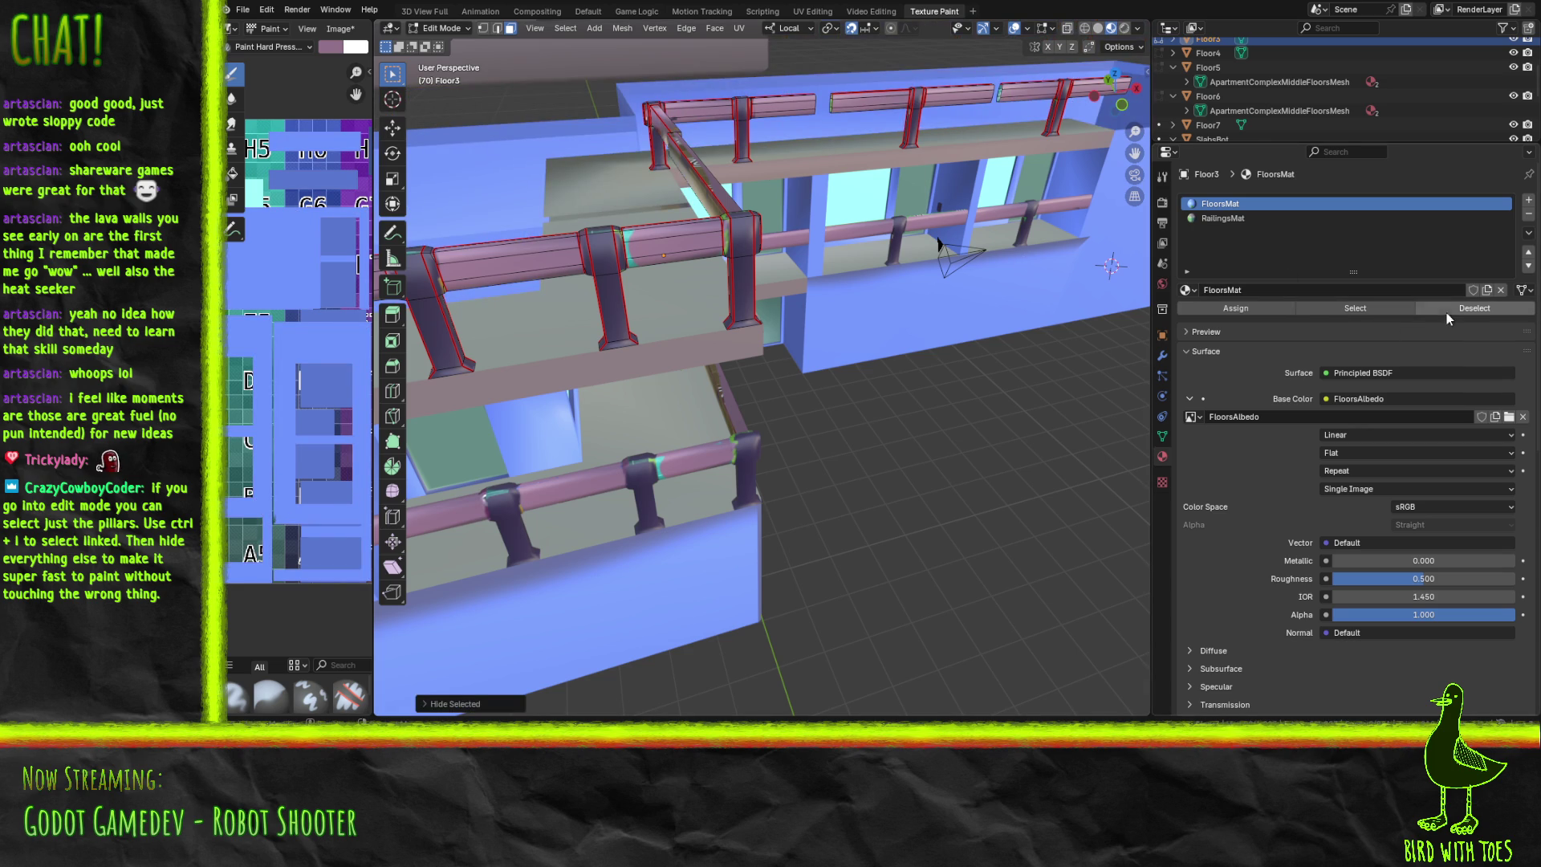
Select the RailingsMat faces and return to Texture Paint mode.
click(1224, 219)
click(1374, 310)
mouse_move(747, 289)
middle_down()
mouse_move(698, 267)
mouse_move(846, 258)
mouse_move(601, 224)
mouse_move(602, 258)
mouse_move(762, 289)
mouse_move(759, 271)
mouse_move(766, 296)
middle_up()
key(ctrl+Tab)
click(506, 237)
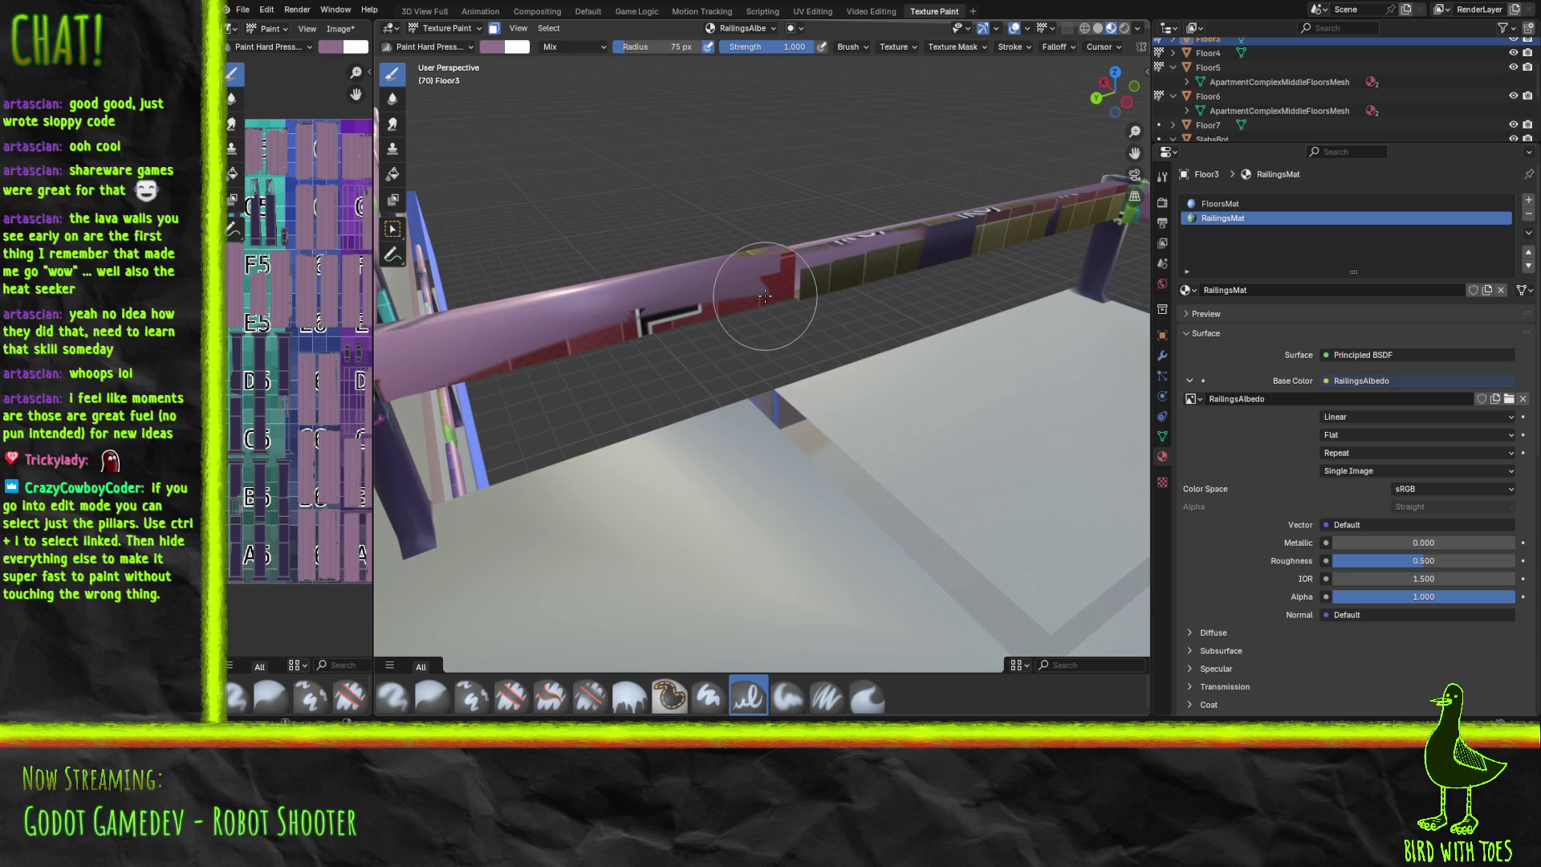
Brush mauve over the rail's red, yellow and blue patches, orbiting to reach the other side.
mouse_move(820, 255)
mouse_down()
mouse_move(561, 348)
mouse_move(1000, 230)
mouse_move(1025, 252)
mouse_move(1093, 196)
mouse_move(988, 233)
mouse_move(896, 234)
mouse_up()
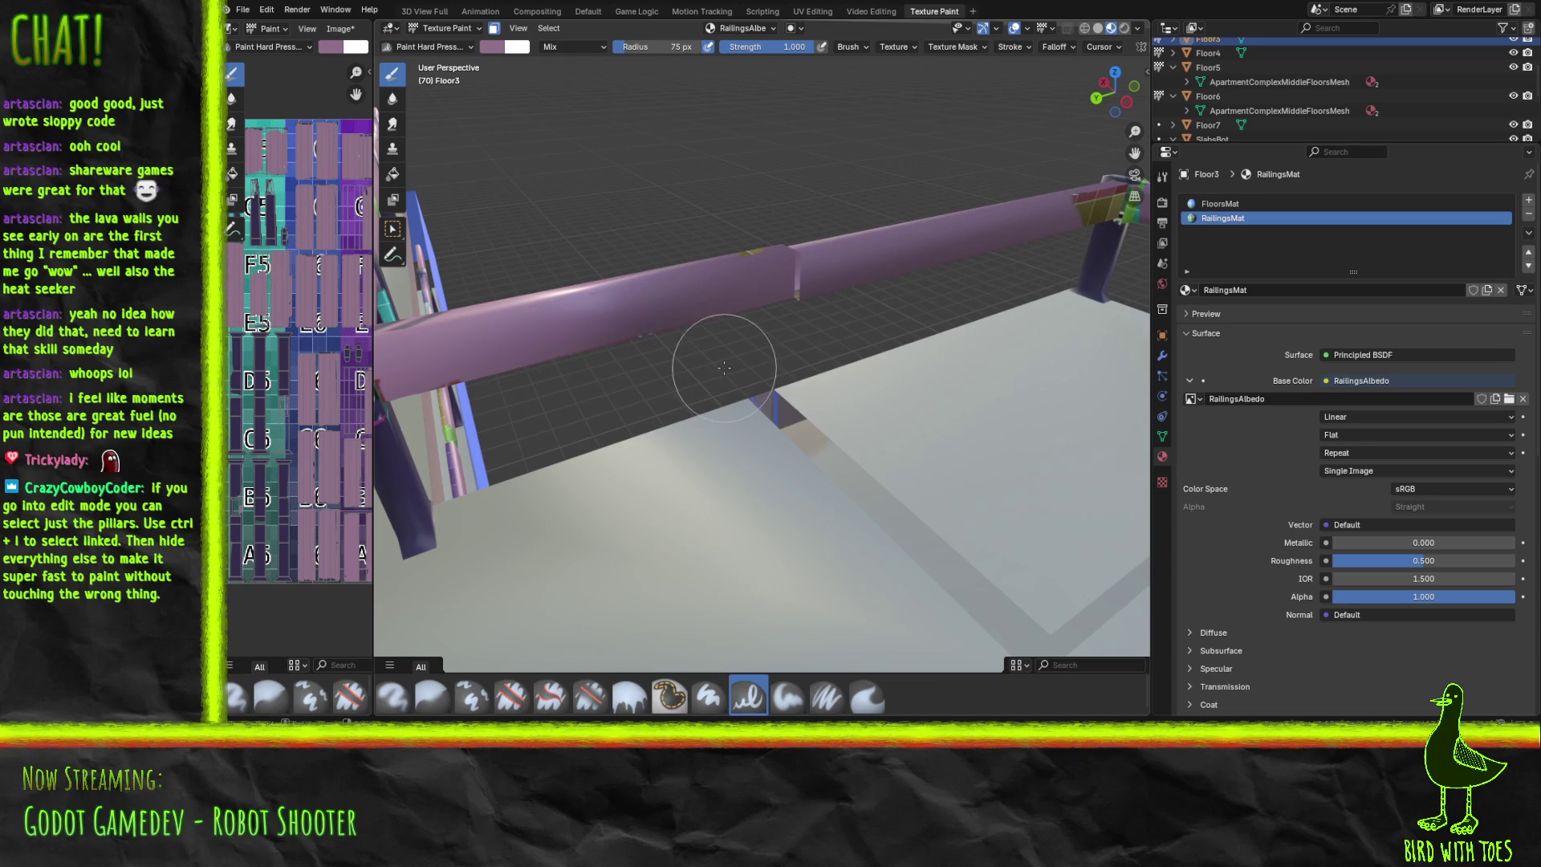
mouse_move(724, 368)
middle_down()
mouse_move(823, 271)
mouse_move(825, 227)
mouse_move(769, 316)
middle_up()
mouse_move(808, 258)
mouse_down()
mouse_move(777, 199)
mouse_move(804, 233)
mouse_move(826, 169)
mouse_move(698, 225)
mouse_move(736, 258)
mouse_move(658, 210)
mouse_move(561, 190)
mouse_move(606, 162)
mouse_up()
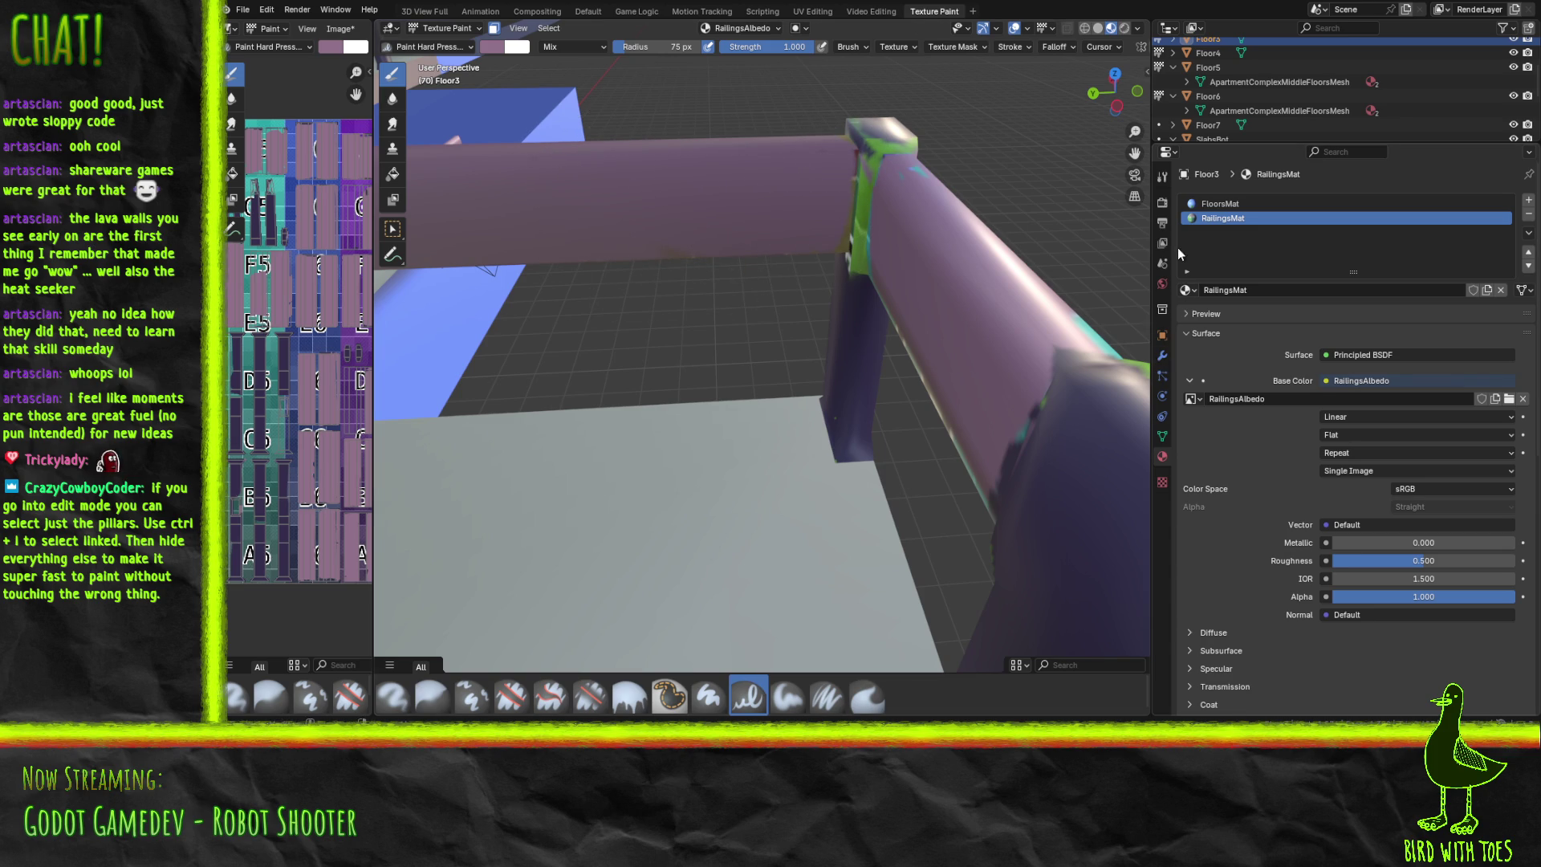
Set the brush colour to the pillar's dark purple using the colour picker's eyedropper.
click(1161, 182)
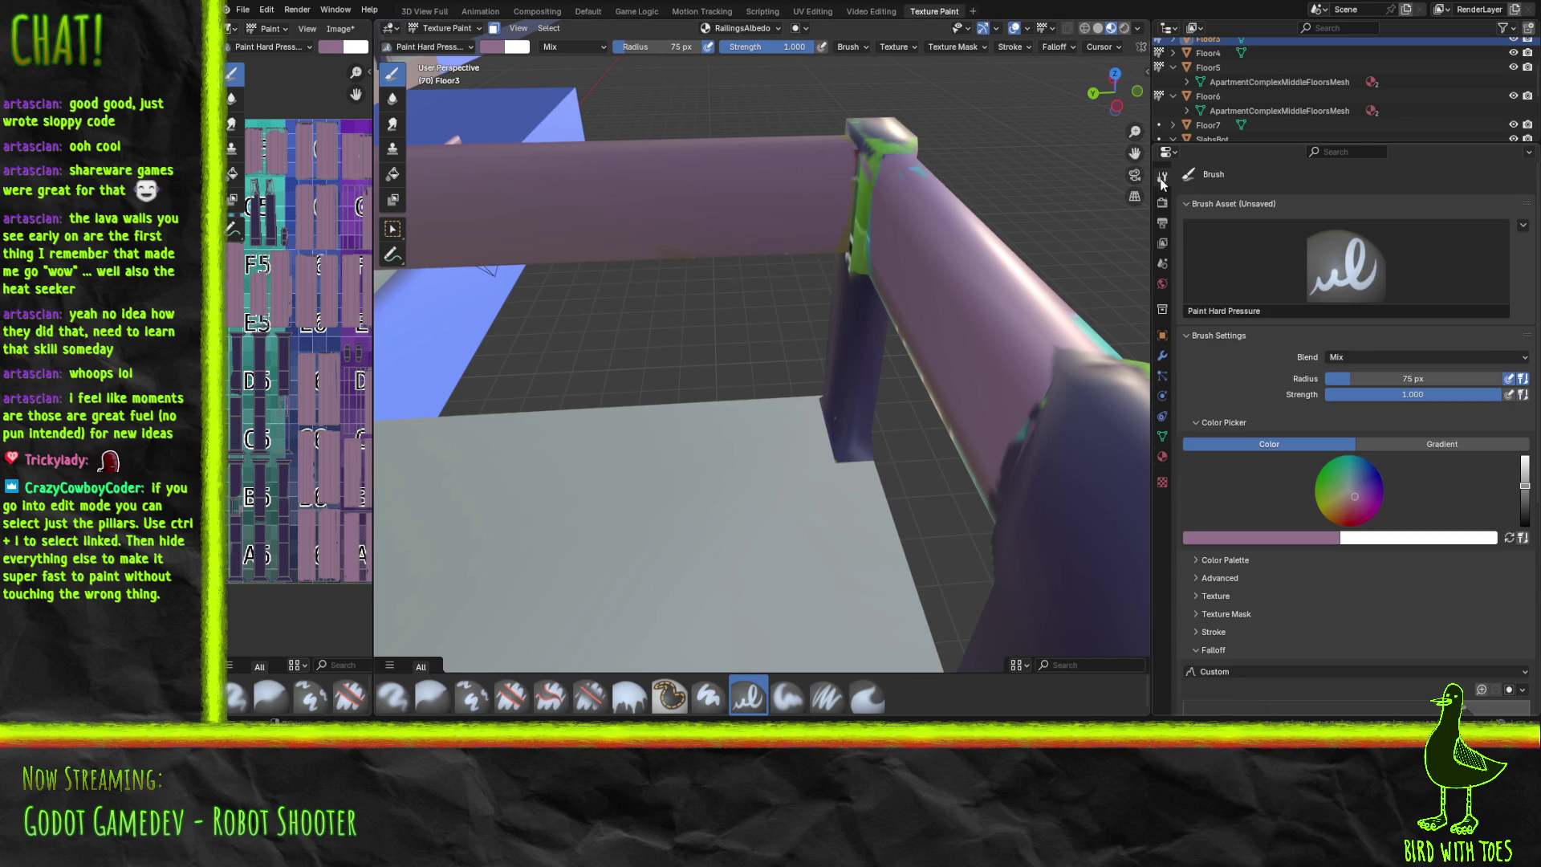
click(1260, 540)
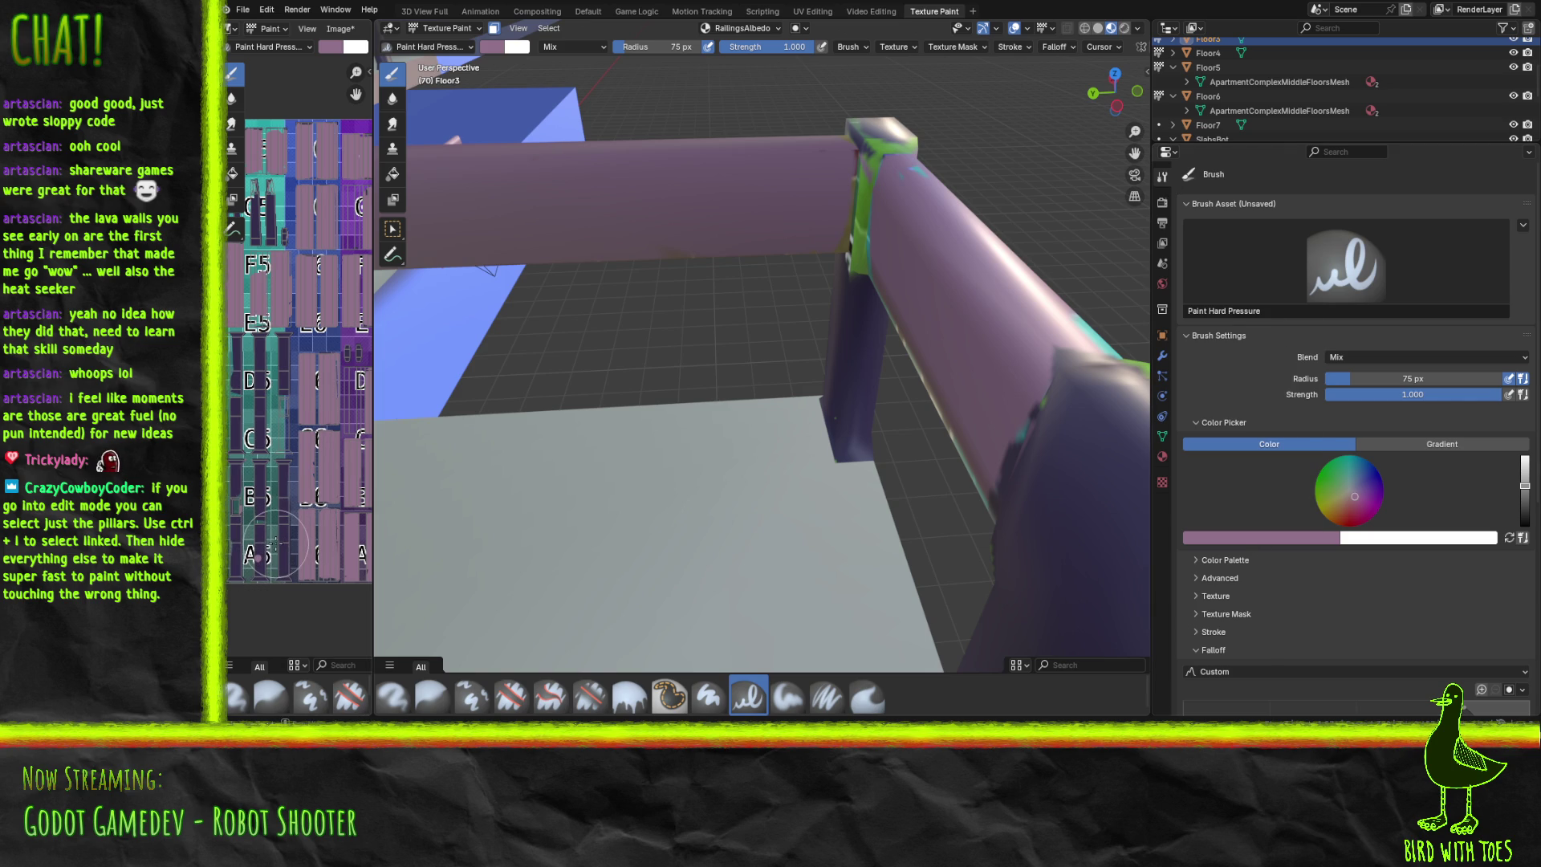
drag(274, 546, 264, 385)
click(1266, 538)
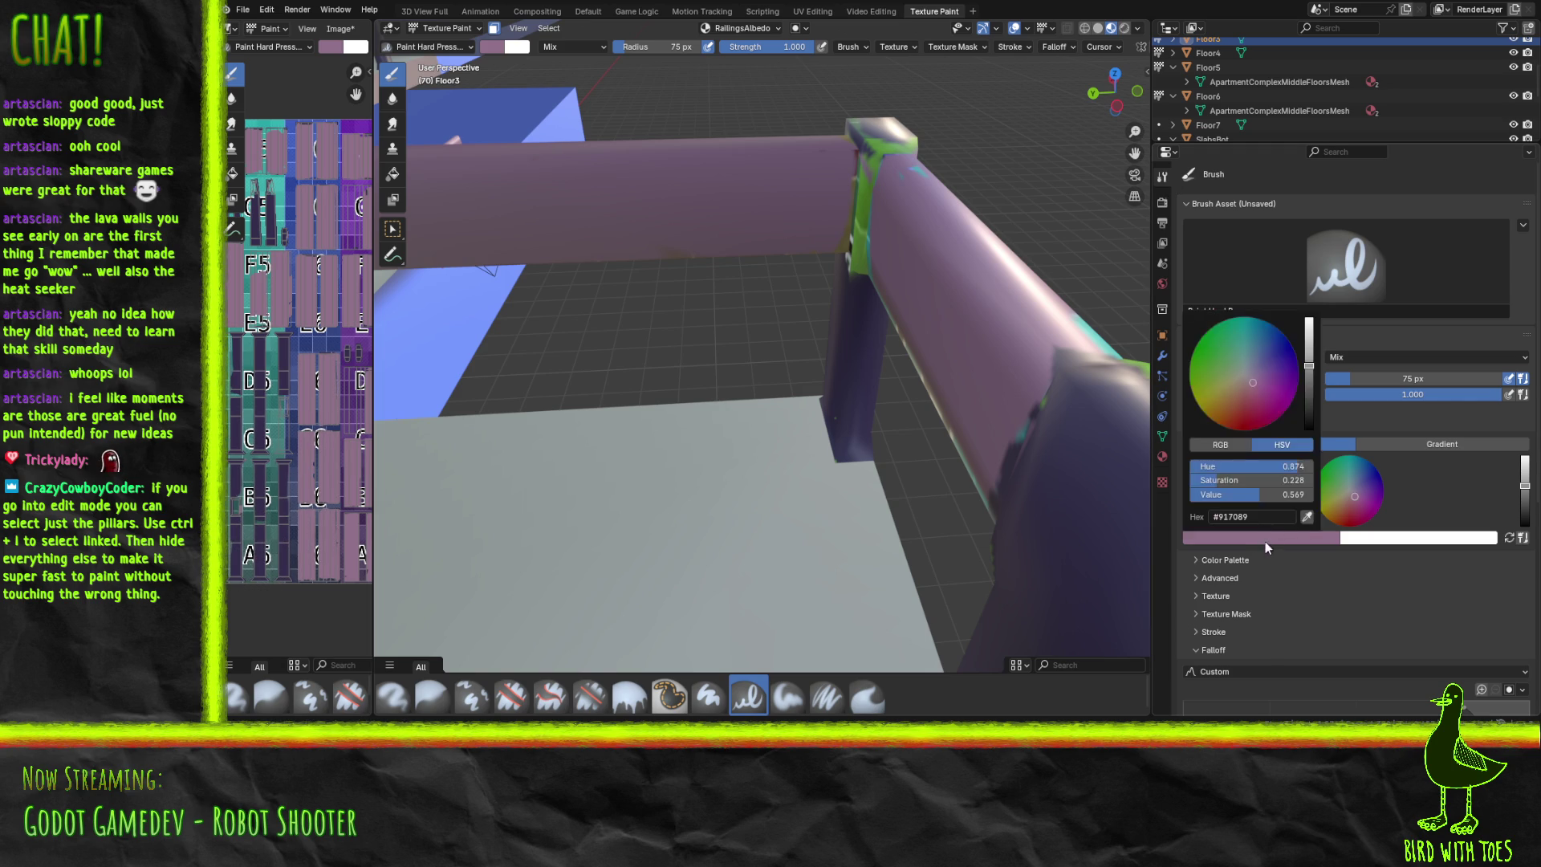
click(1306, 517)
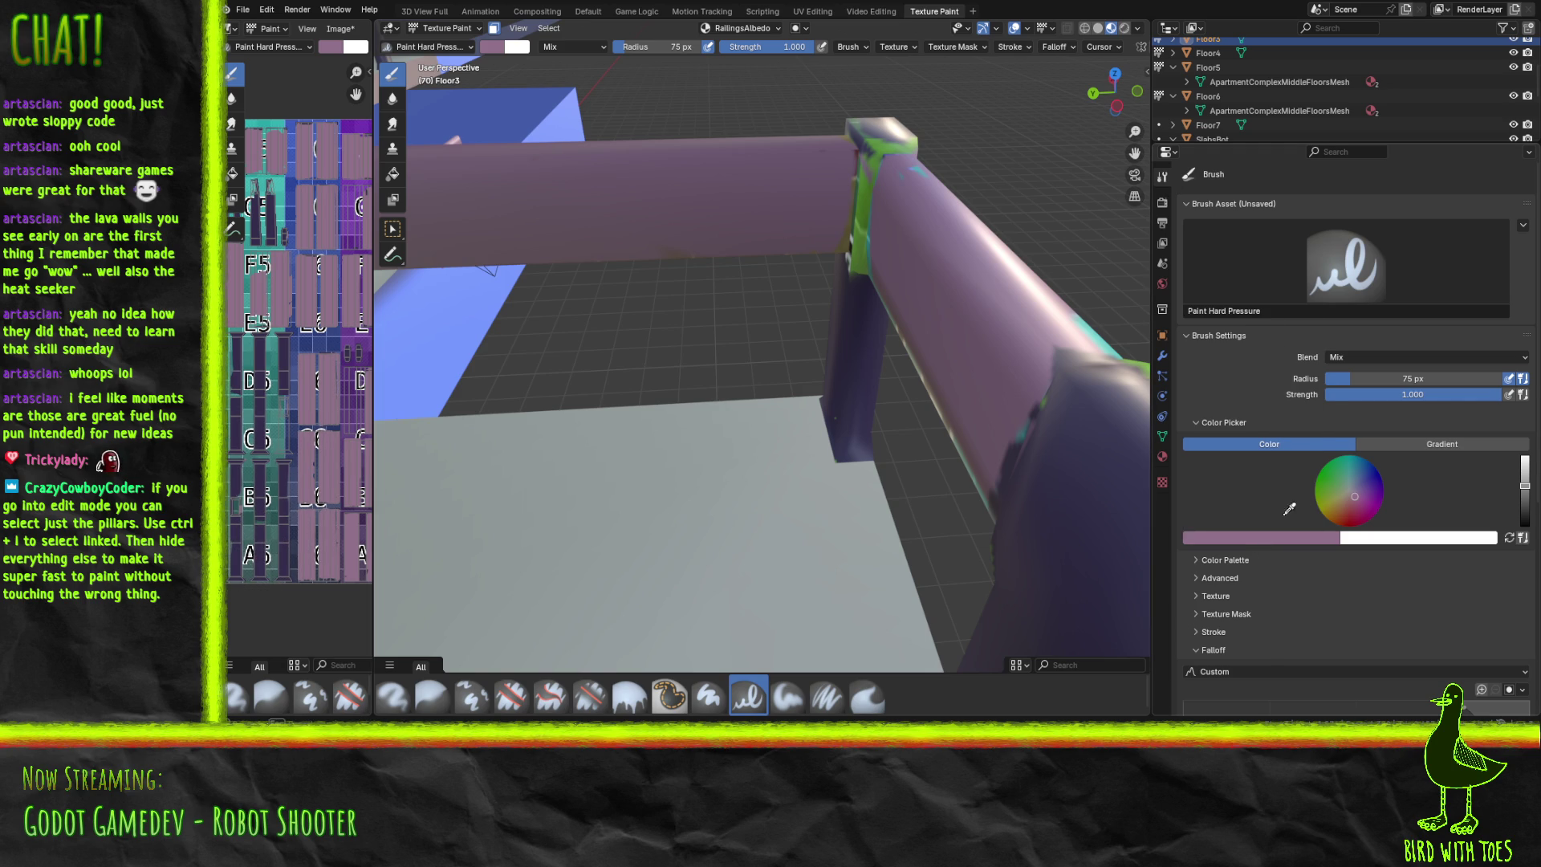
click(264, 549)
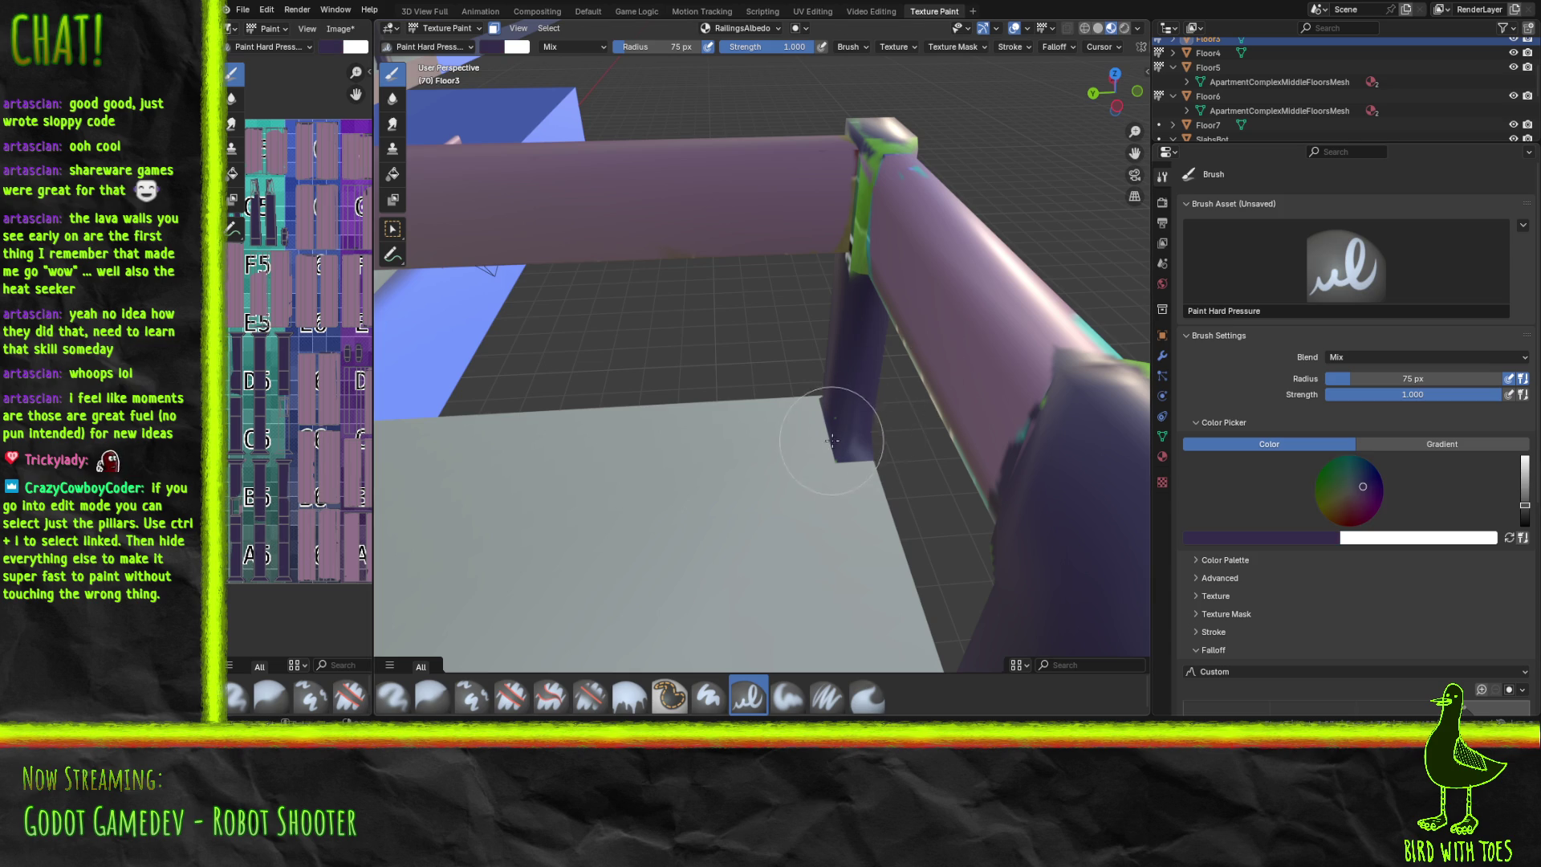
Paint the light strip on the pillar top, the railing-joint collar and the green pillar dark purple.
mouse_move(826, 241)
mouse_down()
mouse_move(849, 248)
mouse_move(867, 146)
mouse_move(895, 138)
mouse_move(855, 117)
mouse_up()
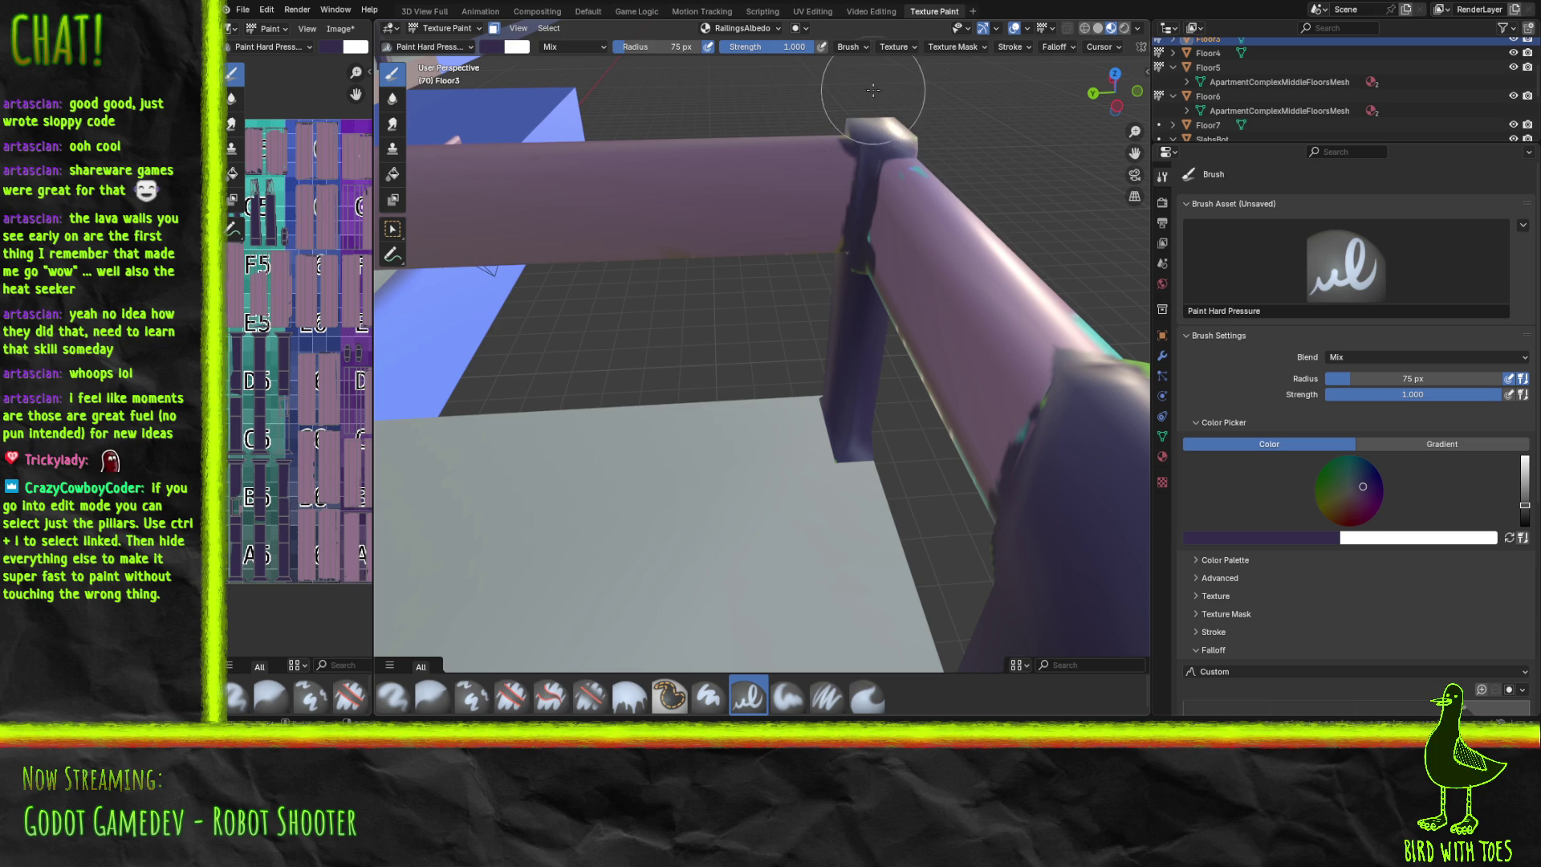
mouse_move(572, 143)
middle_down()
mouse_move(722, 233)
mouse_move(936, 262)
mouse_move(757, 179)
mouse_move(888, 161)
mouse_move(745, 193)
middle_up()
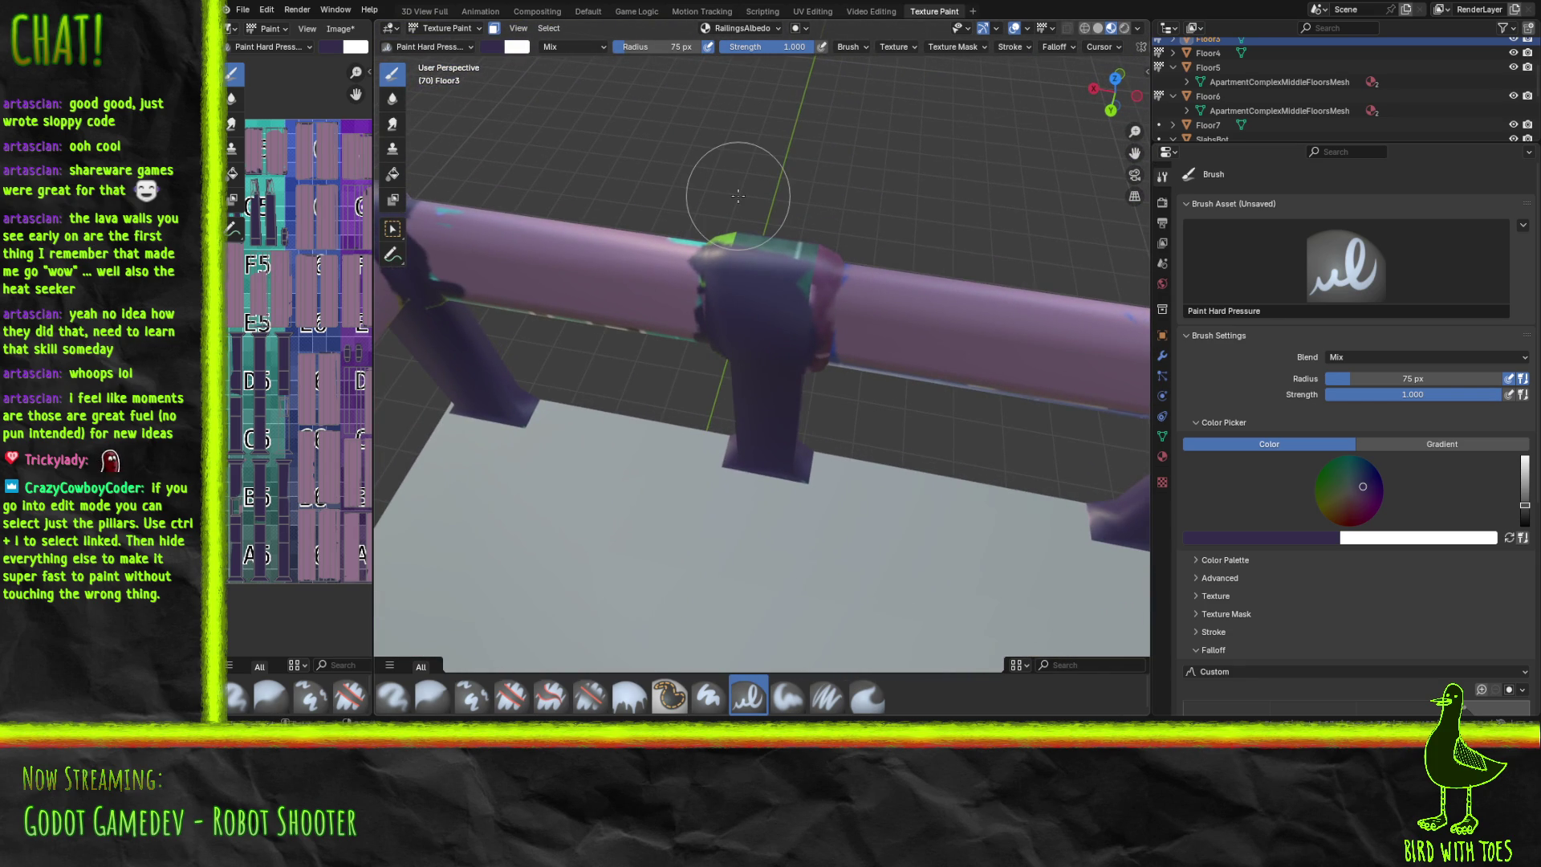
mouse_move(811, 277)
mouse_down()
mouse_move(826, 252)
mouse_move(733, 248)
mouse_move(781, 235)
mouse_move(783, 261)
mouse_up()
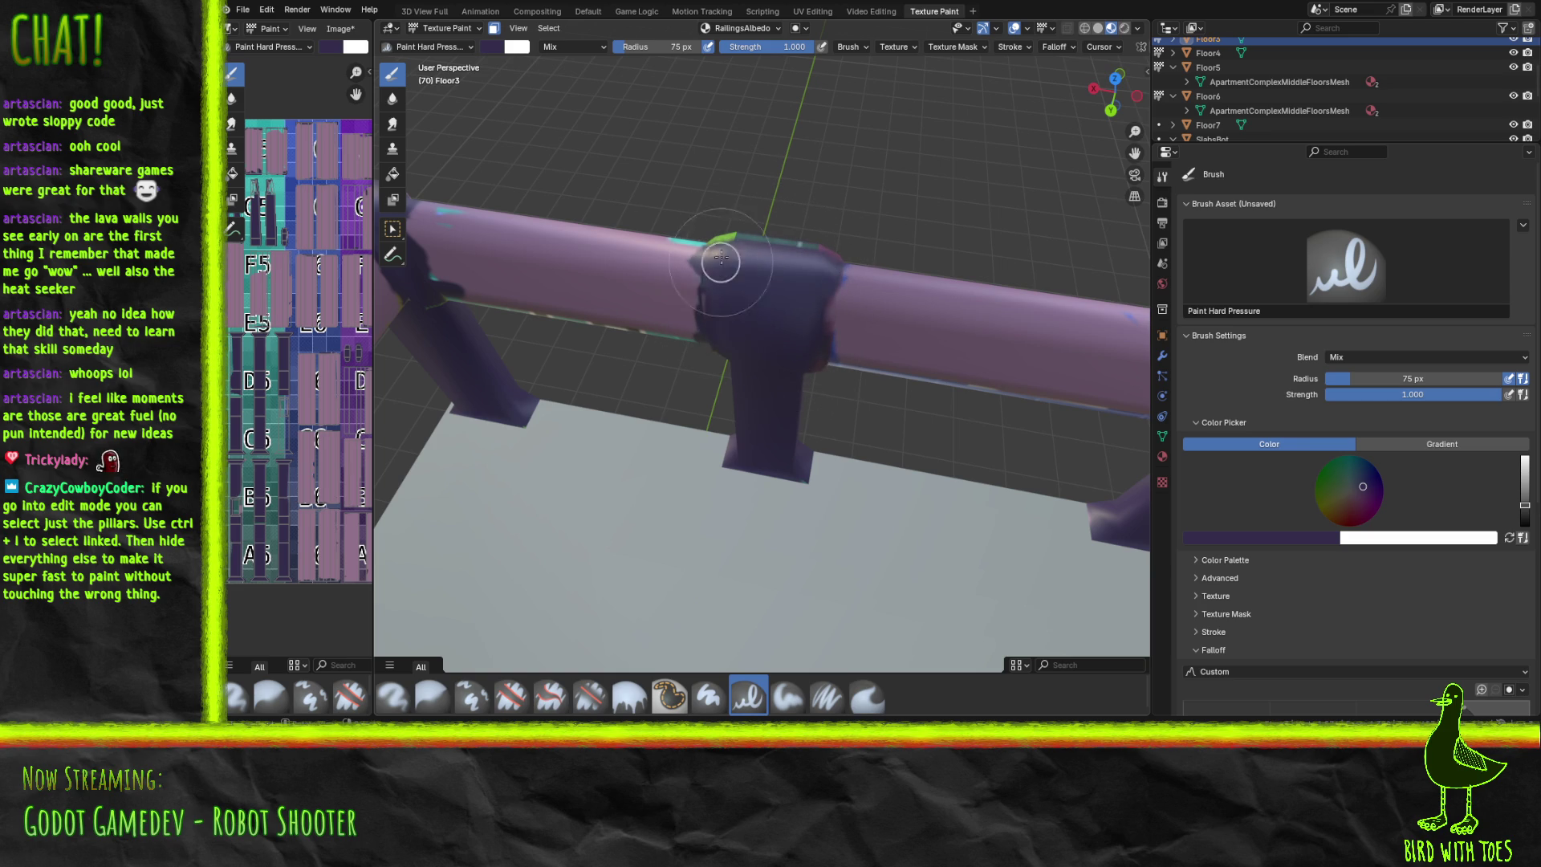
mouse_move(1013, 486)
middle_down()
mouse_move(789, 438)
mouse_move(745, 448)
middle_up()
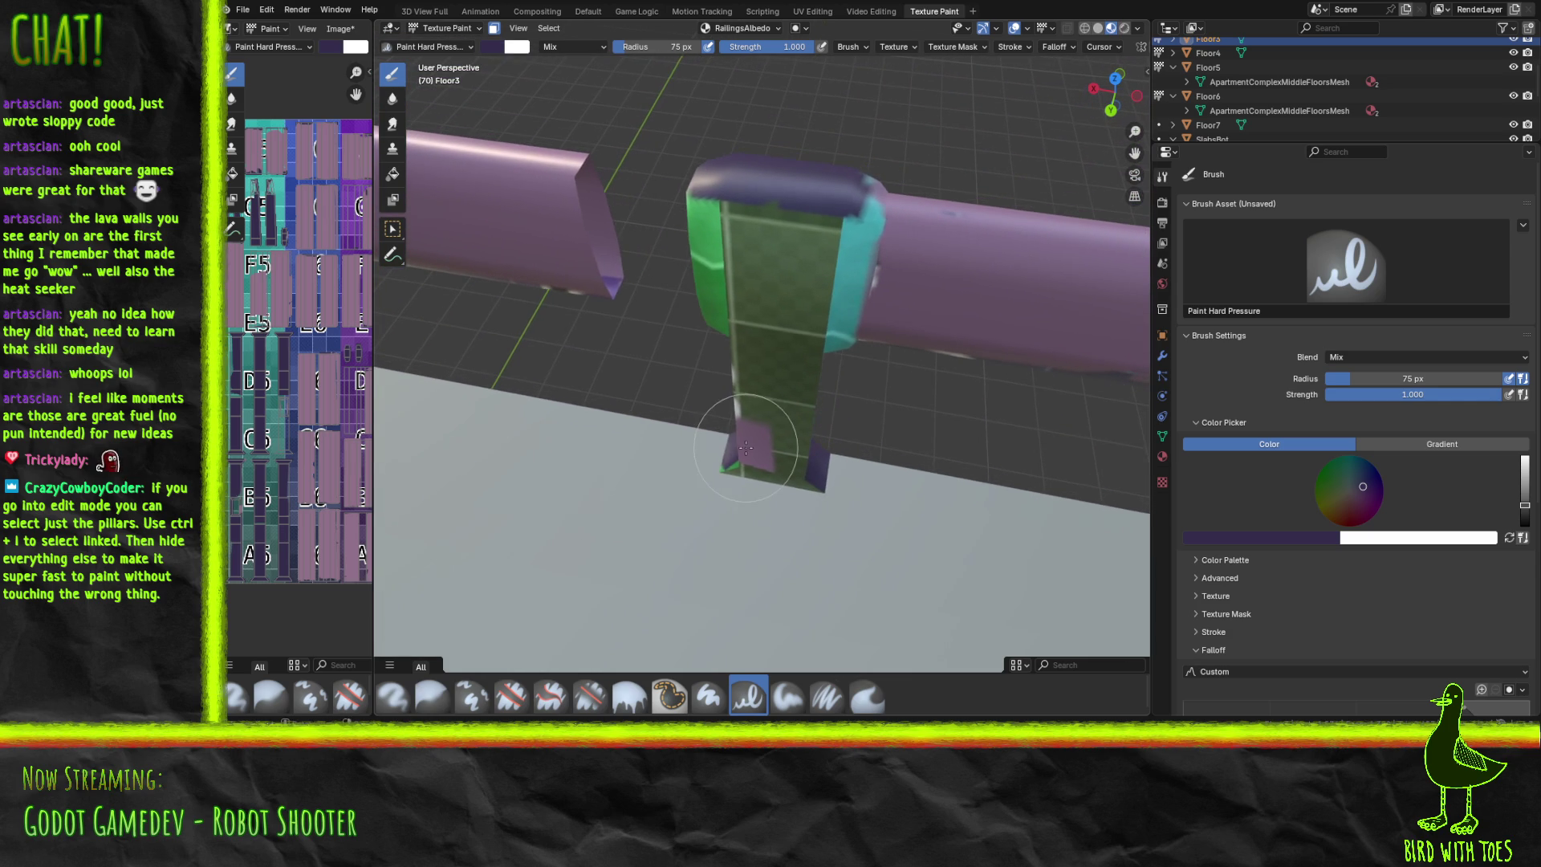
mouse_move(753, 422)
mouse_down()
mouse_move(743, 368)
mouse_move(729, 386)
mouse_move(736, 268)
mouse_move(706, 239)
mouse_move(749, 296)
mouse_move(805, 227)
mouse_move(845, 248)
mouse_move(856, 182)
mouse_move(758, 179)
mouse_move(729, 348)
mouse_move(808, 437)
mouse_move(785, 412)
mouse_move(763, 496)
mouse_up()
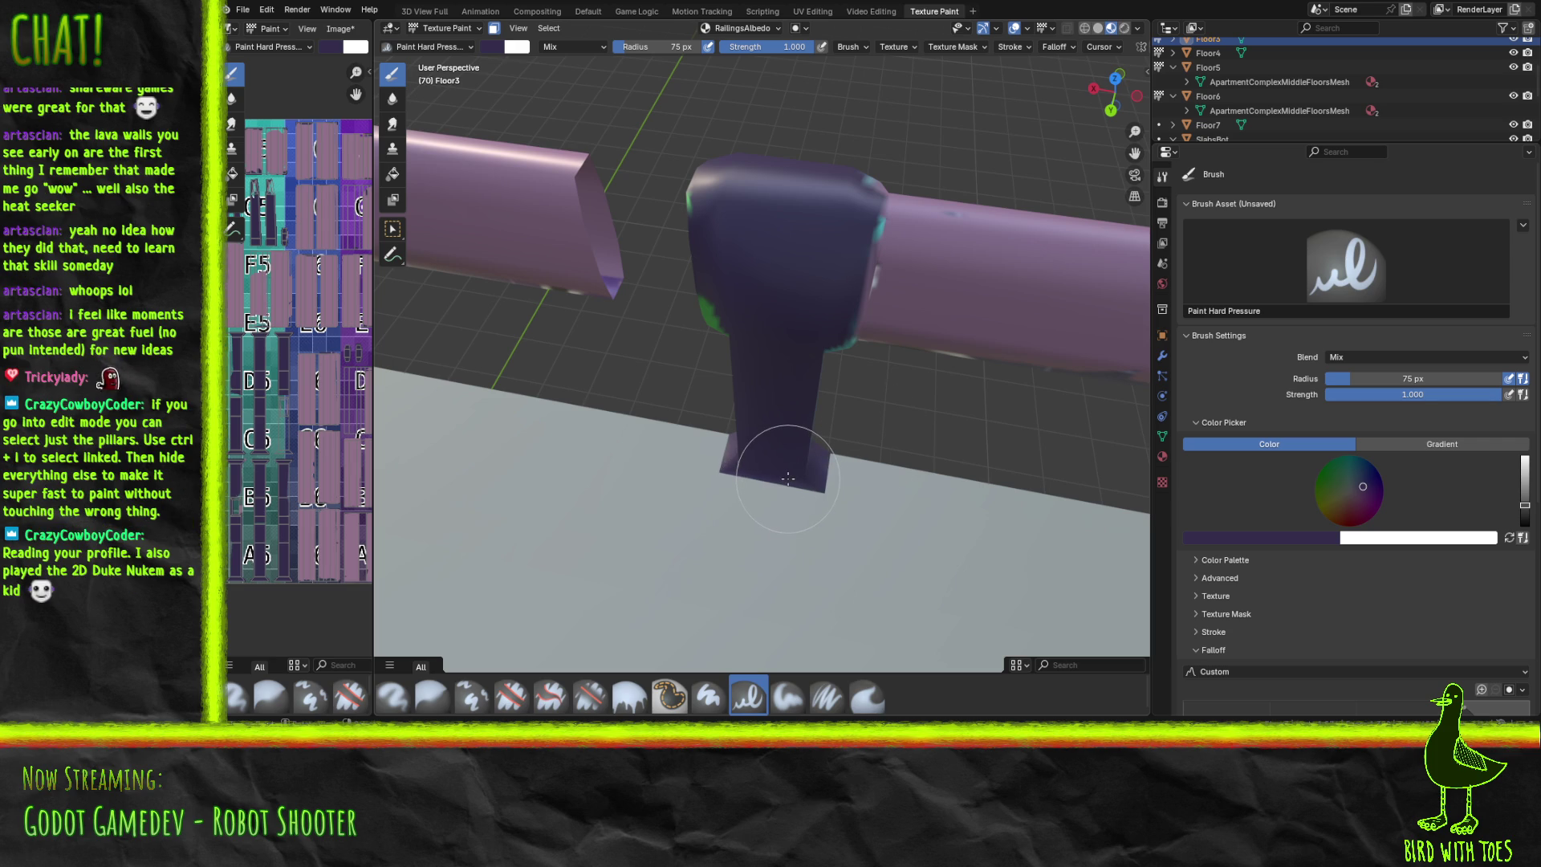
mouse_move(980, 345)
middle_down()
mouse_move(820, 402)
mouse_move(846, 418)
middle_up()
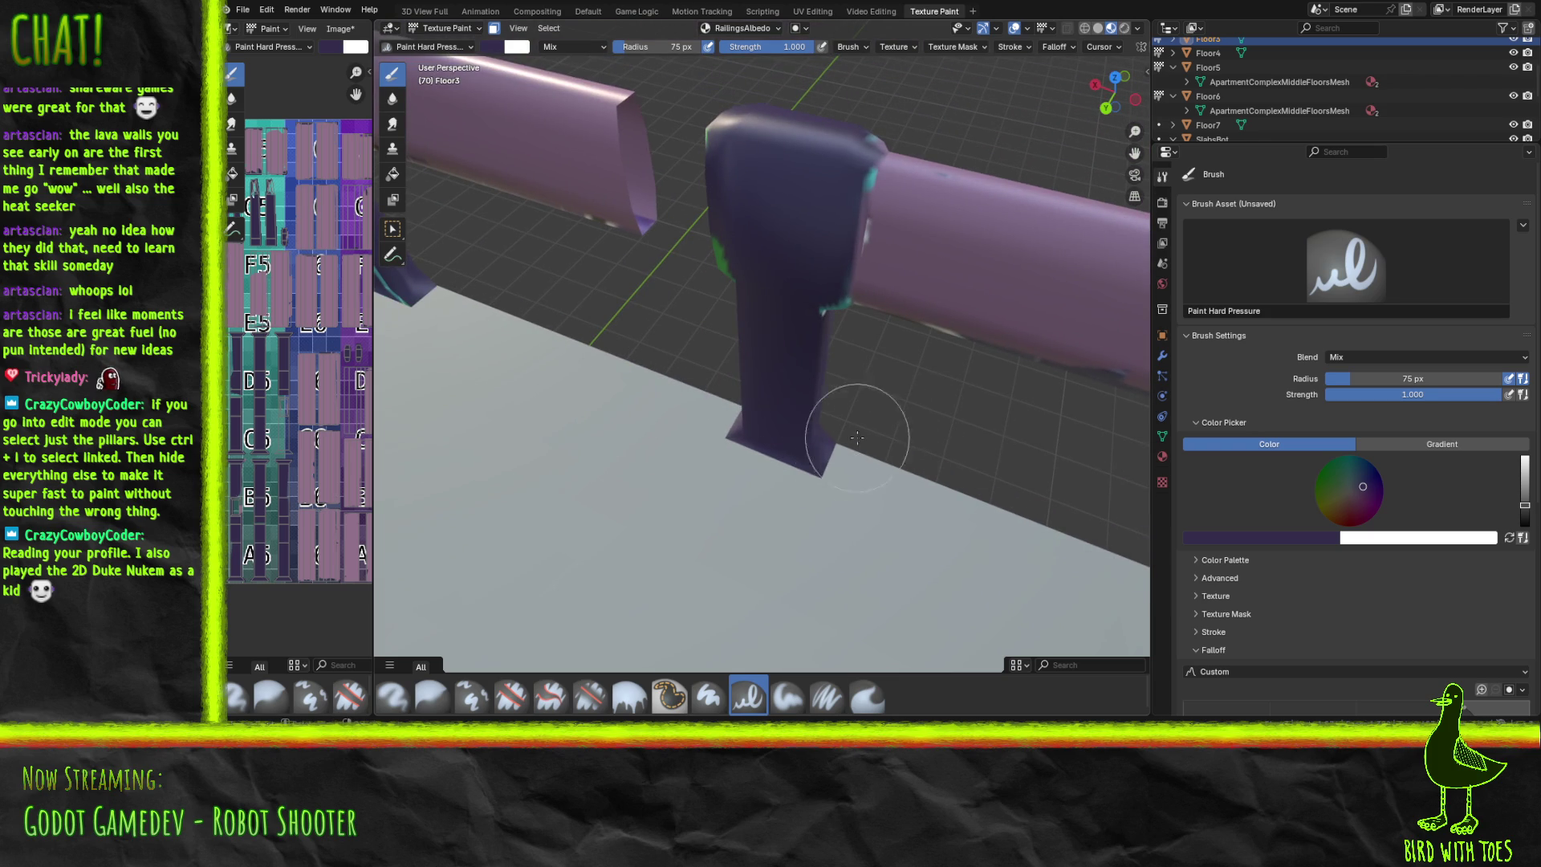
Cover the green faces lettered A and D on the next two pillars with dark purple.
mouse_move(785, 407)
middle_down()
mouse_move(821, 415)
mouse_move(743, 401)
mouse_move(789, 412)
mouse_move(769, 438)
middle_up()
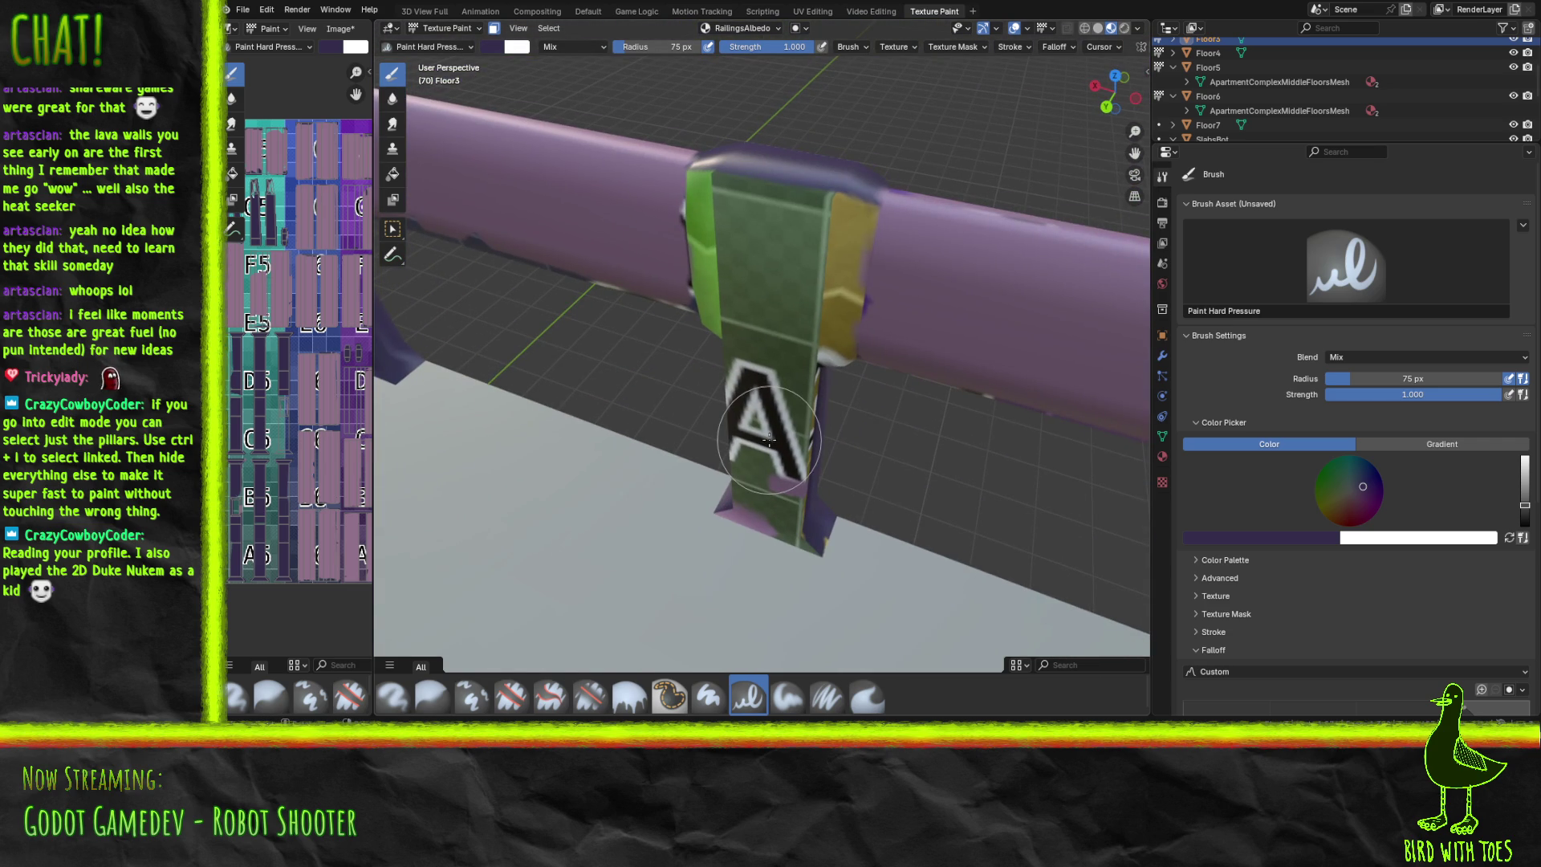
mouse_move(724, 508)
mouse_down()
mouse_move(763, 518)
mouse_move(752, 495)
mouse_move(778, 386)
mouse_move(784, 451)
mouse_up()
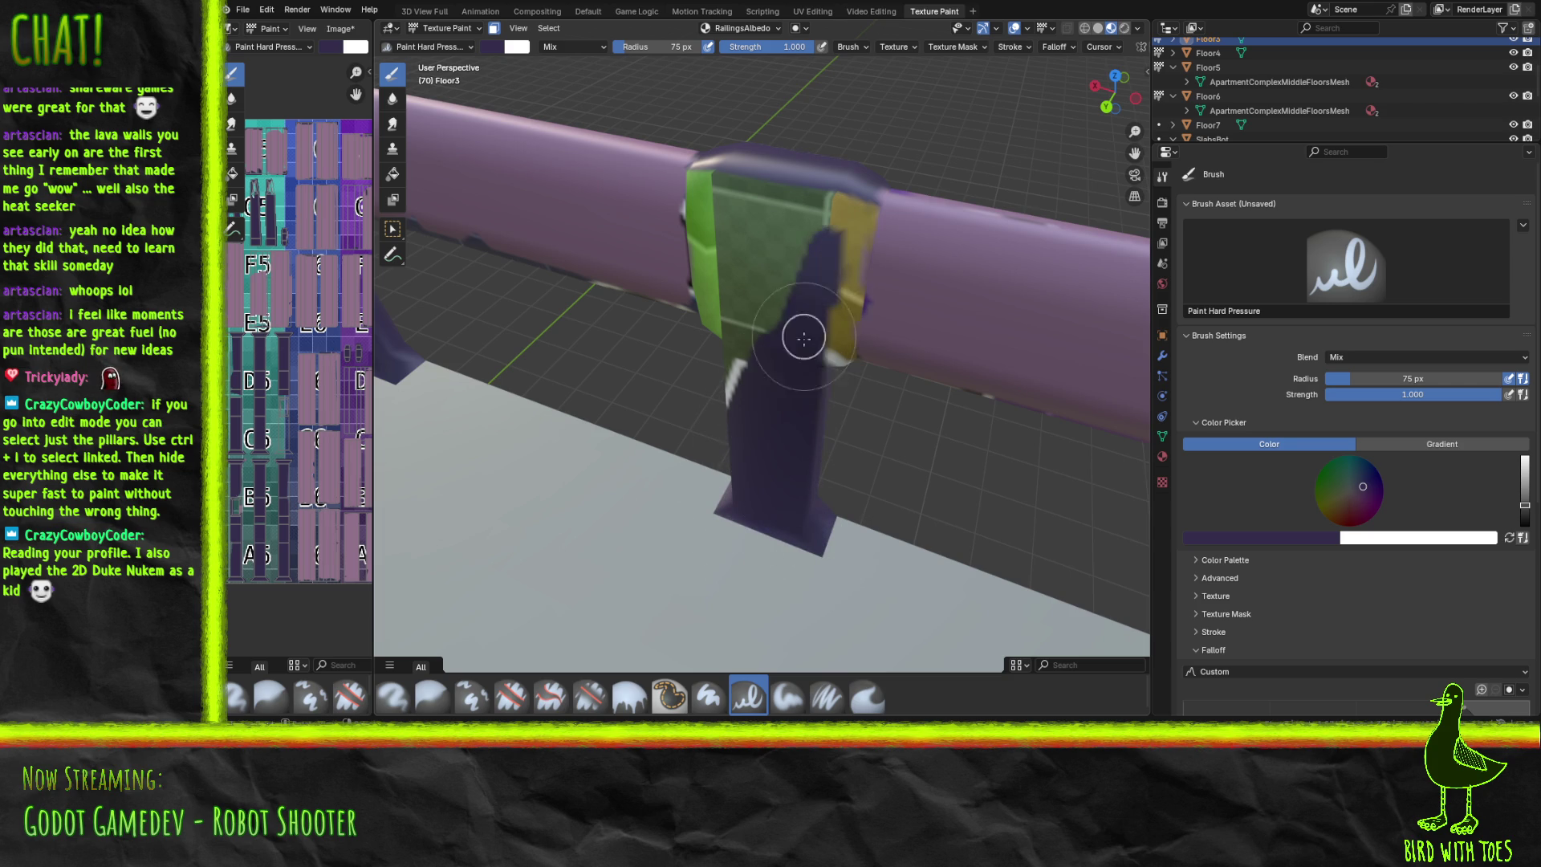
mouse_move(838, 267)
mouse_down()
mouse_move(787, 262)
mouse_move(778, 233)
mouse_move(739, 268)
mouse_move(722, 317)
mouse_move(723, 165)
mouse_move(770, 327)
mouse_move(764, 419)
mouse_move(733, 398)
mouse_move(791, 351)
mouse_move(826, 355)
mouse_move(835, 238)
mouse_move(784, 269)
mouse_move(836, 227)
mouse_move(836, 344)
mouse_move(859, 206)
mouse_move(836, 353)
mouse_move(835, 203)
mouse_up()
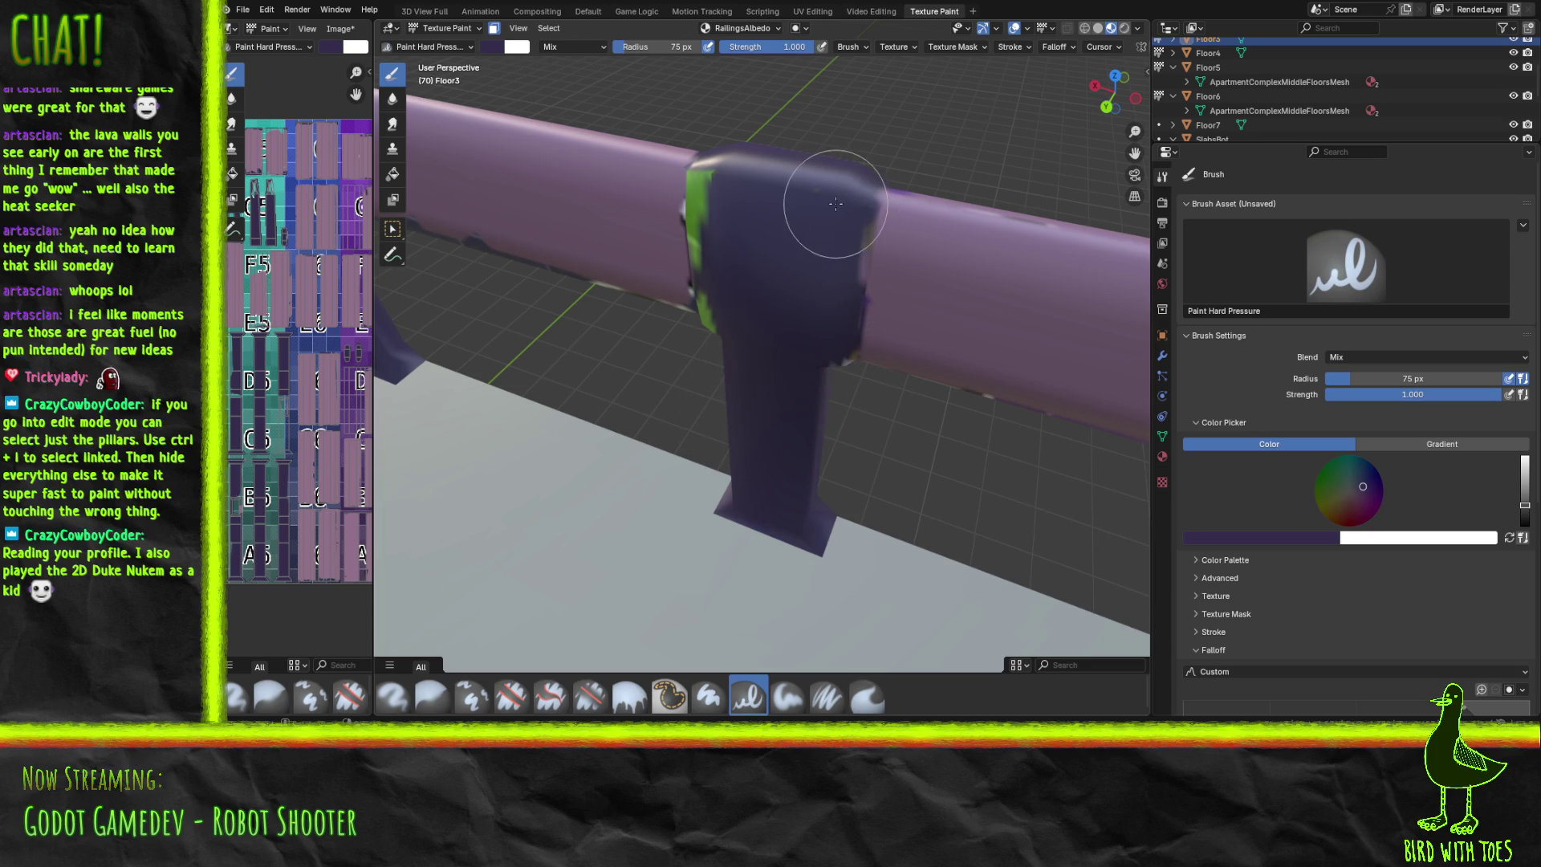
middle_drag(795, 210, 696, 231)
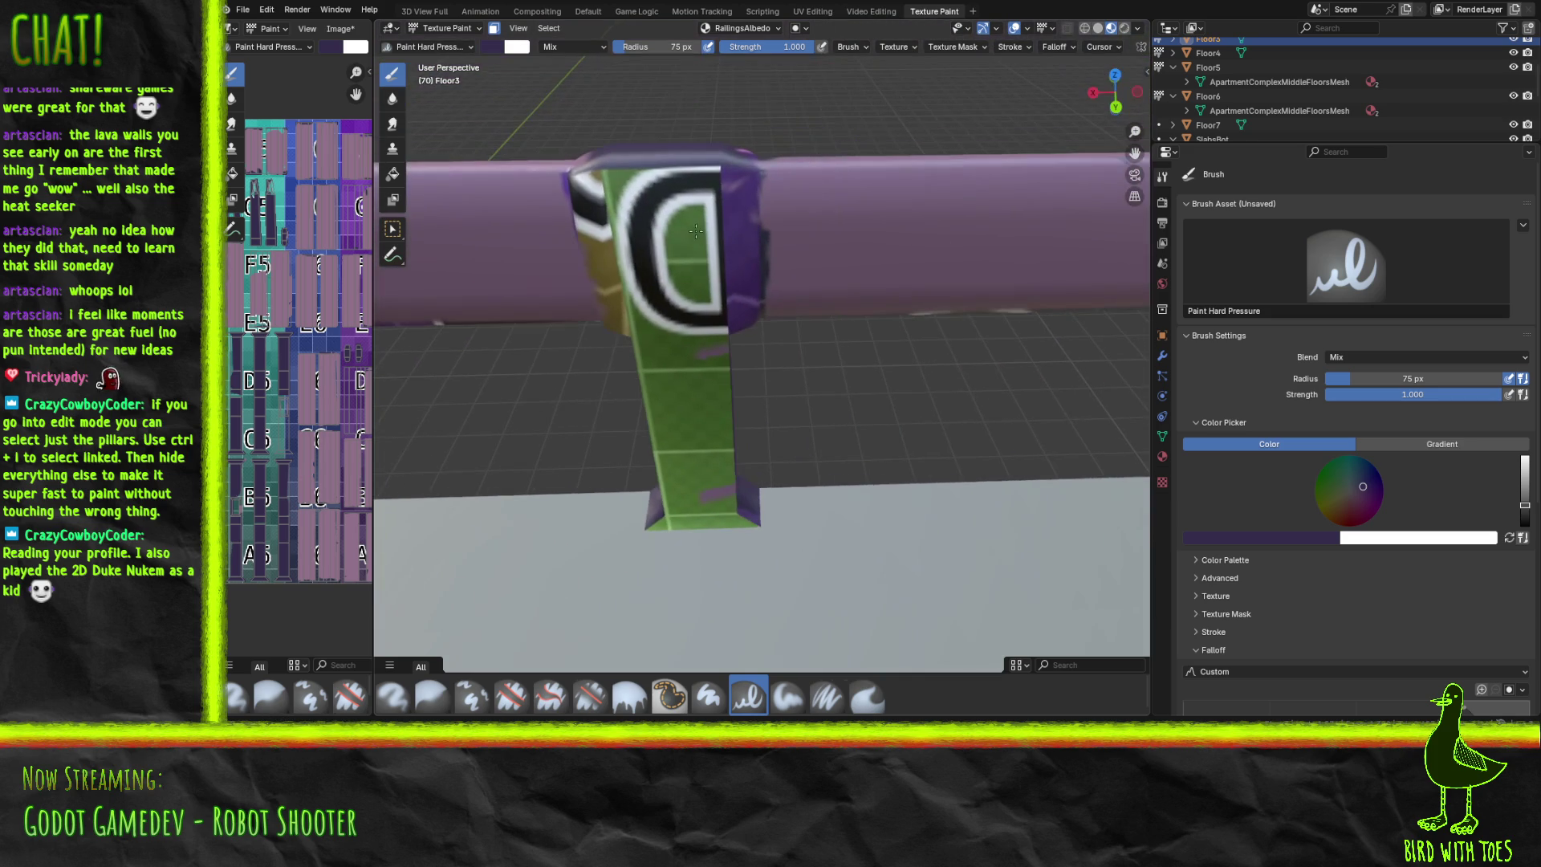
mouse_move(678, 502)
mouse_down()
mouse_move(688, 481)
mouse_move(653, 498)
mouse_move(688, 457)
mouse_move(669, 363)
mouse_move(698, 265)
mouse_move(690, 209)
mouse_move(651, 186)
mouse_move(622, 282)
mouse_move(602, 195)
mouse_move(602, 179)
mouse_move(646, 161)
mouse_move(719, 321)
mouse_move(716, 182)
mouse_move(736, 310)
mouse_move(715, 353)
mouse_move(735, 502)
mouse_up()
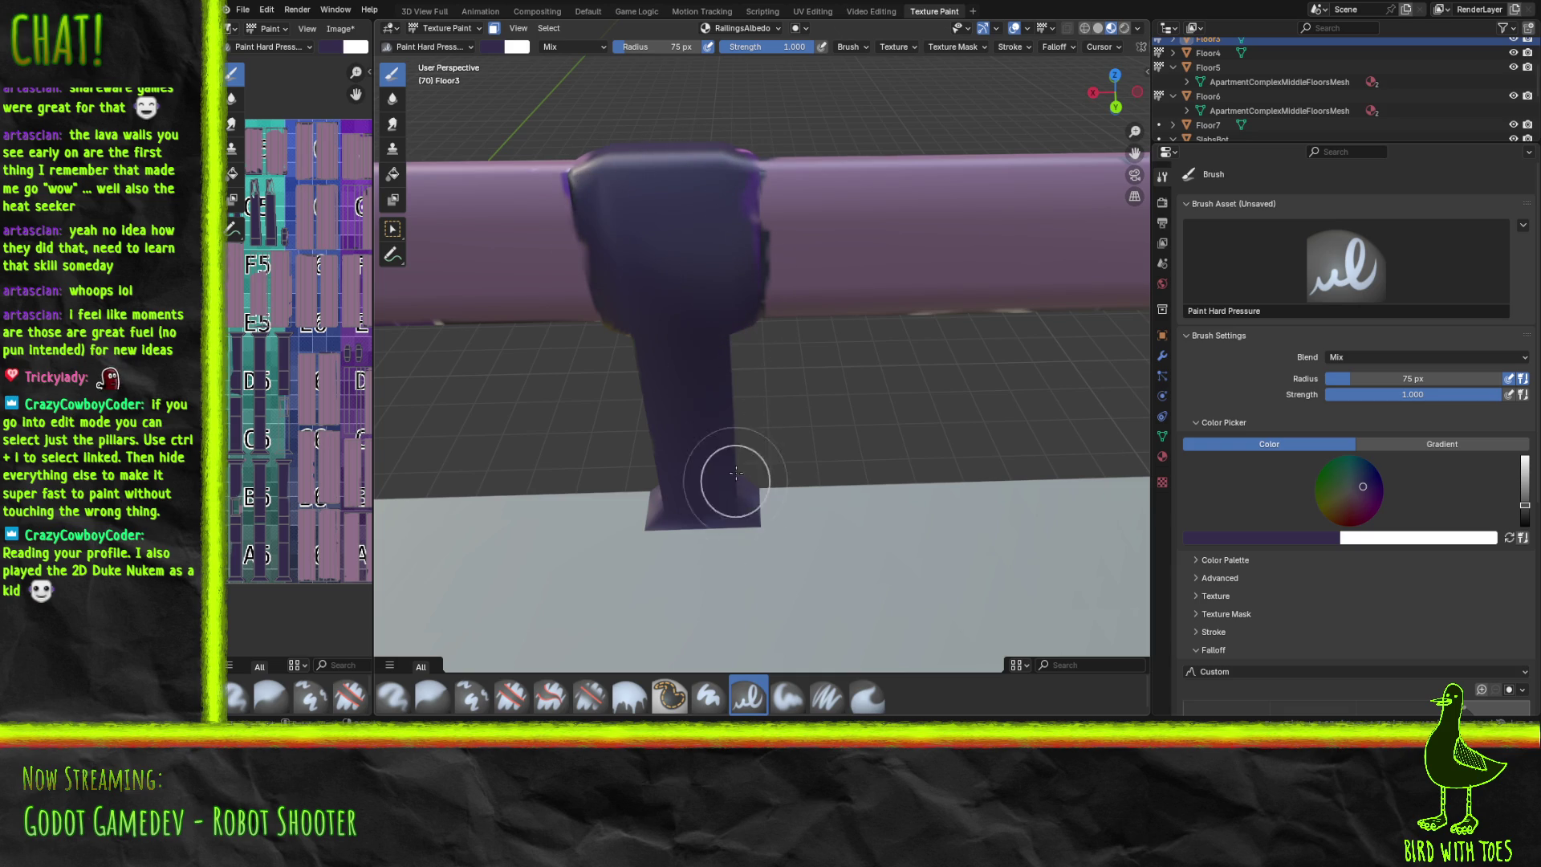
Dab dark purple over the collar's left edge and its pink spot.
mouse_move(685, 496)
middle_down()
mouse_move(696, 452)
mouse_move(698, 469)
middle_up()
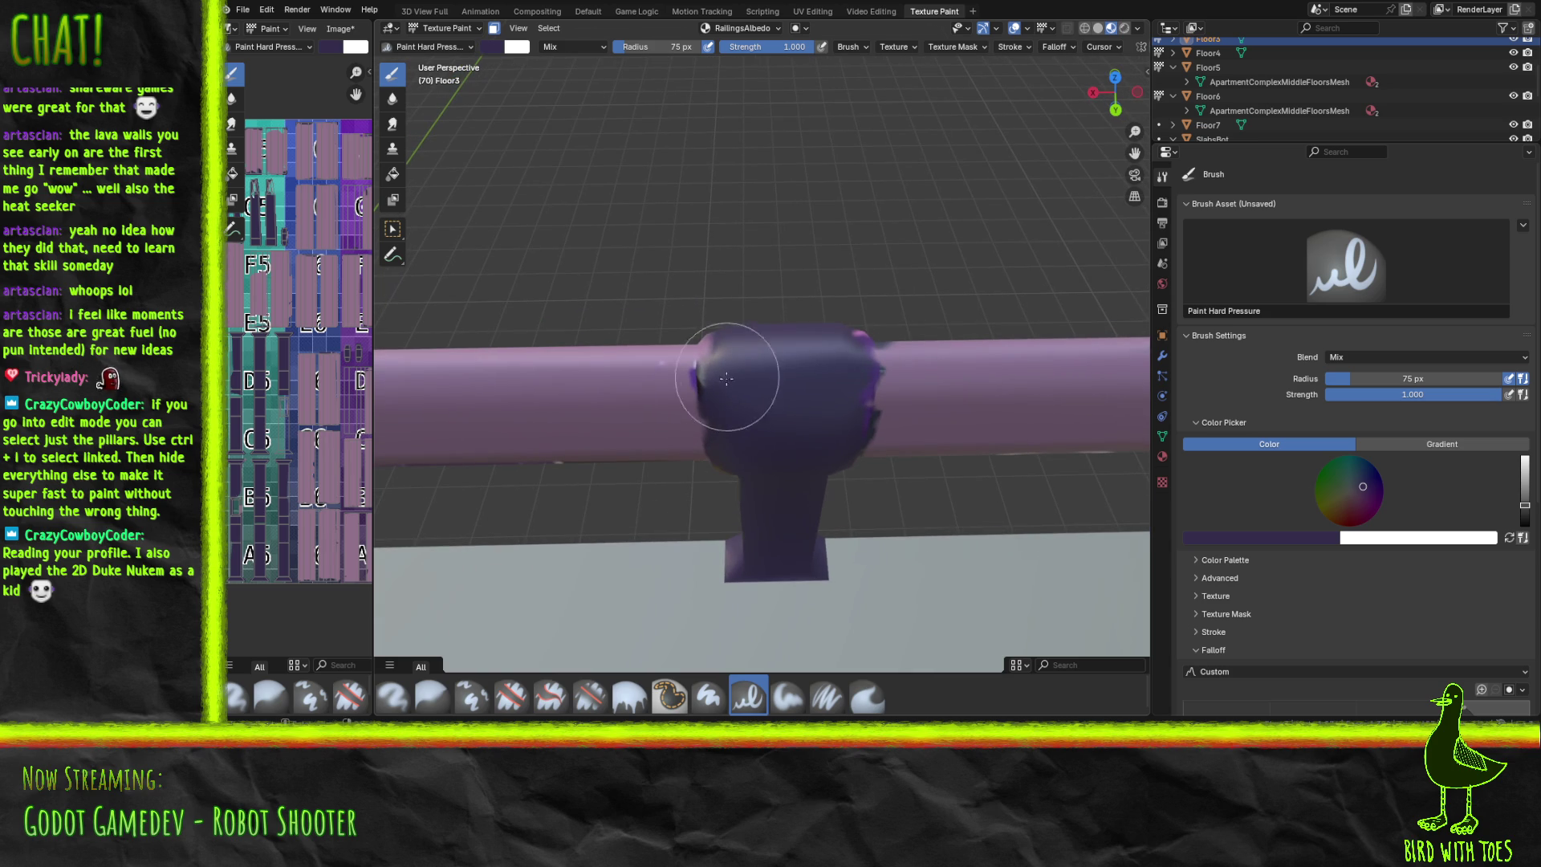
drag(710, 366, 719, 358)
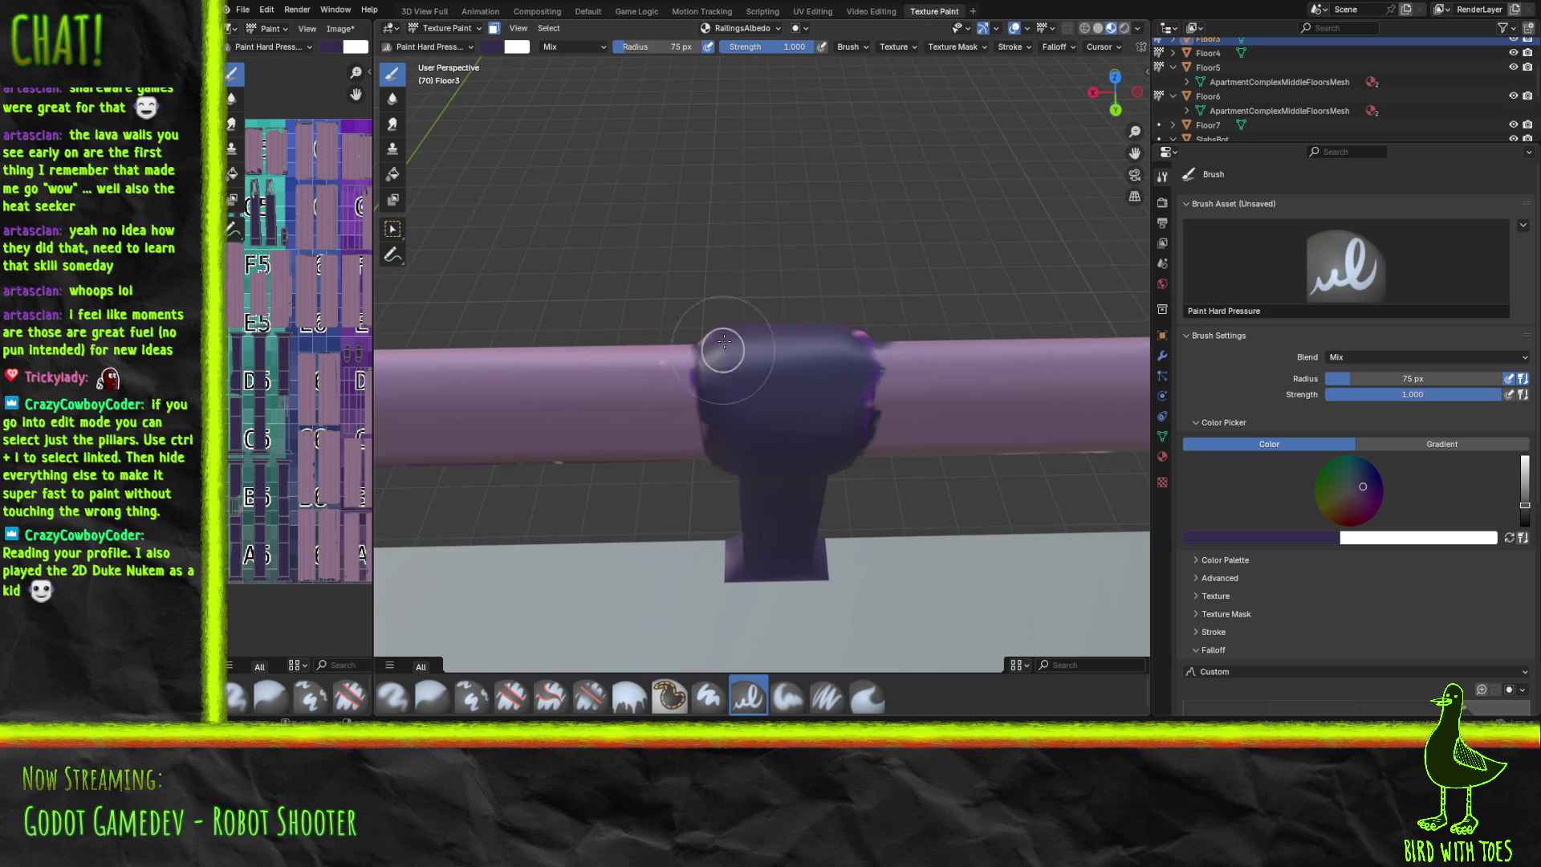
drag(861, 347, 814, 407)
mouse_move(901, 344)
middle_down()
mouse_move(726, 344)
mouse_move(823, 339)
mouse_move(780, 341)
mouse_move(791, 373)
middle_up()
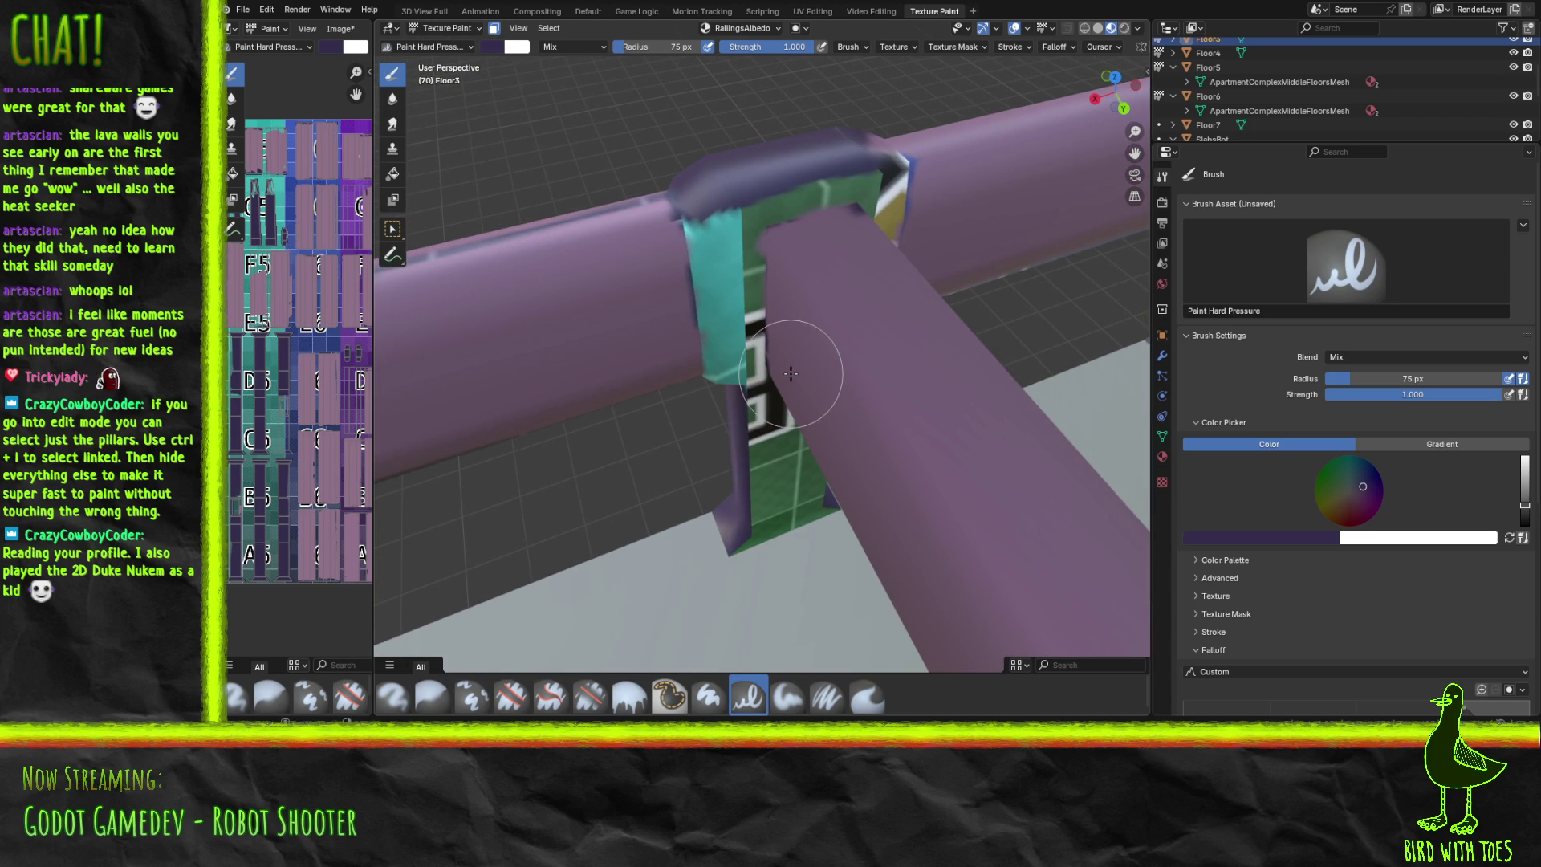
Paint the pillar's green base, teal patches, green strip and top junction dark purple.
drag(768, 539, 794, 502)
mouse_move(755, 559)
mouse_down()
mouse_move(757, 482)
mouse_move(730, 447)
mouse_move(730, 274)
mouse_move(762, 200)
mouse_move(894, 172)
mouse_move(865, 143)
mouse_move(886, 180)
mouse_move(836, 166)
mouse_up()
mouse_move(705, 274)
mouse_down()
mouse_move(729, 402)
mouse_move(739, 385)
mouse_move(763, 447)
mouse_move(740, 572)
mouse_up()
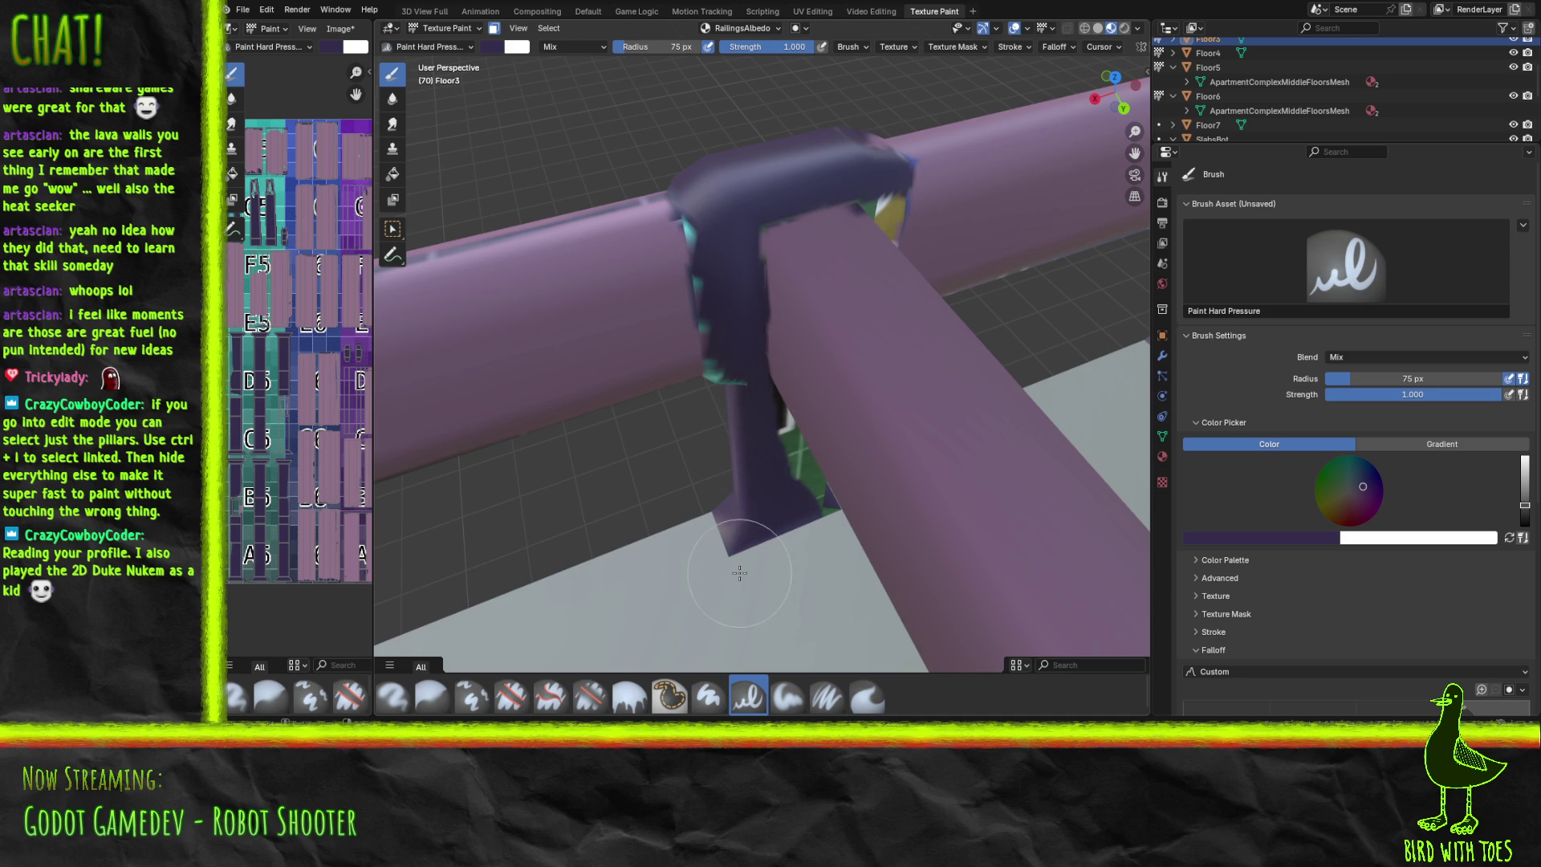
middle_drag(712, 509, 795, 472)
middle_drag(628, 340, 689, 375)
drag(679, 379, 682, 370)
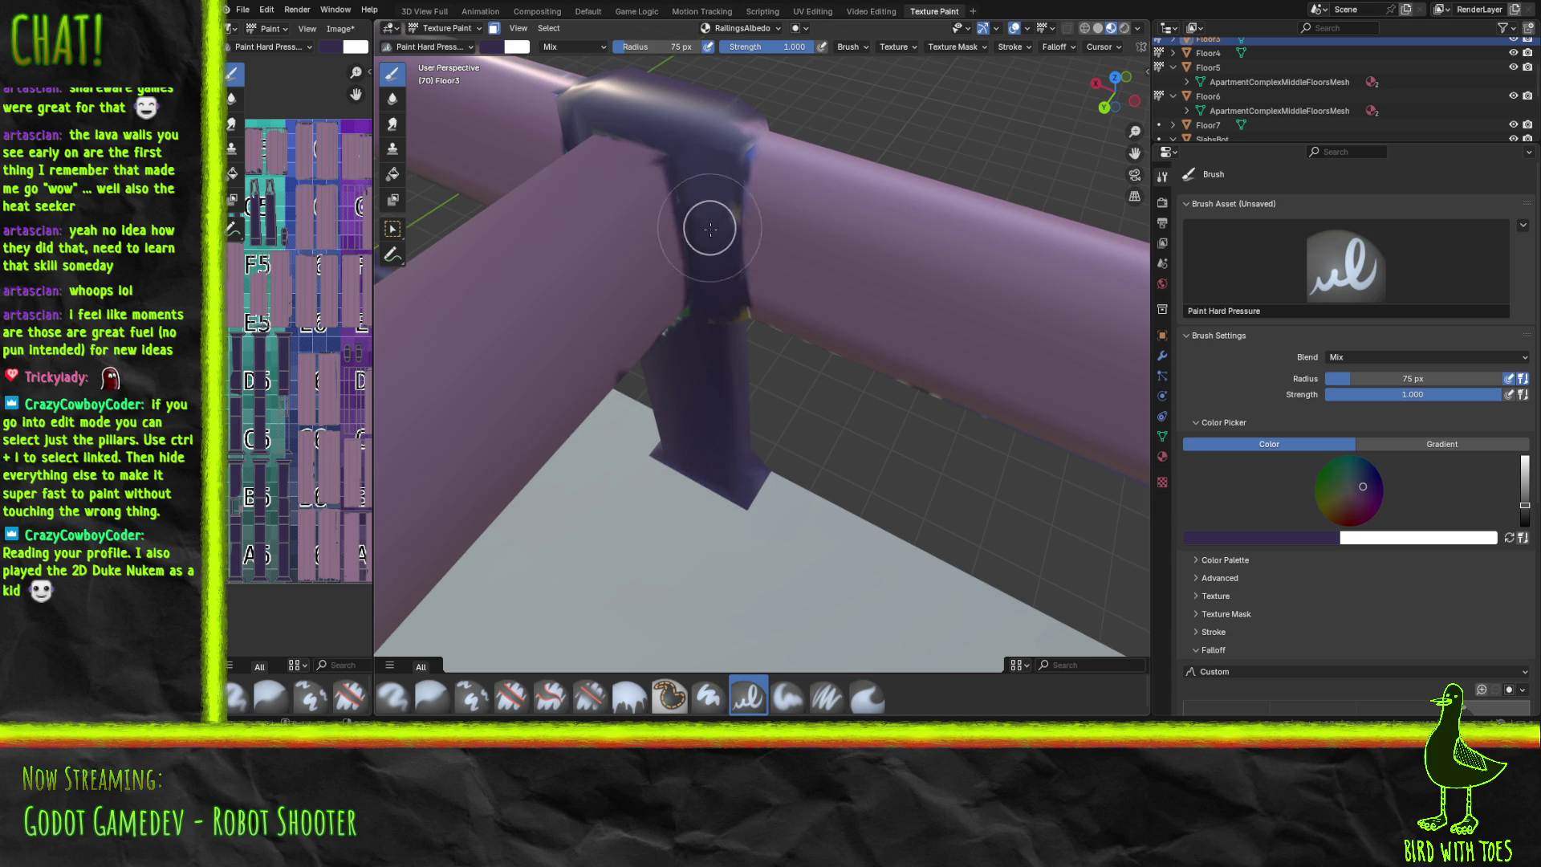
drag(721, 181, 732, 144)
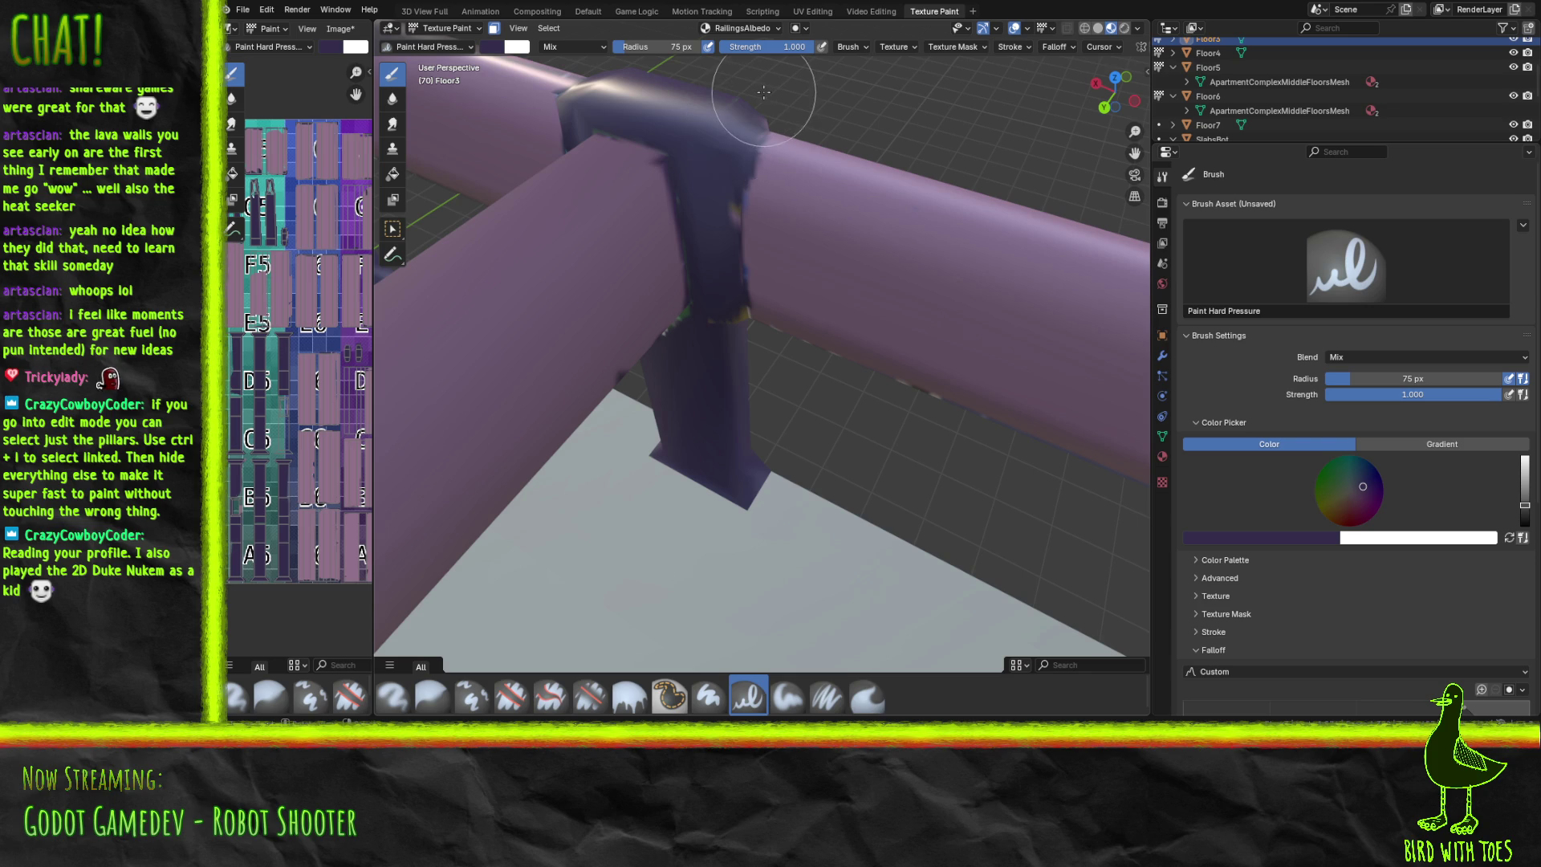
middle_drag(777, 78, 915, 270)
scroll(914, 270, up, 8)
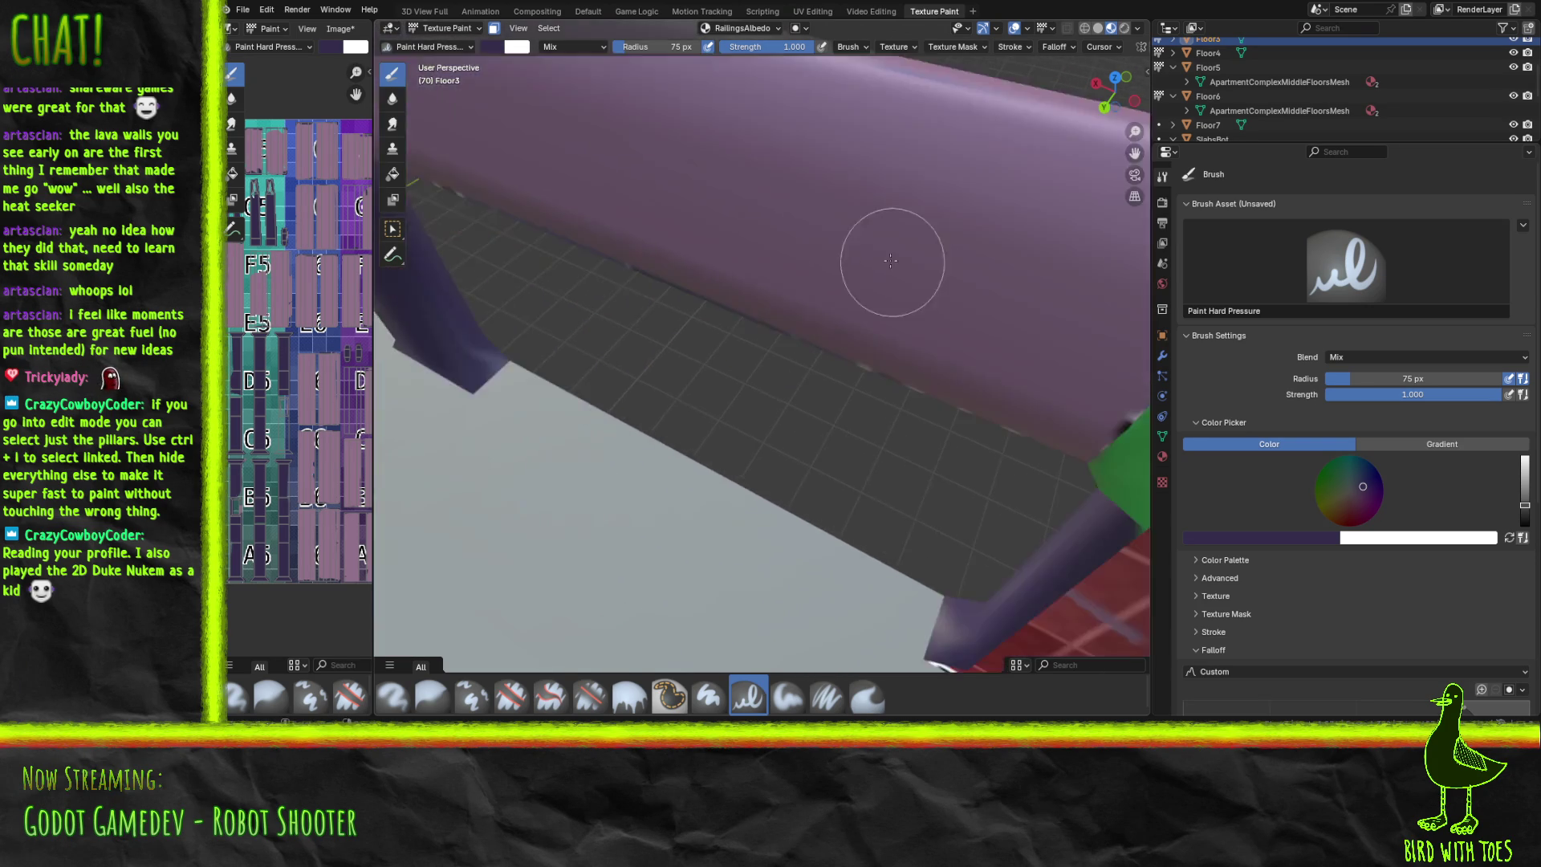
Paint dark purple over the red post, its red spots and the green patch on top.
scroll(907, 255, down, 8)
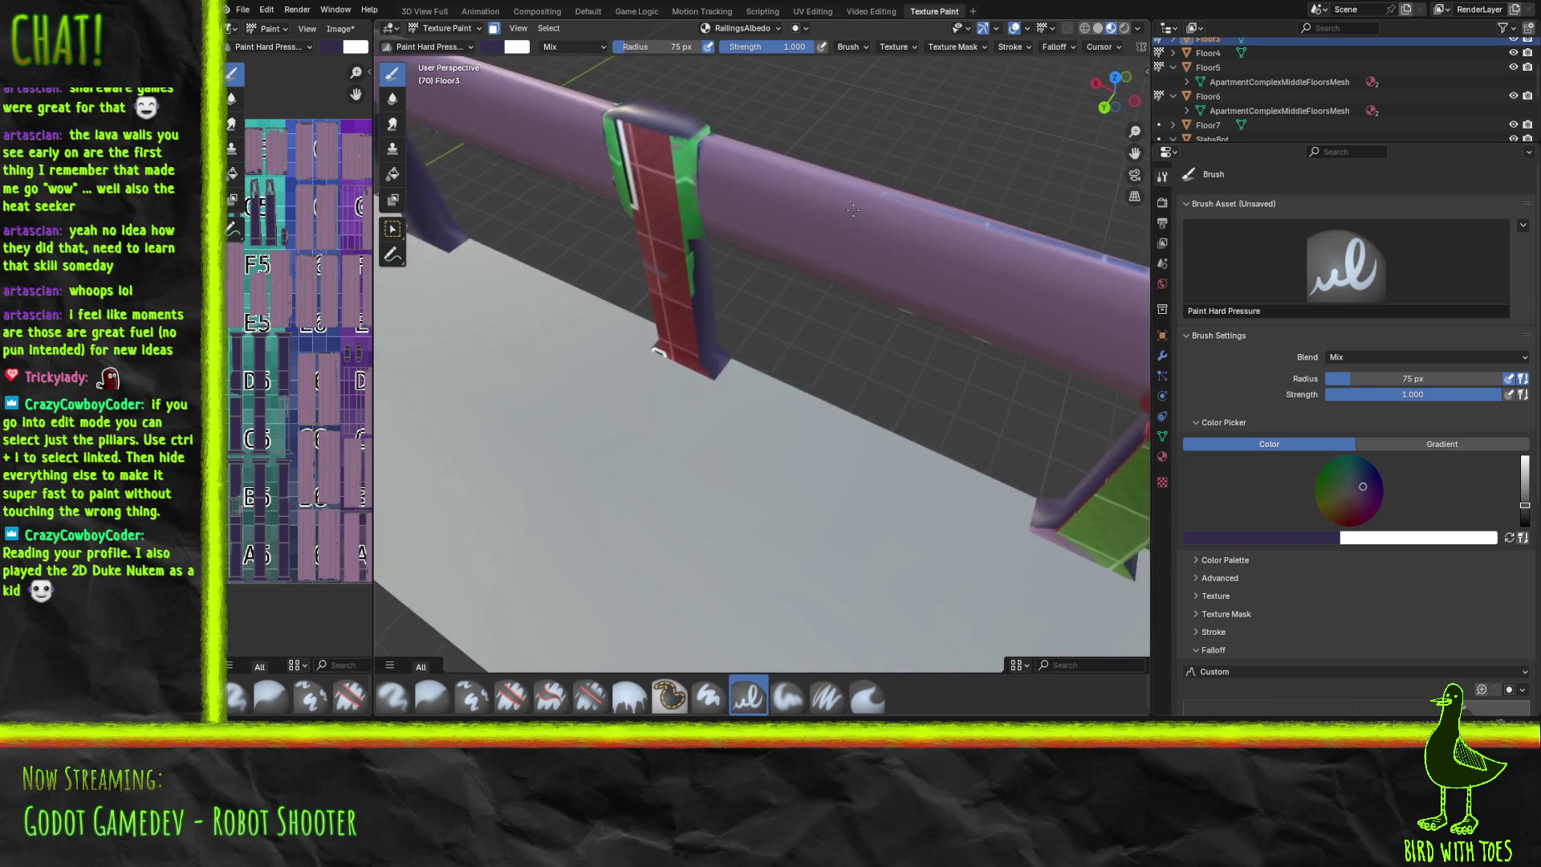
middle_drag(855, 223, 877, 227)
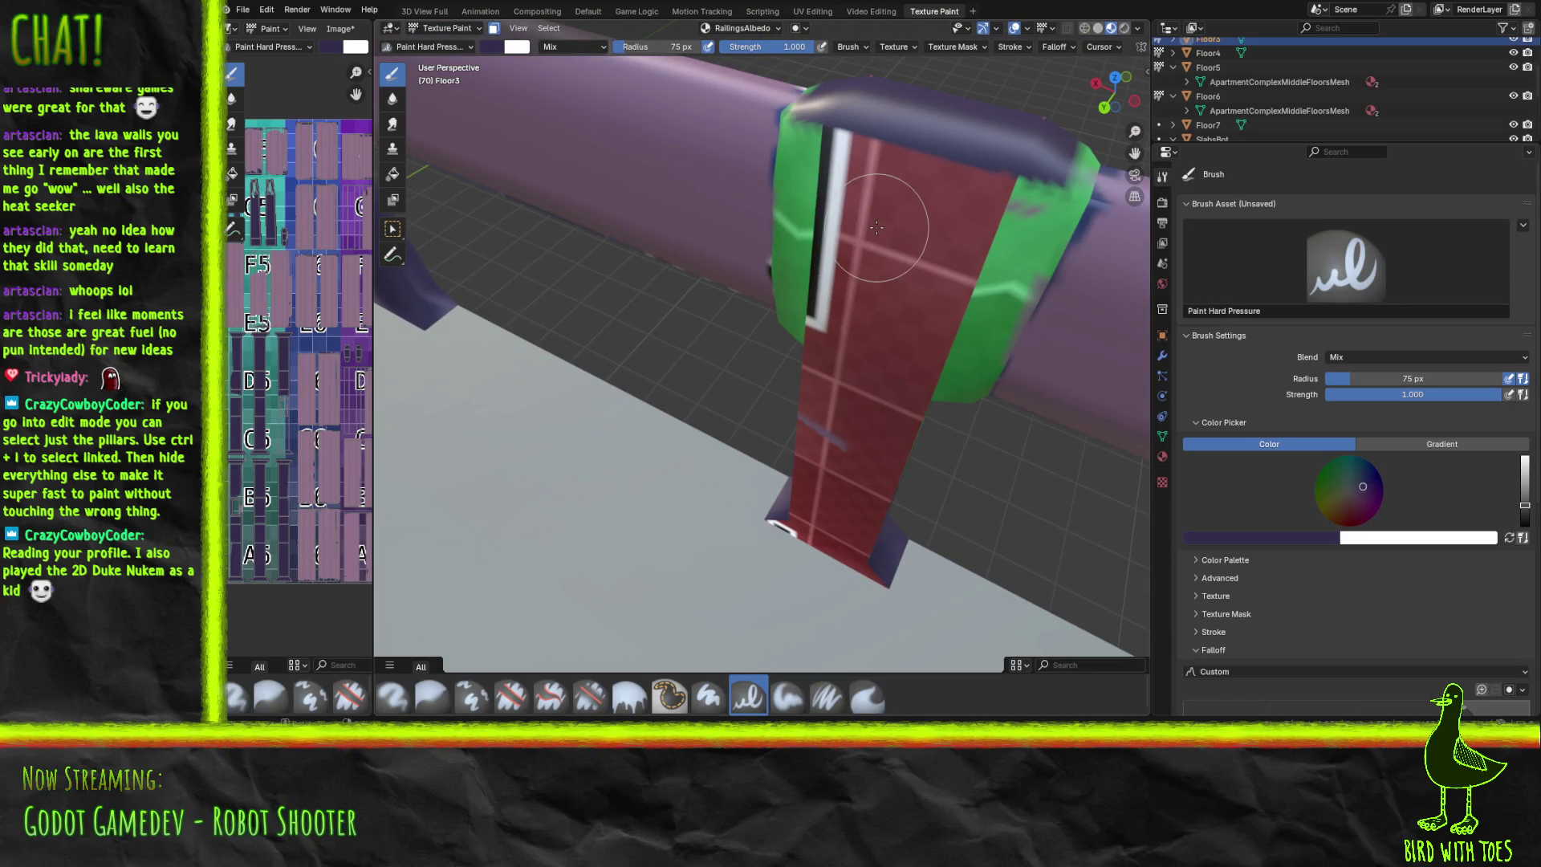
middle_drag(867, 231, 850, 239)
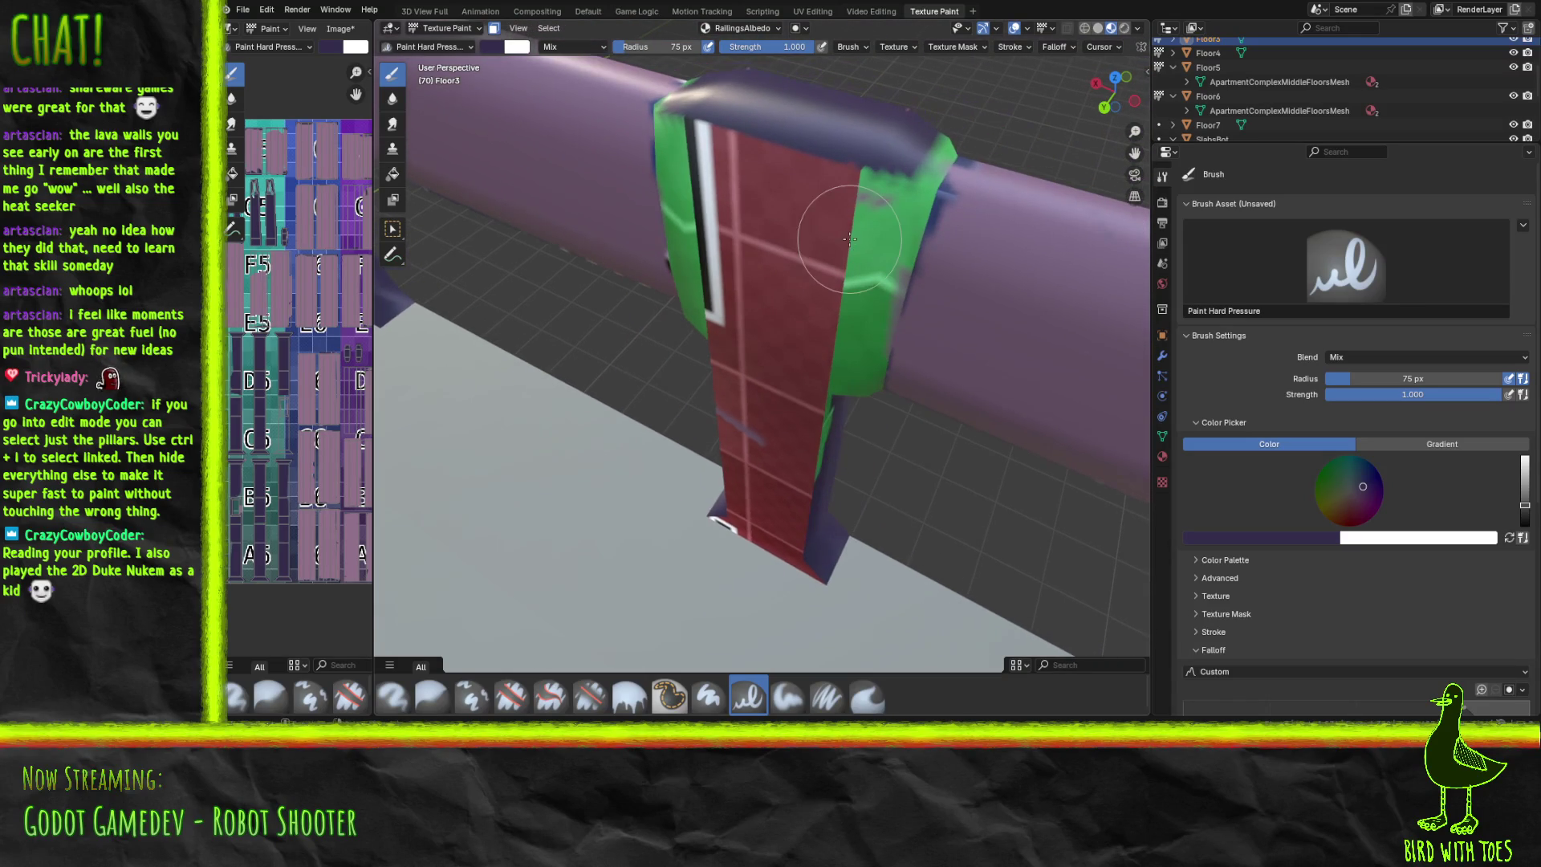
mouse_move(729, 354)
mouse_down()
mouse_move(739, 385)
mouse_move(795, 265)
mouse_move(854, 204)
mouse_move(870, 232)
mouse_move(911, 145)
mouse_move(936, 131)
mouse_move(870, 358)
mouse_move(846, 334)
mouse_move(787, 522)
mouse_move(739, 458)
mouse_move(725, 294)
mouse_move(763, 182)
mouse_move(816, 231)
mouse_move(733, 196)
mouse_move(703, 272)
mouse_move(706, 148)
mouse_move(672, 245)
mouse_up()
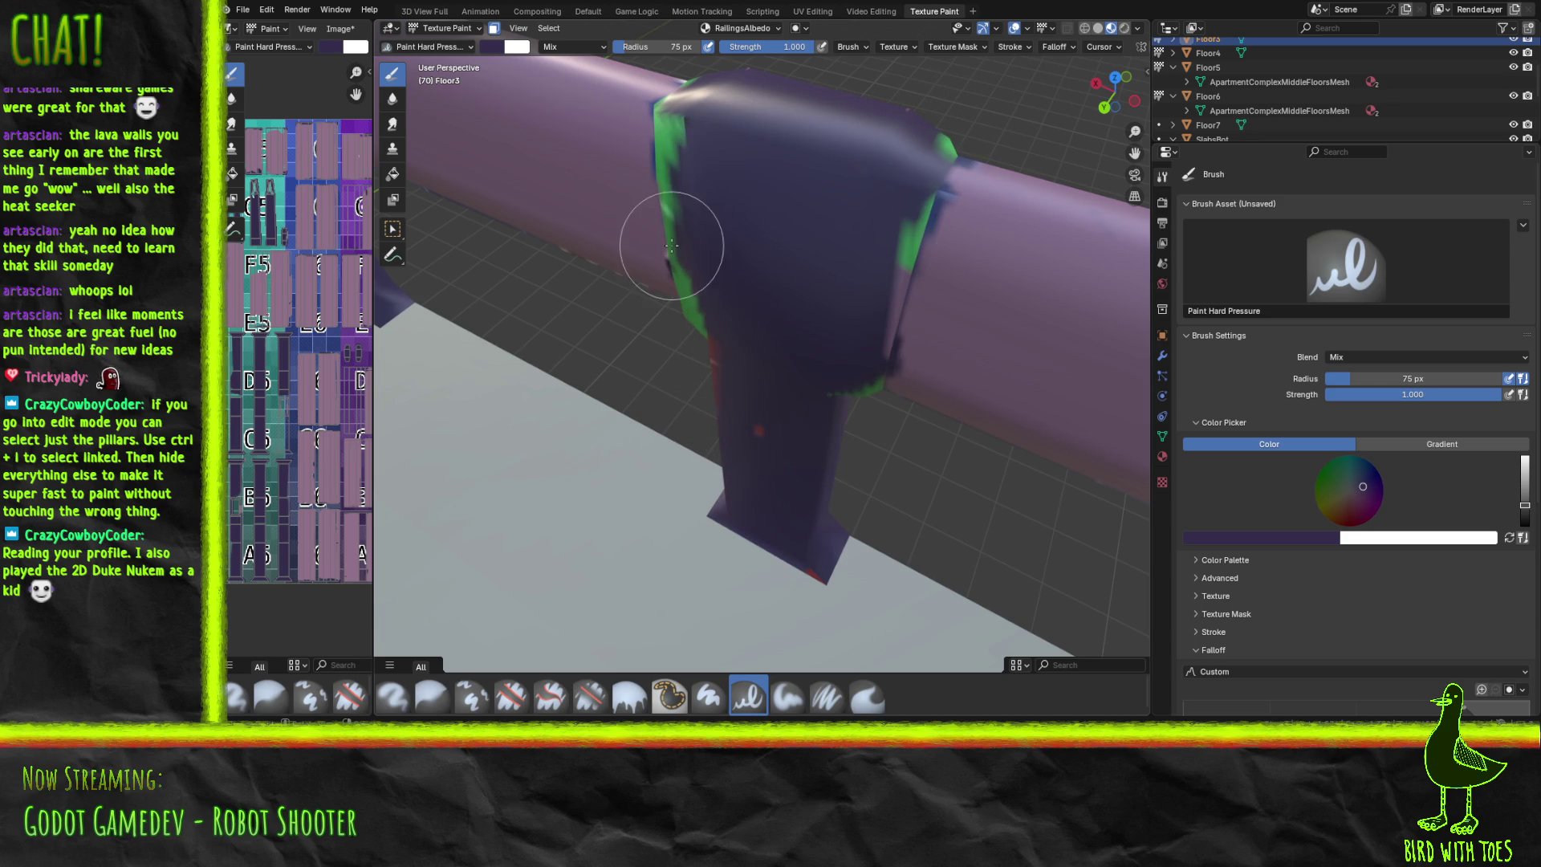
mouse_move(660, 230)
middle_down()
mouse_move(768, 241)
mouse_move(726, 245)
mouse_move(705, 267)
middle_up()
mouse_move(790, 349)
mouse_down()
mouse_move(819, 372)
mouse_move(798, 303)
mouse_move(778, 312)
mouse_up()
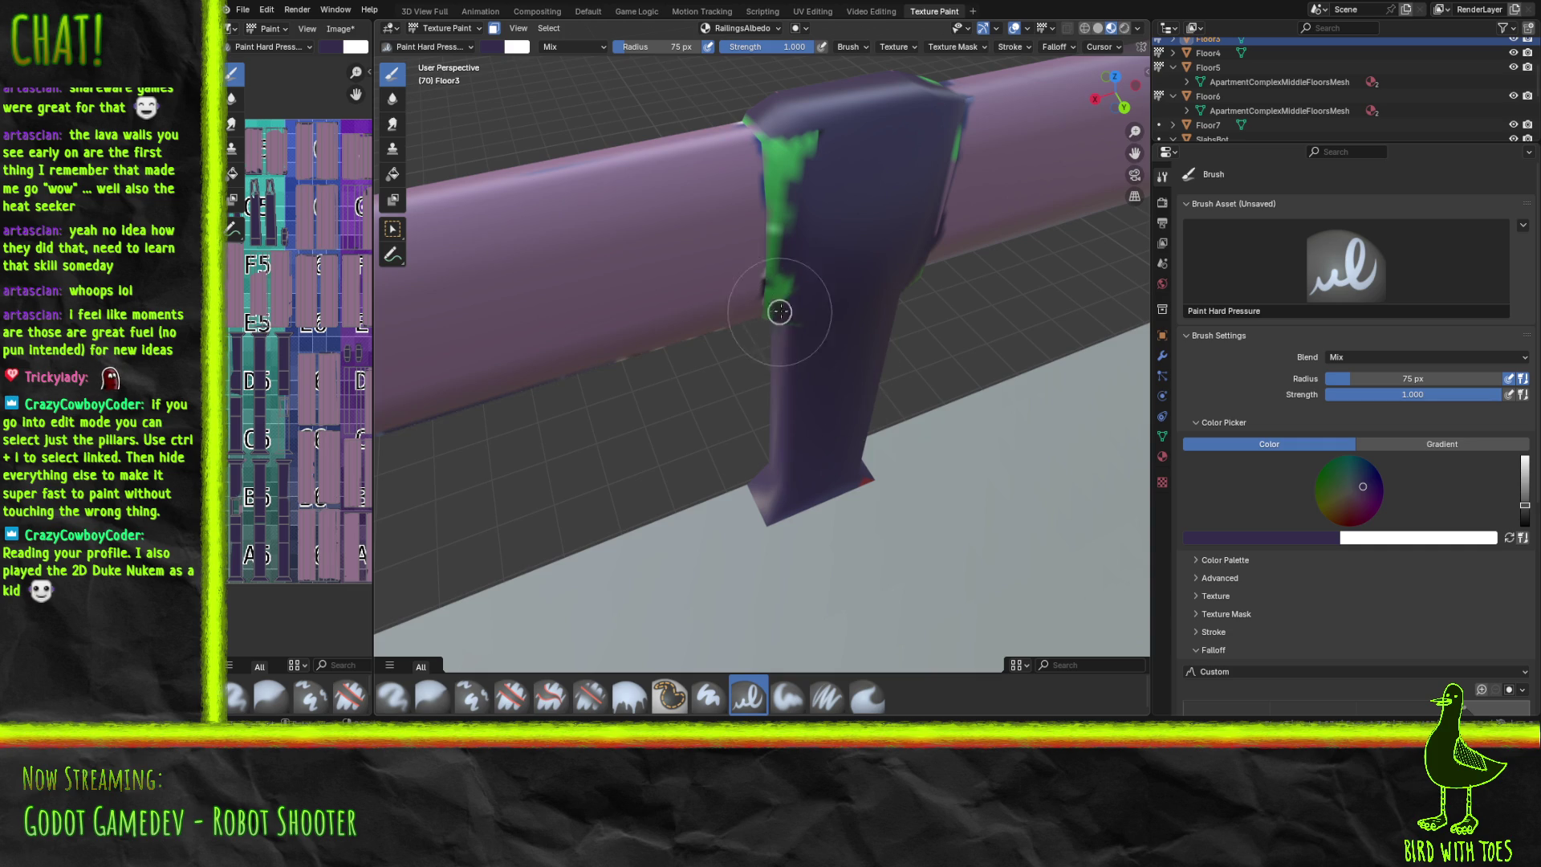
mouse_move(796, 161)
mouse_down()
mouse_move(797, 177)
mouse_move(808, 120)
mouse_up()
Cover the next green post's lower half and front in dark purple.
mouse_move(819, 270)
middle_down()
mouse_move(770, 265)
mouse_move(853, 303)
mouse_move(833, 302)
mouse_move(853, 280)
mouse_move(784, 276)
mouse_move(797, 268)
mouse_move(803, 304)
middle_up()
mouse_move(763, 470)
mouse_down()
mouse_move(784, 509)
mouse_move(818, 506)
mouse_move(771, 327)
mouse_move(769, 248)
mouse_move(757, 281)
mouse_move(748, 126)
mouse_move(736, 330)
mouse_move(750, 112)
mouse_up()
mouse_move(812, 296)
mouse_down()
mouse_move(829, 471)
mouse_move(829, 316)
mouse_move(862, 339)
mouse_move(883, 241)
mouse_move(888, 321)
mouse_move(905, 131)
mouse_move(928, 110)
mouse_move(850, 144)
mouse_move(791, 206)
mouse_move(778, 95)
mouse_move(859, 190)
mouse_move(802, 327)
mouse_up()
mouse_move(803, 321)
middle_down()
mouse_move(888, 264)
mouse_move(811, 275)
mouse_move(893, 259)
mouse_move(805, 257)
mouse_move(839, 284)
middle_up()
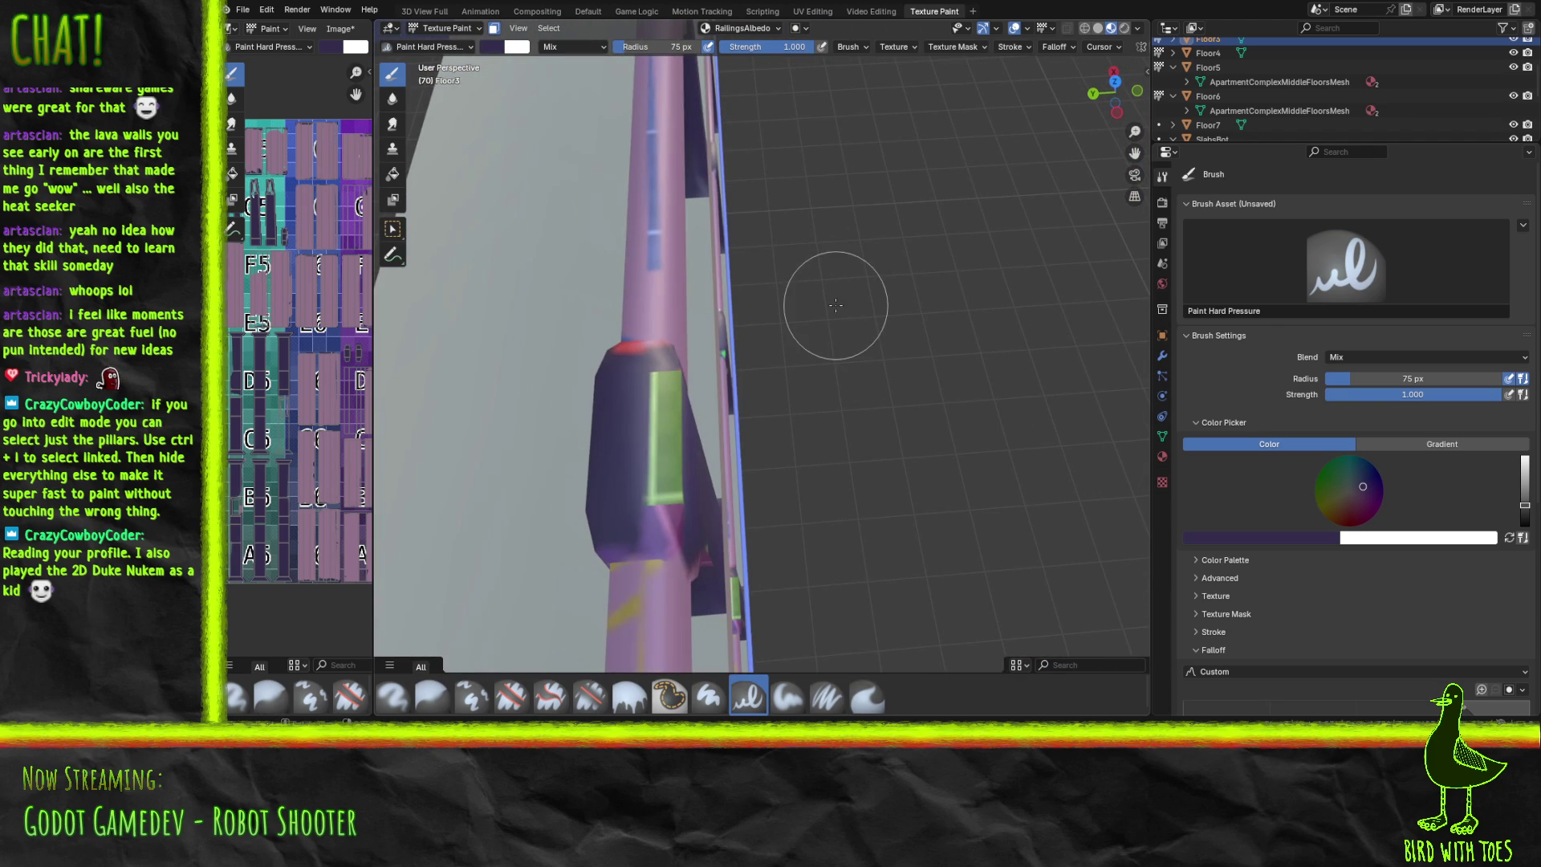
Paint the last green pillar's base, left side and top strip dark purple, then zoom out.
mouse_move(640, 516)
mouse_down()
mouse_move(661, 509)
mouse_move(674, 468)
mouse_move(660, 394)
mouse_move(629, 378)
mouse_move(638, 518)
mouse_up()
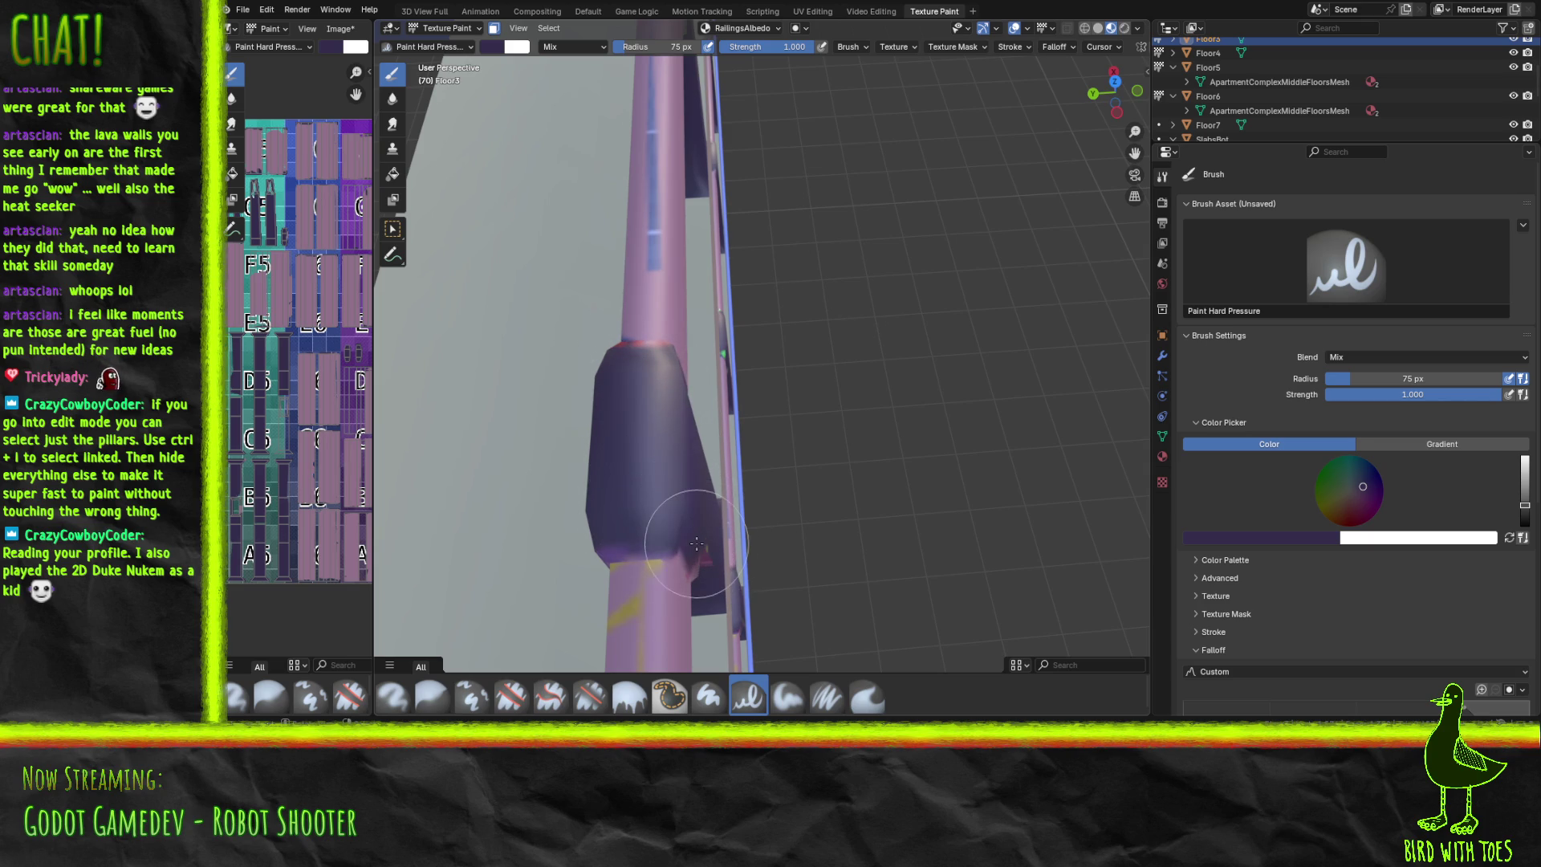
mouse_move(706, 537)
middle_down()
mouse_move(723, 481)
mouse_move(770, 514)
mouse_move(730, 460)
mouse_move(707, 469)
mouse_move(691, 449)
mouse_move(712, 440)
mouse_move(630, 463)
mouse_move(582, 453)
middle_up()
mouse_move(677, 354)
middle_down()
mouse_move(771, 344)
mouse_move(730, 362)
mouse_move(838, 372)
middle_up()
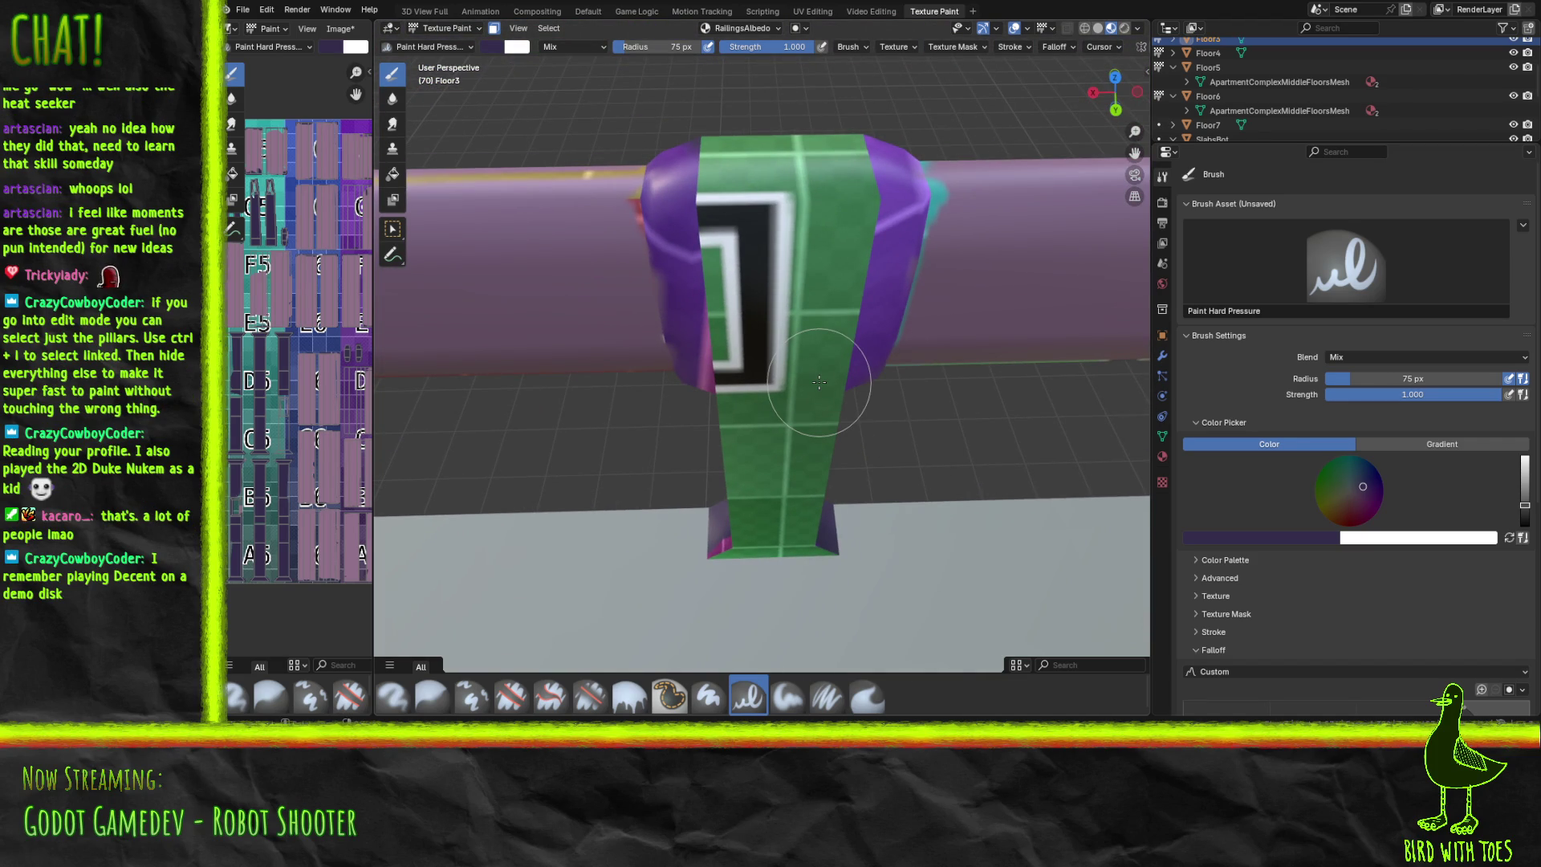
mouse_move(726, 546)
mouse_down()
mouse_move(829, 526)
mouse_move(740, 522)
mouse_move(736, 444)
mouse_move(759, 412)
mouse_move(794, 434)
mouse_move(805, 327)
mouse_move(860, 346)
mouse_move(884, 214)
mouse_move(729, 310)
mouse_move(722, 385)
mouse_move(687, 191)
mouse_move(701, 231)
mouse_move(729, 179)
mouse_move(795, 161)
mouse_up()
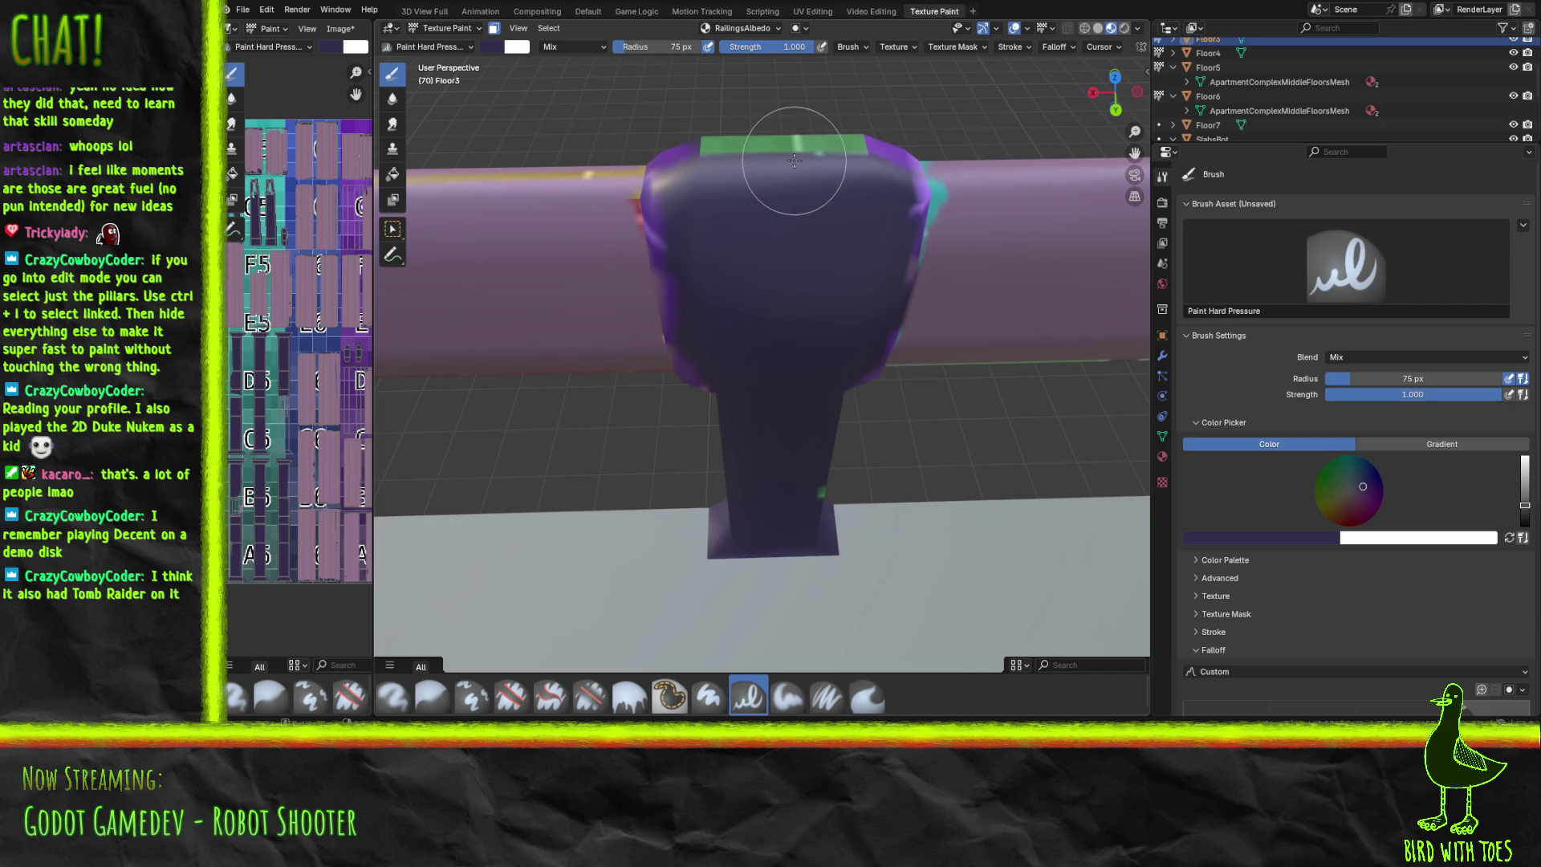
mouse_move(794, 161)
mouse_down()
mouse_move(784, 190)
mouse_move(802, 233)
mouse_up()
mouse_move(803, 233)
middle_down()
mouse_move(922, 209)
mouse_move(881, 215)
mouse_move(907, 177)
mouse_move(771, 196)
mouse_move(762, 225)
mouse_move(815, 235)
middle_up()
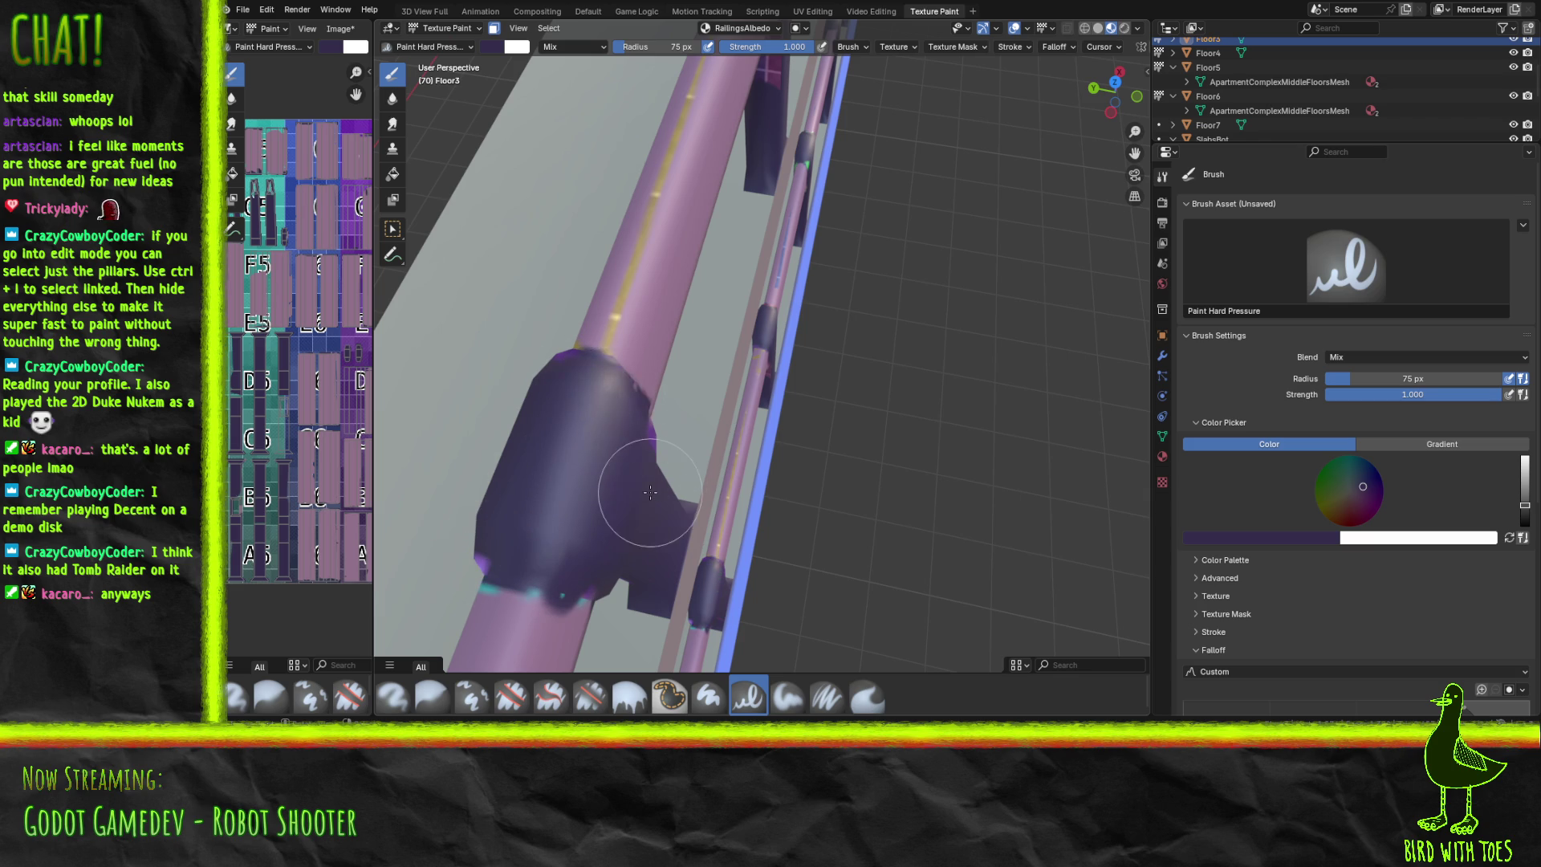
mouse_move(650, 492)
middle_down()
mouse_move(535, 381)
mouse_move(823, 363)
mouse_move(715, 358)
mouse_move(679, 328)
mouse_move(818, 251)
mouse_move(577, 421)
mouse_move(533, 430)
mouse_move(595, 468)
mouse_move(536, 328)
mouse_move(586, 335)
middle_up()
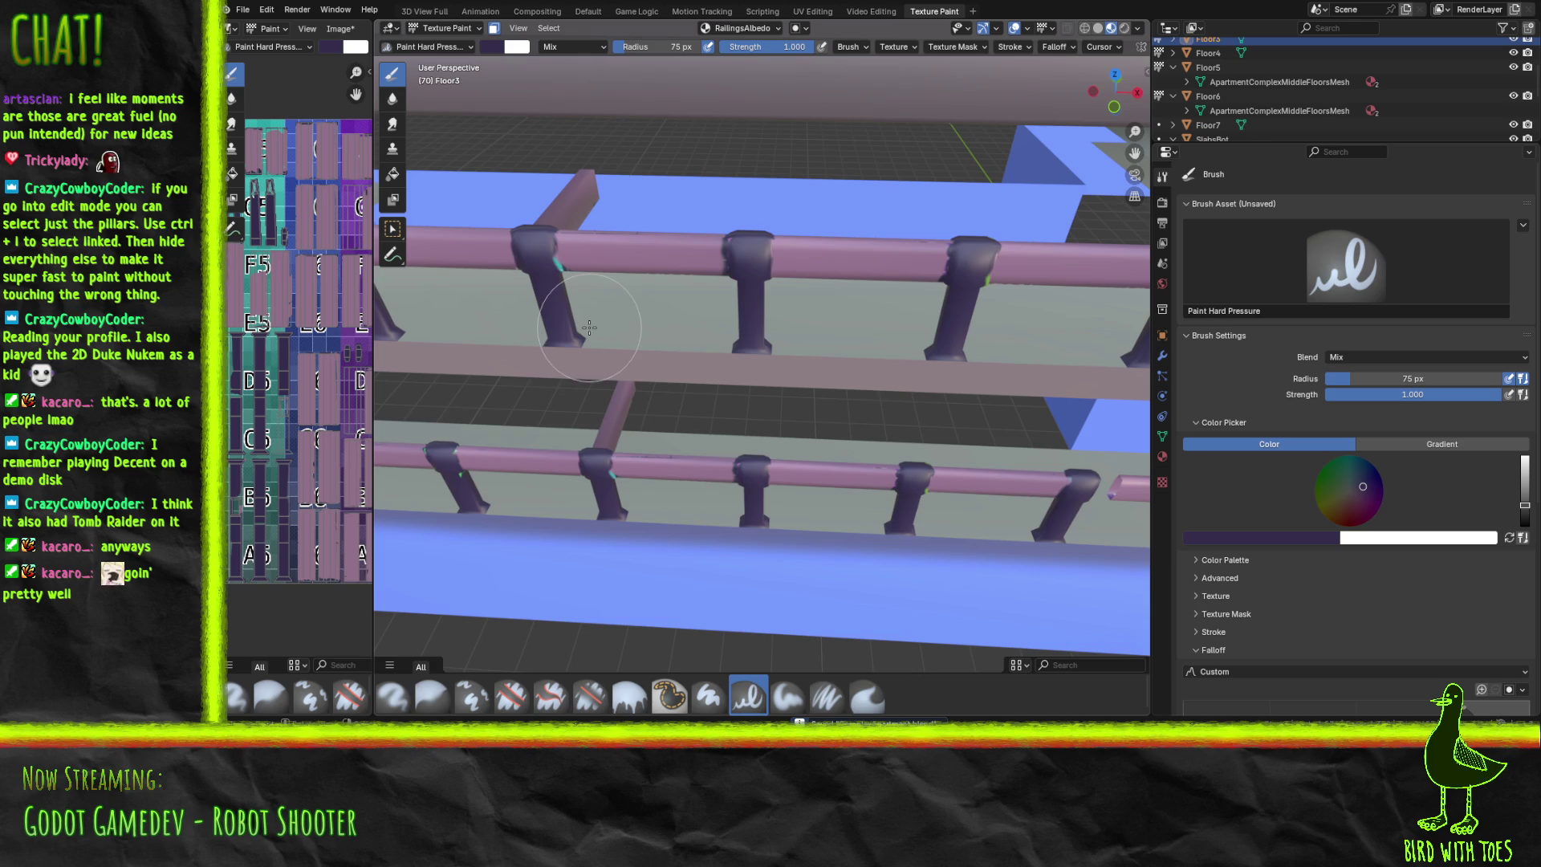
Save the RailingsAlbedo image, widen the Image Editor and zoom into the H2 and H3 cells.
key(alt+s)
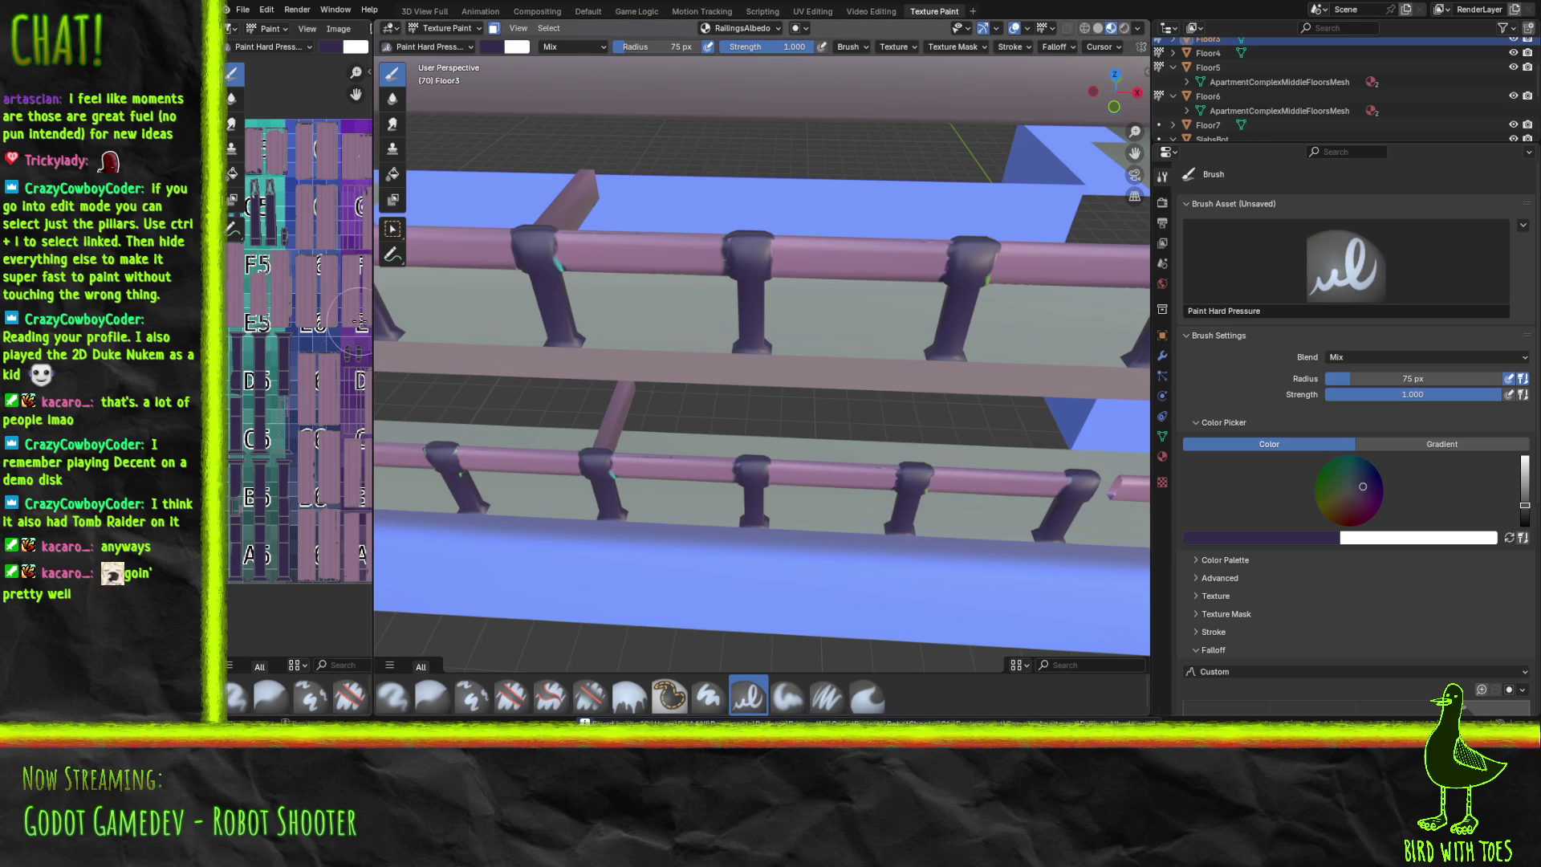
drag(374, 333, 795, 334)
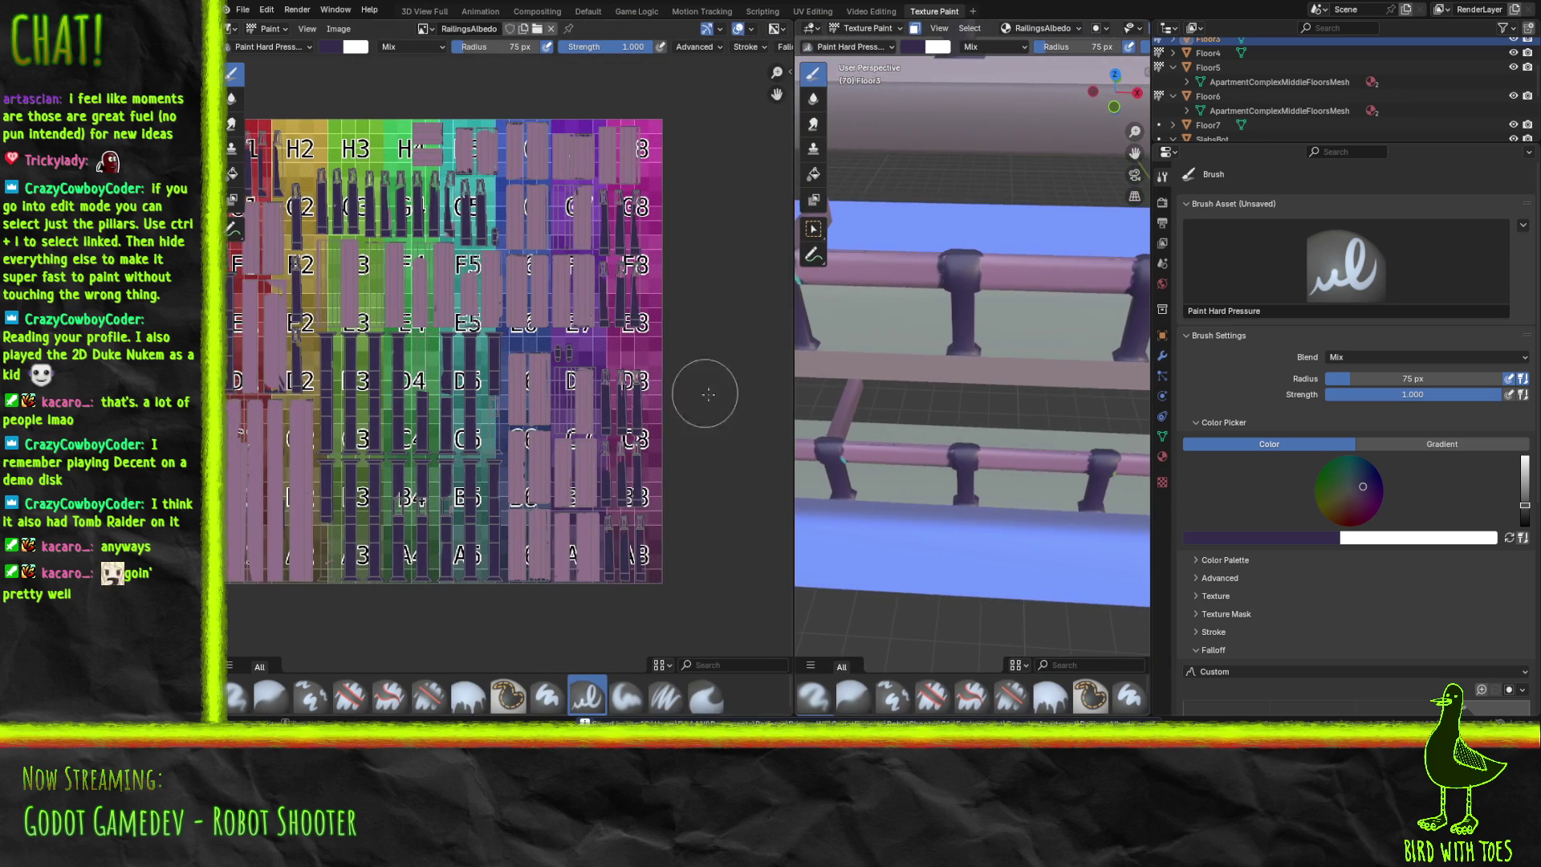
mouse_move(495, 353)
middle_down()
mouse_move(558, 365)
mouse_move(564, 441)
middle_up()
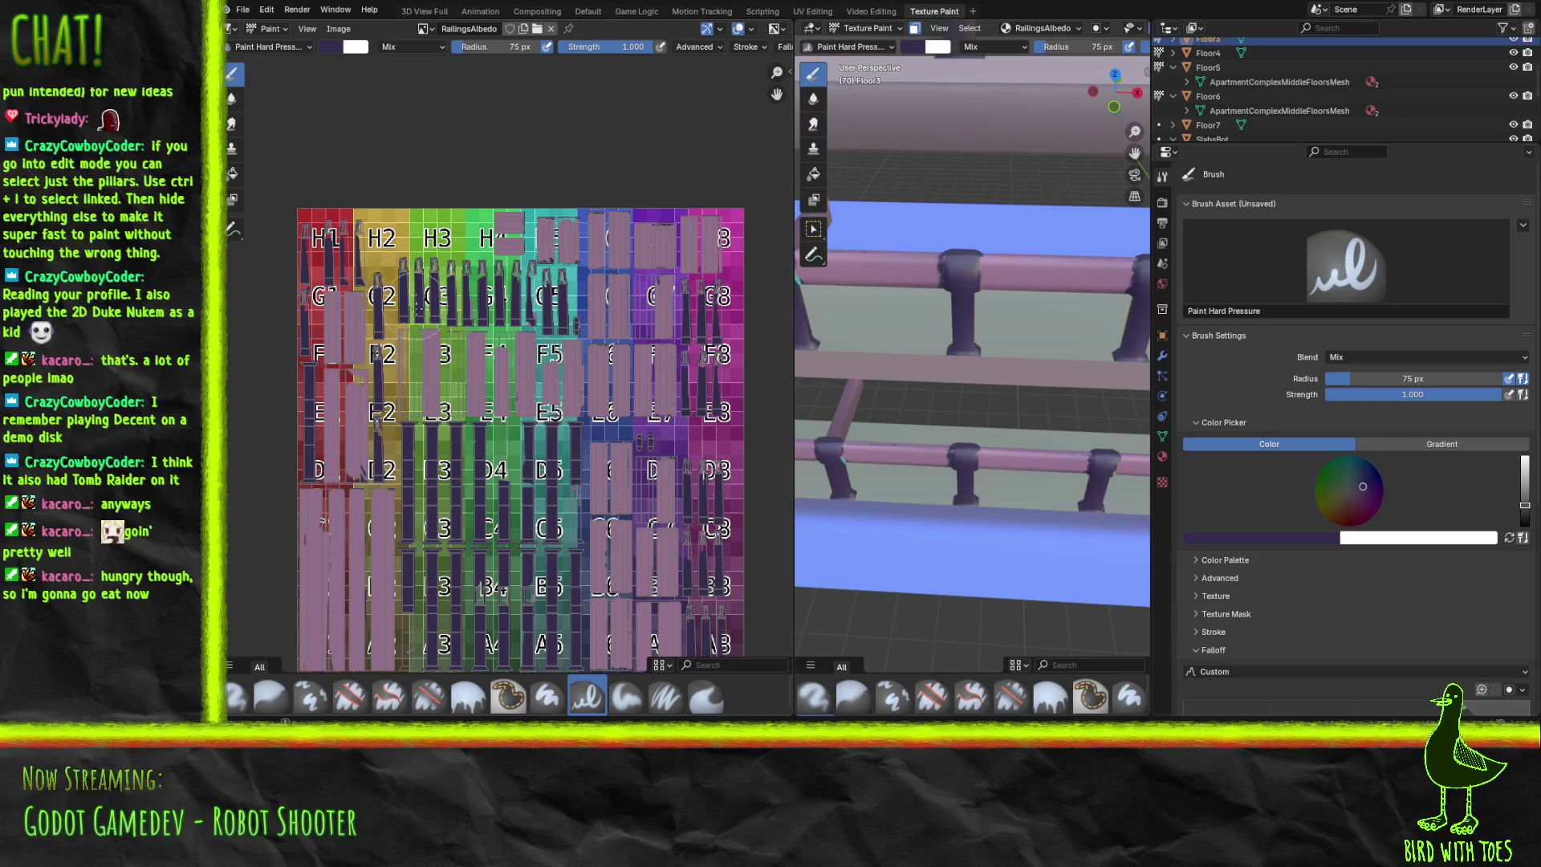
scroll(350, 232, up, 5)
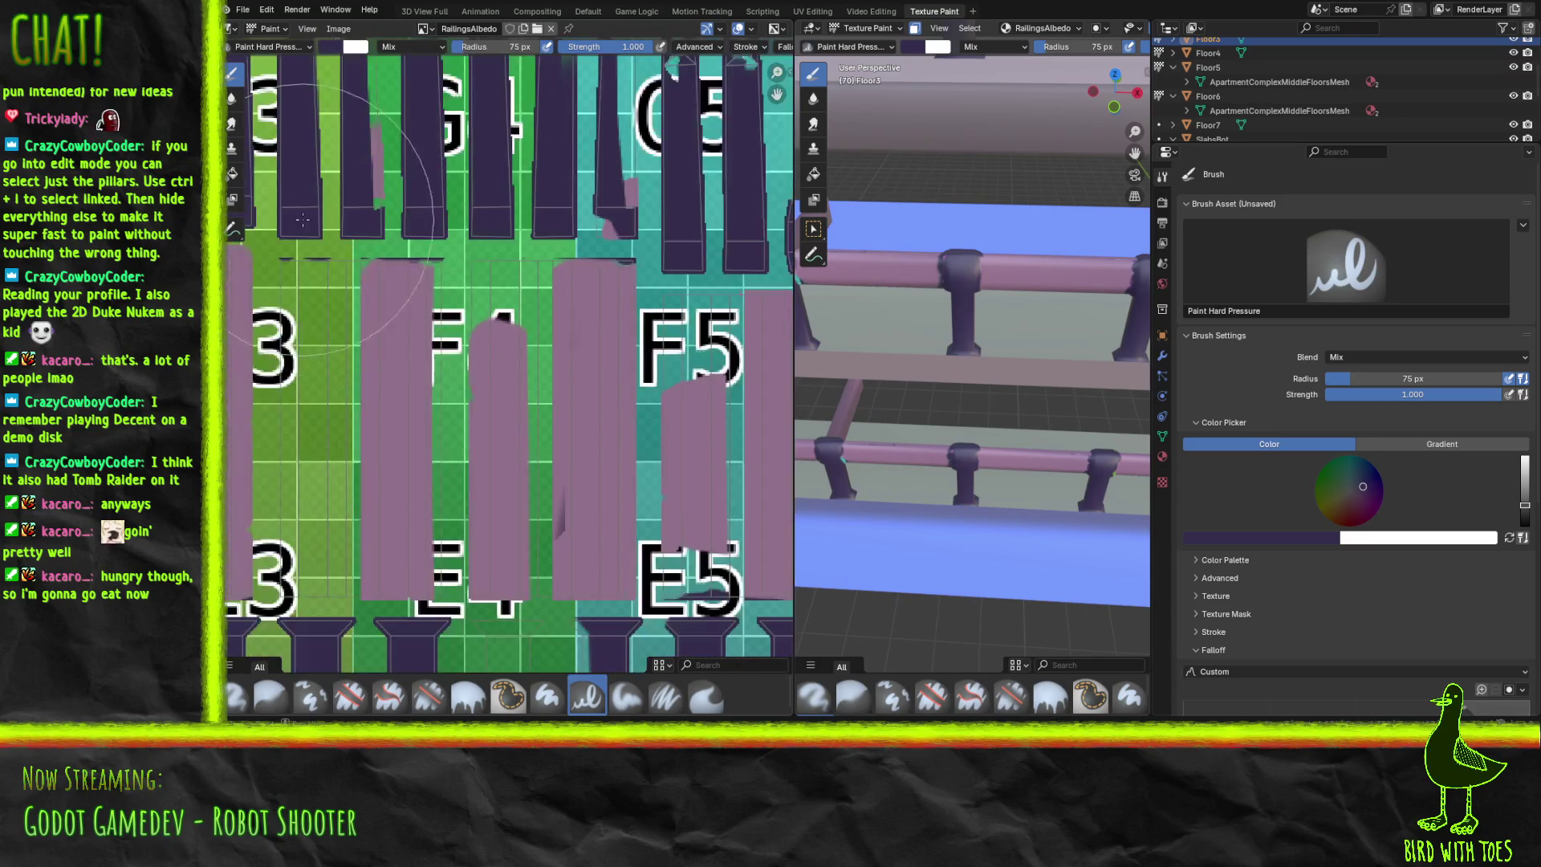
middle_drag(303, 318, 624, 638)
scroll(618, 498, down, 3)
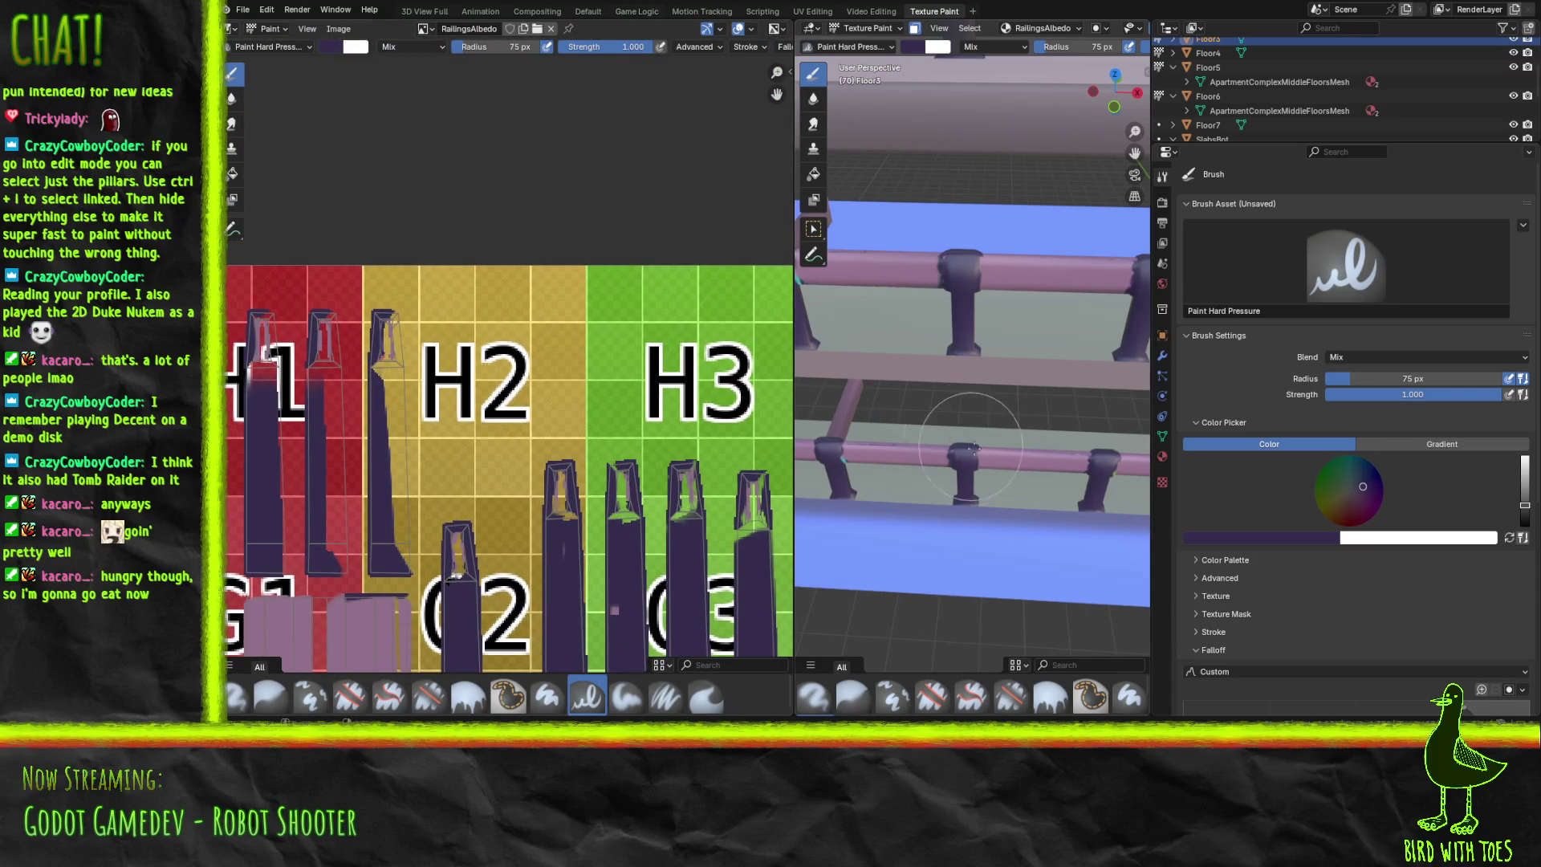
Set the brush radius to 20 px and begin touching up the H2 pillar island.
scroll(474, 392, up, 6)
middle_drag(474, 391, 563, 231)
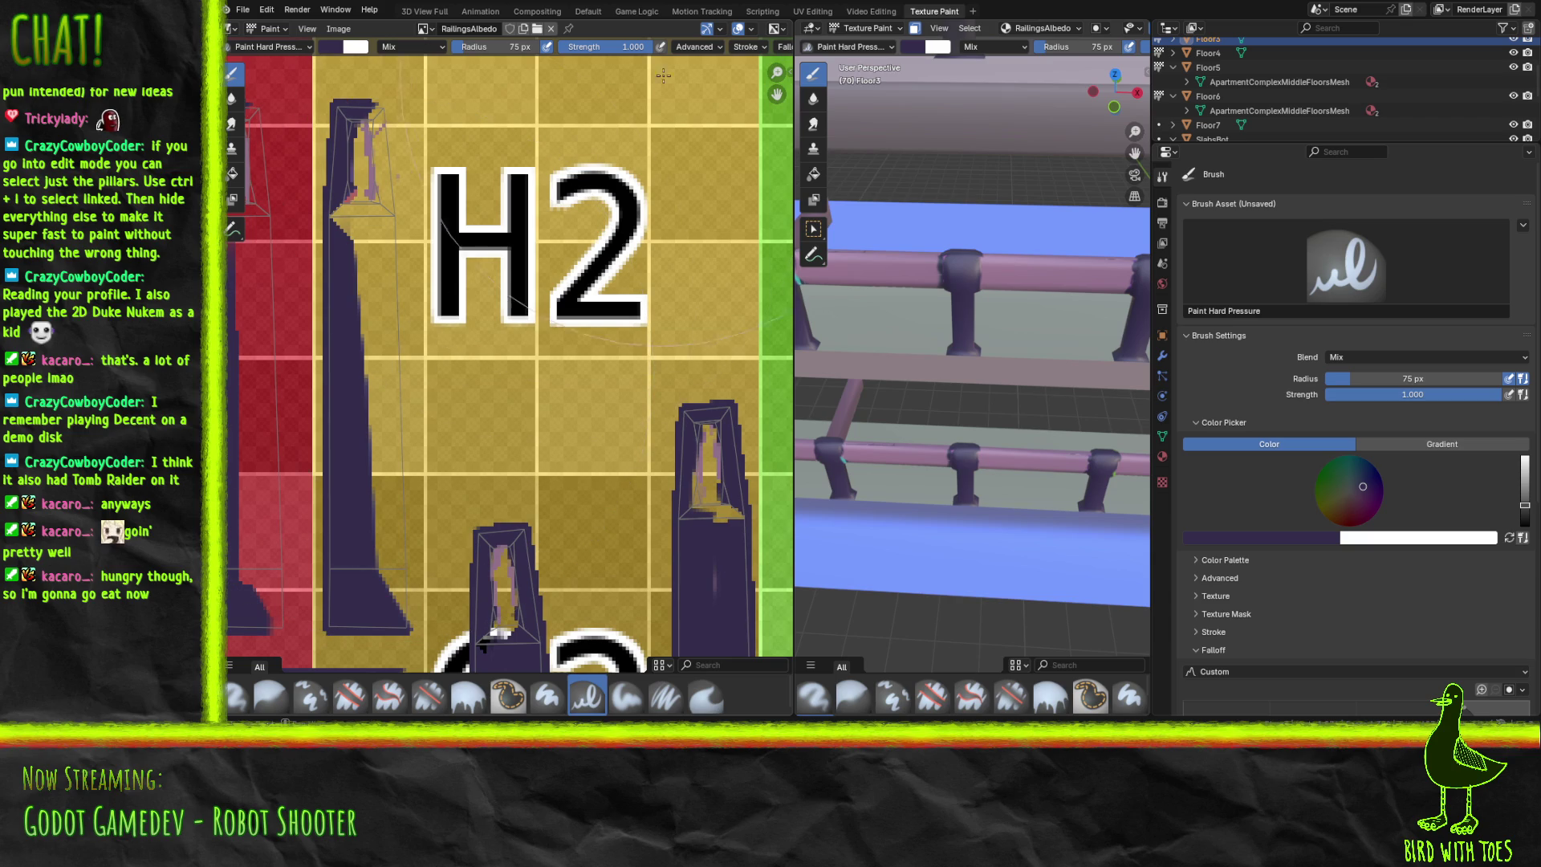
click(508, 46)
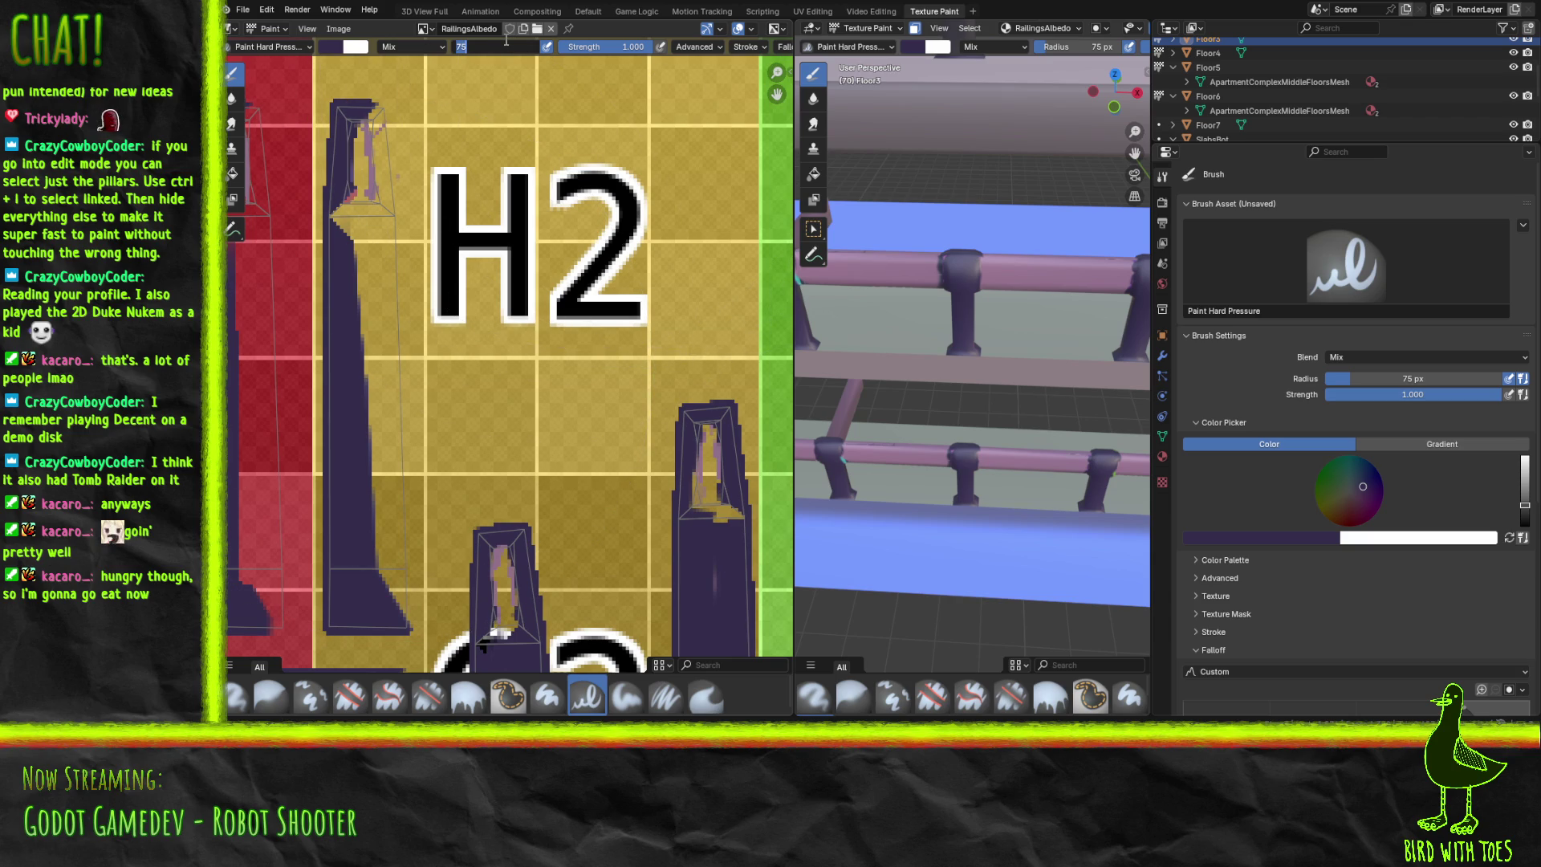
text(20)
key(Return)
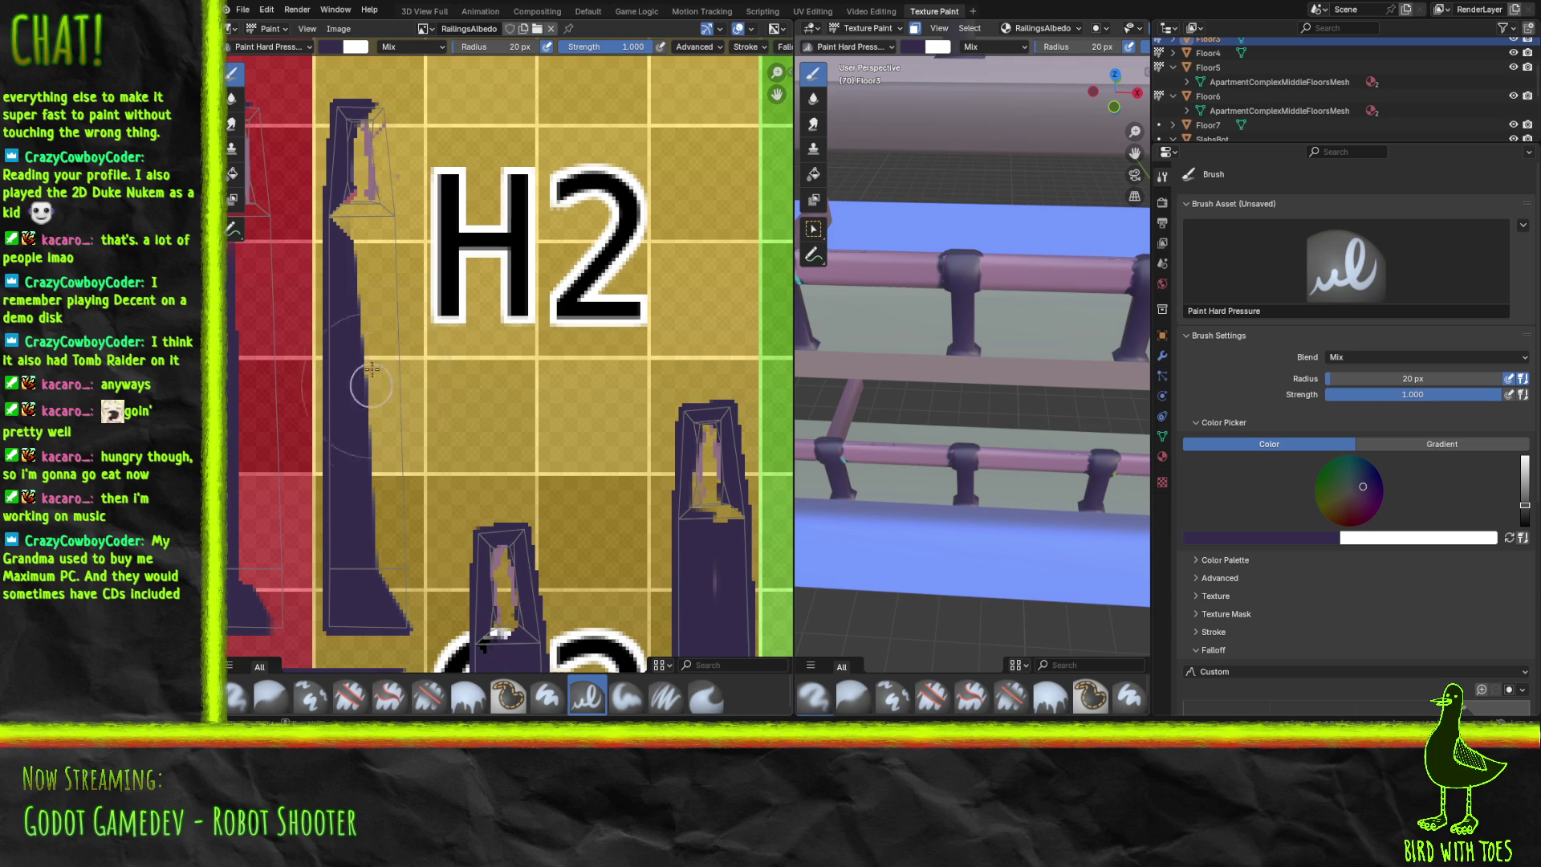
drag(365, 397, 380, 383)
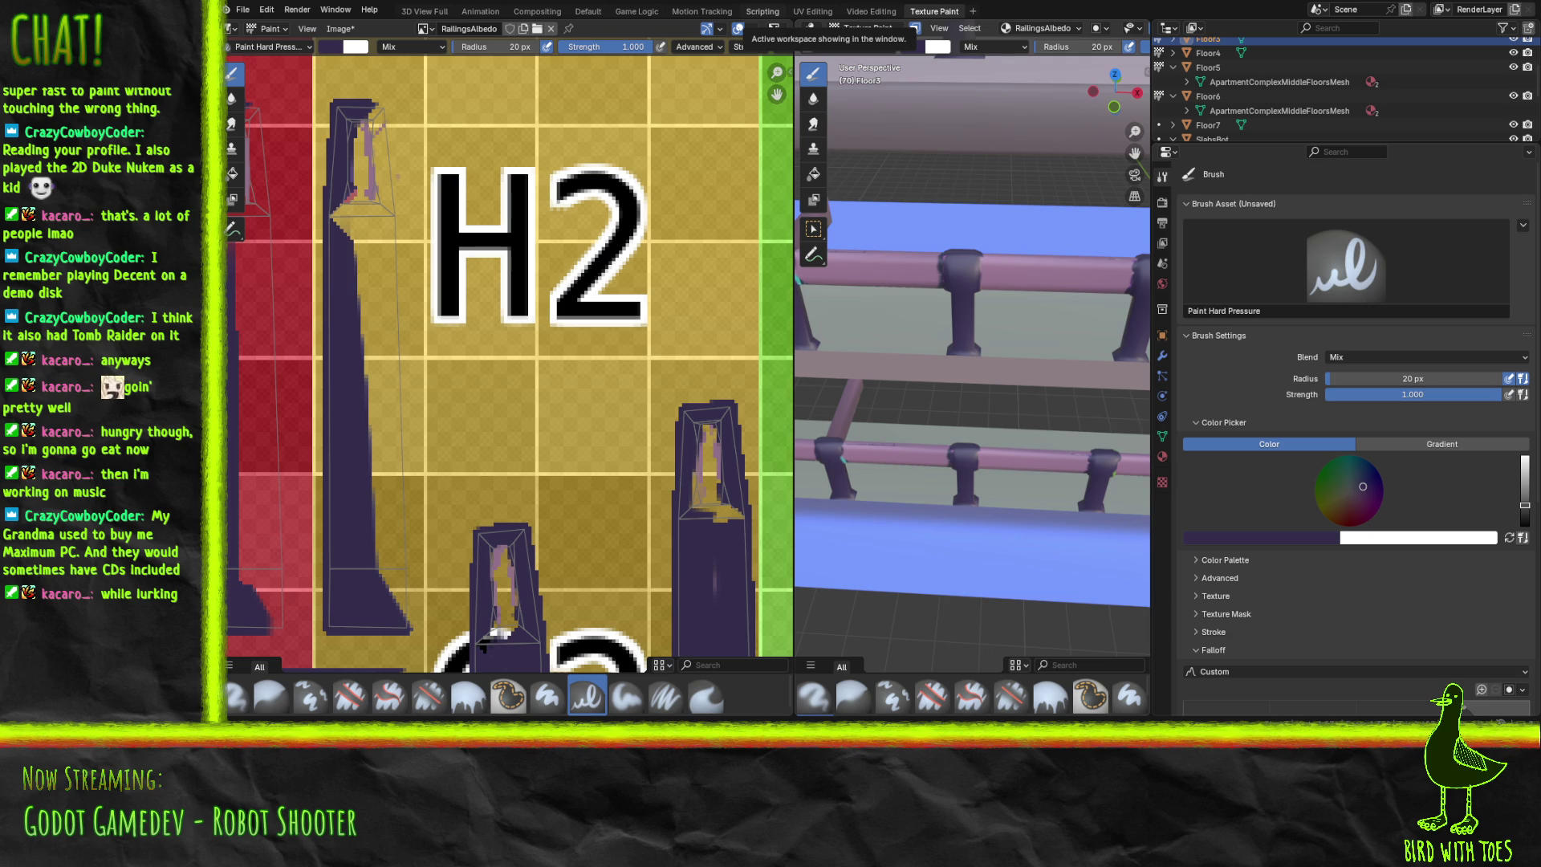
Switch from Blender to Krita, where RailingsAlbedo.png is open.
key(alt+Tab)
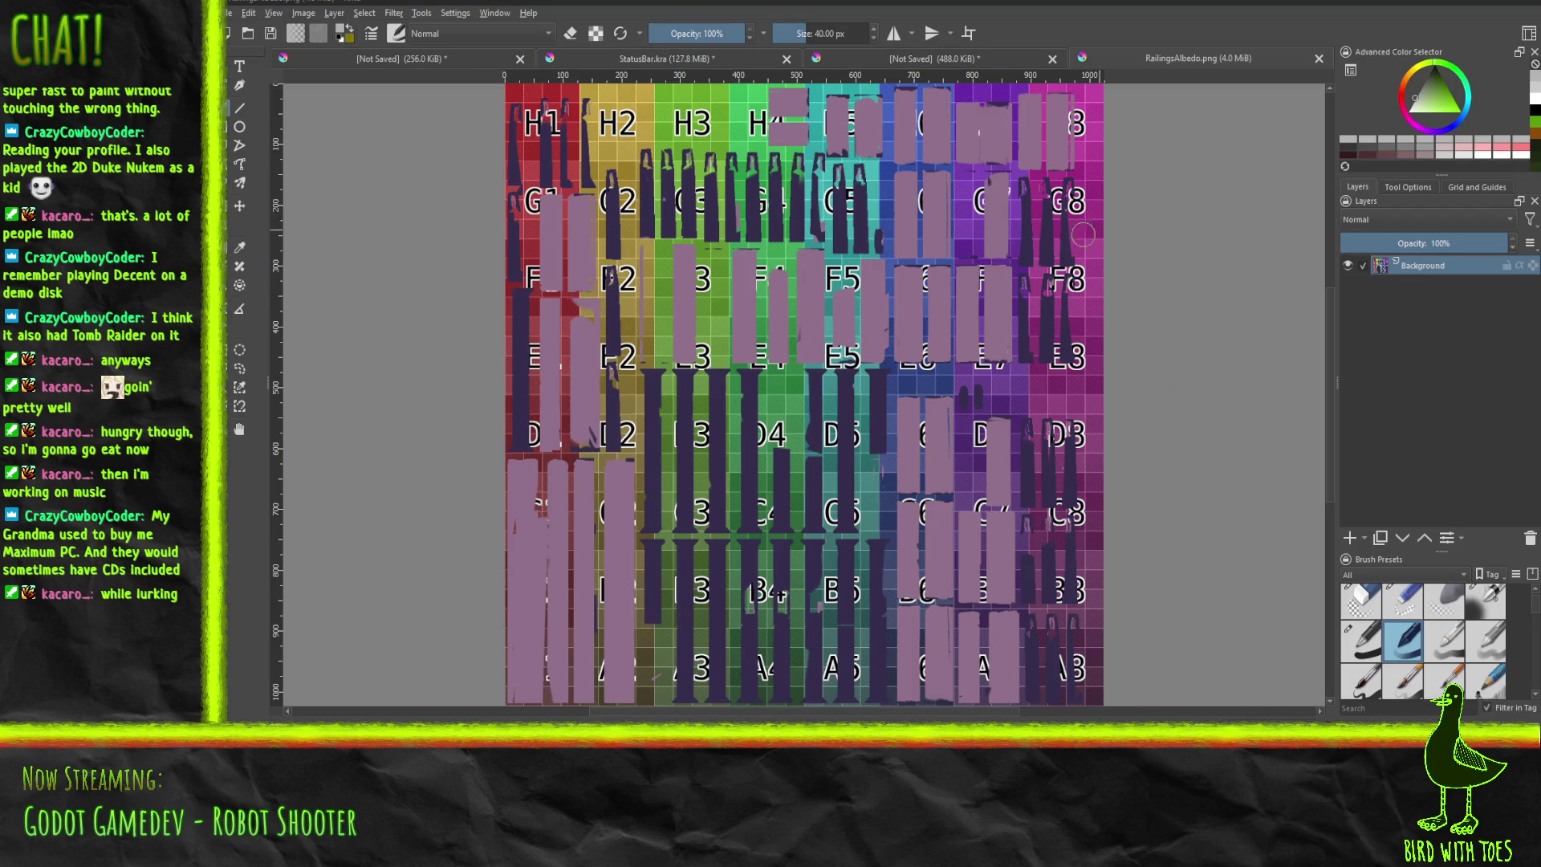
Set the canvas view upright and zoom in on the H1 and H2 cells.
scroll(999, 245, up, 5)
scroll(570, 161, down, 2)
mouse_move(610, 241)
shift+middle_down()
mouse_move(582, 353)
mouse_move(1148, 562)
shift+middle_up()
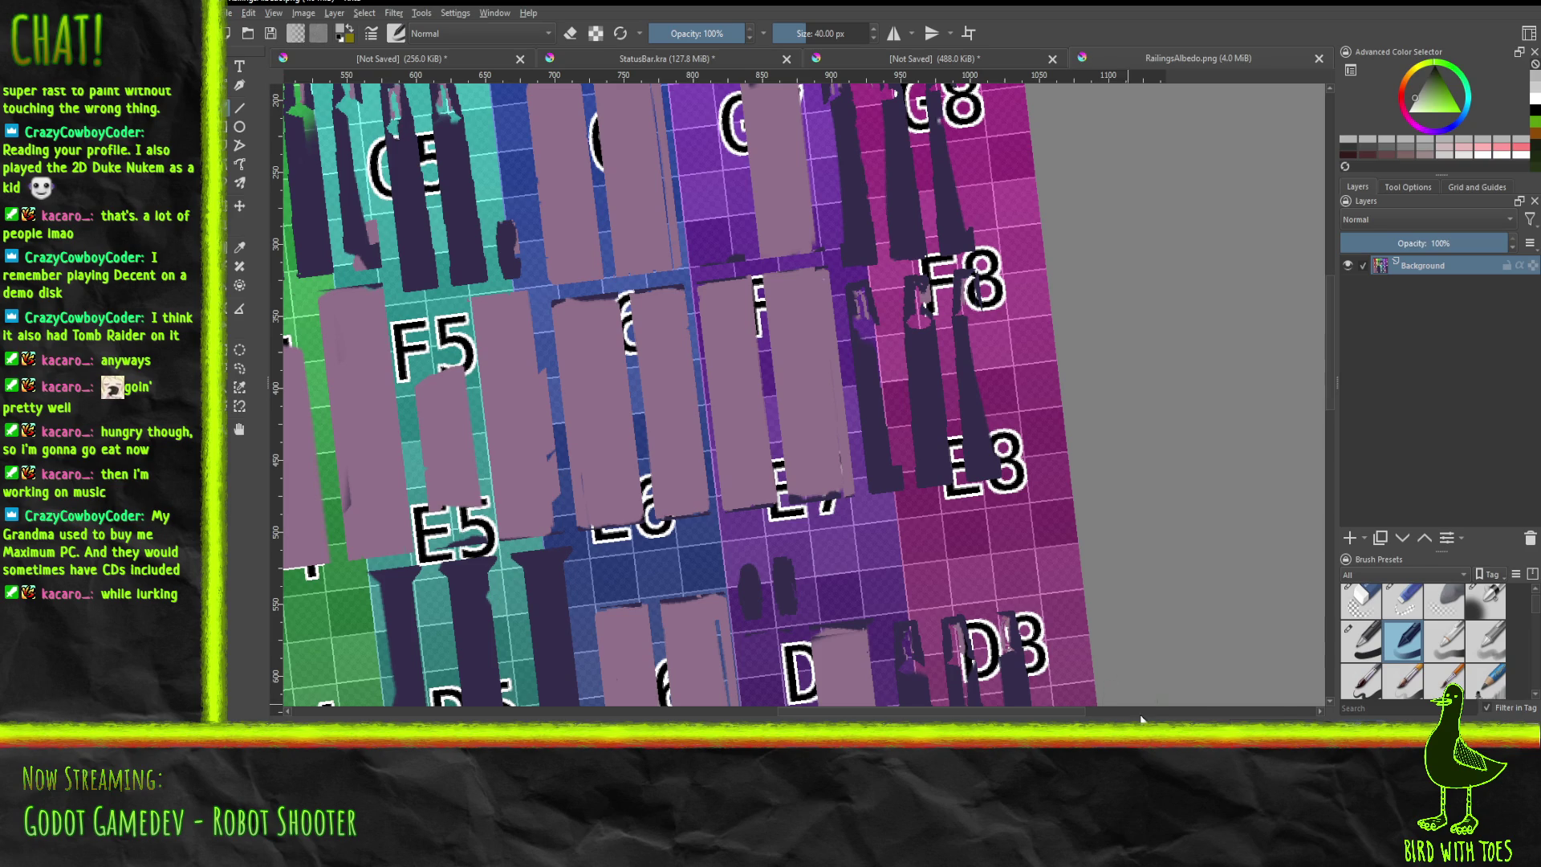
key(5)
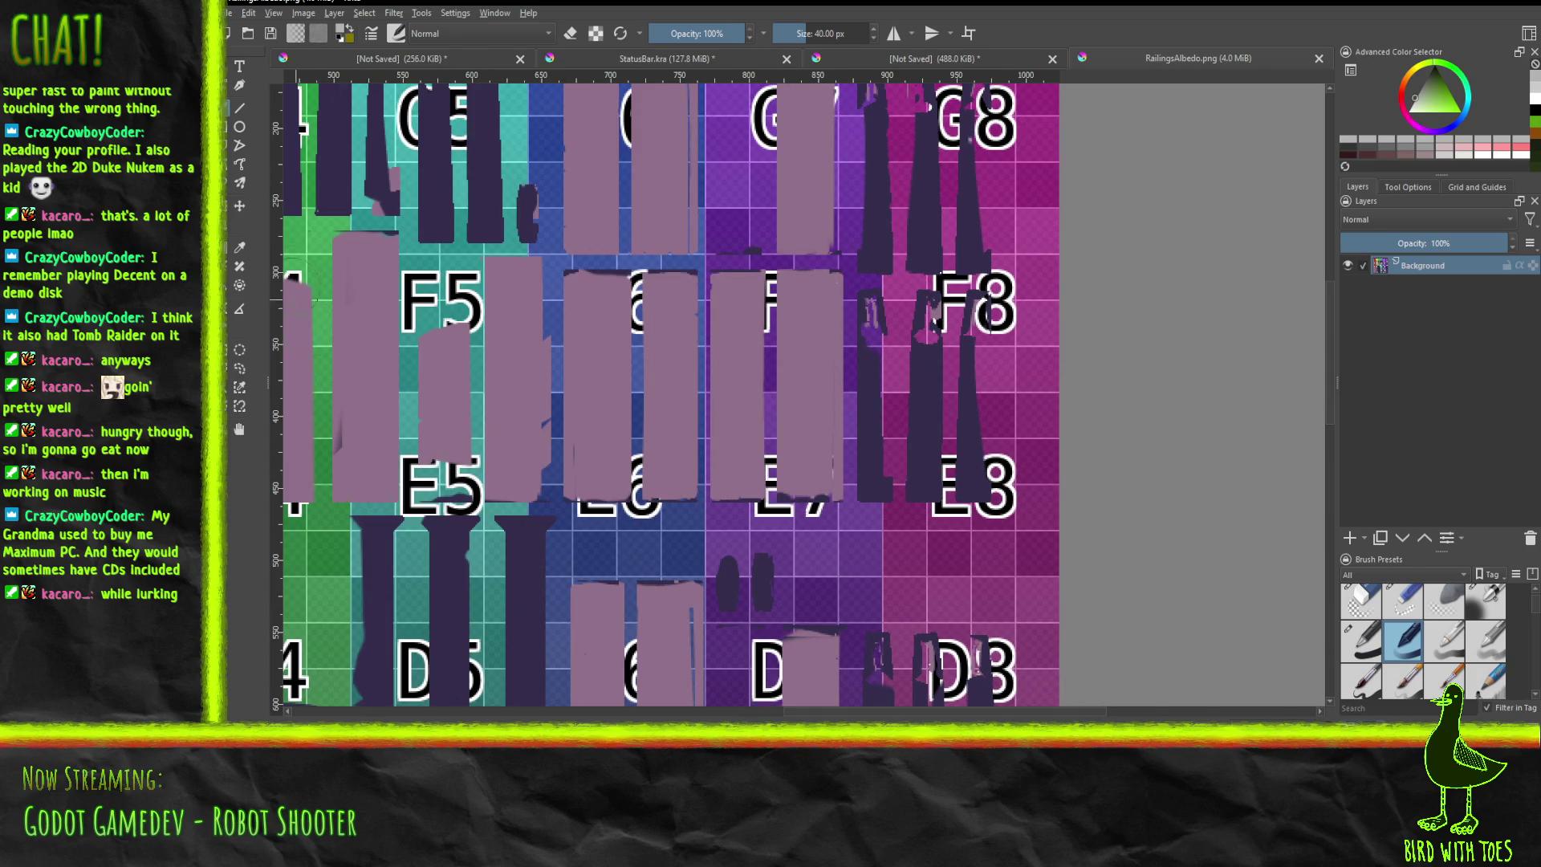
mouse_move(391, 302)
middle_down()
mouse_move(418, 355)
mouse_move(1015, 640)
mouse_move(1120, 618)
middle_up()
middle_drag(567, 361, 659, 377)
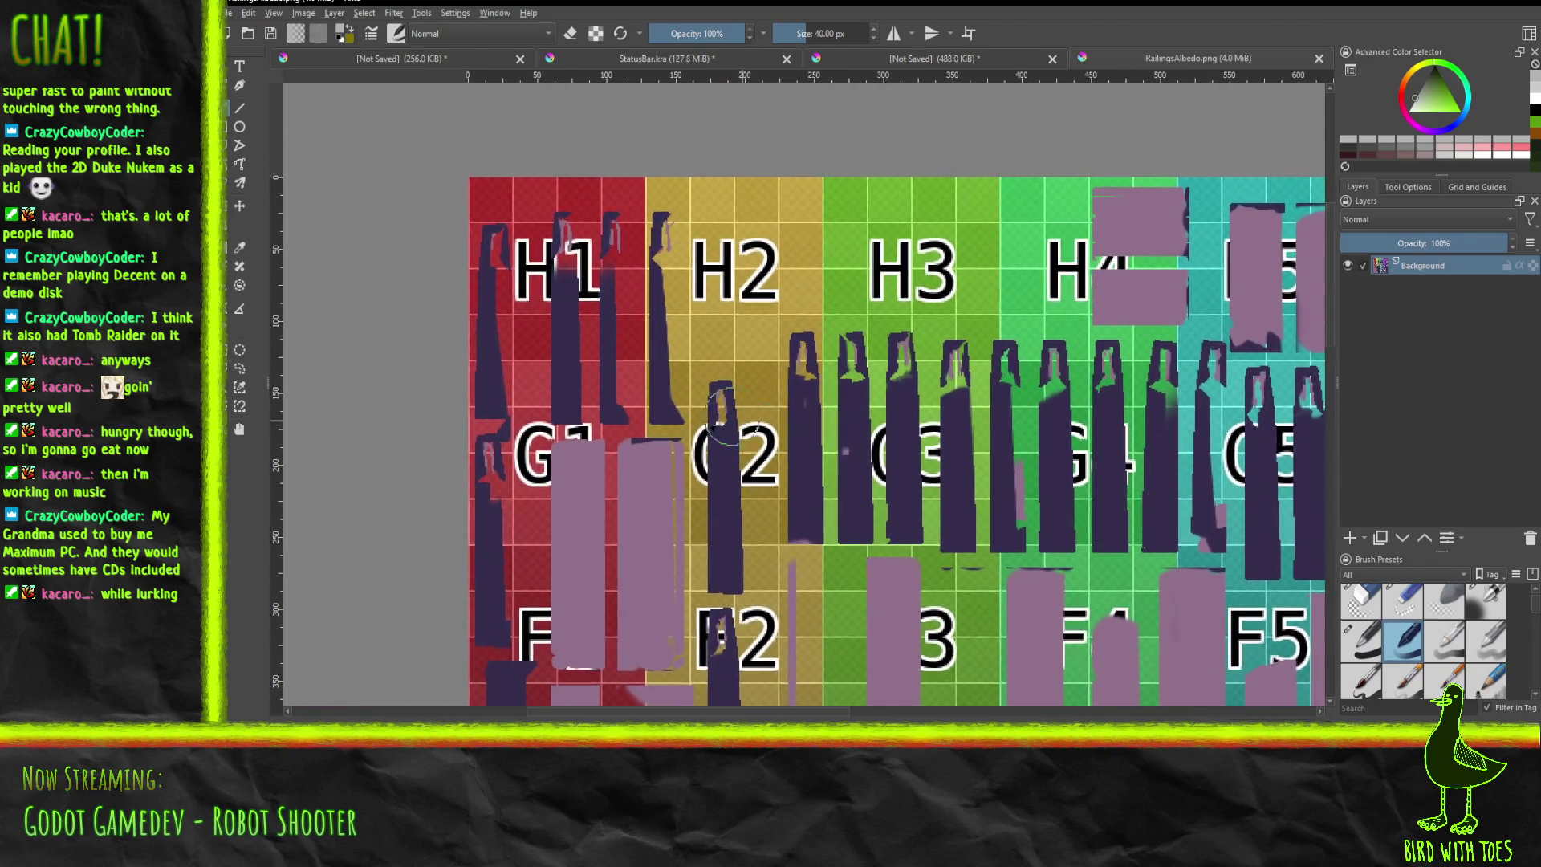
Undo the stray grey stroke and sample the dark purple from the texture.
scroll(659, 377, up, 3)
scroll(663, 384, down, 1)
mouse_move(665, 361)
mouse_down()
mouse_move(654, 281)
mouse_move(679, 402)
mouse_up()
key(ctrl+z)
click(240, 247)
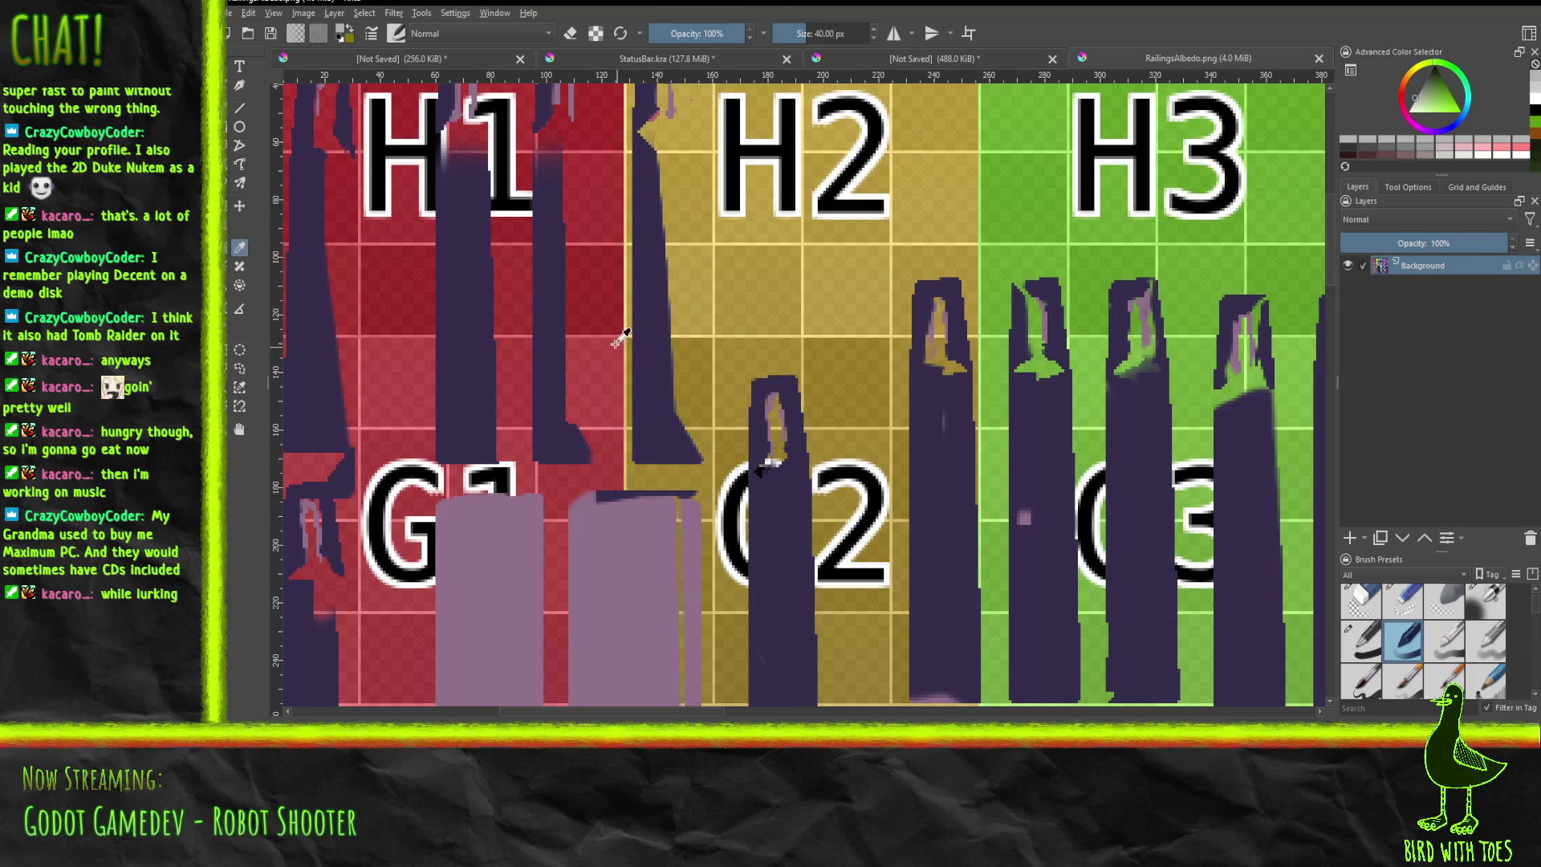
Take dark purple as the paint colour and undo the trial dark strokes near H2 and G2.
click(656, 318)
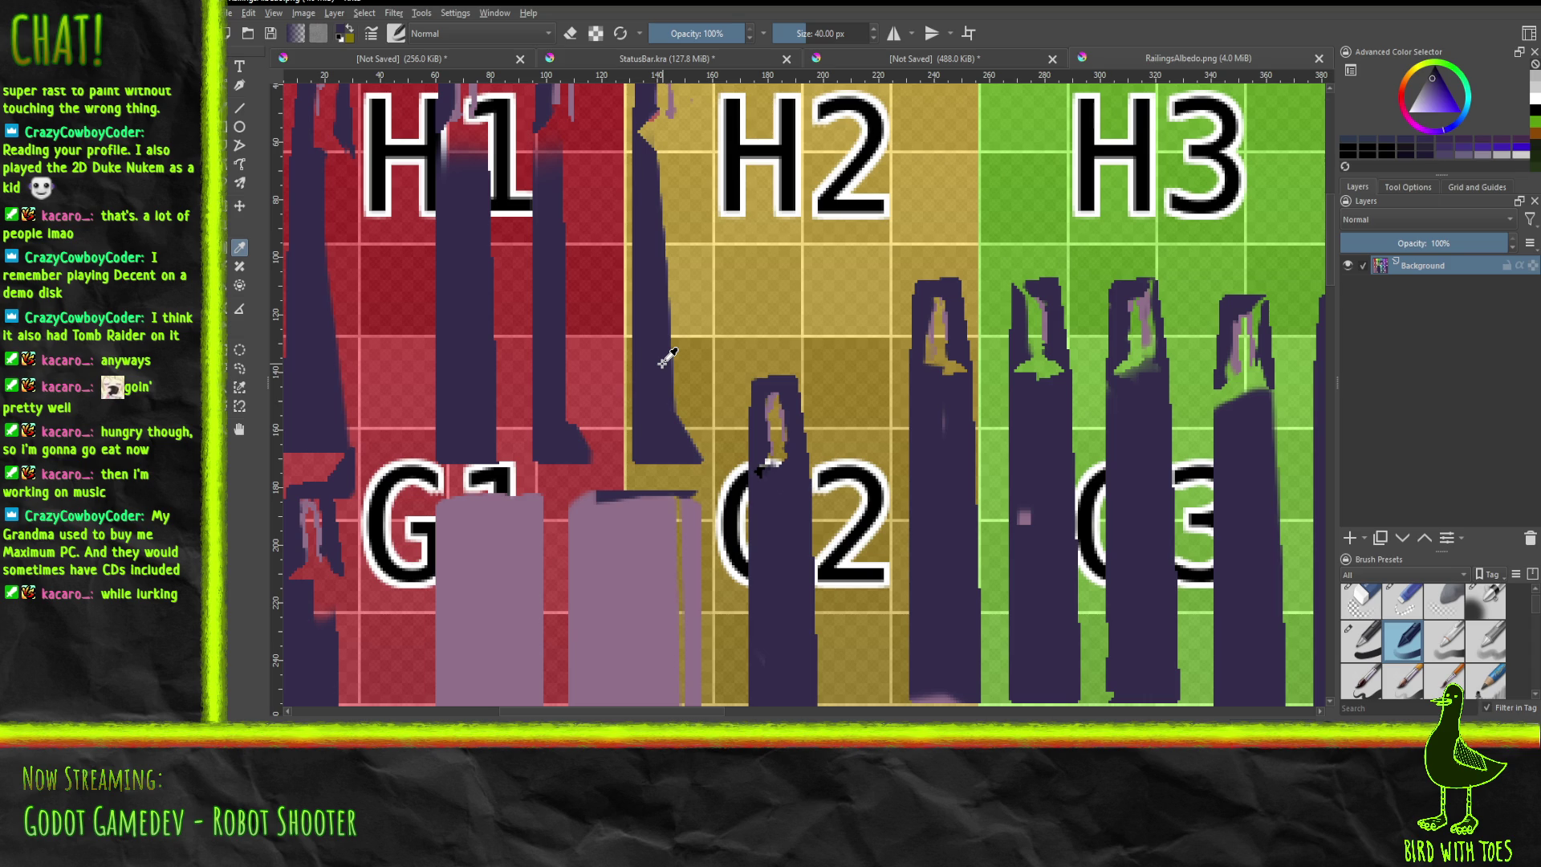
mouse_move(692, 416)
mouse_down()
mouse_move(711, 434)
mouse_move(698, 425)
mouse_up()
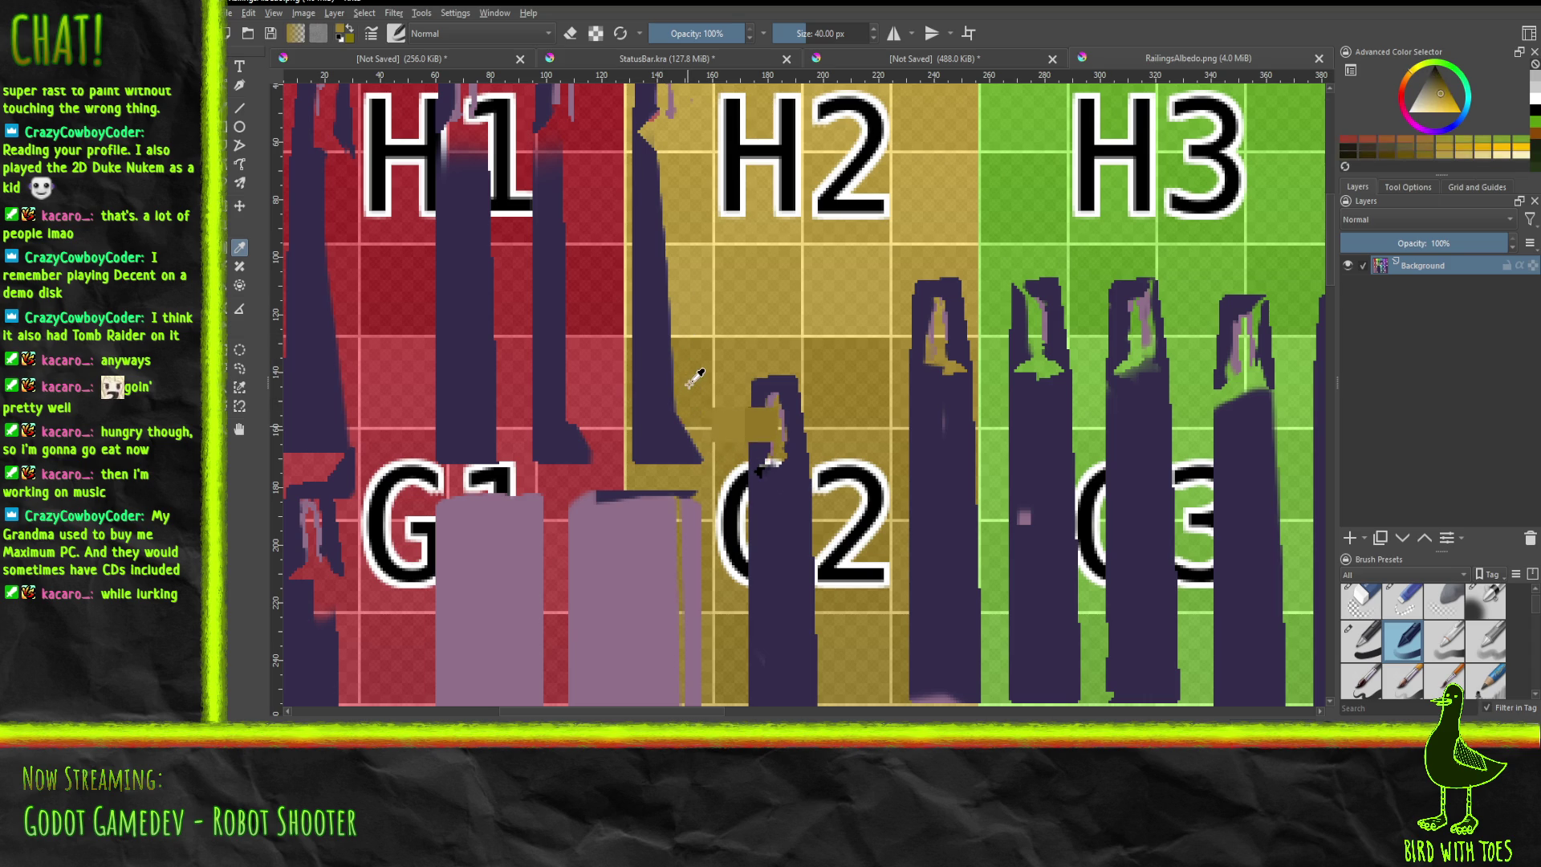
key(ctrl+z)
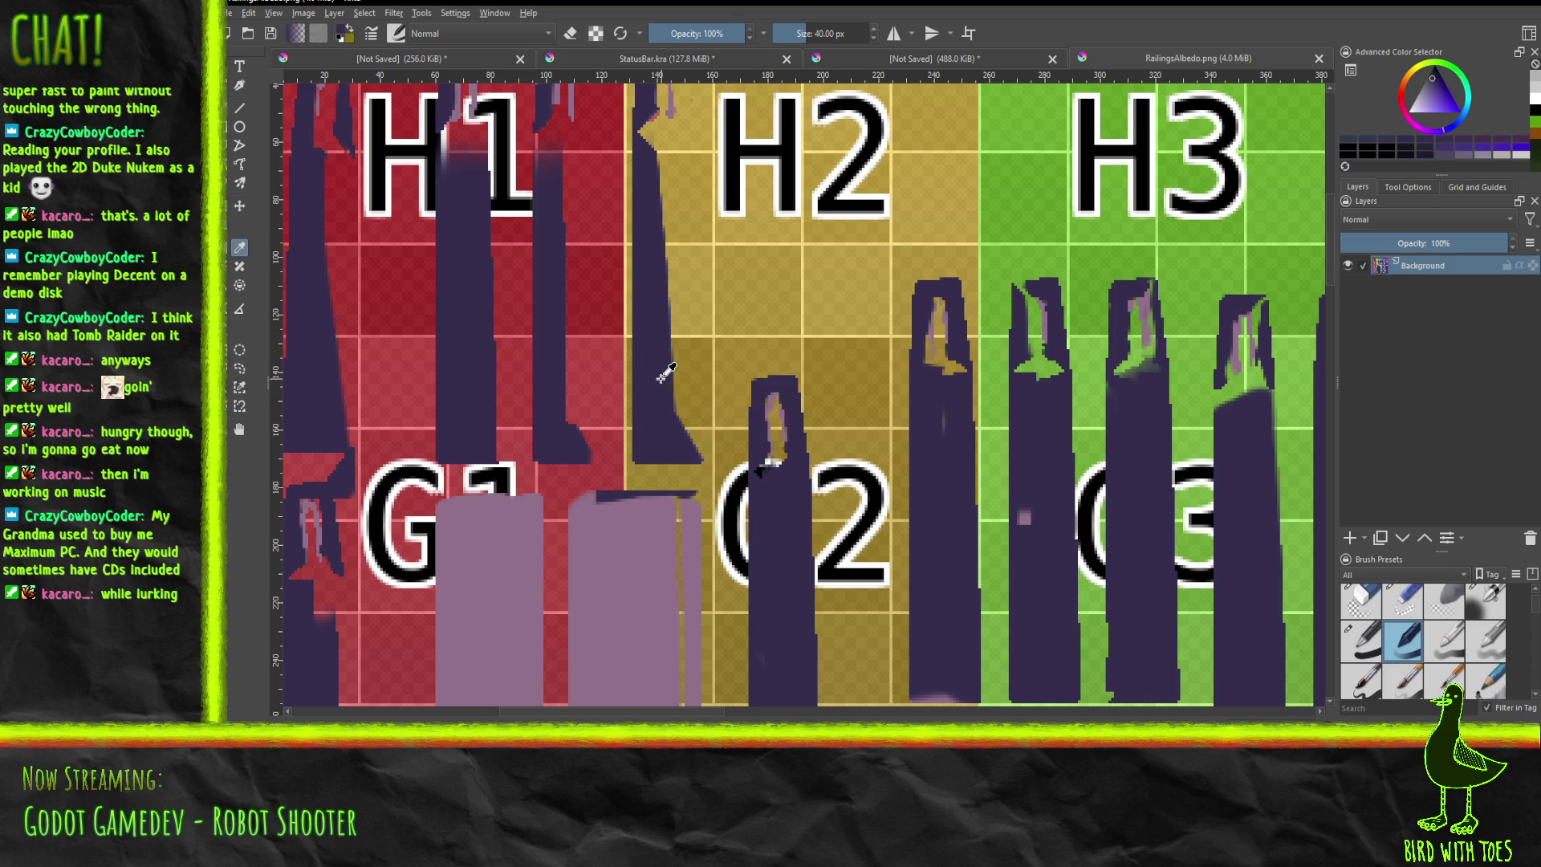
key(b)
mouse_move(691, 434)
mouse_down()
mouse_move(690, 354)
mouse_move(713, 377)
mouse_up()
key(ctrl+z)
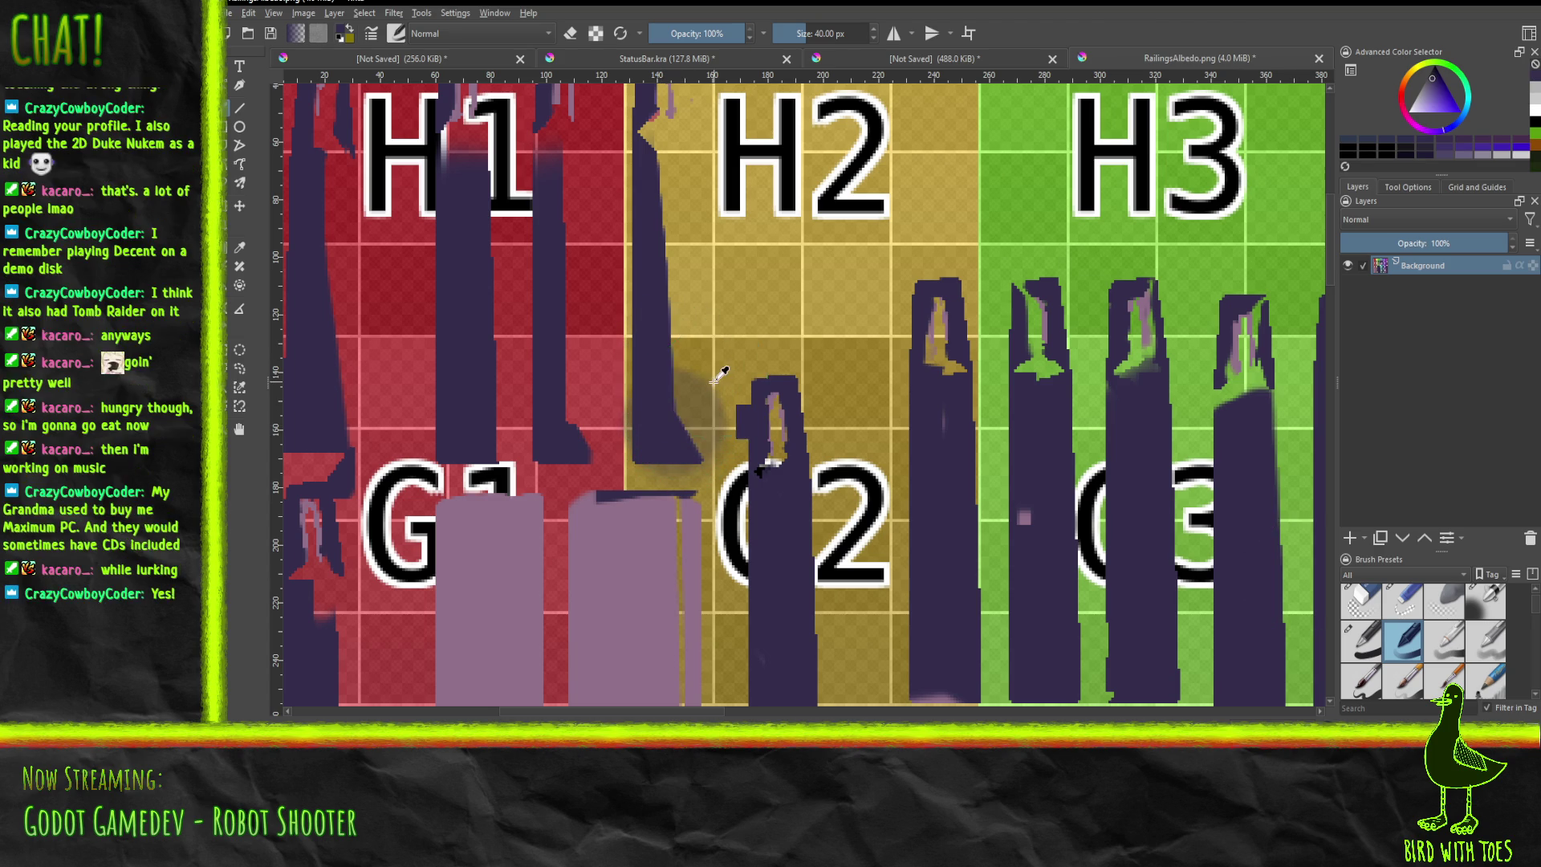
key(ctrl+z)
Switch to a different brush preset and shrink its size to 3.46 px.
click(1362, 642)
click(675, 419)
key(ctrl+z)
drag(823, 32, 782, 33)
mouse_move(679, 329)
mouse_down()
mouse_move(691, 291)
mouse_move(682, 417)
mouse_move(697, 446)
mouse_move(680, 281)
mouse_move(674, 401)
mouse_move(682, 173)
mouse_move(665, 269)
mouse_move(667, 177)
mouse_move(647, 128)
mouse_move(662, 155)
mouse_up()
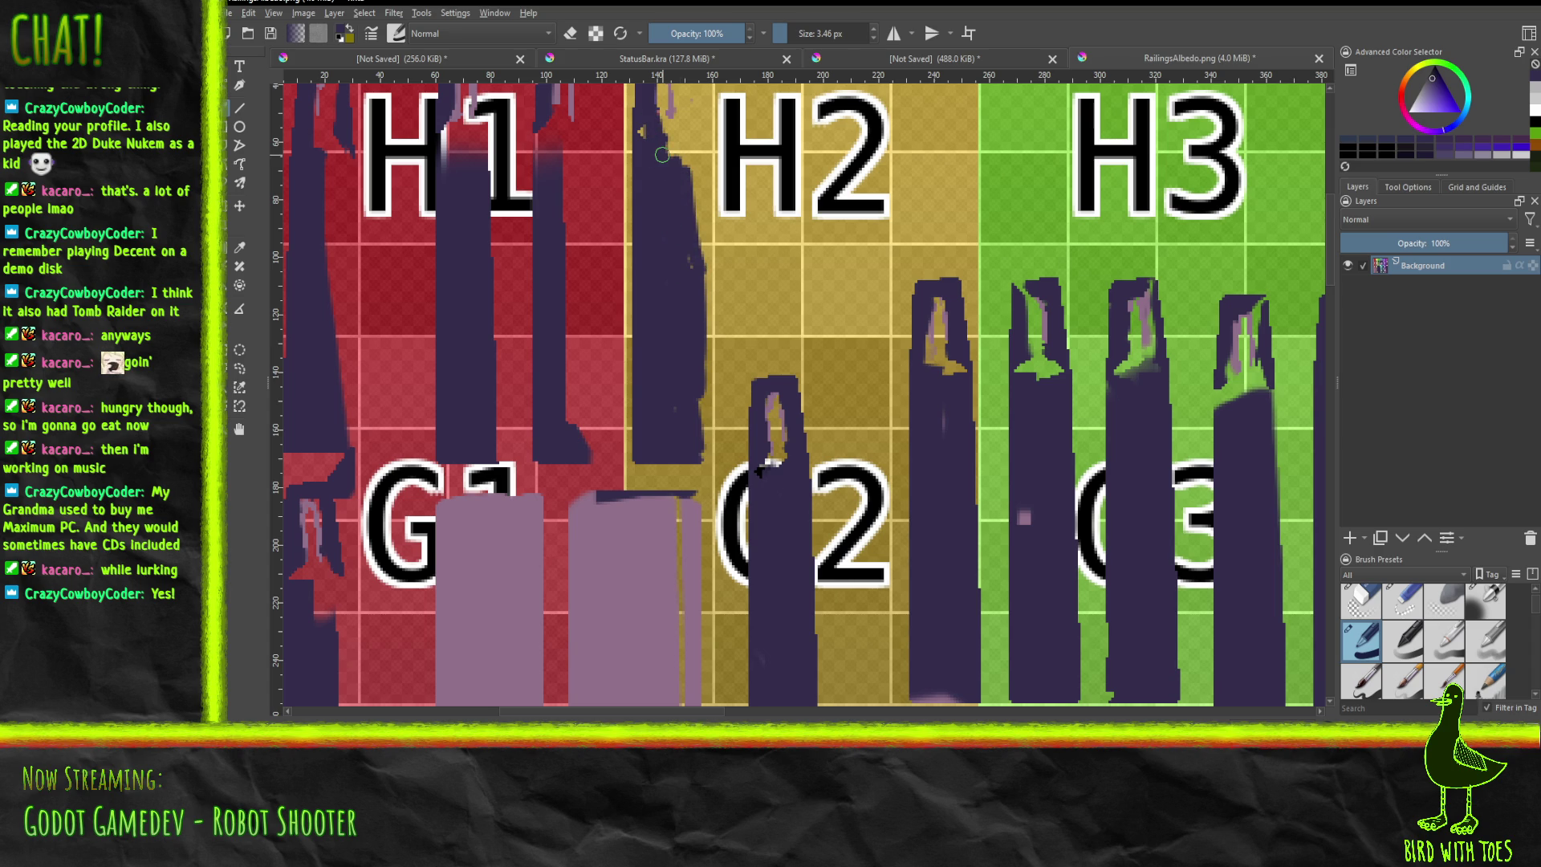
Paint the notched top edge, light streak and ragged edge of the bars by H2 and H1 dark purple.
mouse_move(619, 225)
shift+middle_down()
mouse_move(593, 265)
mouse_move(575, 218)
mouse_move(610, 345)
mouse_move(601, 334)
mouse_move(873, 467)
mouse_move(819, 530)
mouse_move(869, 479)
mouse_move(803, 381)
mouse_move(734, 353)
shift+middle_up()
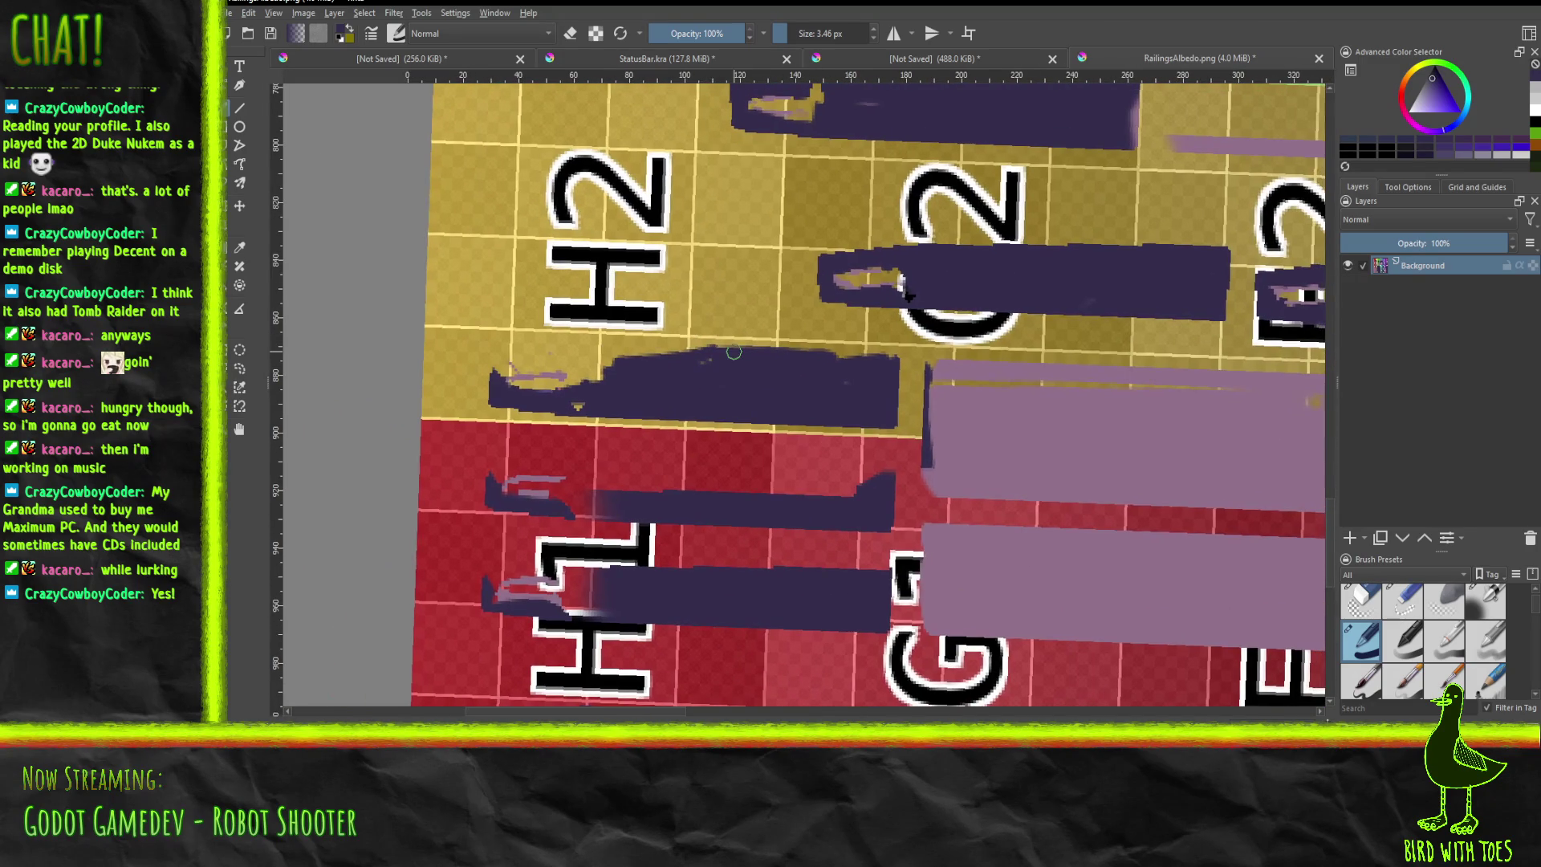
mouse_move(568, 354)
mouse_down()
mouse_move(714, 358)
mouse_move(530, 376)
mouse_move(585, 391)
mouse_move(510, 369)
mouse_move(512, 385)
mouse_move(502, 367)
mouse_move(558, 354)
mouse_move(496, 364)
mouse_up()
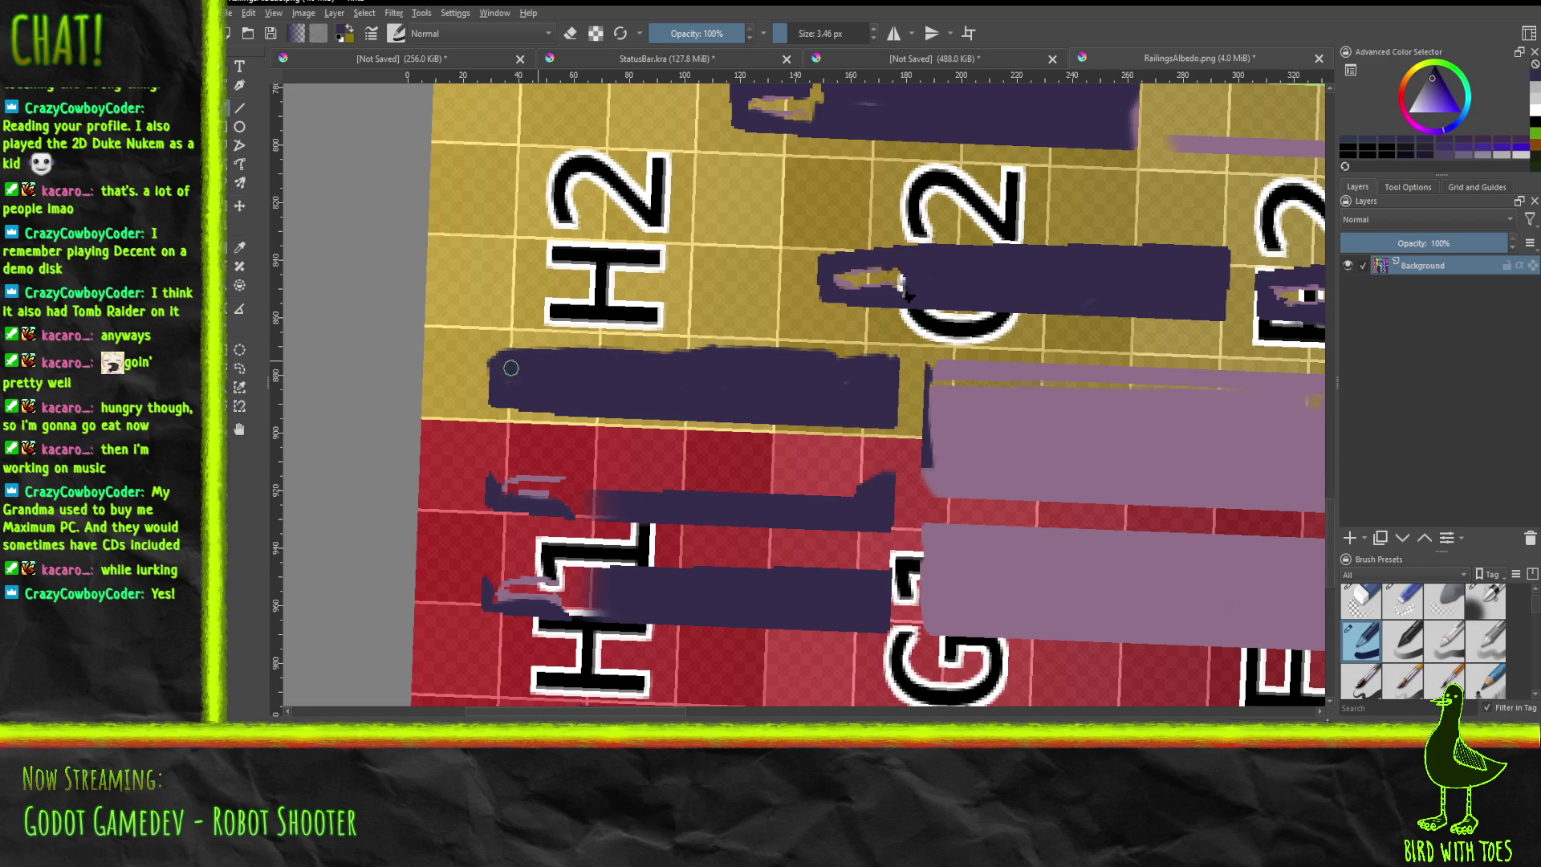
mouse_move(637, 357)
mouse_down()
mouse_move(690, 347)
mouse_move(496, 353)
mouse_up()
mouse_move(508, 486)
mouse_down()
mouse_move(594, 502)
mouse_move(588, 513)
mouse_move(499, 495)
mouse_move(554, 480)
mouse_move(493, 475)
mouse_move(877, 488)
mouse_move(490, 466)
mouse_up()
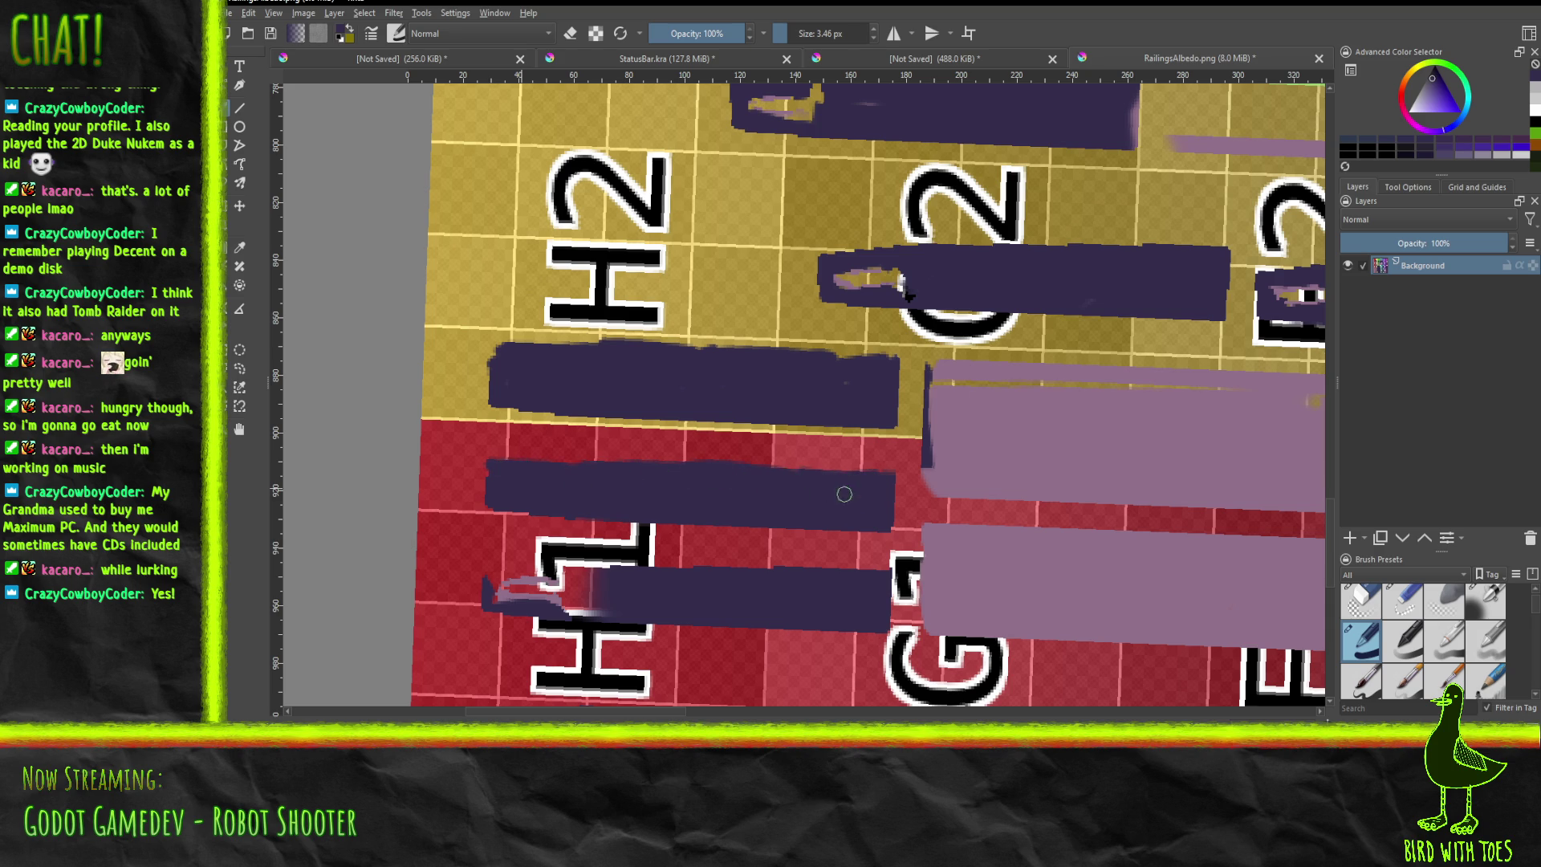
mouse_move(484, 571)
mouse_down()
mouse_move(598, 572)
mouse_move(506, 574)
mouse_move(577, 573)
mouse_move(521, 596)
mouse_move(598, 612)
mouse_move(492, 580)
mouse_up()
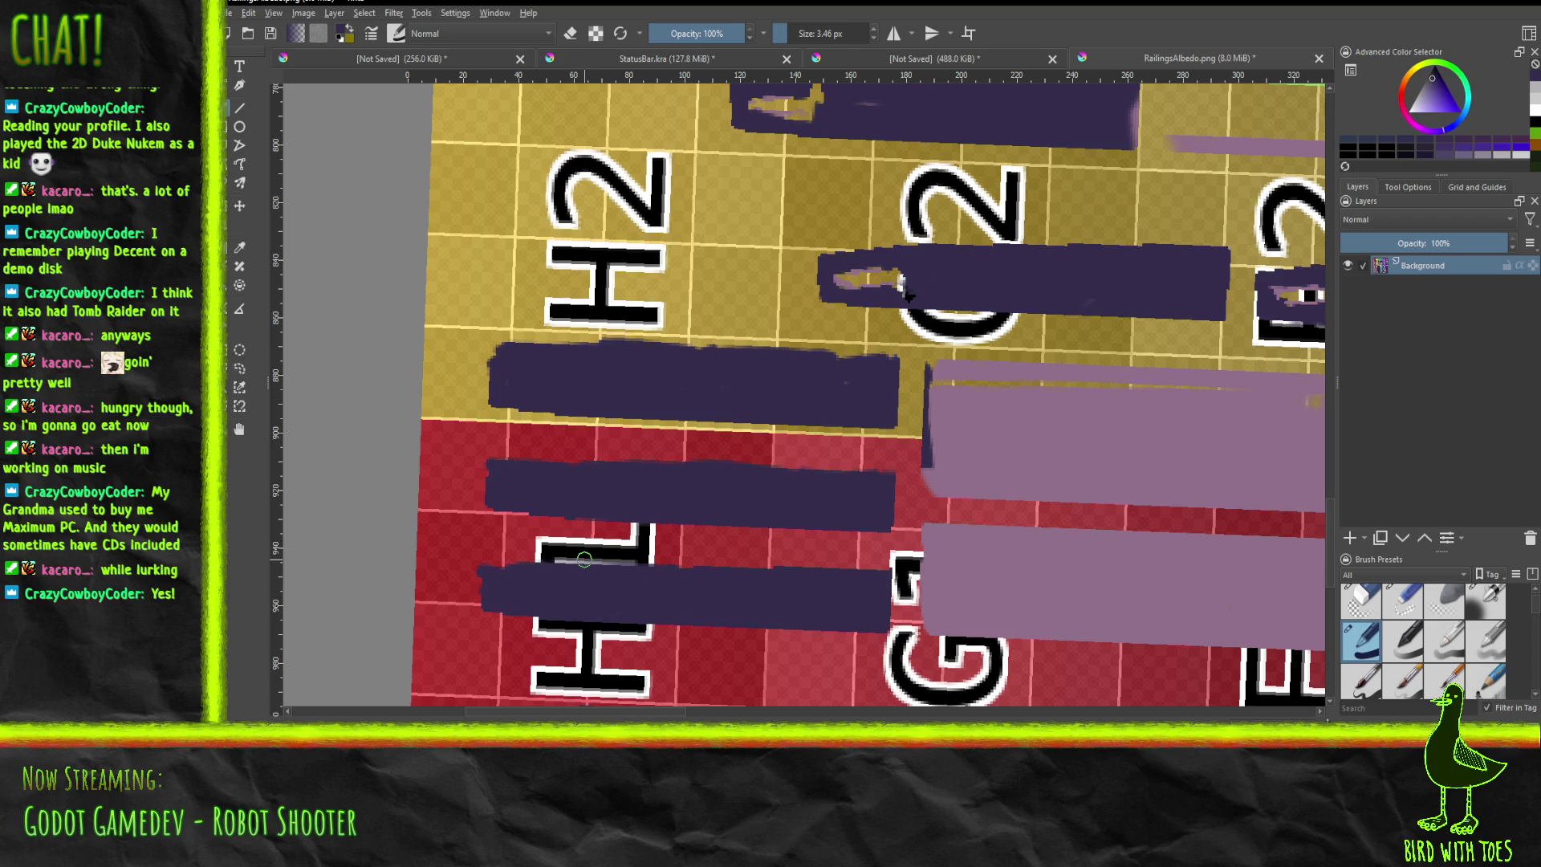
mouse_move(749, 503)
shift+middle_down()
mouse_move(764, 326)
mouse_move(757, 413)
mouse_move(758, 386)
mouse_move(792, 427)
mouse_move(667, 196)
shift+middle_up()
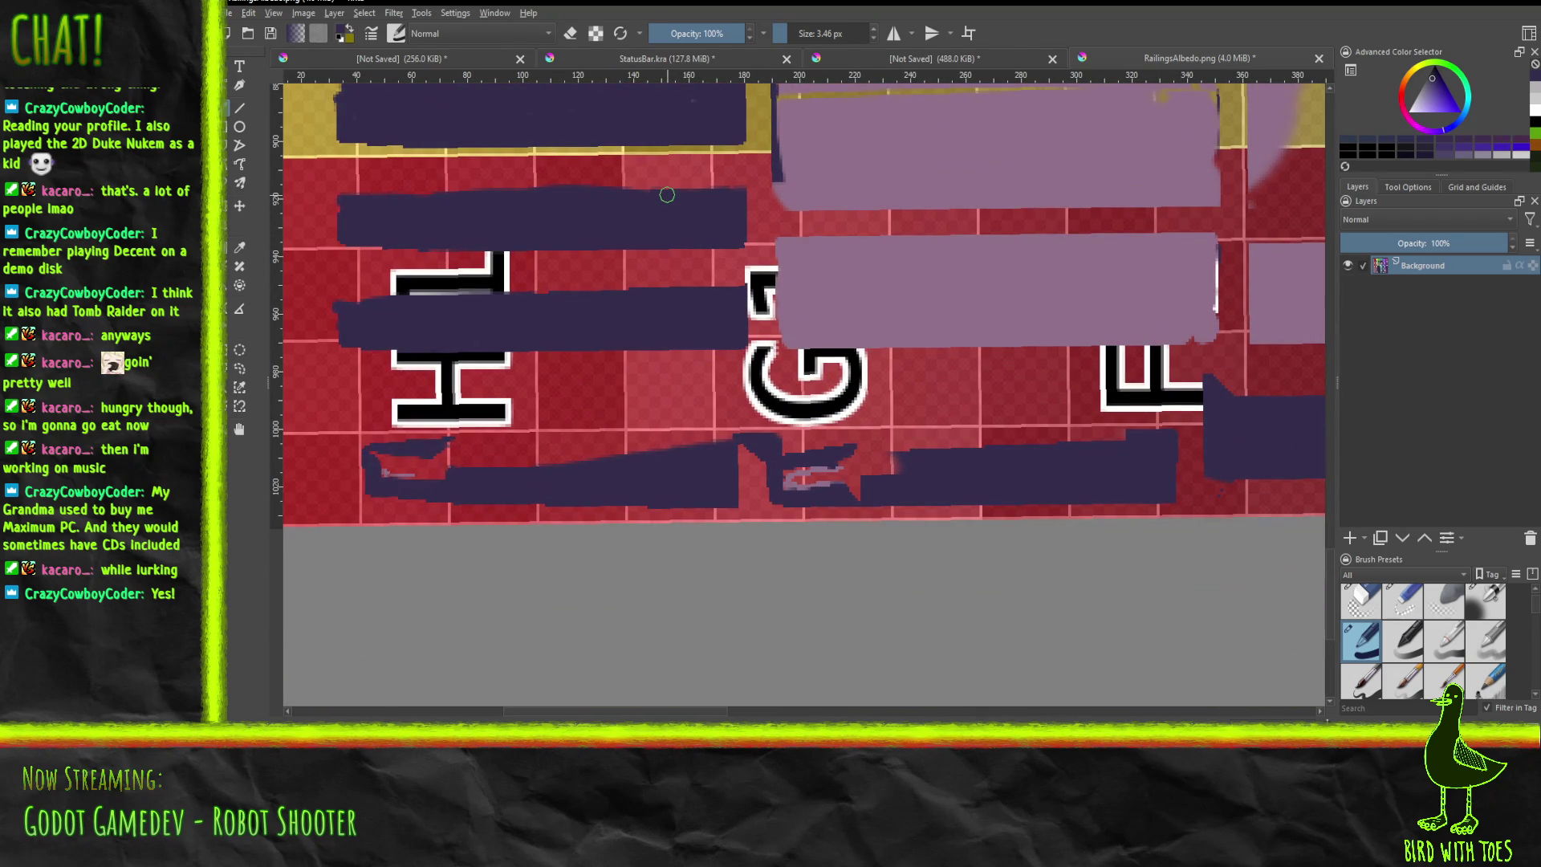
Cover the red gaps, pink scribble and red end patch of the lower bars with dark purple.
mouse_move(445, 451)
mouse_down()
mouse_move(688, 440)
mouse_move(471, 457)
mouse_move(619, 450)
mouse_move(558, 464)
mouse_up()
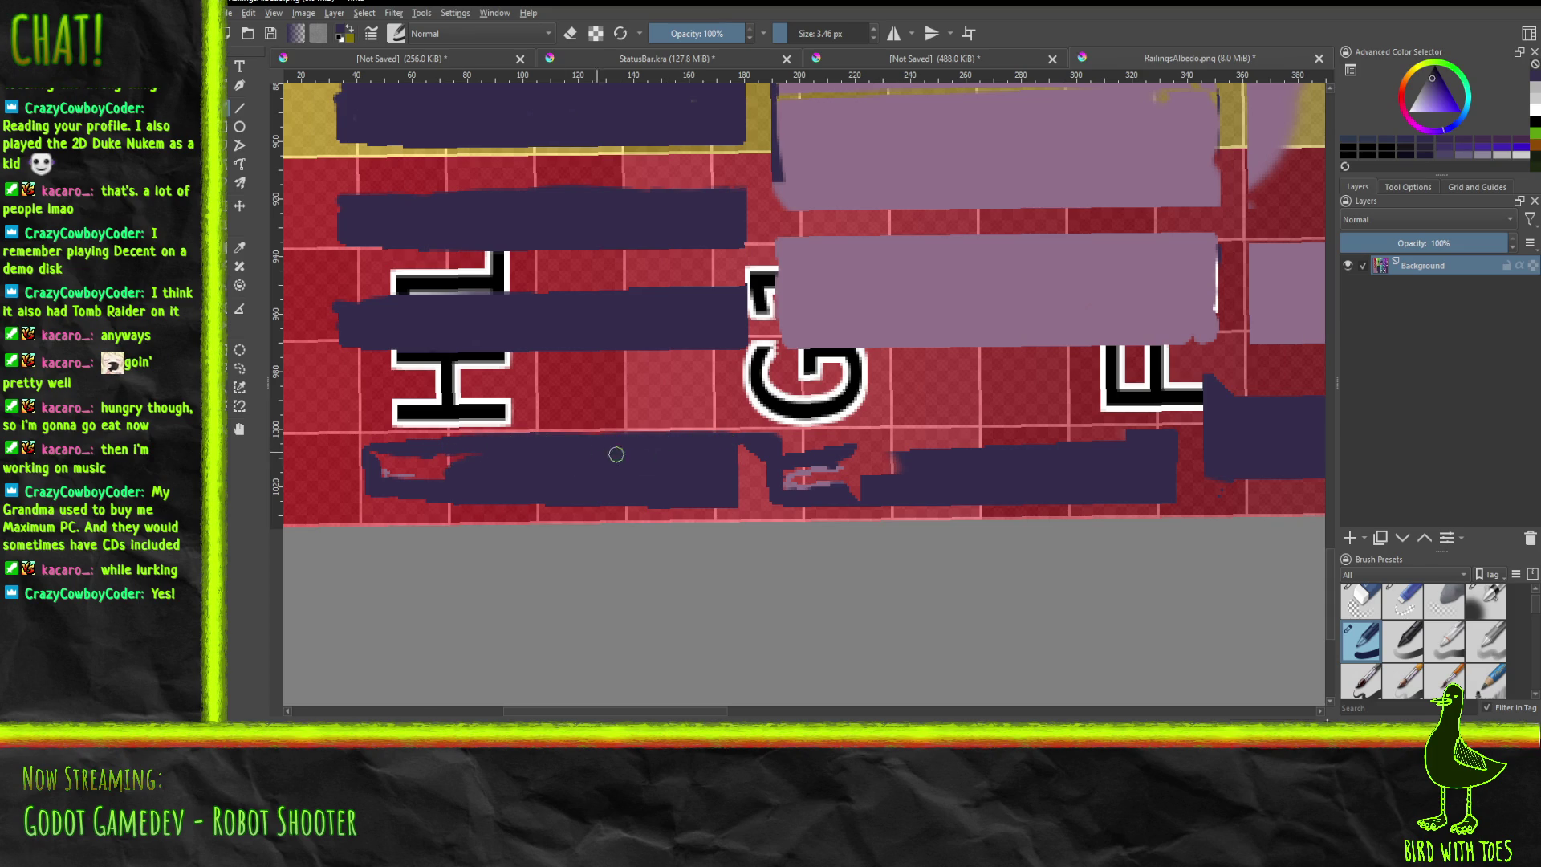
mouse_move(720, 497)
mouse_down()
mouse_move(884, 487)
mouse_move(784, 475)
mouse_move(903, 448)
mouse_move(1122, 437)
mouse_move(791, 441)
mouse_up()
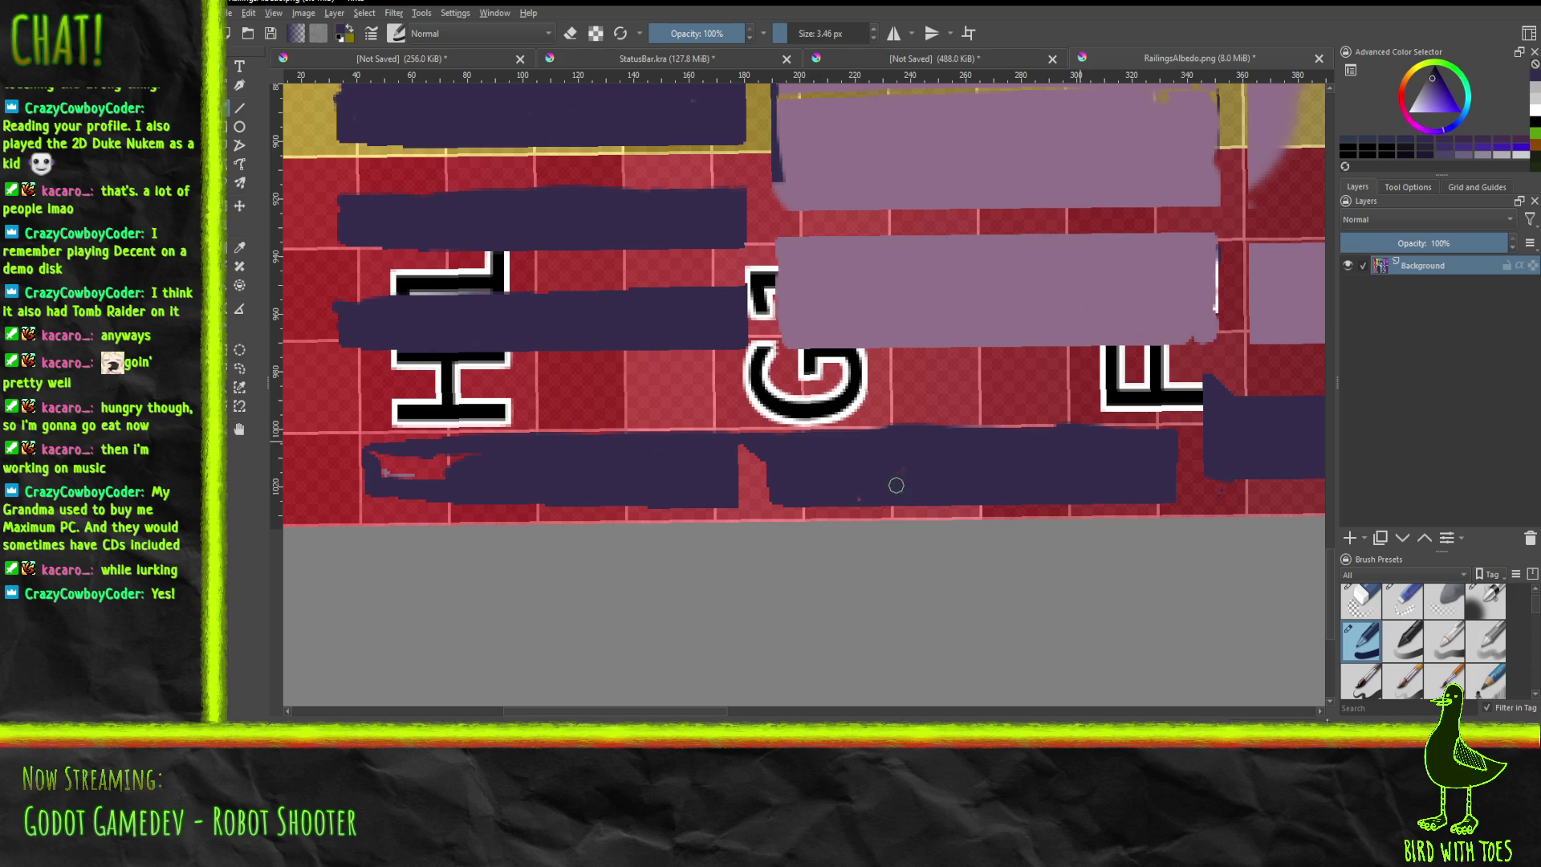
mouse_move(416, 478)
mouse_down()
mouse_move(391, 474)
mouse_move(444, 459)
mouse_move(381, 469)
mouse_move(394, 477)
mouse_move(411, 459)
mouse_move(378, 456)
mouse_move(446, 474)
mouse_up()
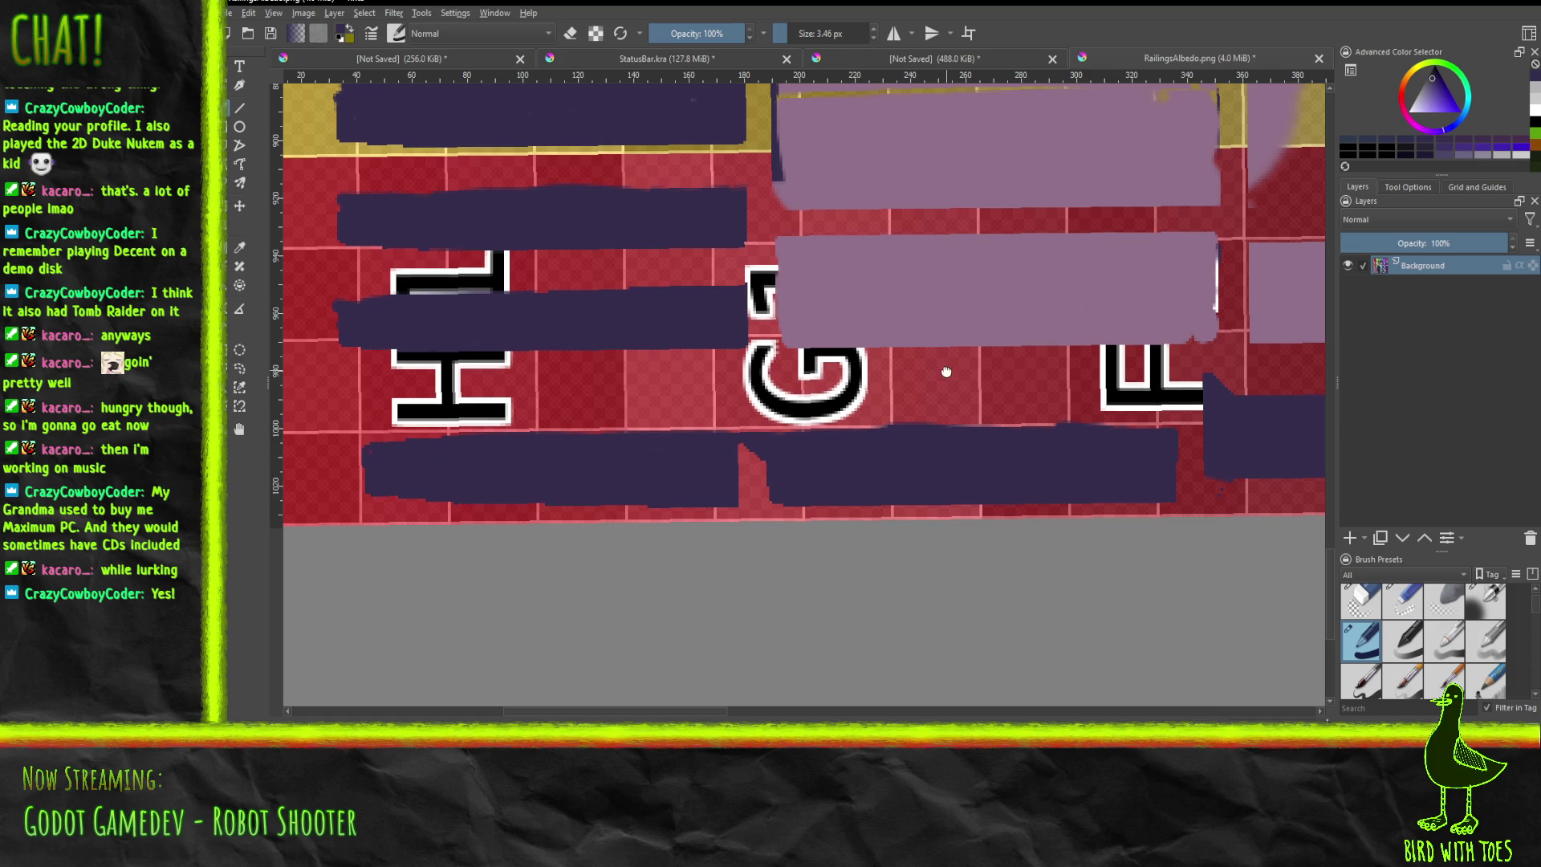
mouse_move(947, 372)
mouse_down()
mouse_move(229, 393)
mouse_move(293, 440)
mouse_up()
mouse_move(772, 365)
mouse_down()
mouse_move(722, 517)
mouse_move(749, 642)
mouse_move(666, 552)
mouse_move(642, 677)
mouse_move(477, 745)
mouse_move(262, 751)
mouse_up()
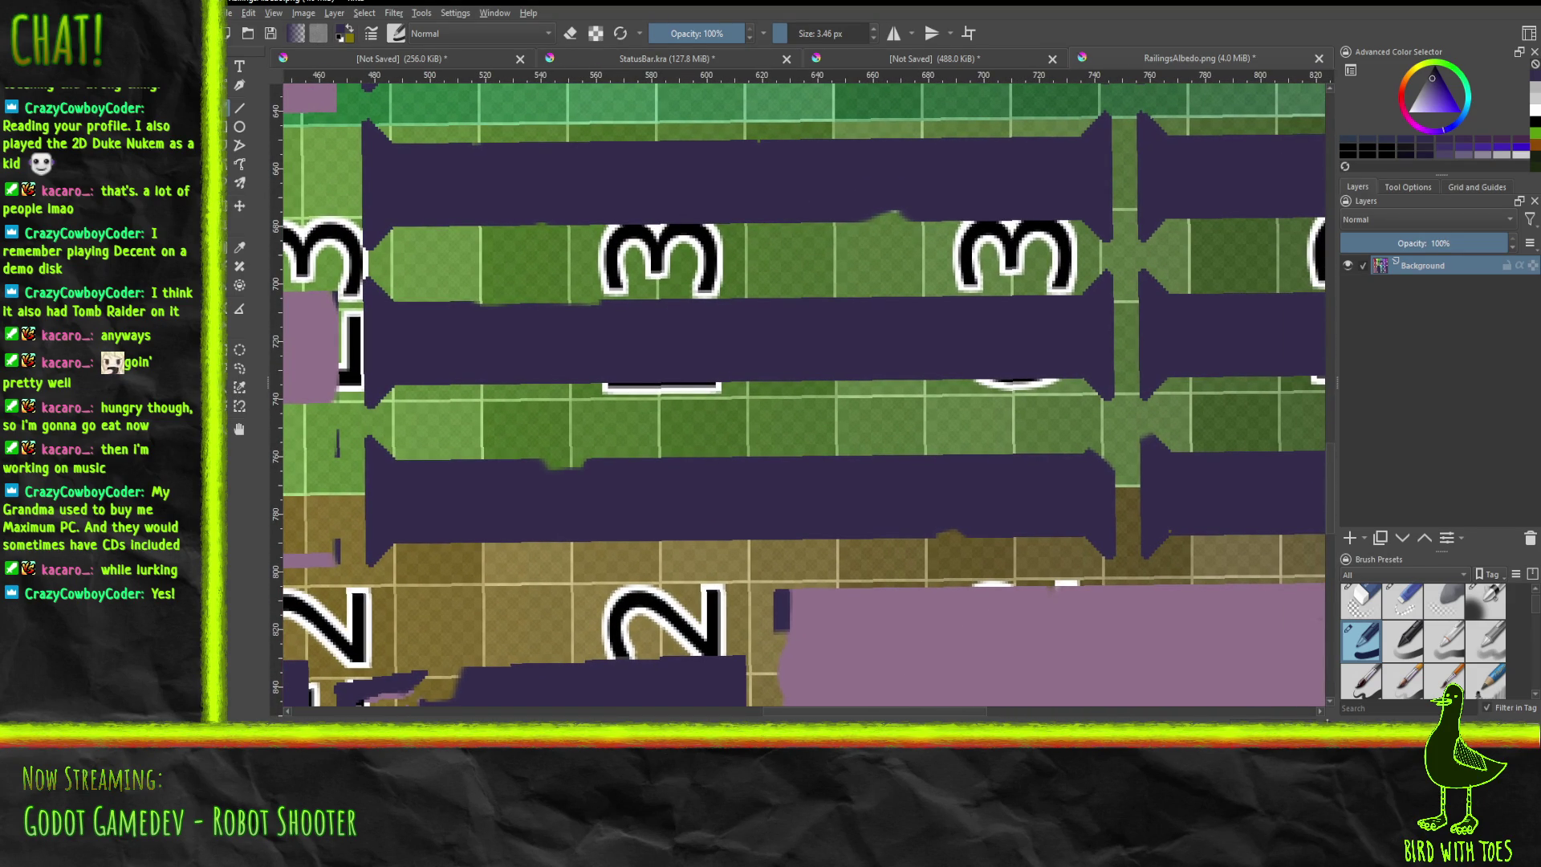
Fill the green, brown and olive notches and the light smudge on the bars with dark purple.
drag(536, 462, 617, 464)
drag(931, 531, 959, 533)
mouse_move(906, 207)
mouse_down()
mouse_move(859, 214)
mouse_move(912, 215)
mouse_up()
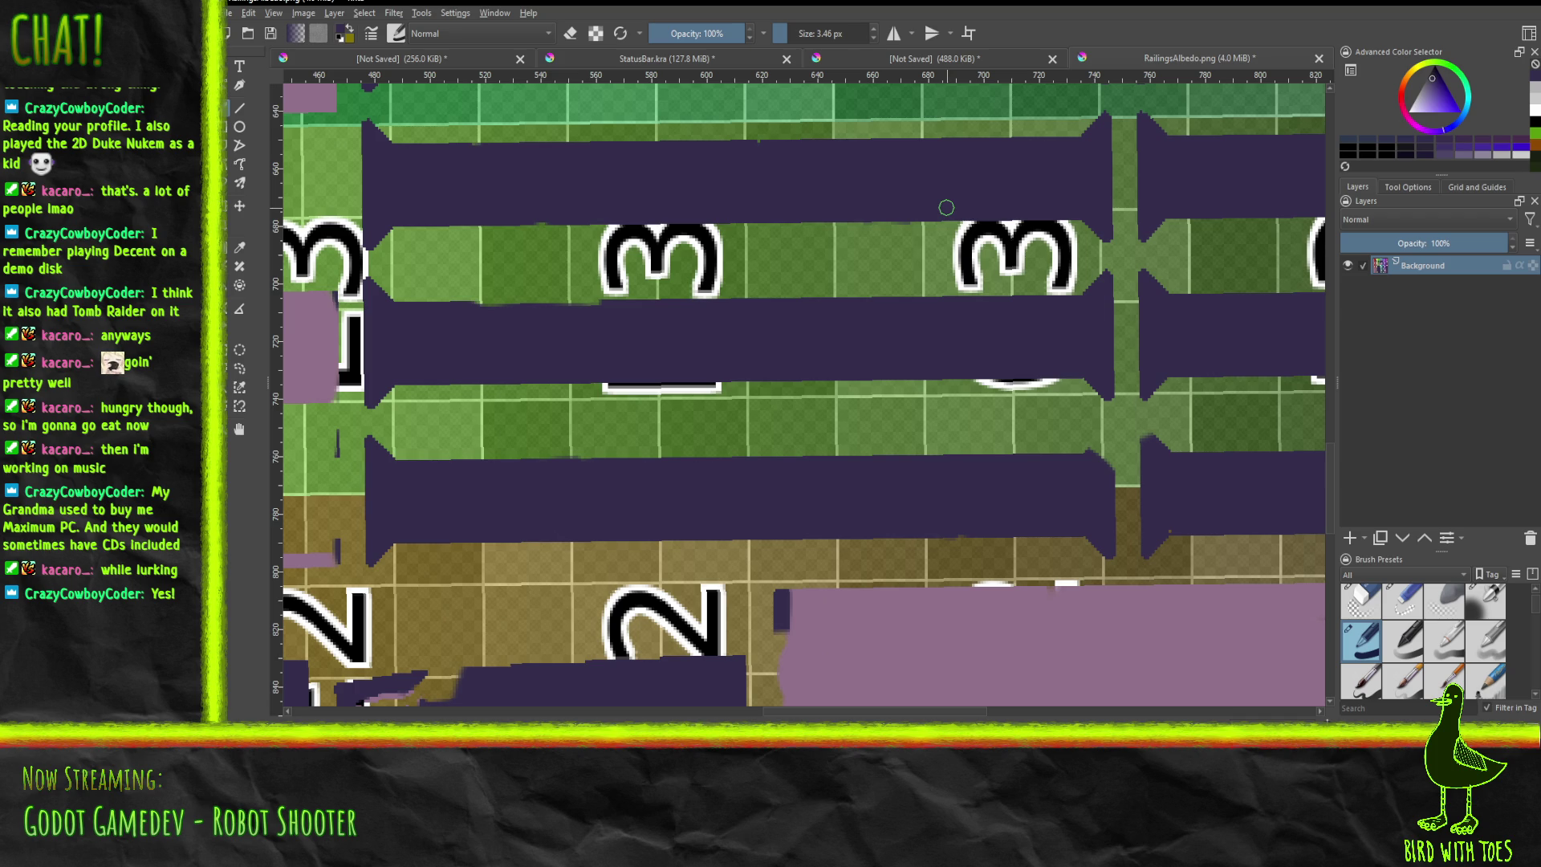
mouse_move(1092, 467)
mouse_down()
mouse_move(1107, 467)
mouse_move(1107, 433)
mouse_move(1102, 472)
mouse_up()
mouse_move(750, 478)
middle_down()
mouse_move(1163, 362)
mouse_move(1228, 320)
middle_up()
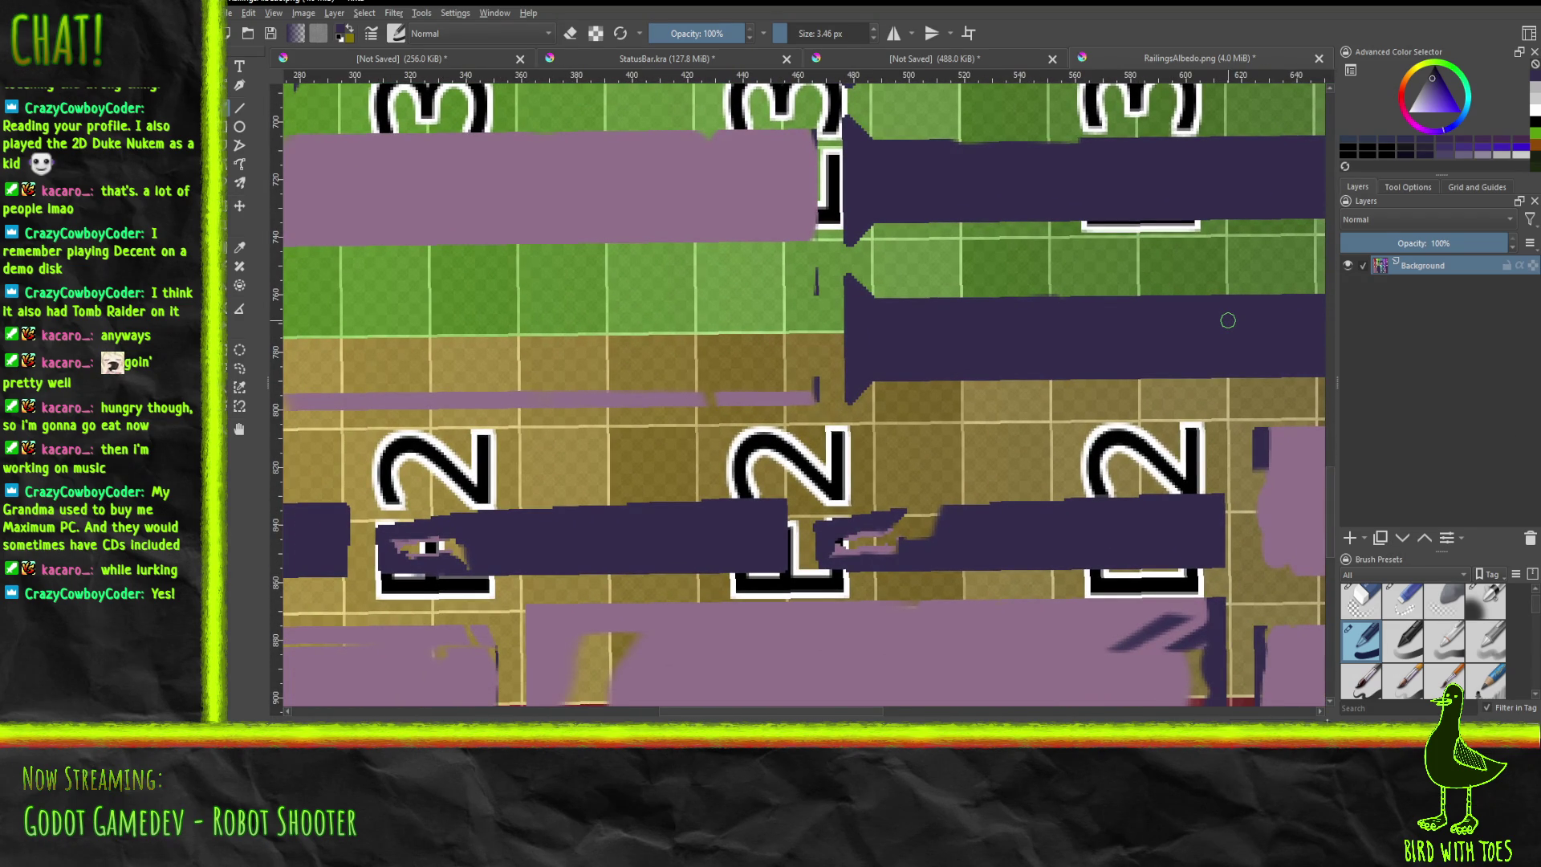
mouse_move(893, 523)
mouse_down()
mouse_move(931, 526)
mouse_move(840, 551)
mouse_up()
mouse_move(436, 534)
mouse_down()
mouse_move(394, 550)
mouse_move(463, 552)
mouse_move(441, 562)
mouse_move(414, 555)
mouse_move(480, 534)
mouse_up()
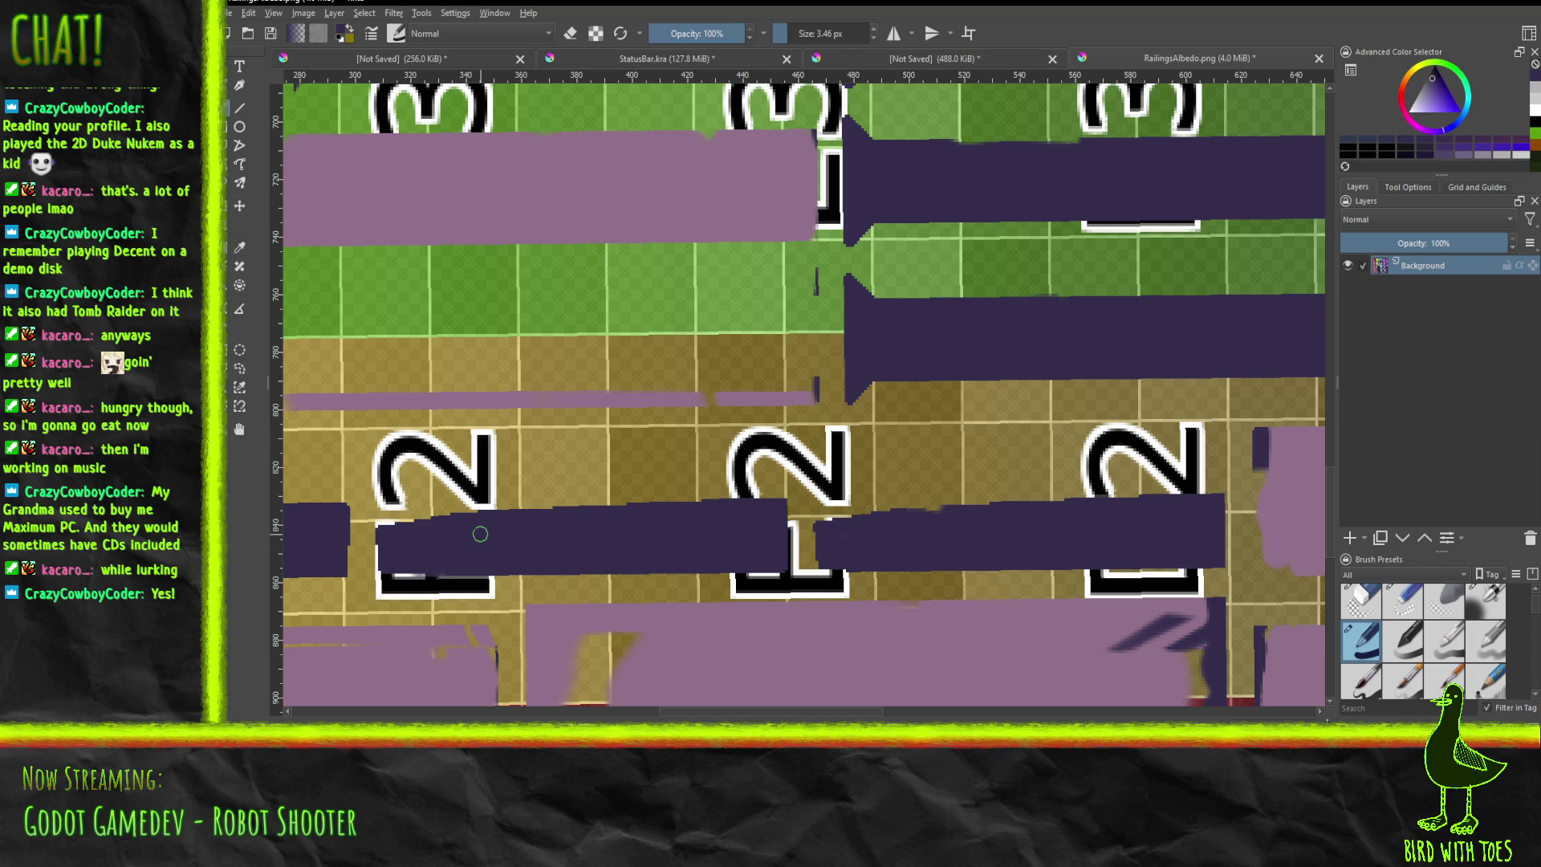
mouse_move(514, 542)
shift+middle_down()
mouse_move(481, 526)
mouse_move(592, 516)
mouse_move(482, 527)
mouse_move(722, 425)
mouse_move(842, 400)
mouse_move(811, 753)
shift+middle_up()
Cover the green strip, pink patch and green end notches on the top two bars beside H3.
middle_drag(611, 445, 662, 474)
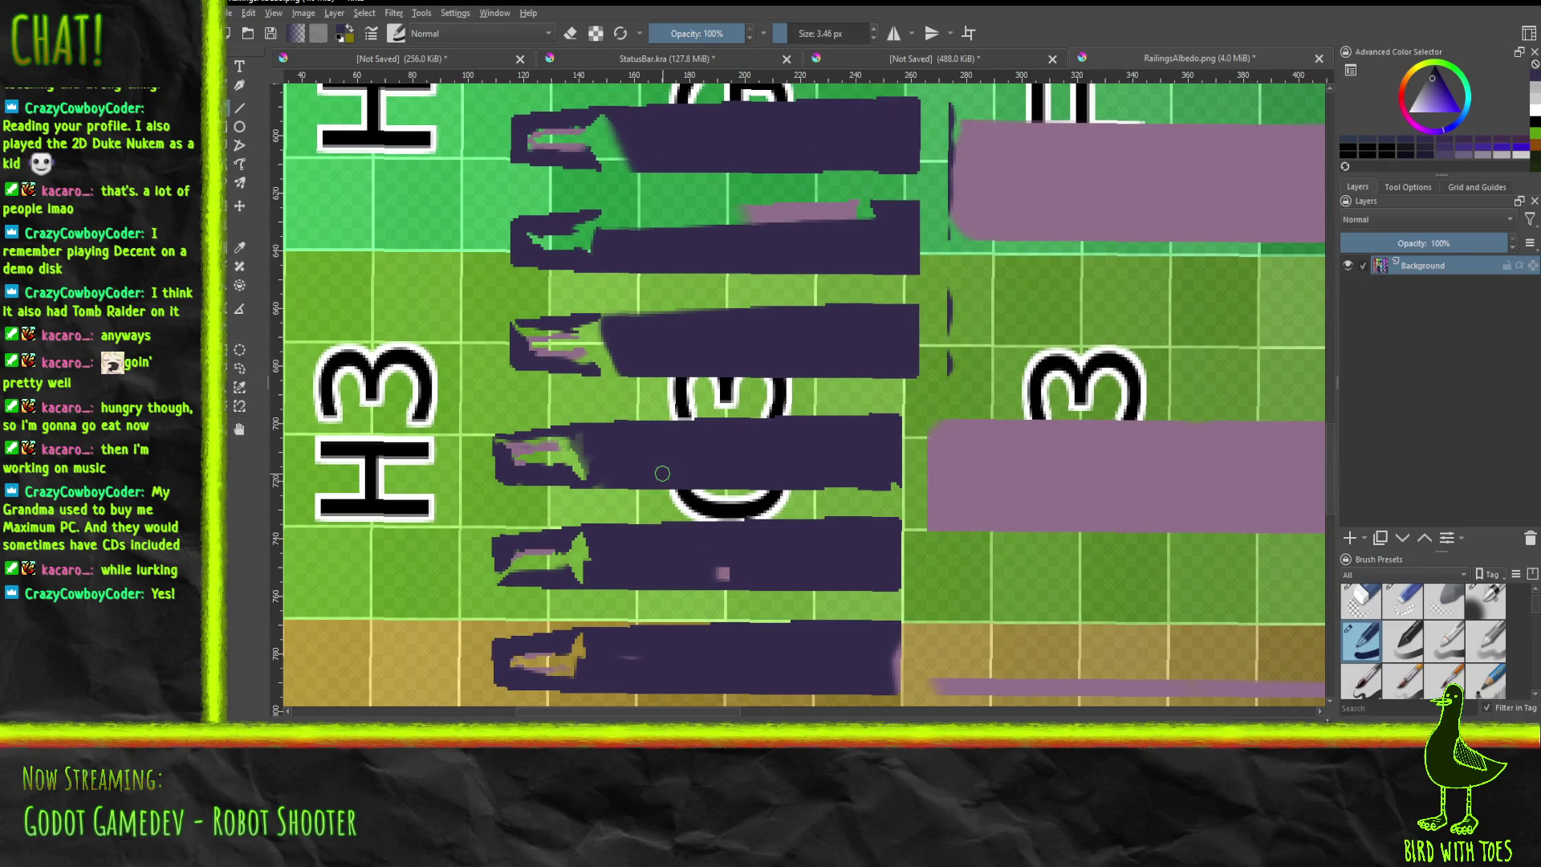
drag(582, 218, 735, 218)
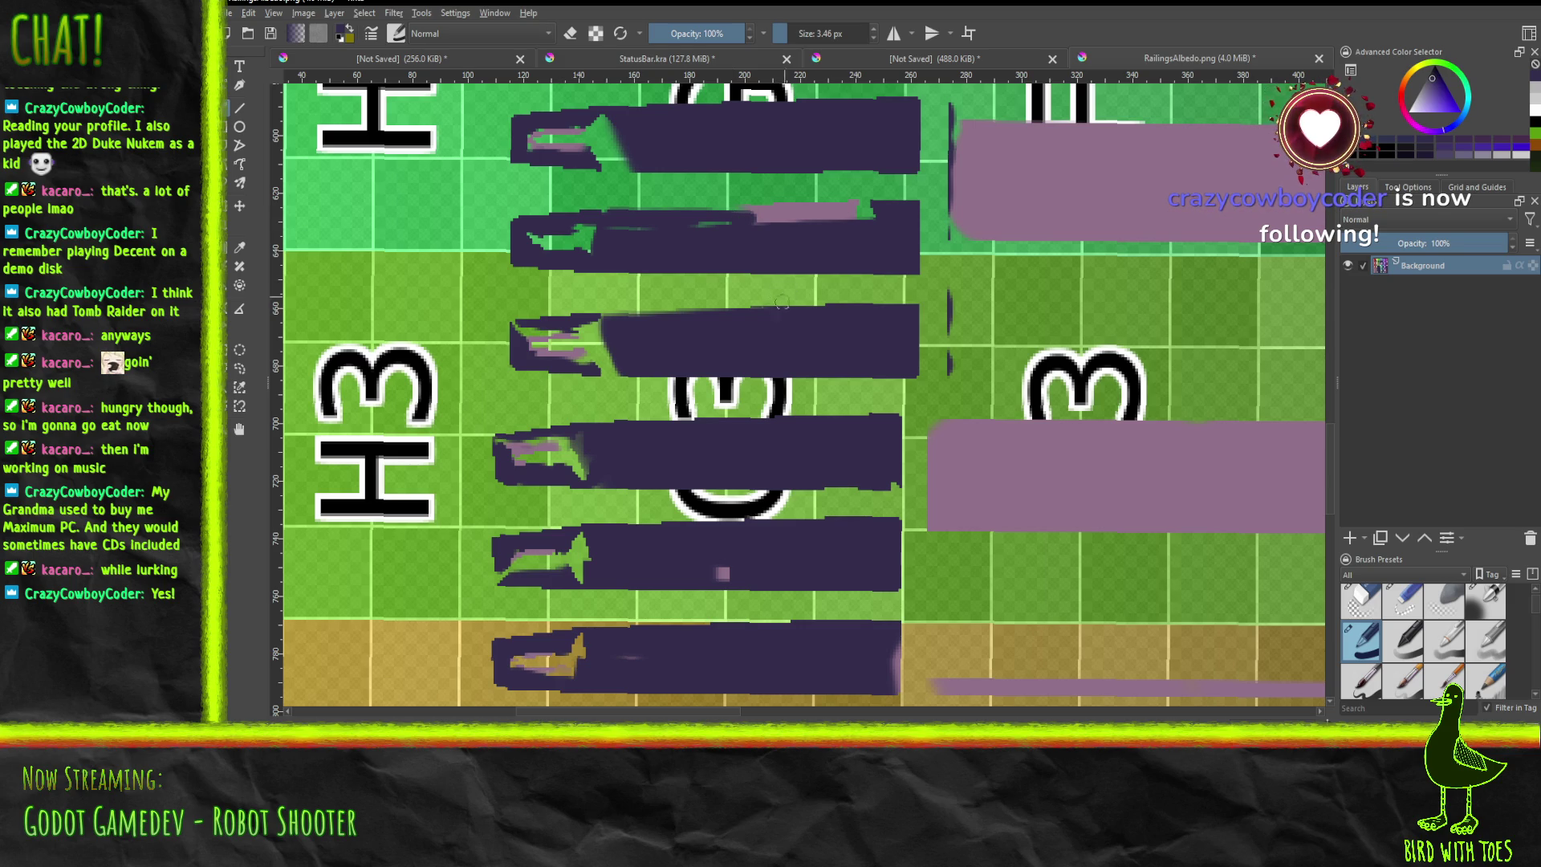
mouse_move(739, 215)
mouse_down()
mouse_move(863, 215)
mouse_move(833, 206)
mouse_up()
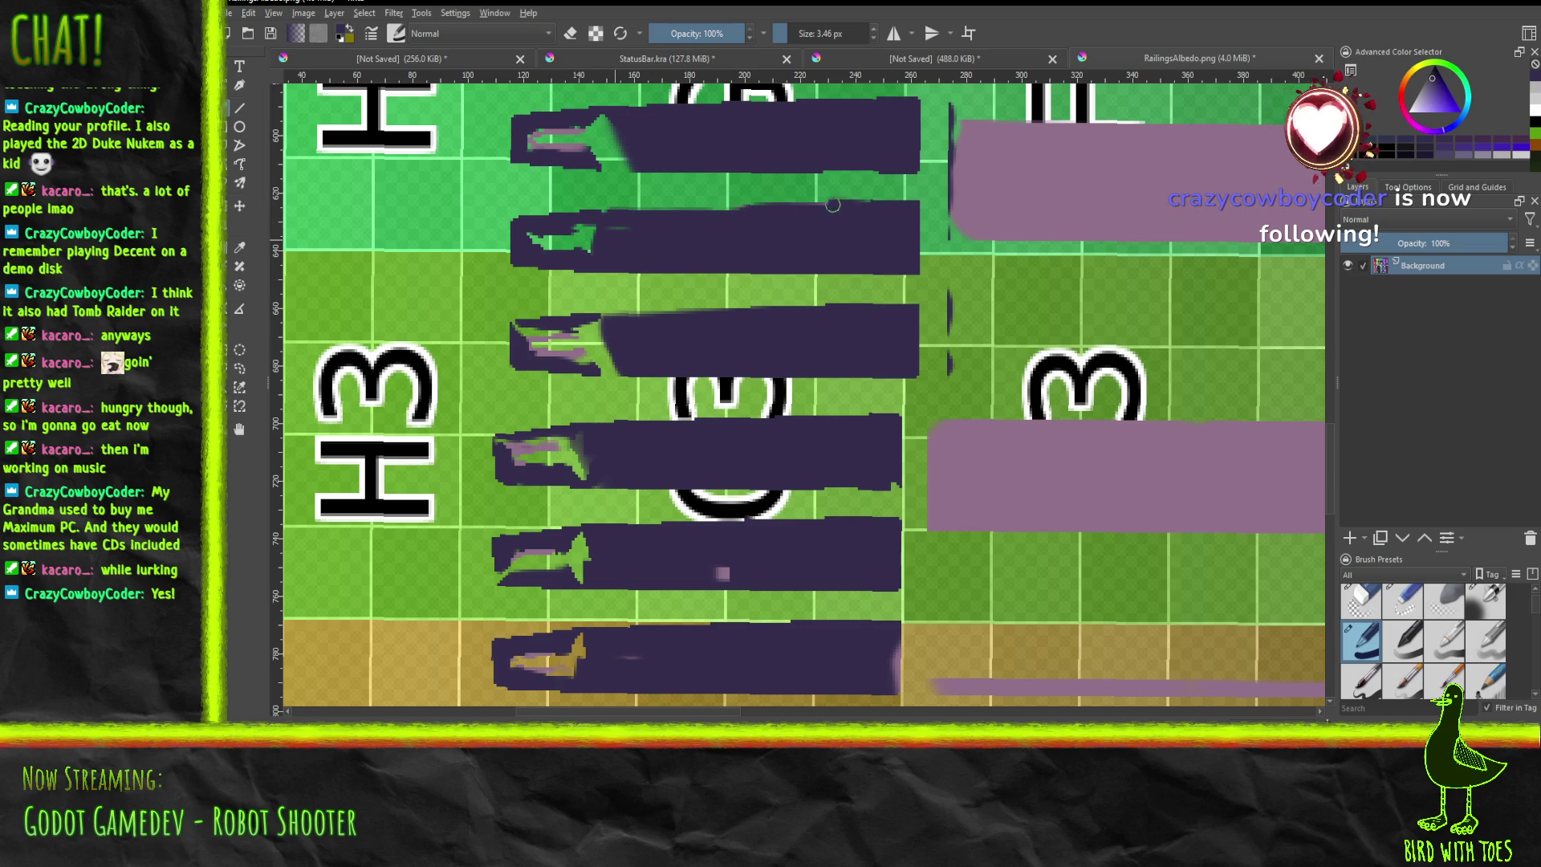
mouse_move(606, 218)
mouse_down()
mouse_move(620, 215)
mouse_move(554, 245)
mouse_move(613, 243)
mouse_move(547, 238)
mouse_up()
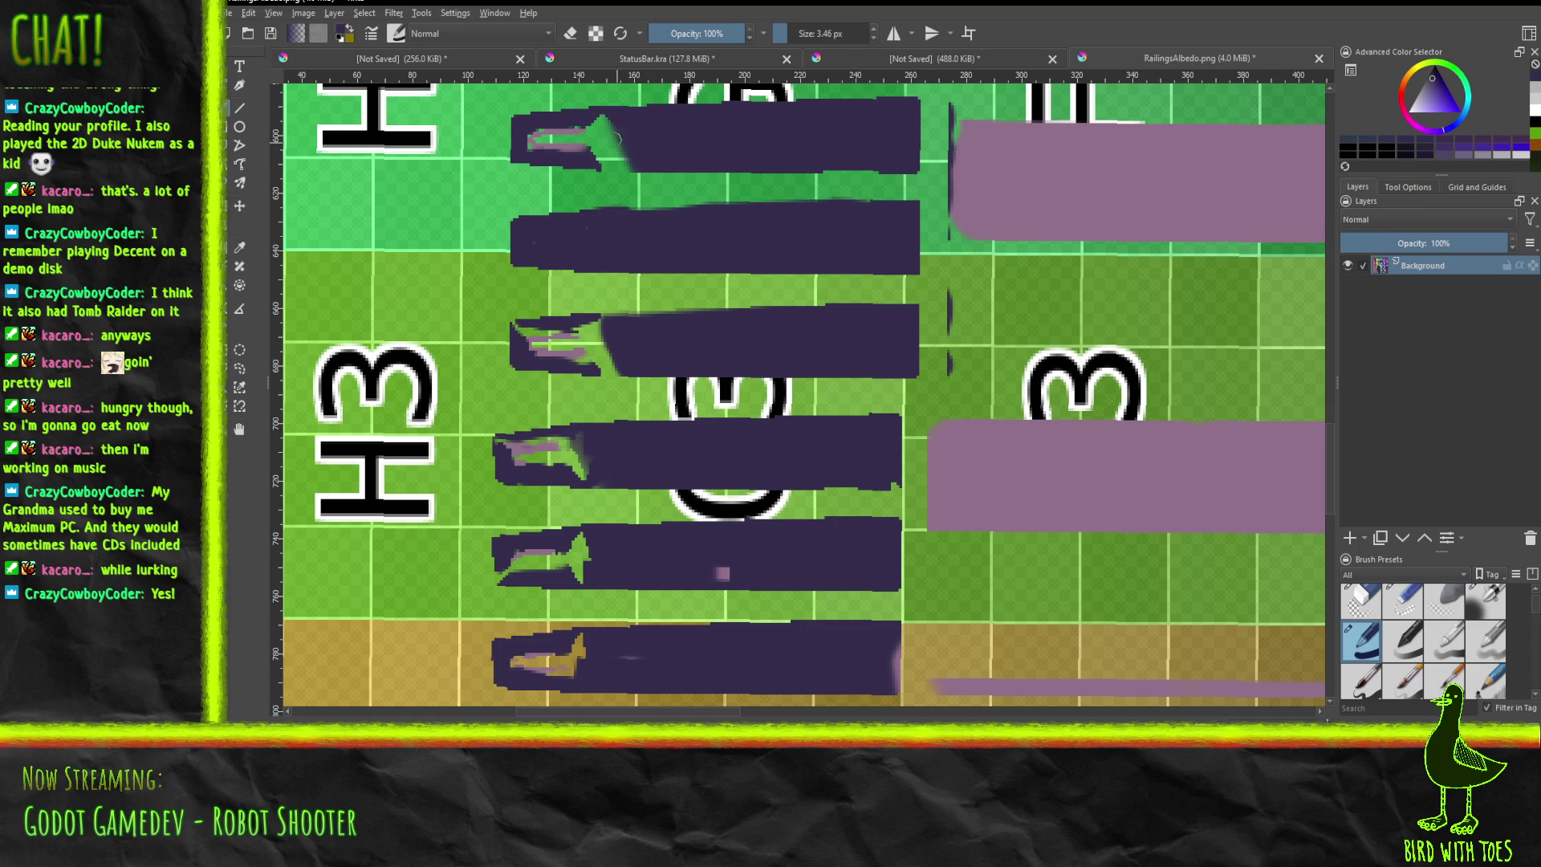
mouse_move(576, 163)
mouse_down()
mouse_move(646, 164)
mouse_move(534, 144)
mouse_move(609, 123)
mouse_move(530, 135)
mouse_move(615, 142)
mouse_up()
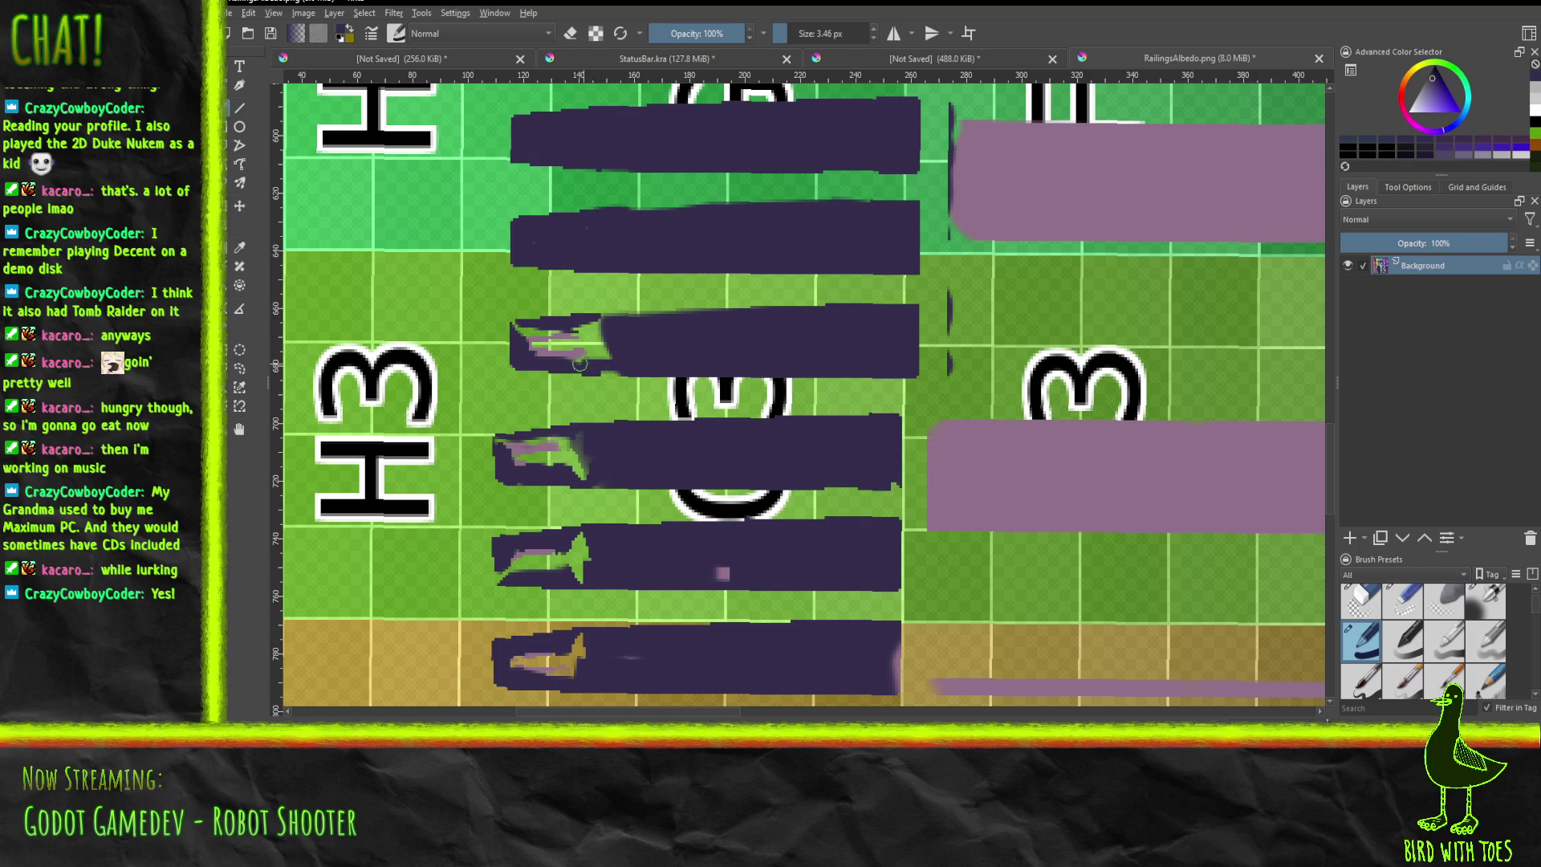
Paint over the left-end streaks, green sliver and pinkish smear on the lower bars.
mouse_move(611, 366)
mouse_down()
mouse_move(530, 352)
mouse_move(517, 330)
mouse_move(606, 345)
mouse_move(589, 325)
mouse_up()
mouse_move(566, 480)
mouse_down()
mouse_move(565, 457)
mouse_move(537, 465)
mouse_move(574, 473)
mouse_move(518, 462)
mouse_move(584, 454)
mouse_move(590, 469)
mouse_move(591, 442)
mouse_move(511, 444)
mouse_move(561, 467)
mouse_up()
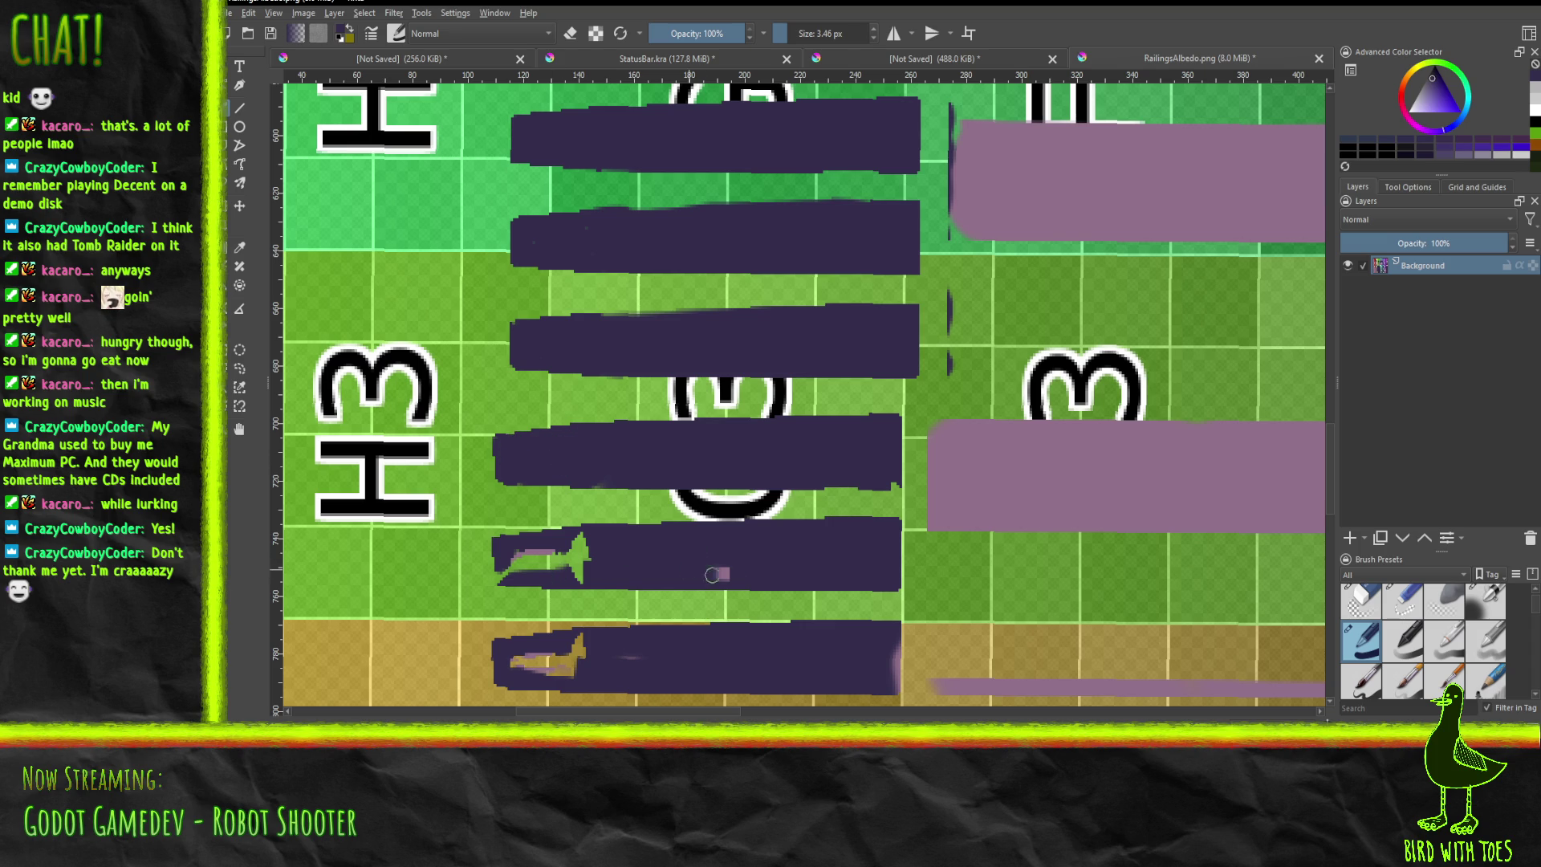
mouse_move(515, 573)
mouse_down()
mouse_move(574, 570)
mouse_move(554, 566)
mouse_move(575, 544)
mouse_move(526, 554)
mouse_move(588, 541)
mouse_move(577, 556)
mouse_up()
mouse_move(515, 664)
mouse_down()
mouse_move(582, 672)
mouse_move(554, 673)
mouse_move(585, 644)
mouse_move(522, 660)
mouse_move(586, 638)
mouse_move(613, 655)
mouse_up()
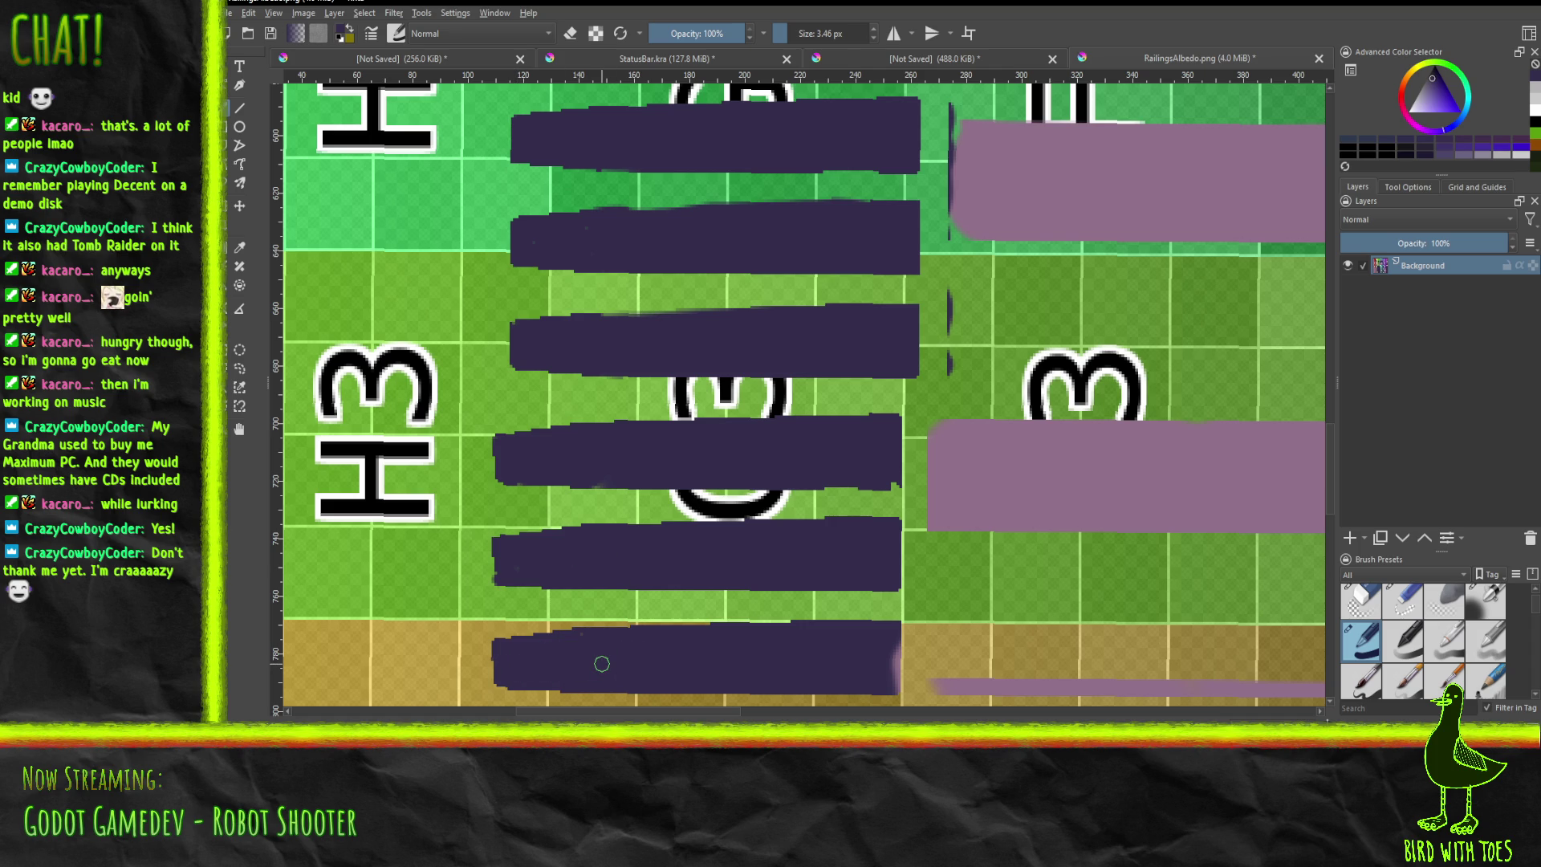
drag(889, 684, 893, 689)
middle_drag(803, 161, 720, 658)
Cover the teal patches on the bars near F5 and touch up their edges.
middle_drag(573, 433, 661, 556)
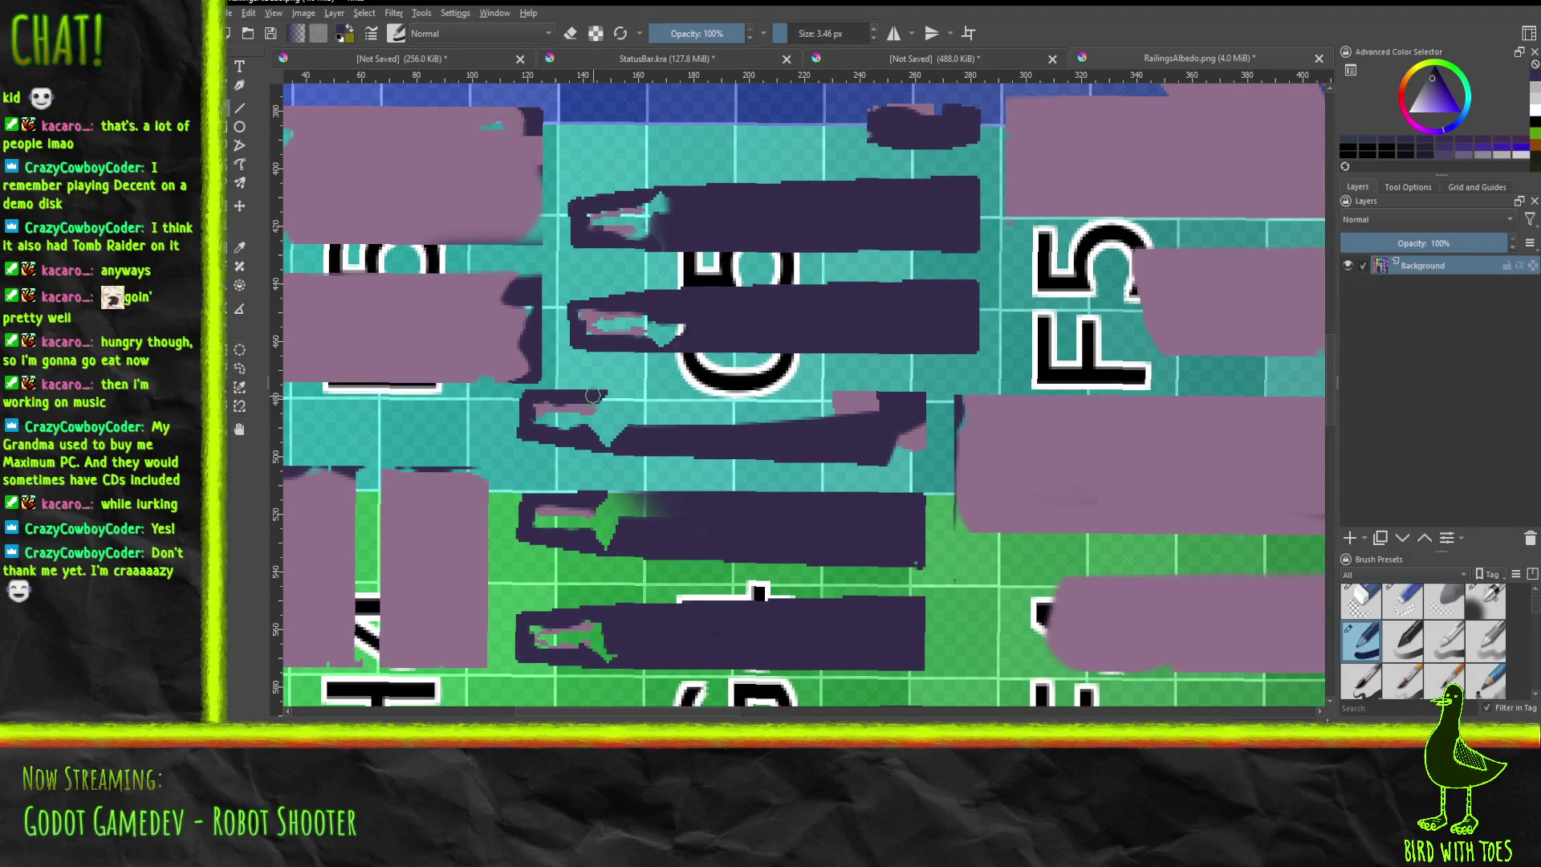
mouse_move(594, 399)
mouse_down()
mouse_move(874, 397)
mouse_move(731, 418)
mouse_move(799, 407)
mouse_move(601, 409)
mouse_move(605, 437)
mouse_move(542, 411)
mouse_move(579, 420)
mouse_up()
mouse_move(609, 335)
mouse_down()
mouse_move(678, 327)
mouse_move(575, 314)
mouse_move(653, 322)
mouse_up()
mouse_move(609, 233)
mouse_down()
mouse_move(670, 234)
mouse_move(595, 232)
mouse_move(646, 211)
mouse_move(594, 215)
mouse_move(667, 220)
mouse_move(654, 196)
mouse_move(692, 233)
mouse_up()
mouse_move(899, 454)
mouse_down()
mouse_move(879, 459)
mouse_move(908, 460)
mouse_move(916, 438)
mouse_move(890, 437)
mouse_move(903, 451)
mouse_up()
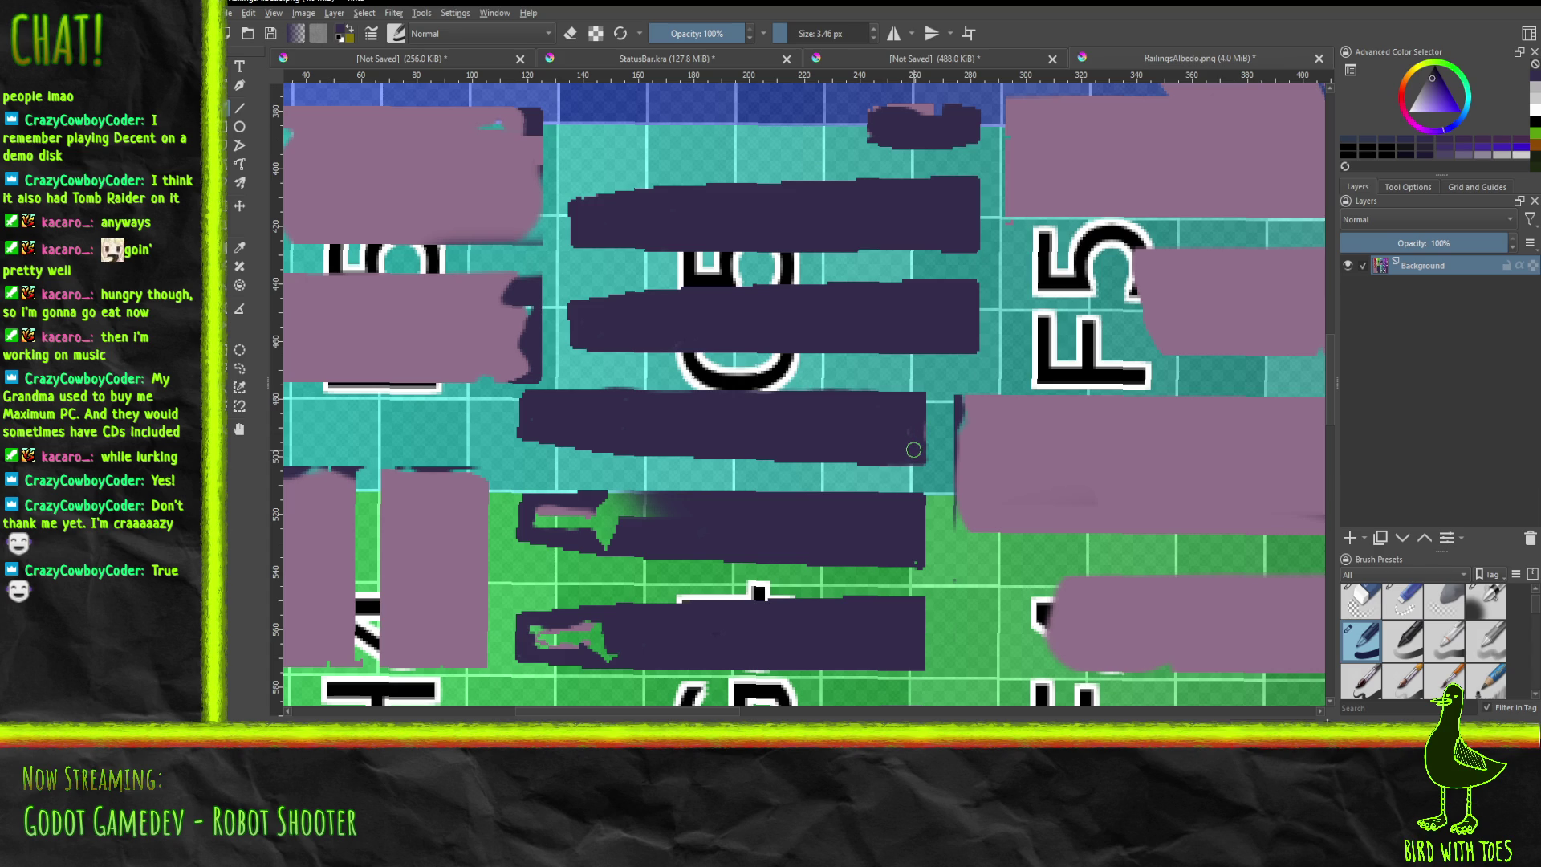
Paint over the pink strip, green smudge, pink smudge and light specks at the bar ends.
mouse_move(876, 115)
mouse_down()
mouse_move(931, 110)
mouse_move(889, 109)
mouse_up()
mouse_move(602, 498)
mouse_down()
mouse_move(654, 514)
mouse_move(600, 515)
mouse_move(618, 546)
mouse_move(545, 514)
mouse_move(540, 532)
mouse_up()
mouse_move(545, 638)
mouse_down()
mouse_move(594, 629)
mouse_move(550, 642)
mouse_move(608, 656)
mouse_move(605, 640)
mouse_up()
mouse_move(550, 525)
mouse_down()
mouse_move(536, 526)
mouse_move(584, 519)
mouse_up()
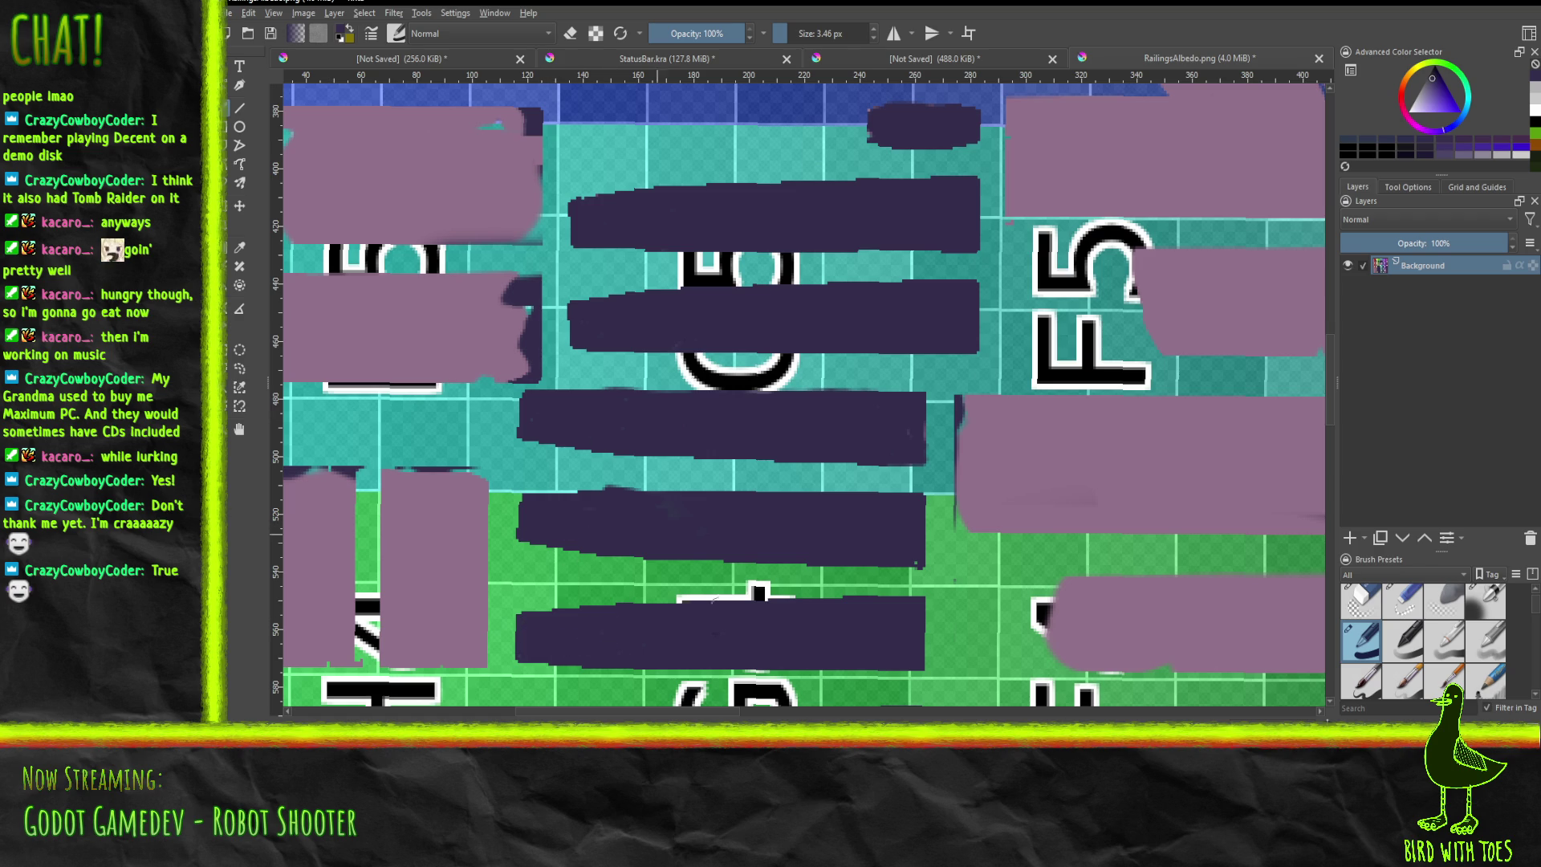
scroll(905, 435, down, 2)
Paint the top, middle streak and bottom edge of the bar rows by C8 and F8 dark purple.
mouse_move(1252, 321)
middle_down()
mouse_move(805, 457)
mouse_move(478, 494)
middle_up()
middle_drag(898, 437, 690, 764)
mouse_move(466, 248)
middle_down()
mouse_move(537, 337)
mouse_move(811, 593)
mouse_move(795, 525)
mouse_move(907, 521)
middle_up()
mouse_move(587, 398)
middle_down()
mouse_move(653, 385)
mouse_move(802, 433)
mouse_move(871, 395)
mouse_move(599, 429)
middle_up()
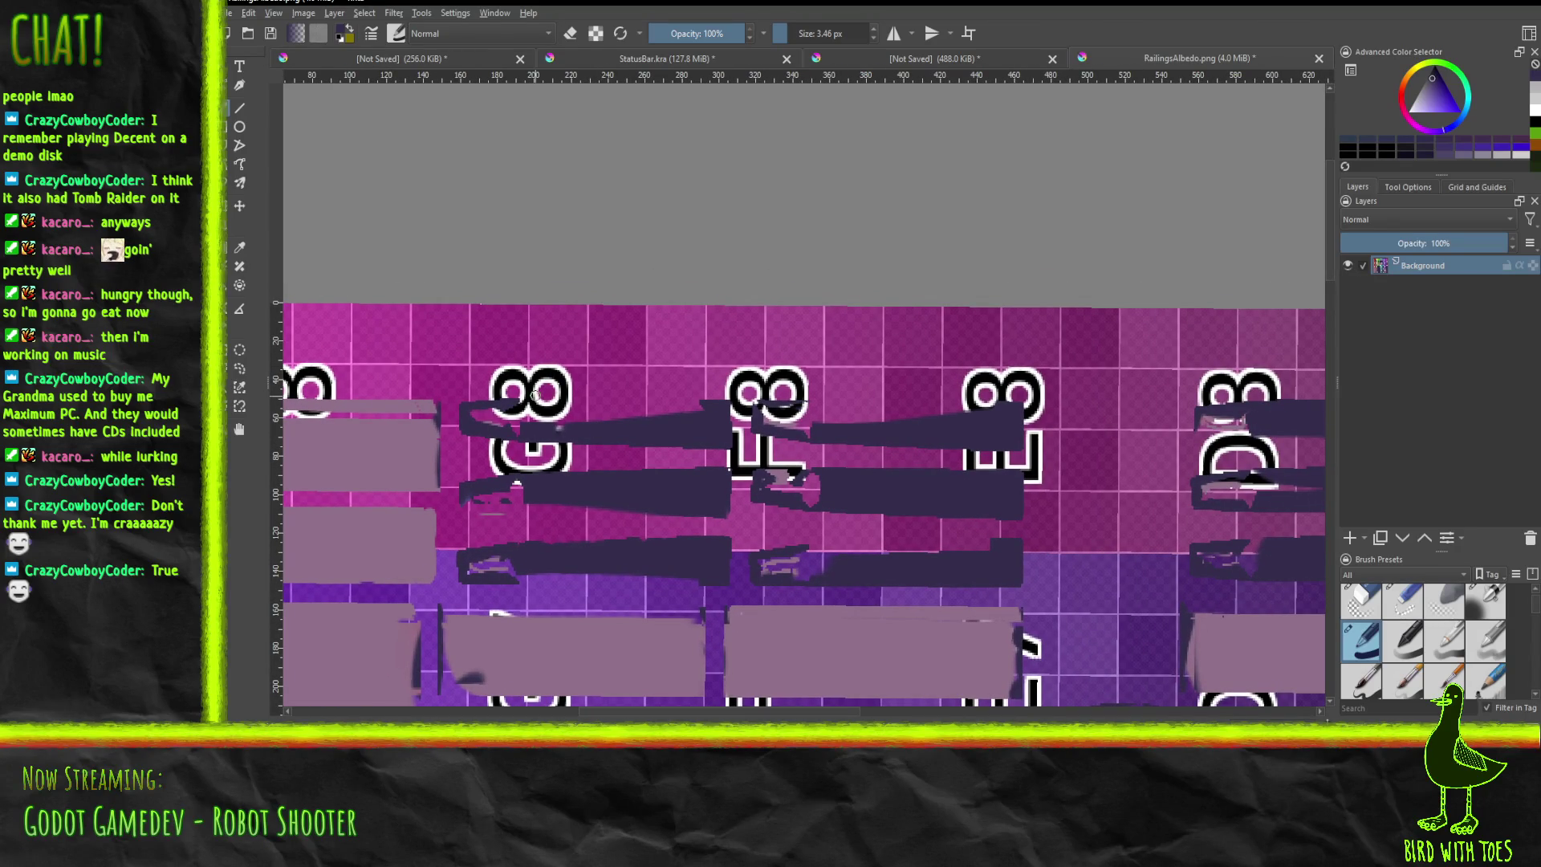
mouse_move(511, 406)
mouse_down()
mouse_move(703, 406)
mouse_move(516, 430)
mouse_move(476, 418)
mouse_move(540, 412)
mouse_up()
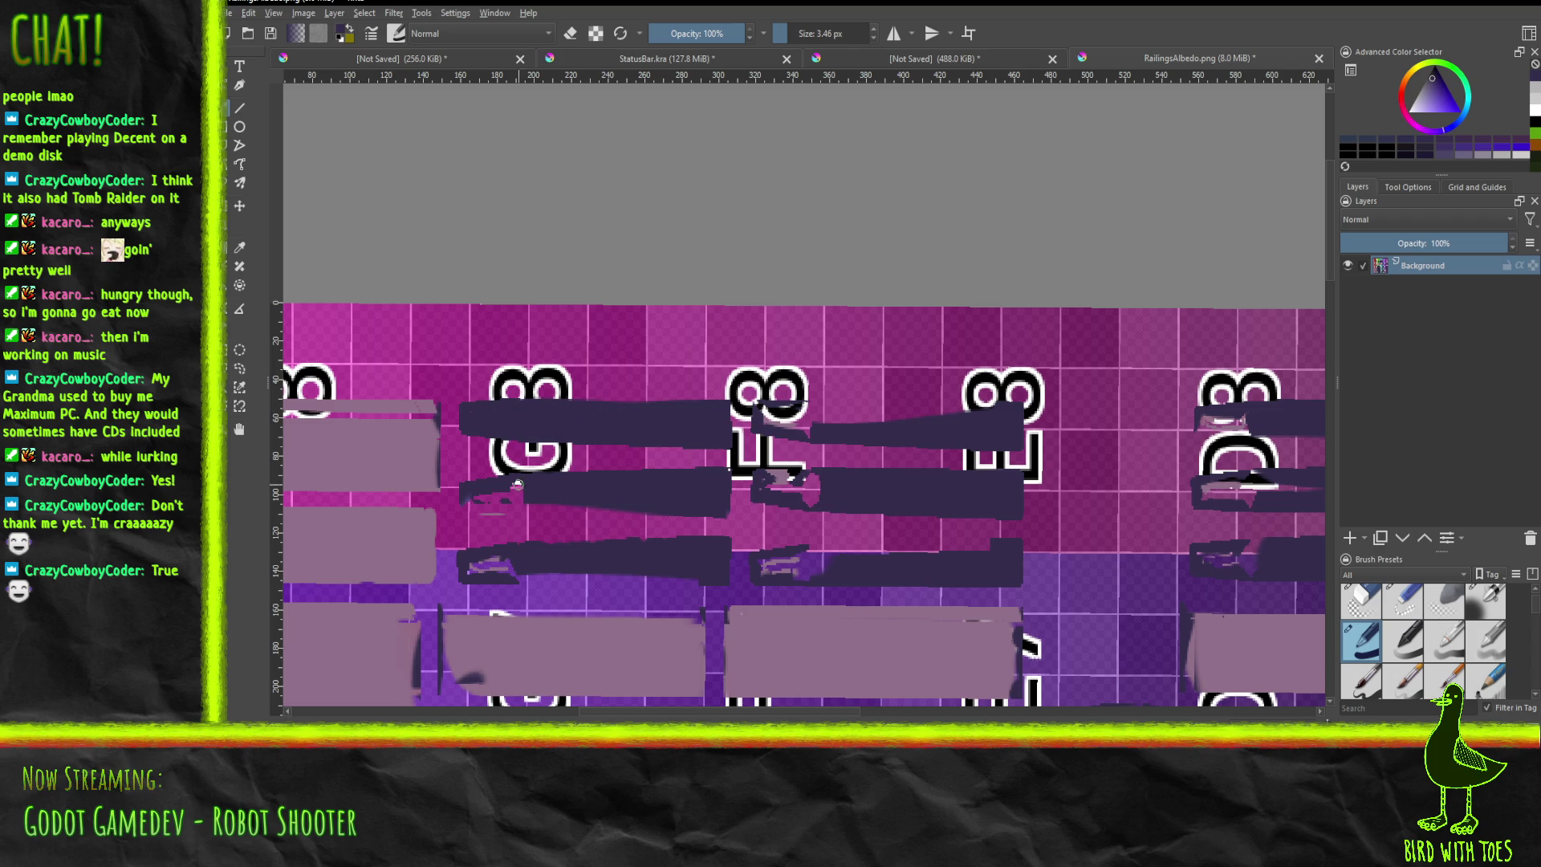
mouse_move(465, 501)
mouse_down()
mouse_move(645, 512)
mouse_move(485, 501)
mouse_move(507, 492)
mouse_up()
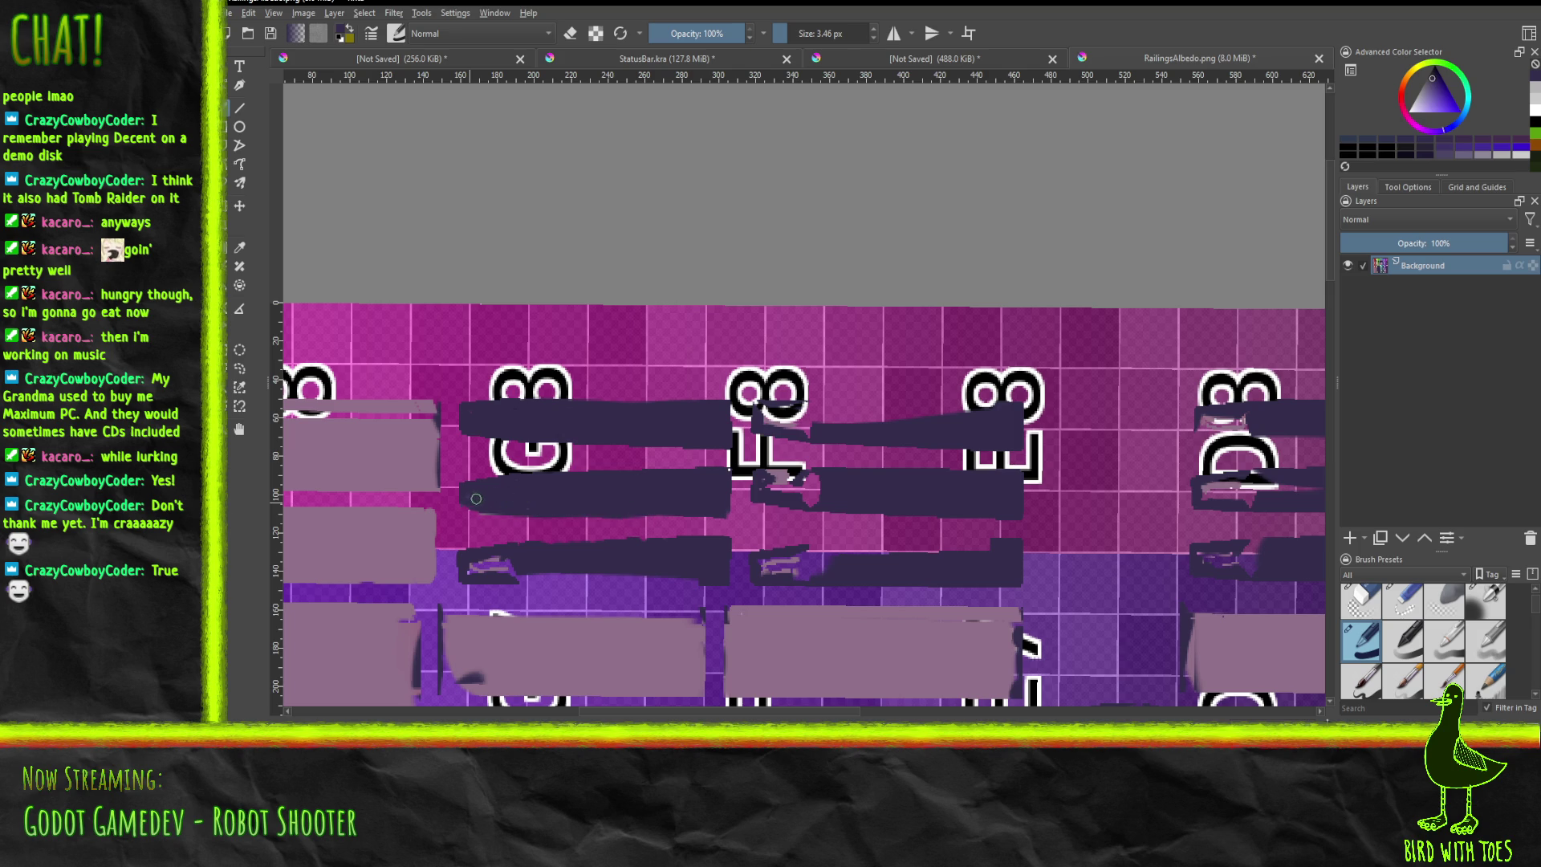
drag(510, 580, 676, 578)
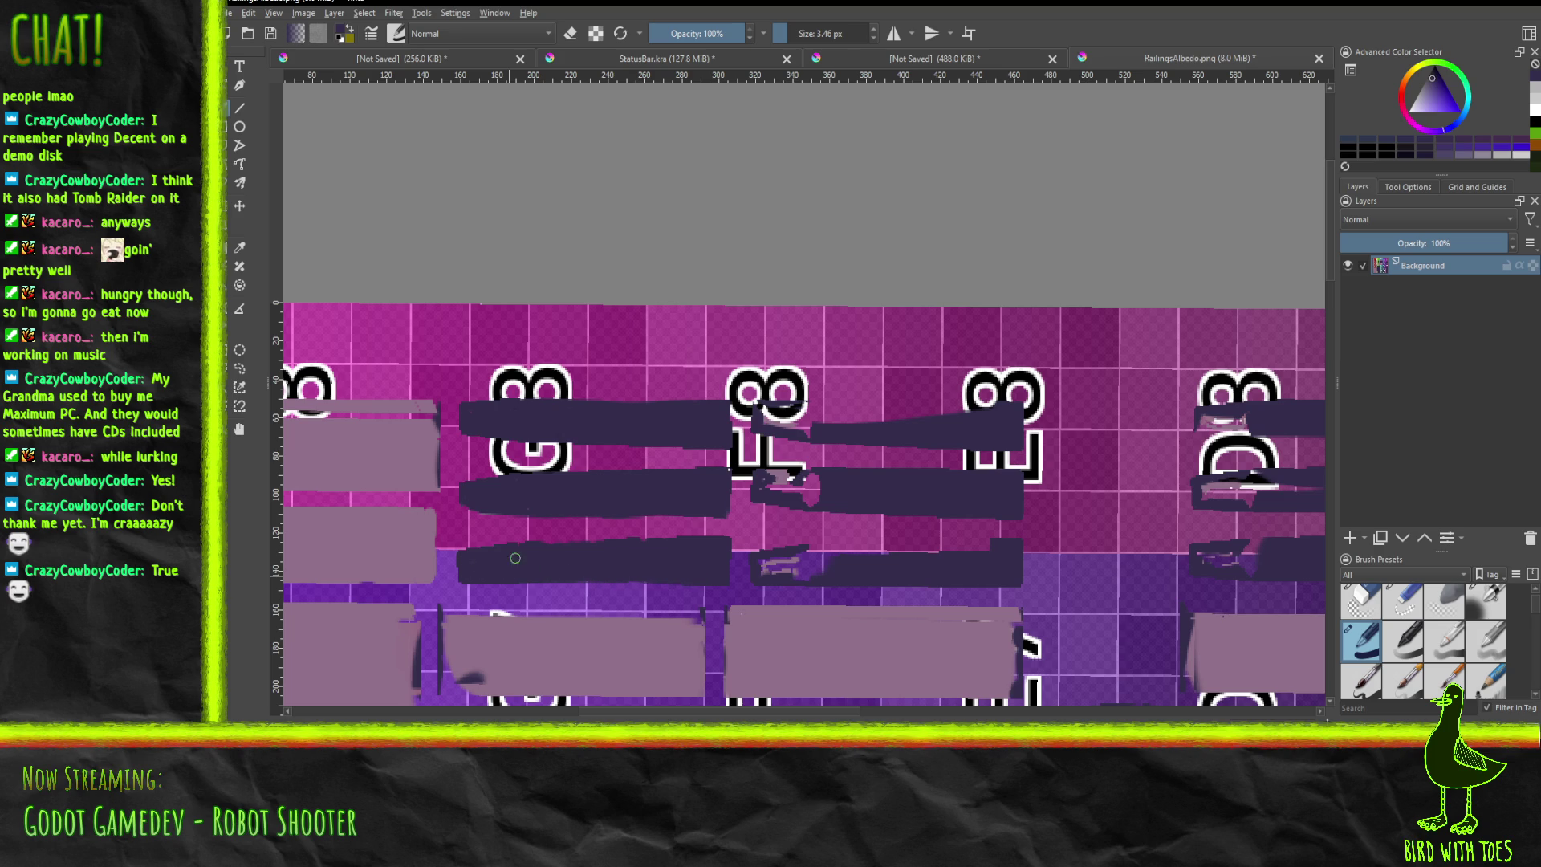
Cover the light smudges and outline fragment inside the bars between the 8 labels.
mouse_move(765, 562)
mouse_down()
mouse_move(956, 550)
mouse_move(764, 571)
mouse_up()
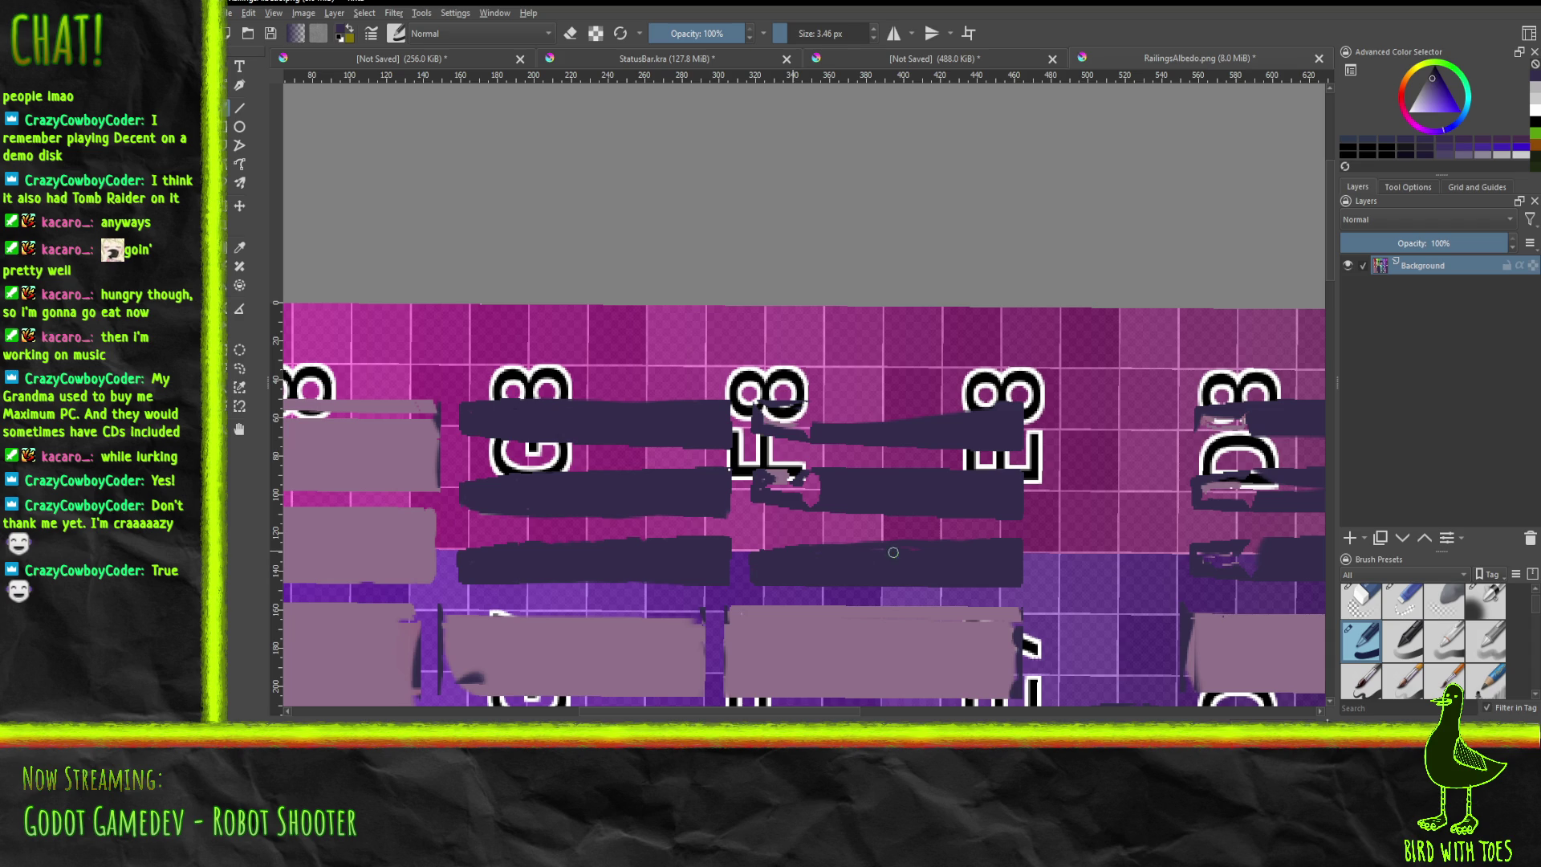
mouse_move(756, 478)
mouse_down()
mouse_move(823, 474)
mouse_move(803, 497)
mouse_up()
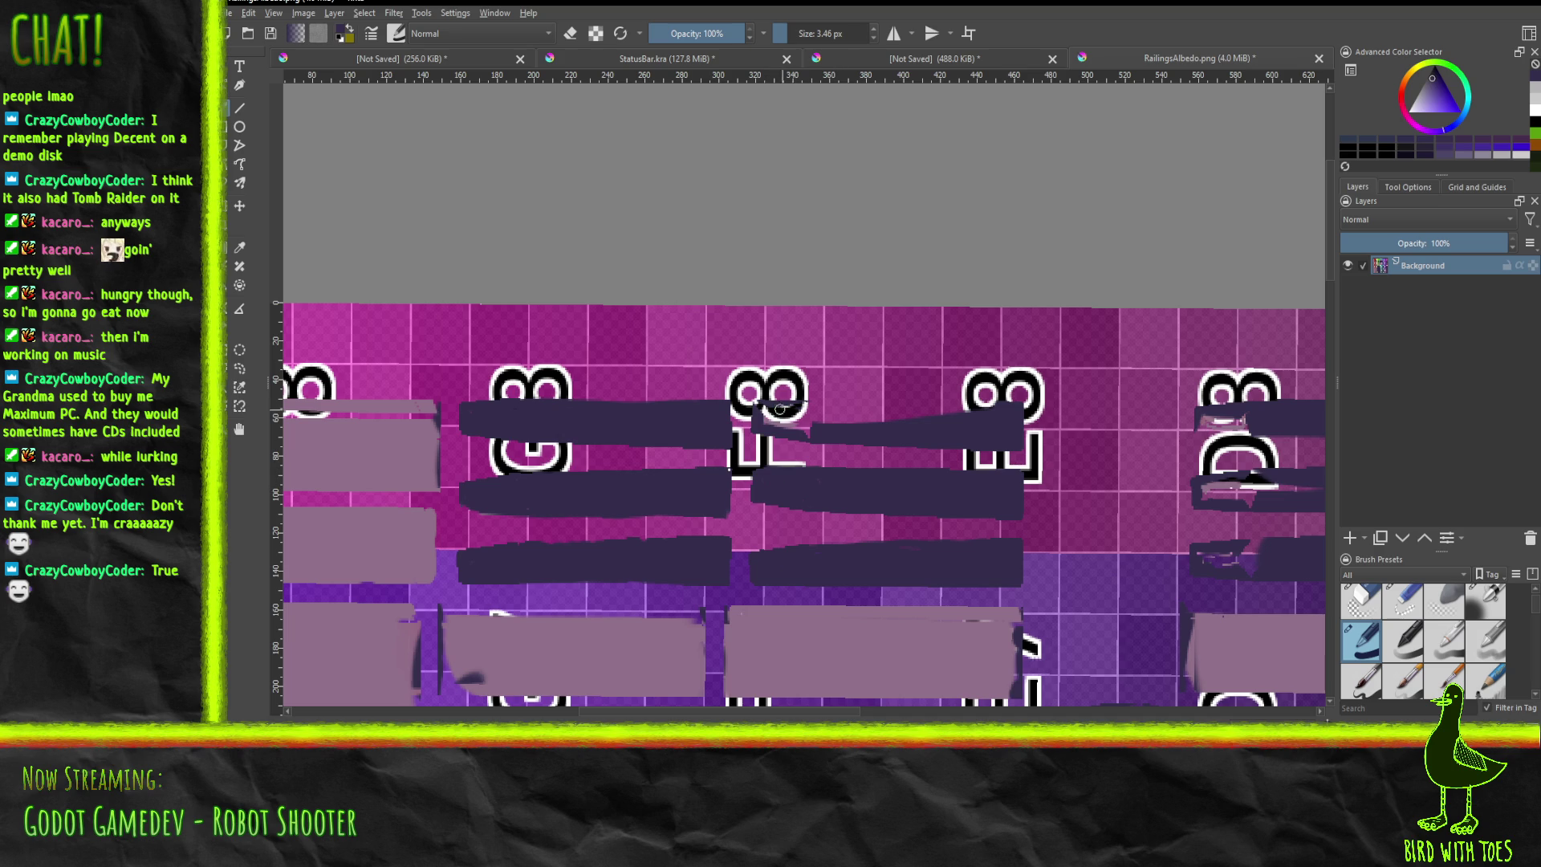
mouse_move(760, 402)
mouse_down()
mouse_move(978, 402)
mouse_move(834, 418)
mouse_up()
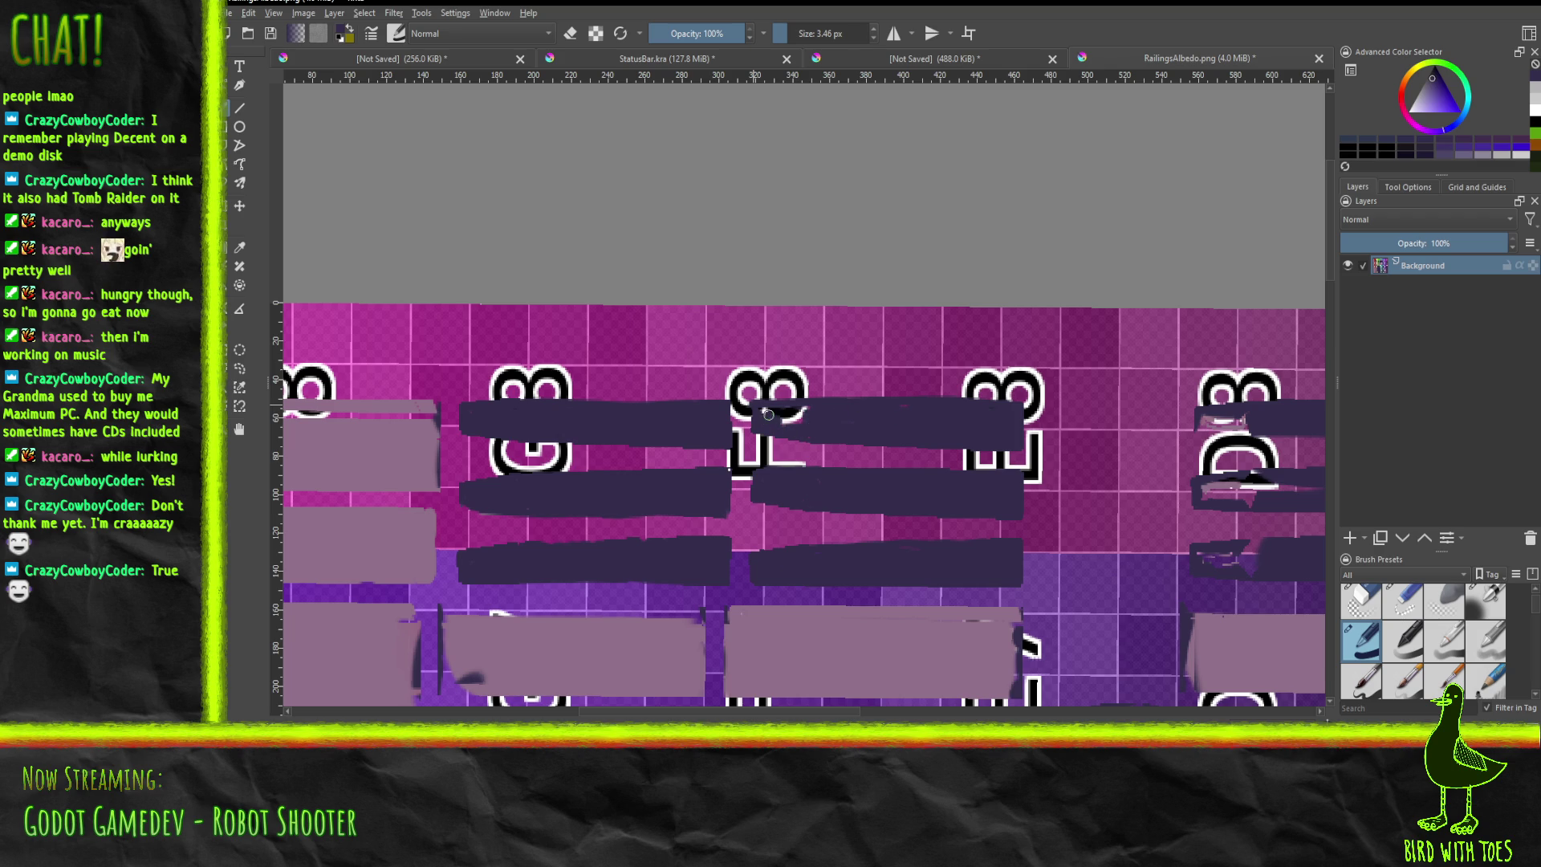
mouse_move(767, 409)
mouse_down()
mouse_move(799, 407)
mouse_move(789, 418)
mouse_up()
mouse_move(1094, 448)
middle_down()
mouse_move(675, 406)
mouse_move(417, 343)
mouse_move(365, 387)
middle_up()
scroll(354, 398, up, 1)
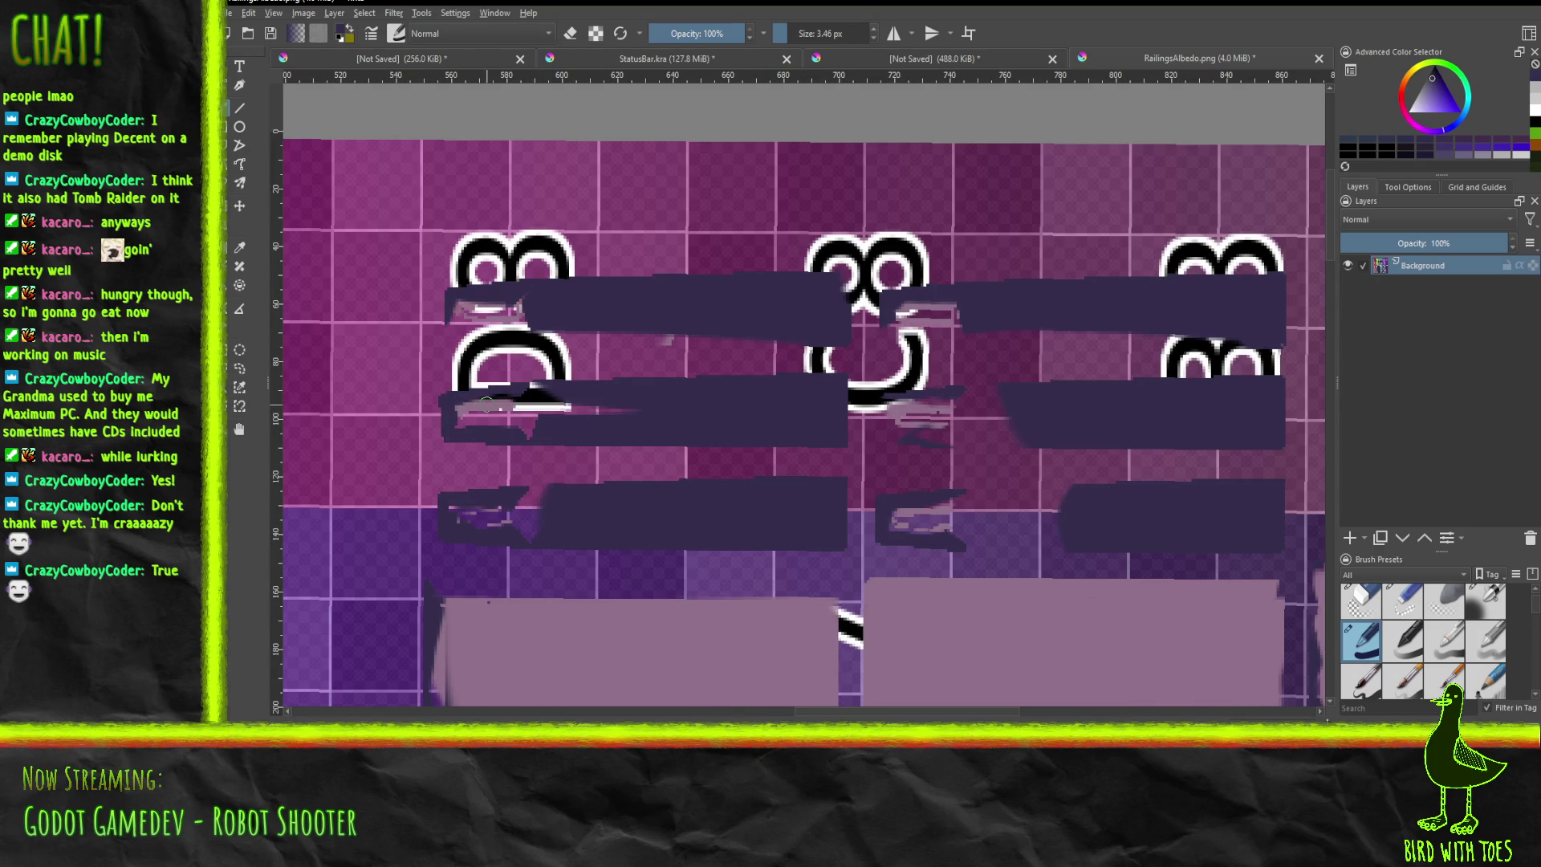
Cover the light streaks and pink flecks in the upper and third row-8 bands with dark purple.
mouse_move(535, 403)
mouse_down()
mouse_move(610, 411)
mouse_move(514, 398)
mouse_move(530, 387)
mouse_move(458, 421)
mouse_move(532, 429)
mouse_up()
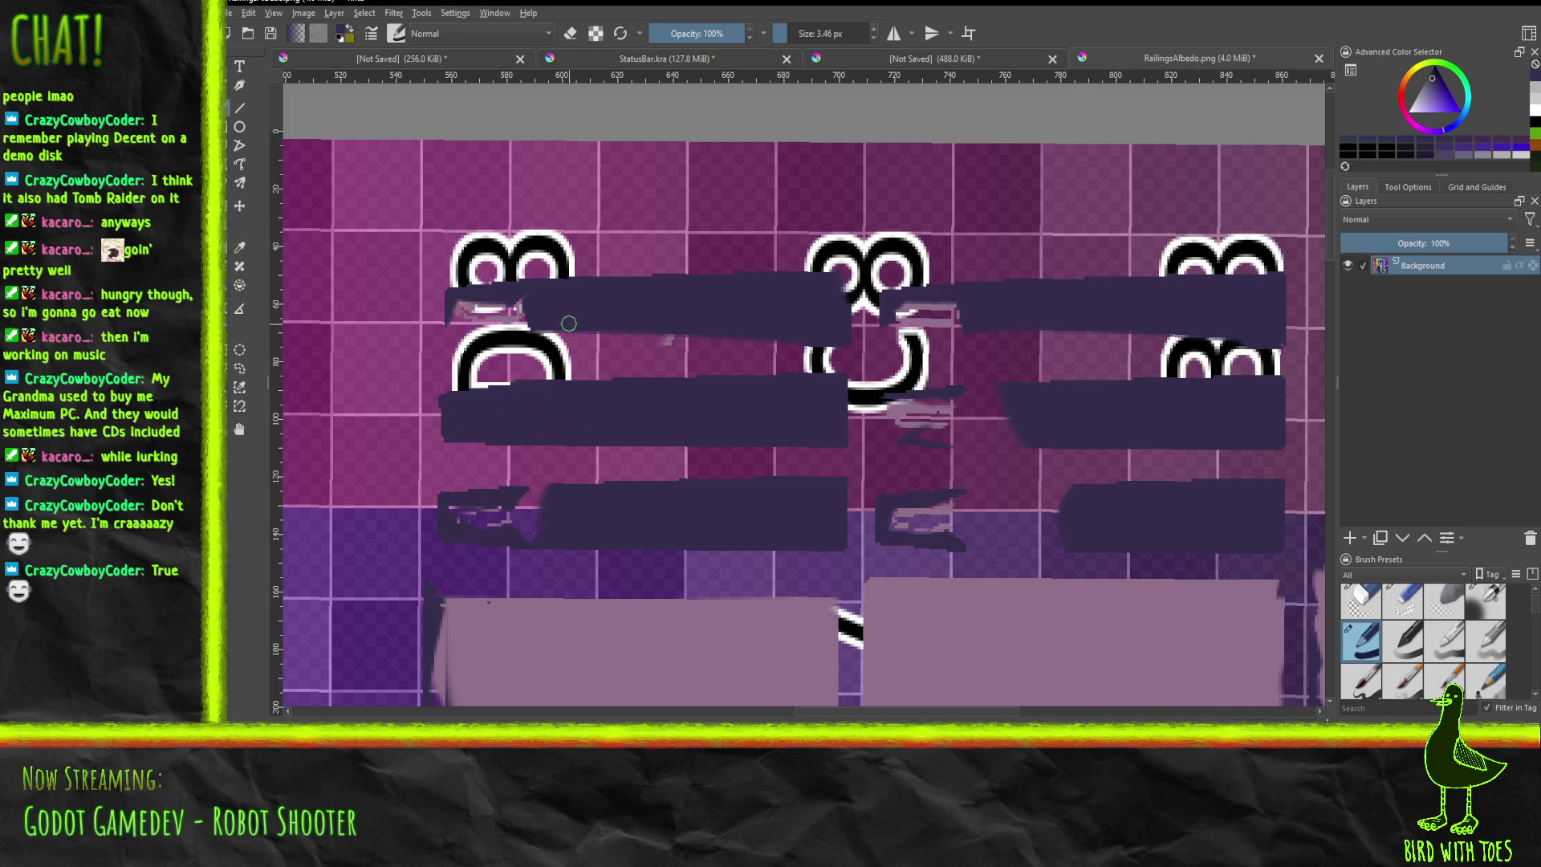
mouse_move(461, 323)
mouse_down()
mouse_move(514, 323)
mouse_move(460, 305)
mouse_move(489, 302)
mouse_up()
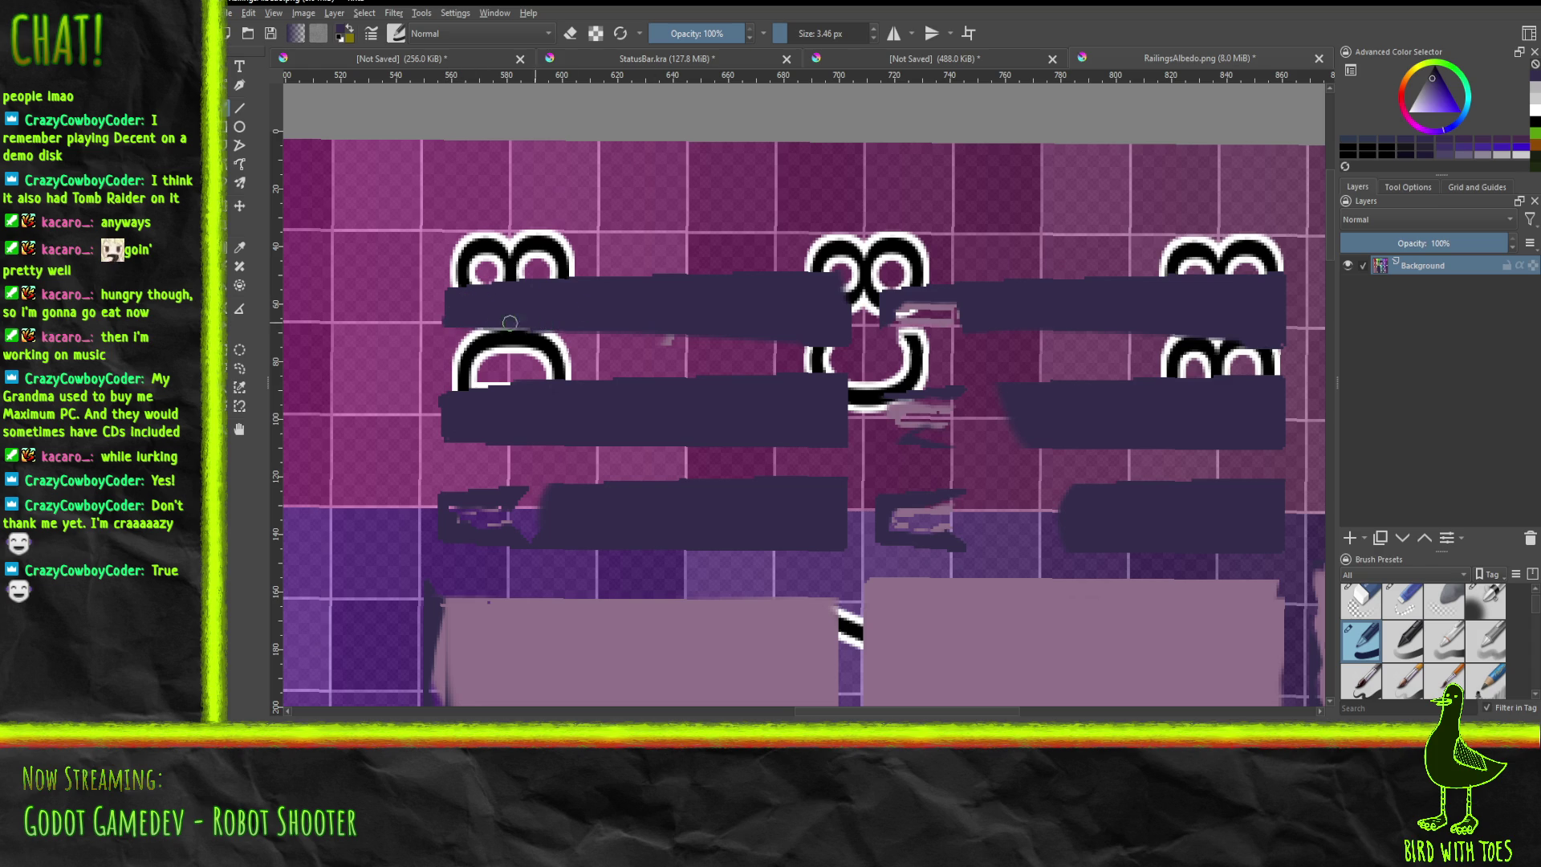
drag(455, 326, 727, 338)
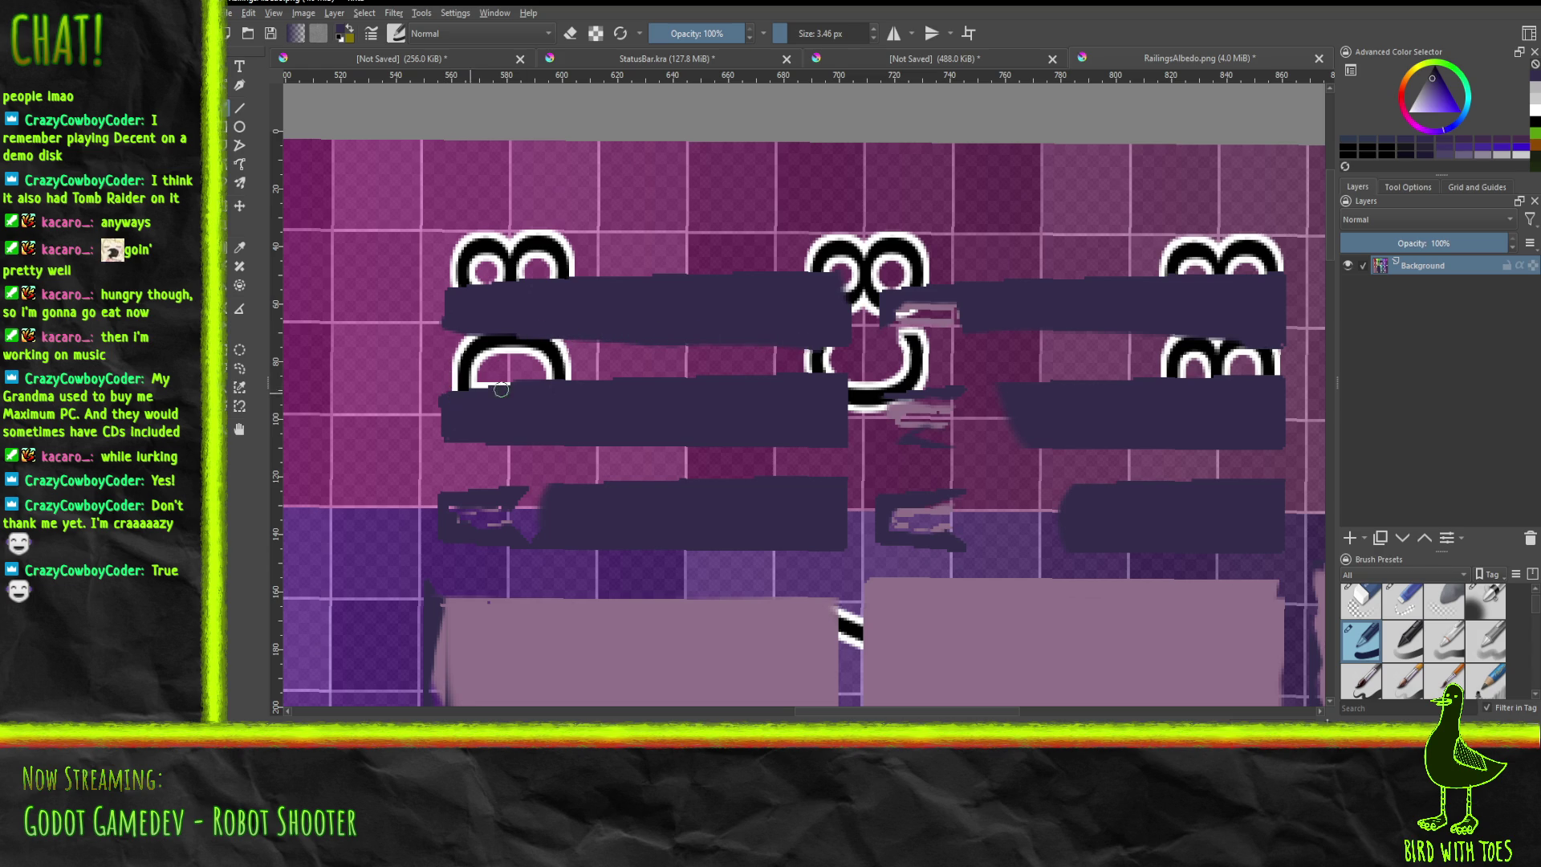
mouse_move(449, 513)
mouse_down()
mouse_move(516, 522)
mouse_move(453, 509)
mouse_move(511, 497)
mouse_up()
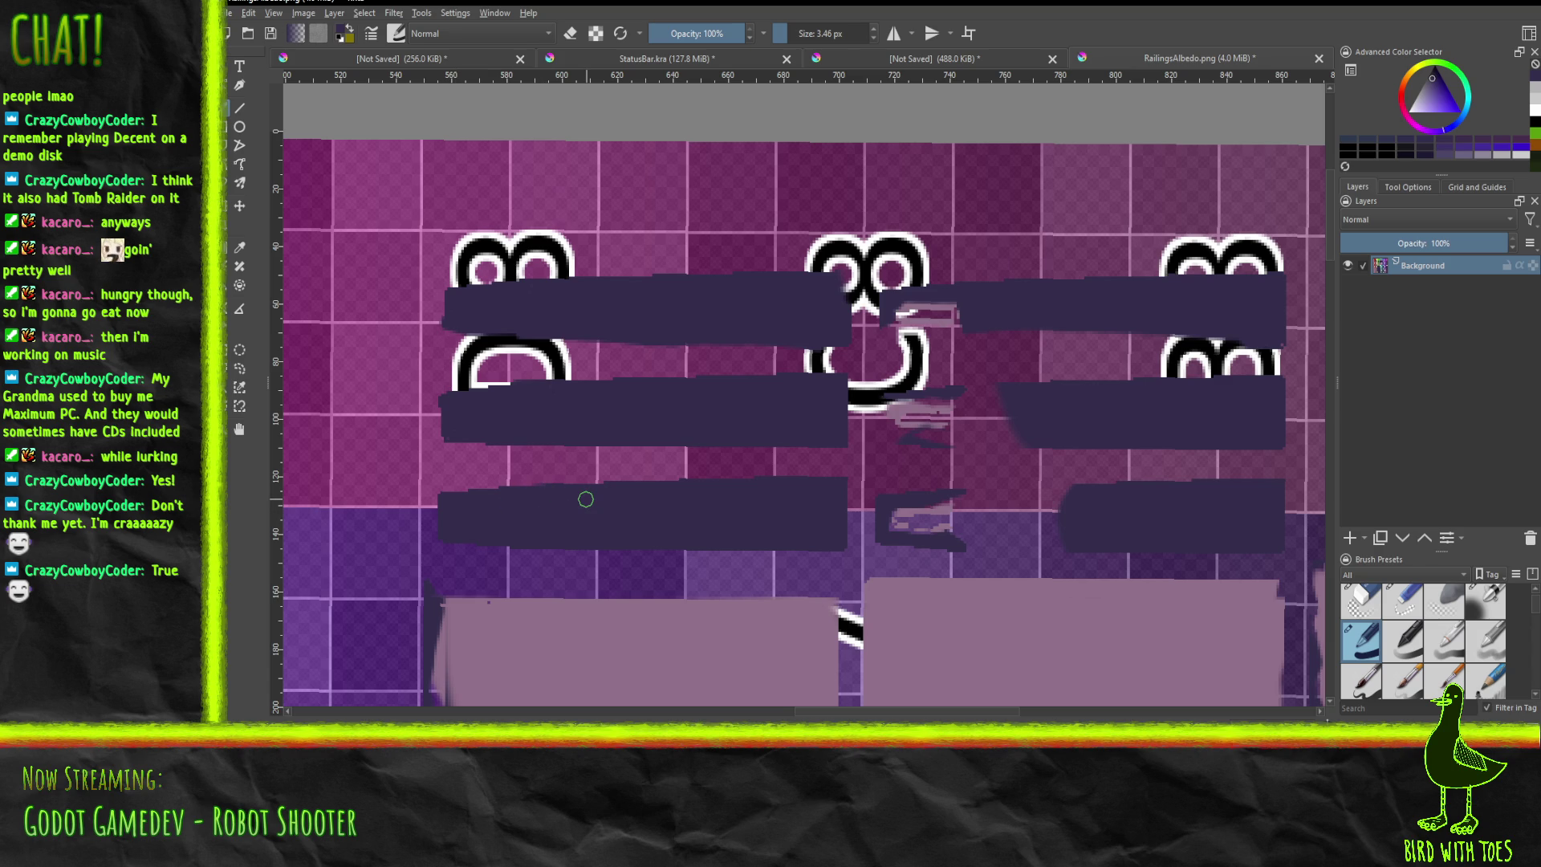
scroll(562, 457, right, 5)
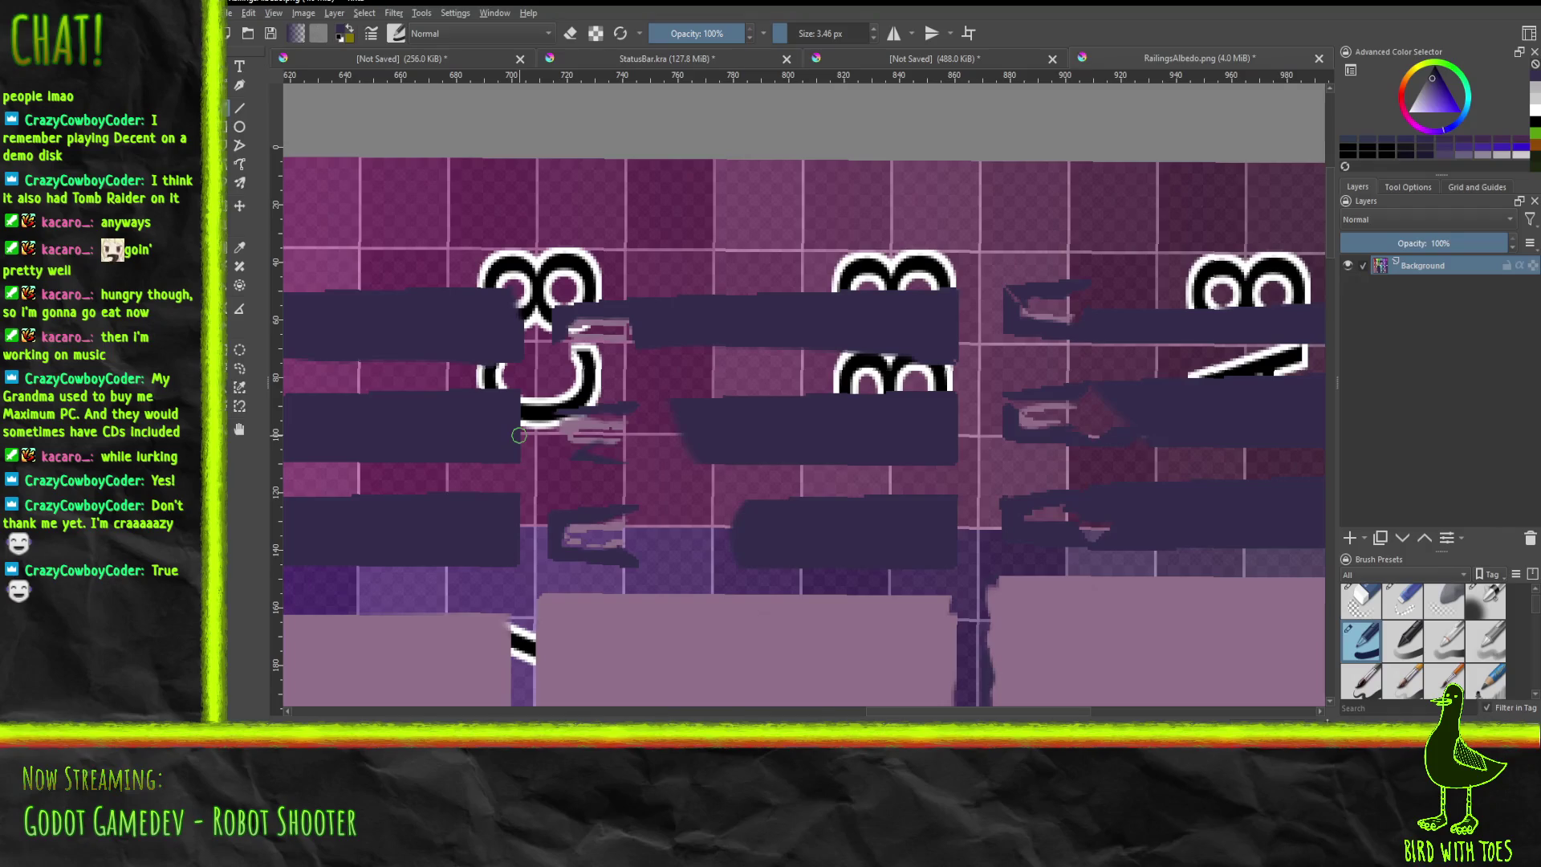
Extend the lower dark band to close its gap and cover the light smudges beside the 3.
drag(611, 512, 744, 504)
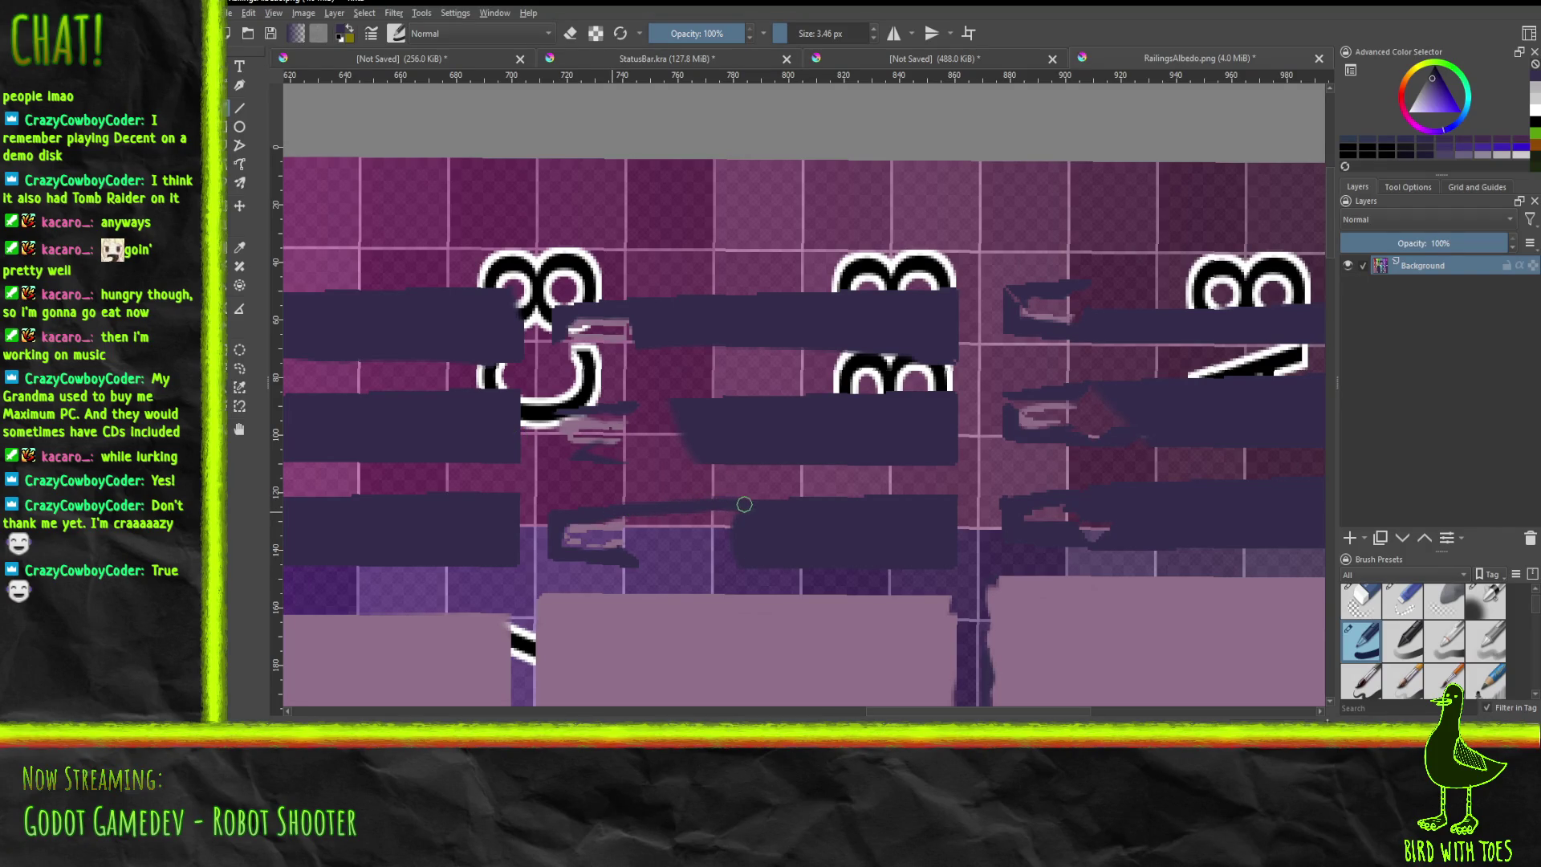
mouse_move(638, 561)
mouse_down()
mouse_move(722, 563)
mouse_move(558, 544)
mouse_move(670, 541)
mouse_move(686, 550)
mouse_move(558, 533)
mouse_move(699, 522)
mouse_move(690, 536)
mouse_move(722, 516)
mouse_up()
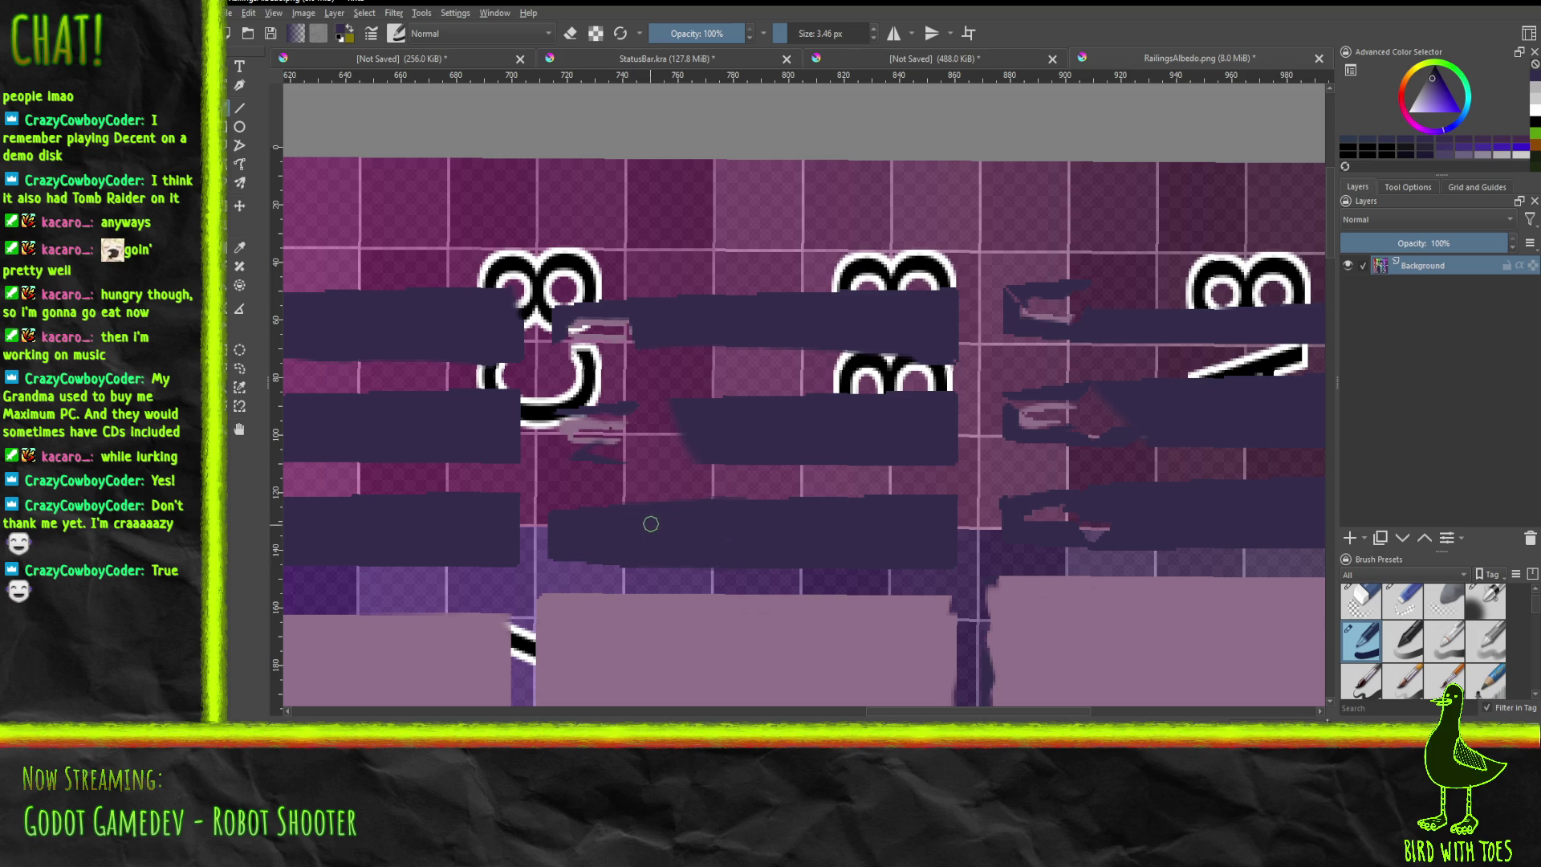
mouse_move(590, 453)
mouse_down()
mouse_move(567, 450)
mouse_move(683, 457)
mouse_move(580, 451)
mouse_move(662, 439)
mouse_move(571, 431)
mouse_move(592, 416)
mouse_up()
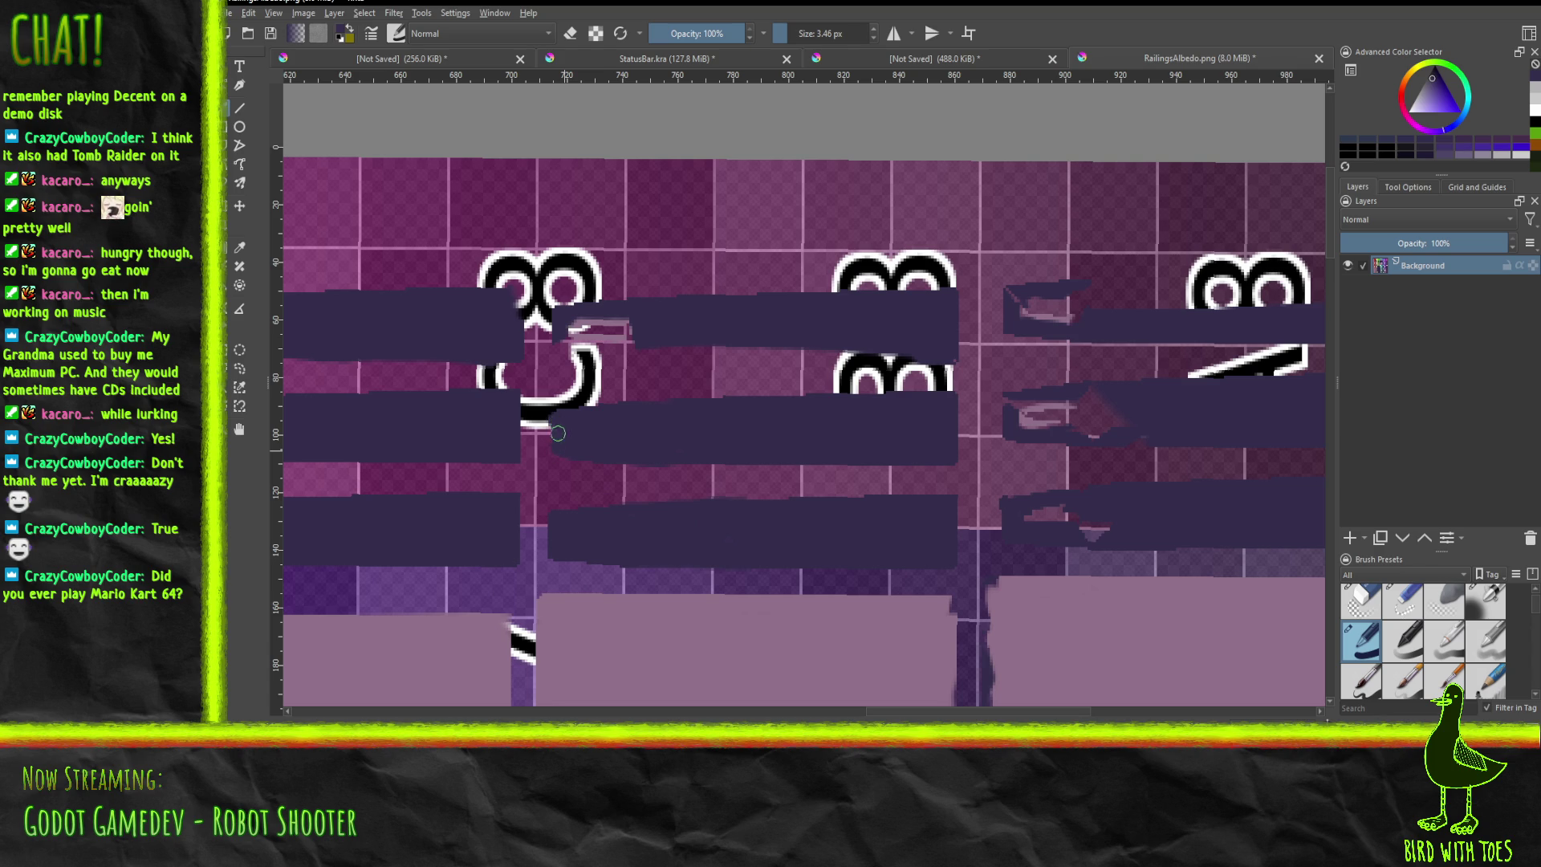
mouse_move(554, 336)
mouse_down()
mouse_move(642, 339)
mouse_move(590, 338)
mouse_move(634, 323)
mouse_move(596, 323)
mouse_move(631, 344)
mouse_up()
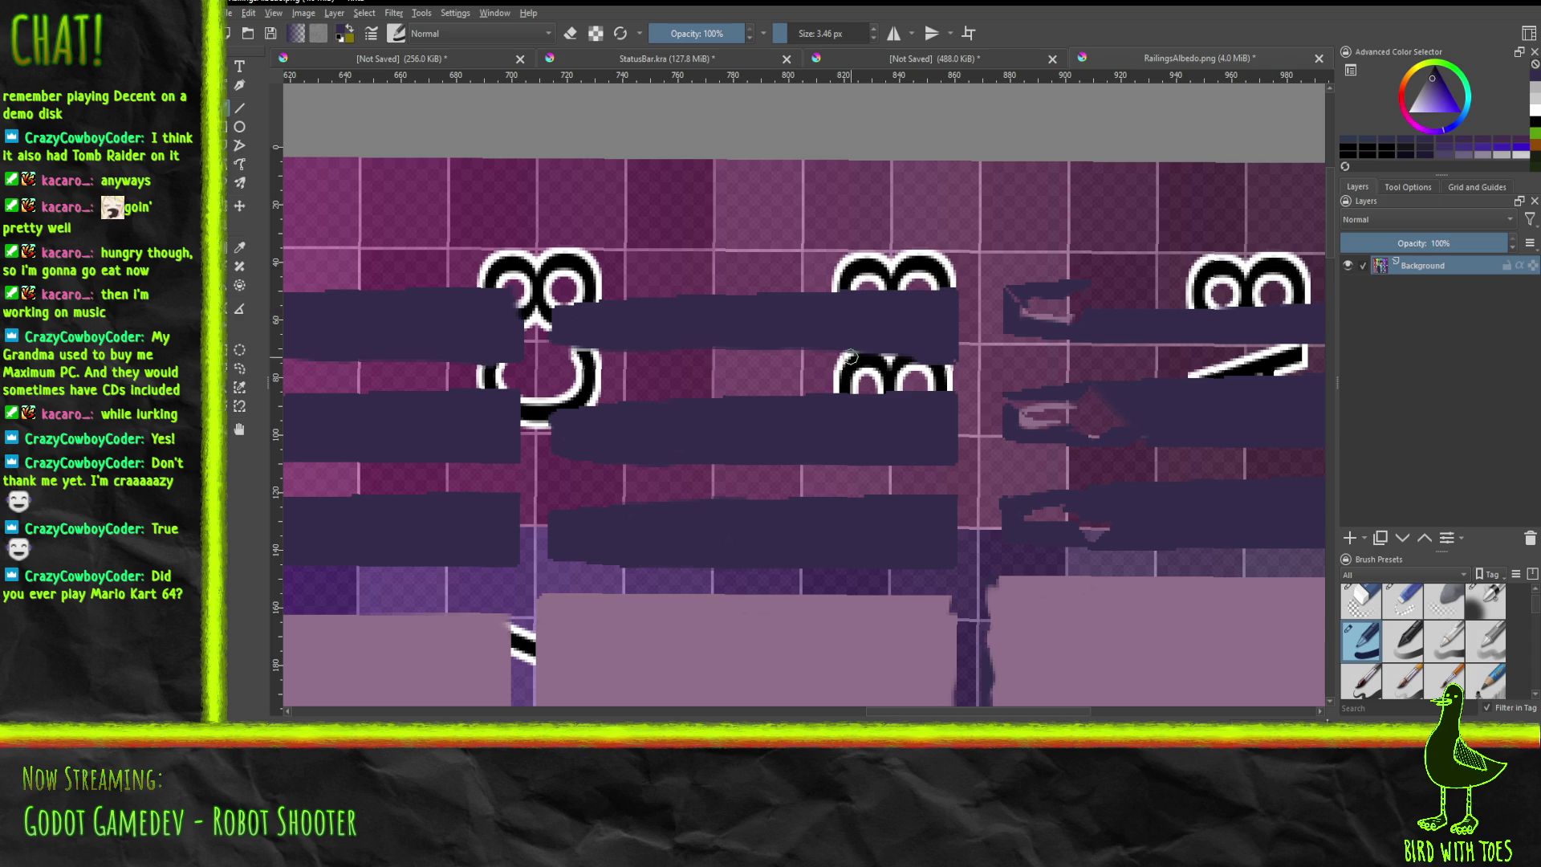
scroll(982, 310, up, 1)
Paint dark purple over the row-8 rail bands' light streaks and wedge, and square one band's rounded corner.
middle_drag(936, 316, 484, 327)
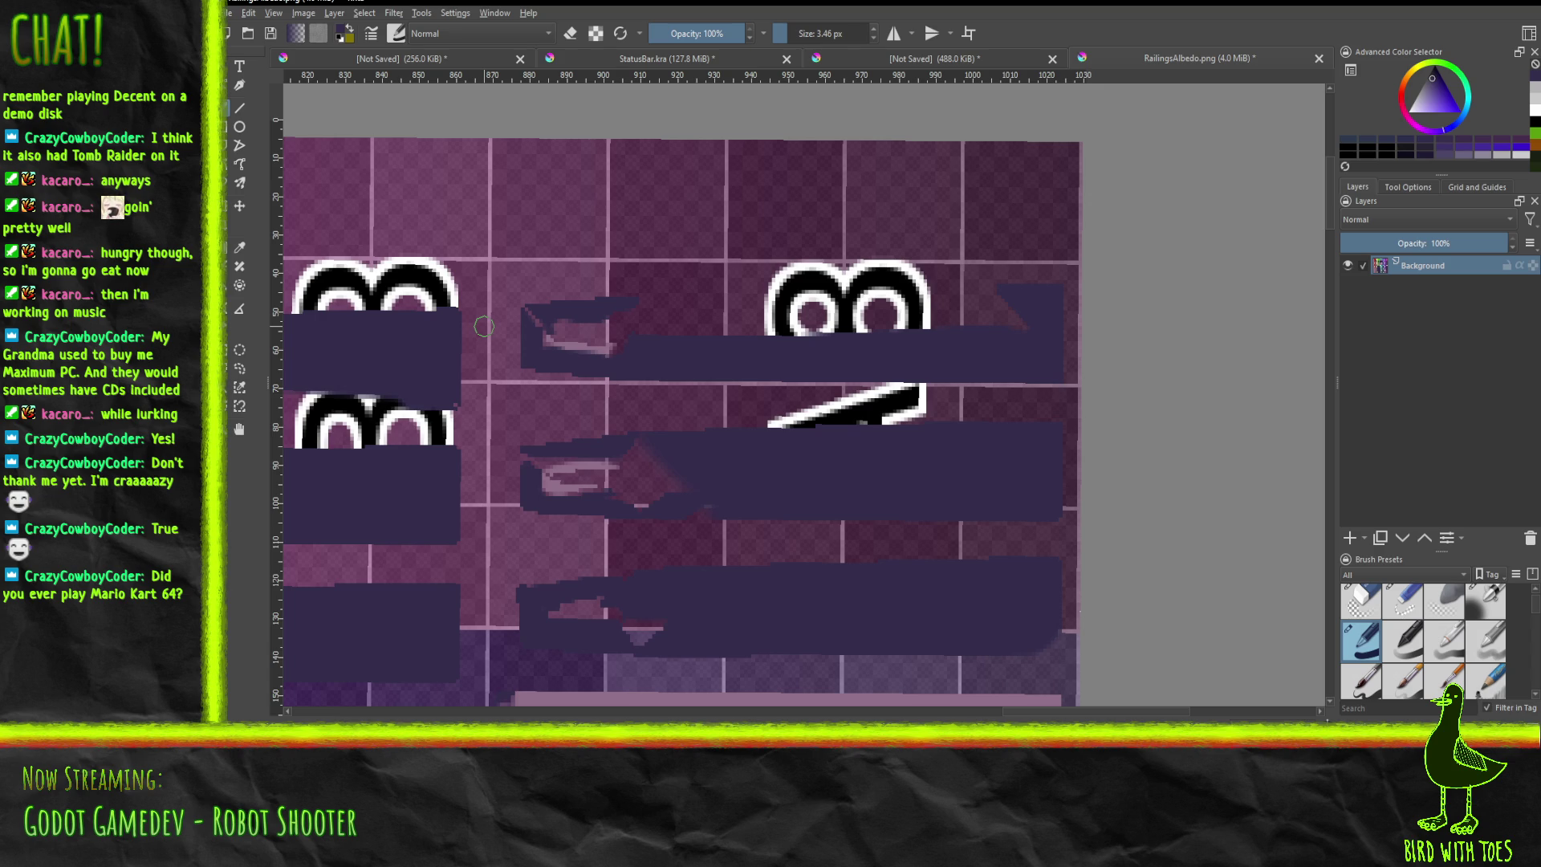
mouse_move(622, 304)
mouse_down()
mouse_move(998, 289)
mouse_move(559, 308)
mouse_move(640, 321)
mouse_move(553, 347)
mouse_move(650, 340)
mouse_move(546, 330)
mouse_move(527, 313)
mouse_move(729, 337)
mouse_move(725, 306)
mouse_move(948, 337)
mouse_move(987, 325)
mouse_move(866, 303)
mouse_move(989, 305)
mouse_move(951, 333)
mouse_up()
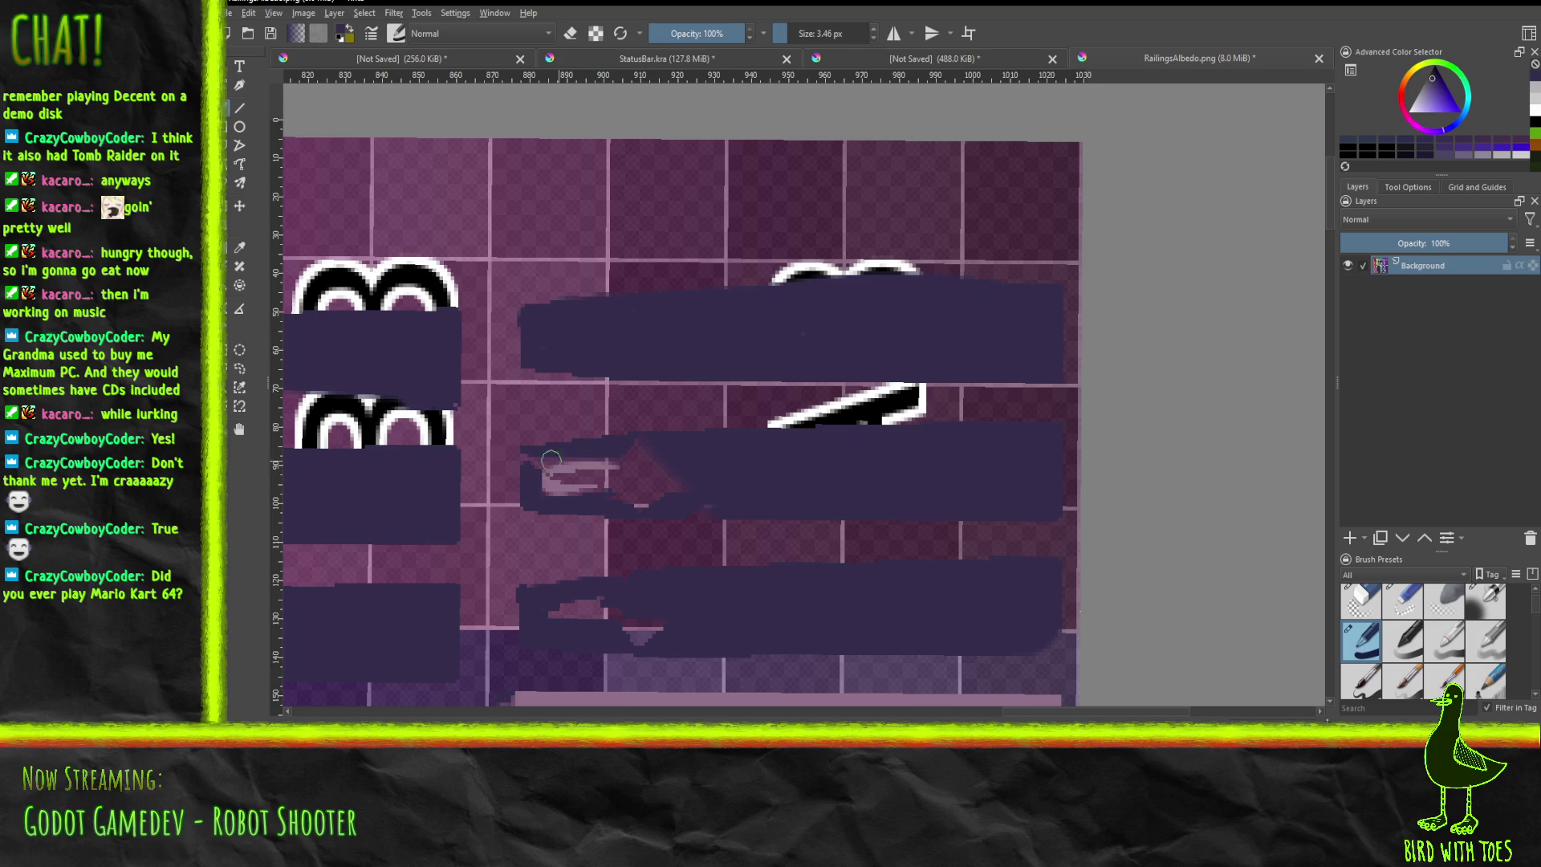
mouse_move(527, 459)
mouse_down()
mouse_move(661, 444)
mouse_move(551, 471)
mouse_move(540, 454)
mouse_move(561, 489)
mouse_move(674, 506)
mouse_move(554, 482)
mouse_up()
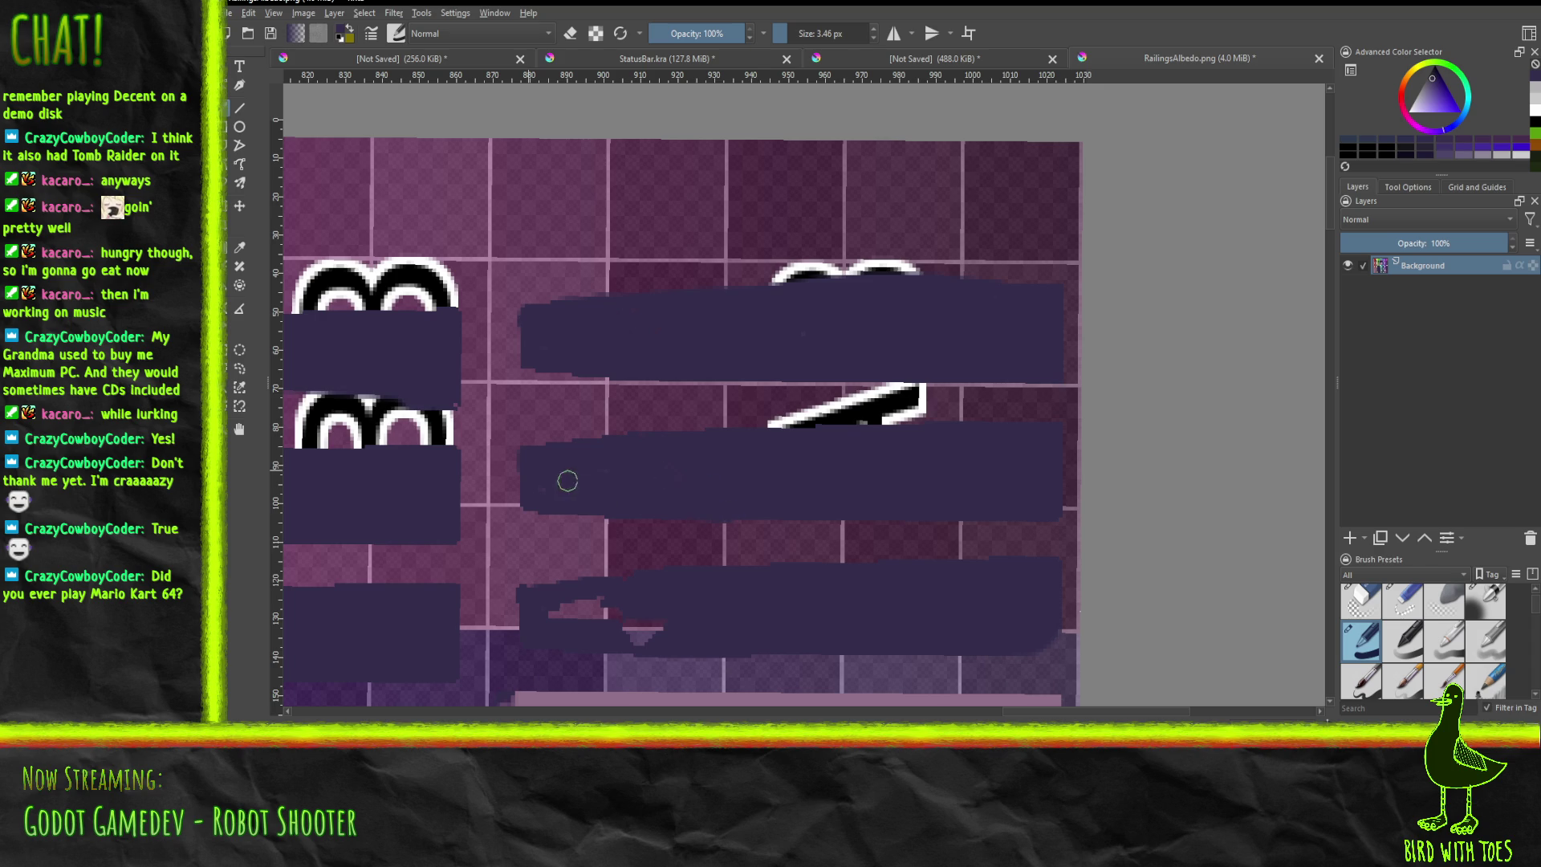
mouse_move(561, 626)
mouse_down()
mouse_move(616, 598)
mouse_move(637, 634)
mouse_move(589, 624)
mouse_up()
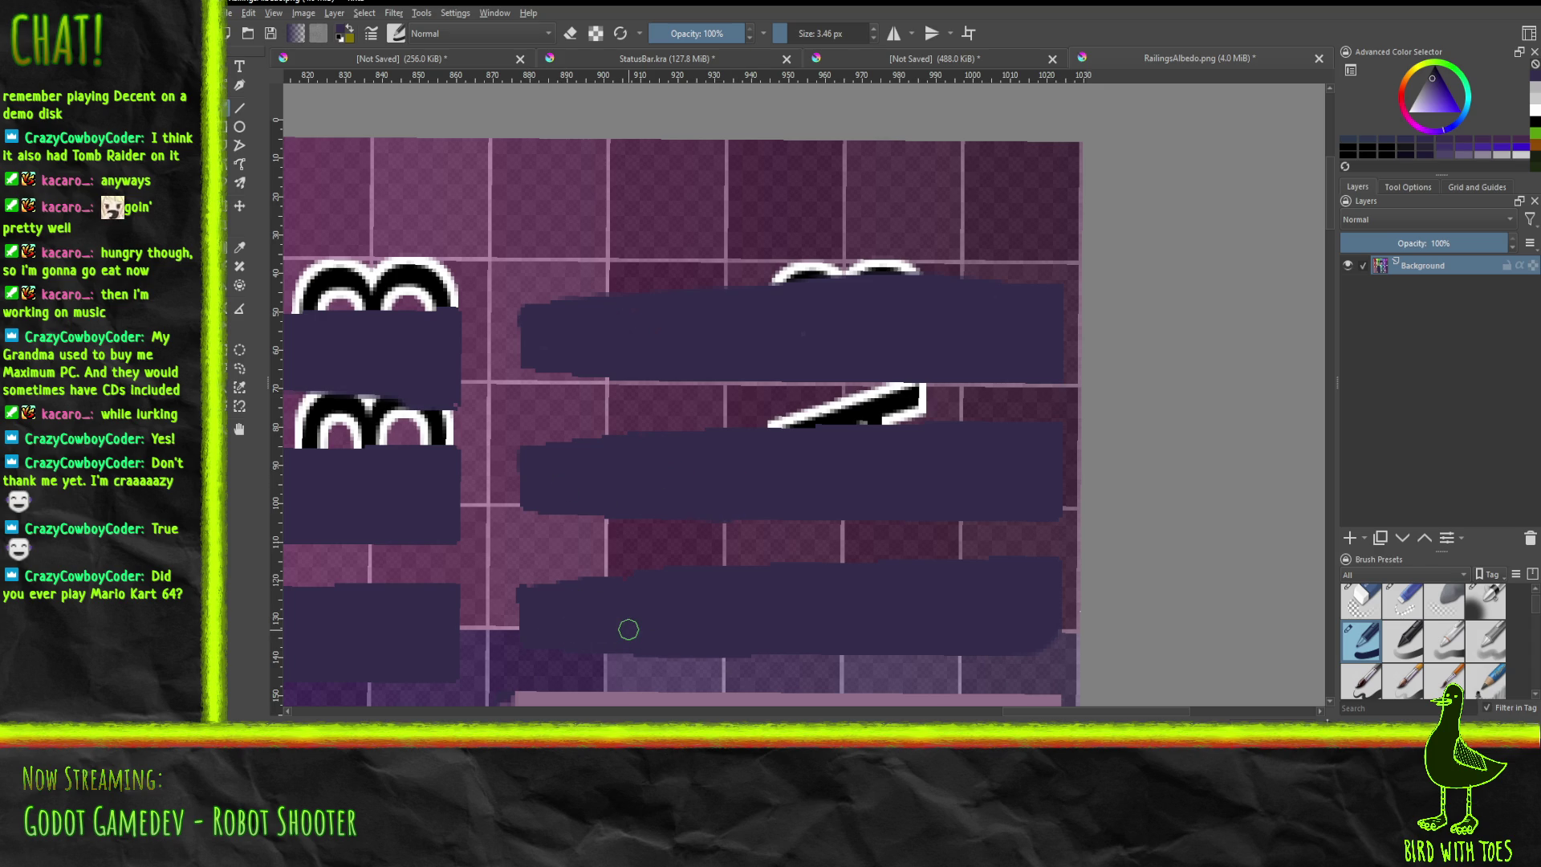
middle_drag(912, 580, 497, 317)
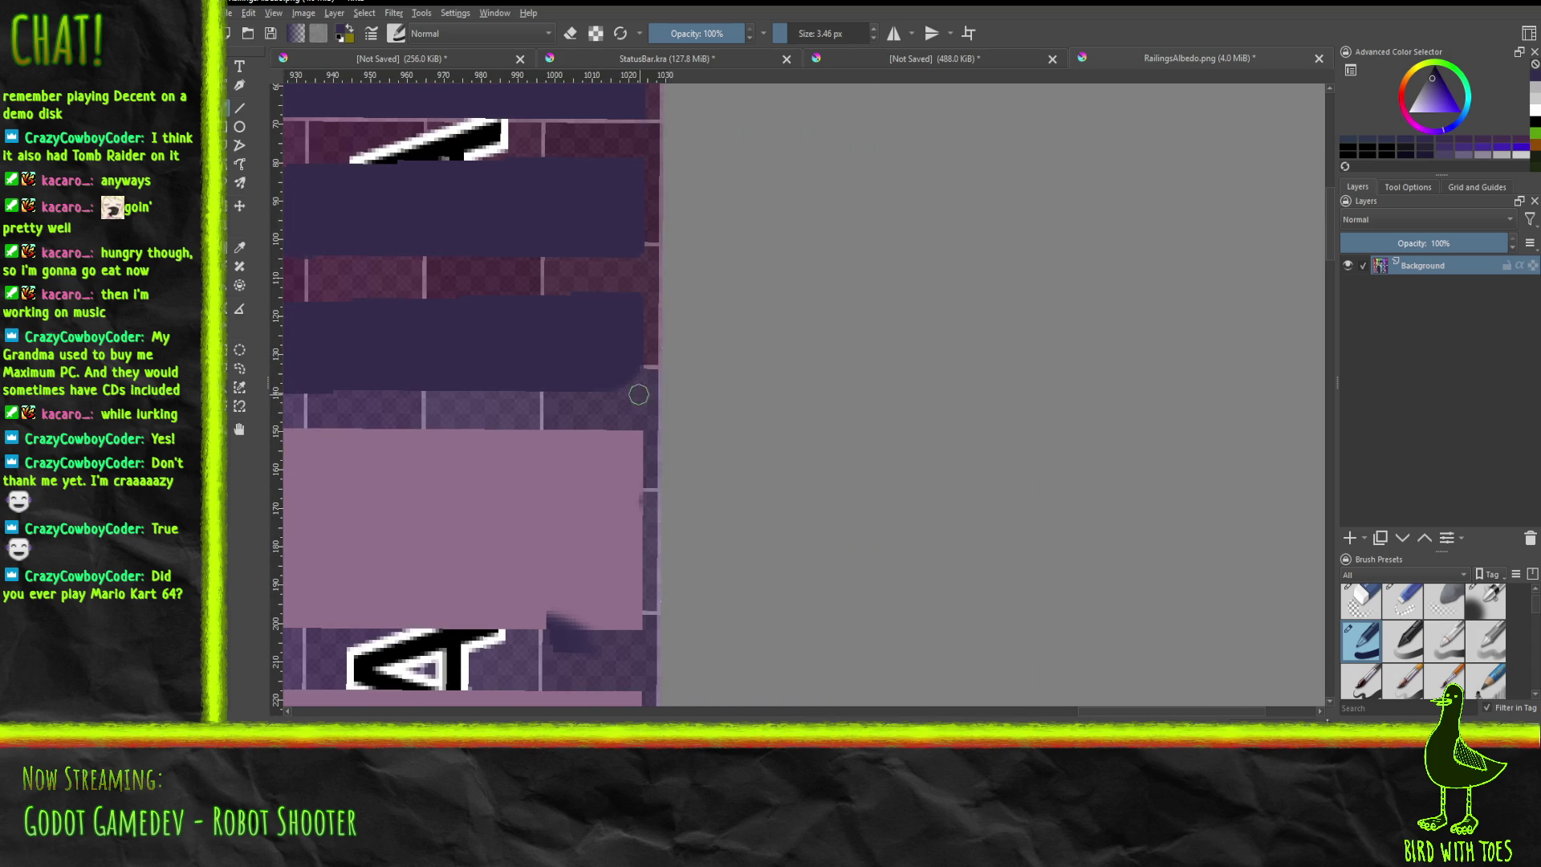
drag(605, 378, 633, 358)
Over the teal rows, smooth the dark purple bar's ragged top edge and fill its corner notches.
scroll(775, 469, down, 3)
mouse_move(778, 521)
middle_down()
mouse_move(840, 450)
mouse_move(918, 423)
mouse_move(1066, 324)
mouse_move(1094, 265)
mouse_move(975, 384)
middle_up()
scroll(746, 358, up, 2)
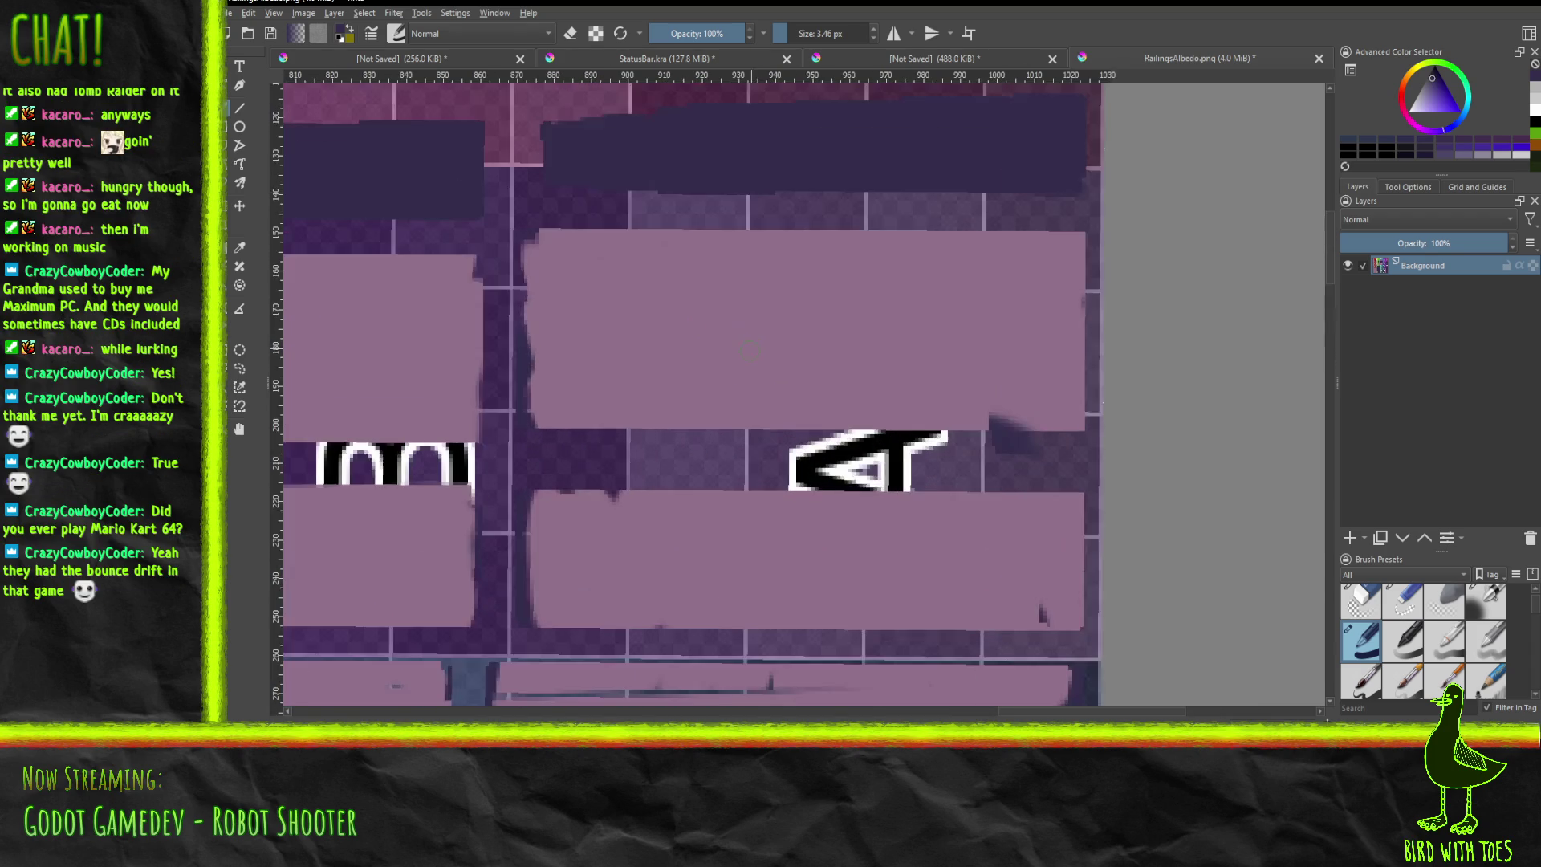
mouse_move(569, 470)
middle_down()
mouse_move(695, 474)
mouse_move(846, 410)
mouse_move(797, 132)
mouse_move(674, 144)
mouse_move(726, 201)
middle_up()
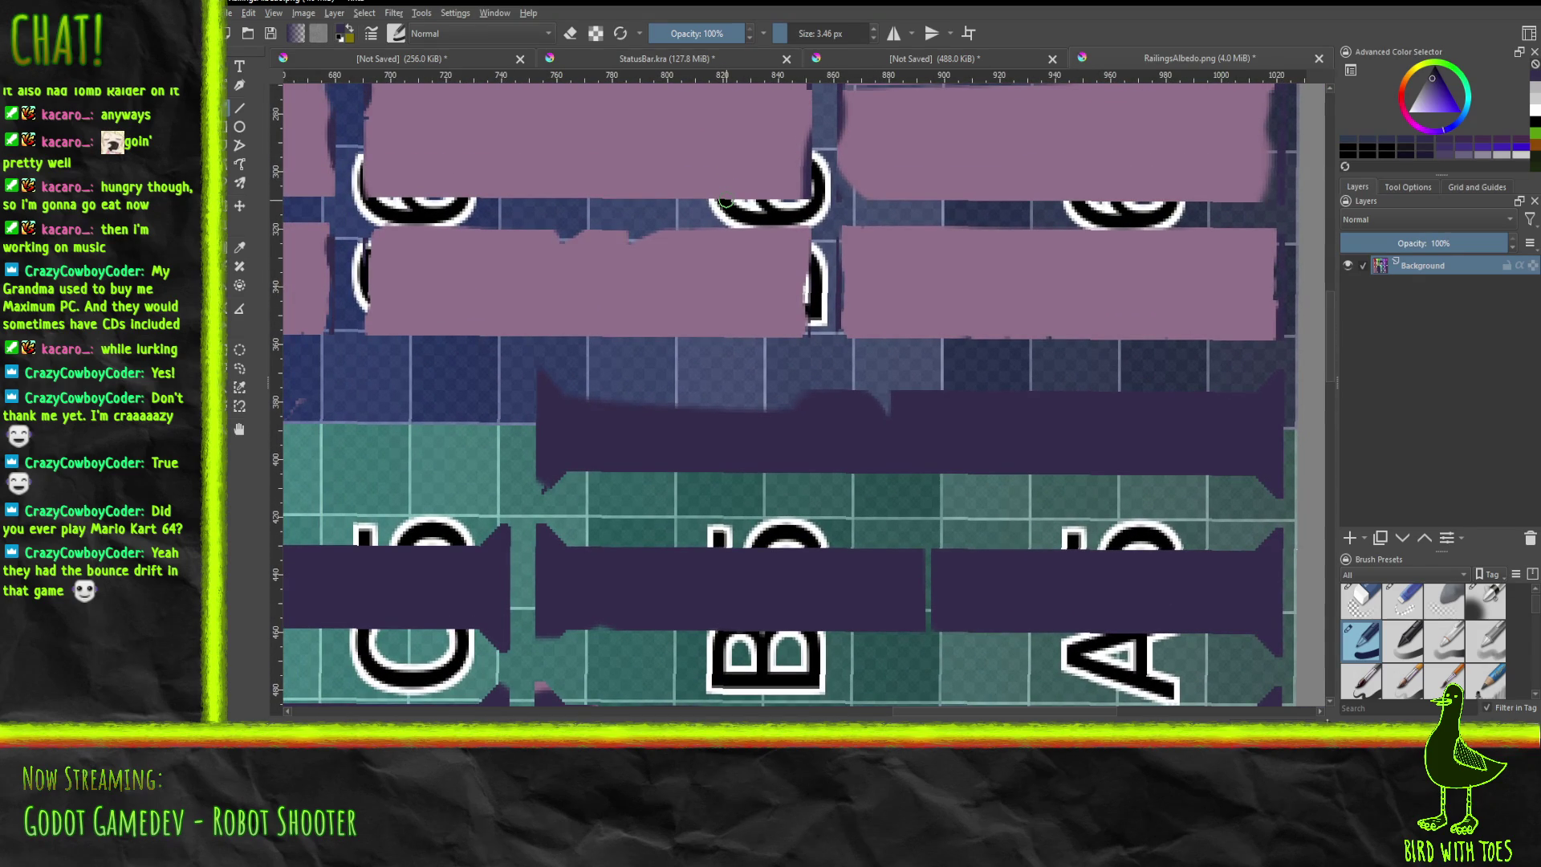
mouse_move(591, 397)
mouse_down()
mouse_move(551, 388)
mouse_move(679, 406)
mouse_move(888, 399)
mouse_move(862, 390)
mouse_move(894, 409)
mouse_move(794, 395)
mouse_move(849, 392)
mouse_move(547, 390)
mouse_up()
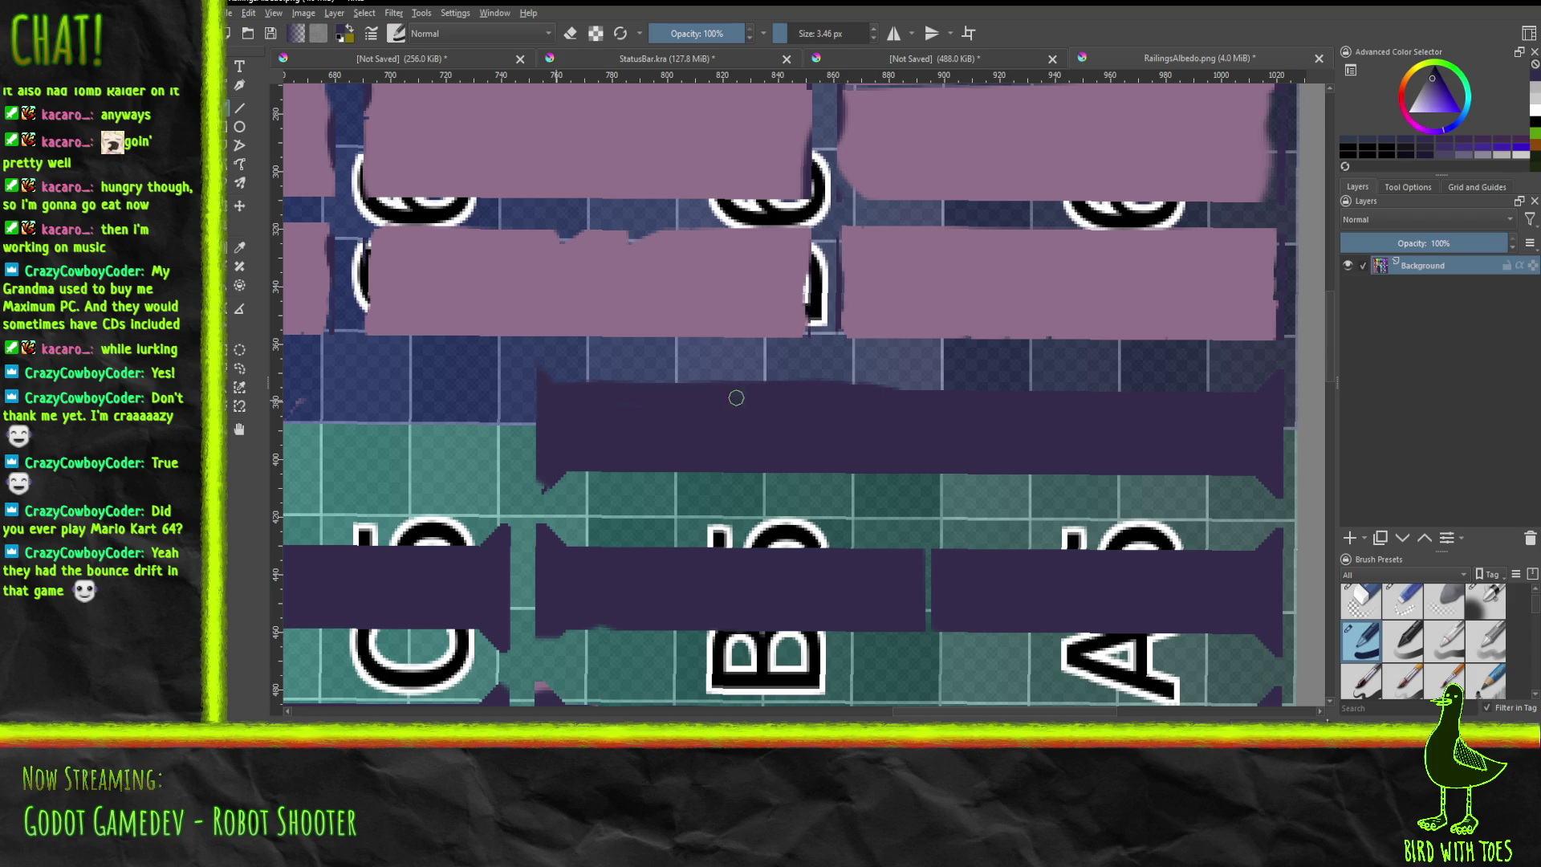
click(542, 486)
mouse_move(537, 656)
mouse_down()
mouse_move(539, 642)
mouse_move(647, 619)
mouse_up()
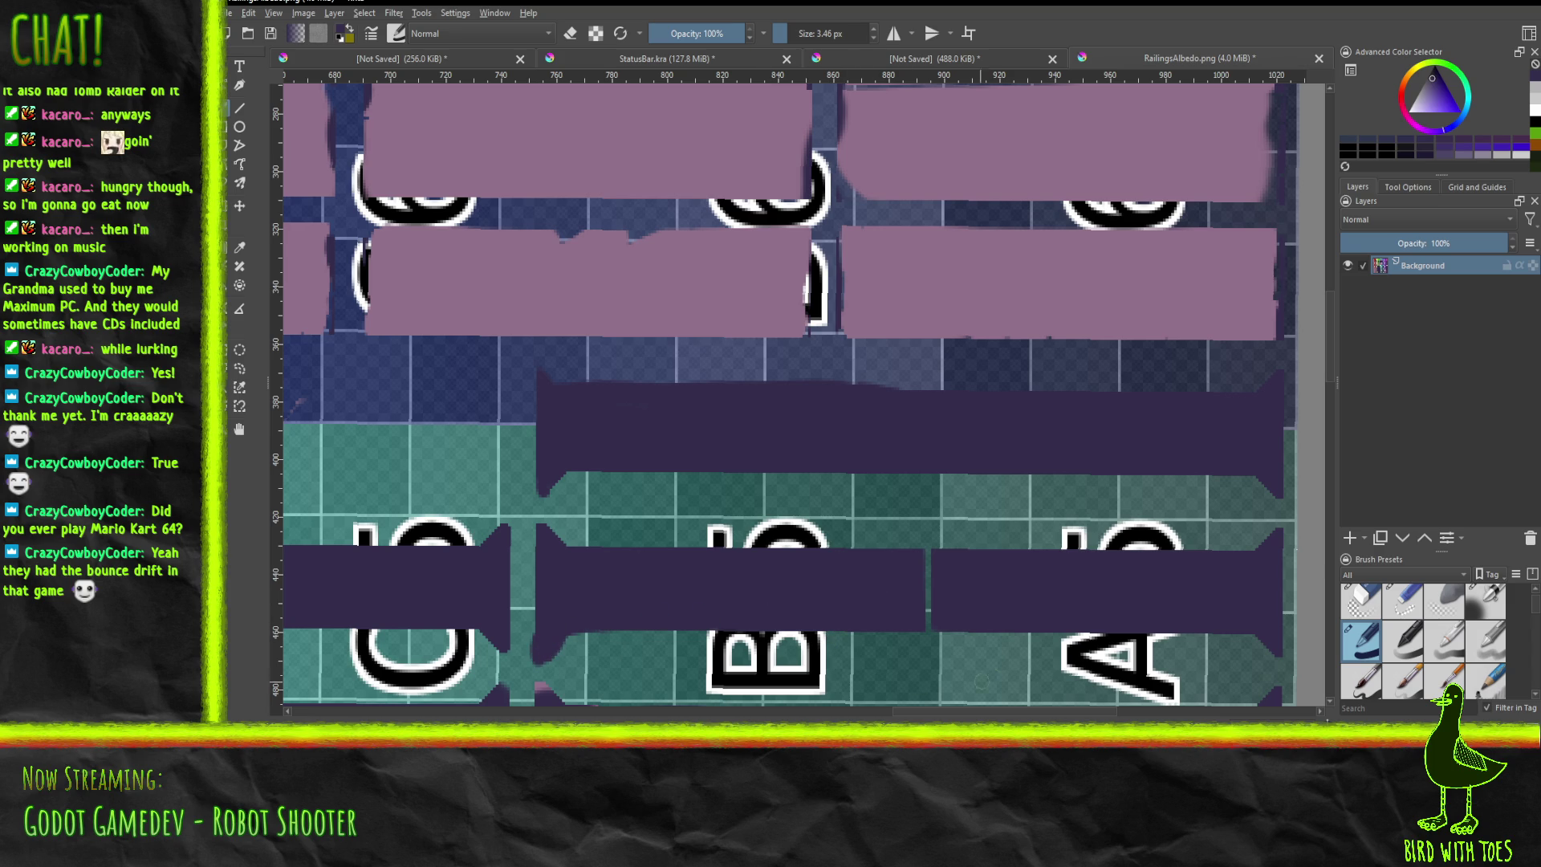
Cover the teal patches below the B and the plus sign, and touch up the lower bar's edge.
middle_drag(998, 572, 891, 475)
middle_drag(807, 270, 854, 307)
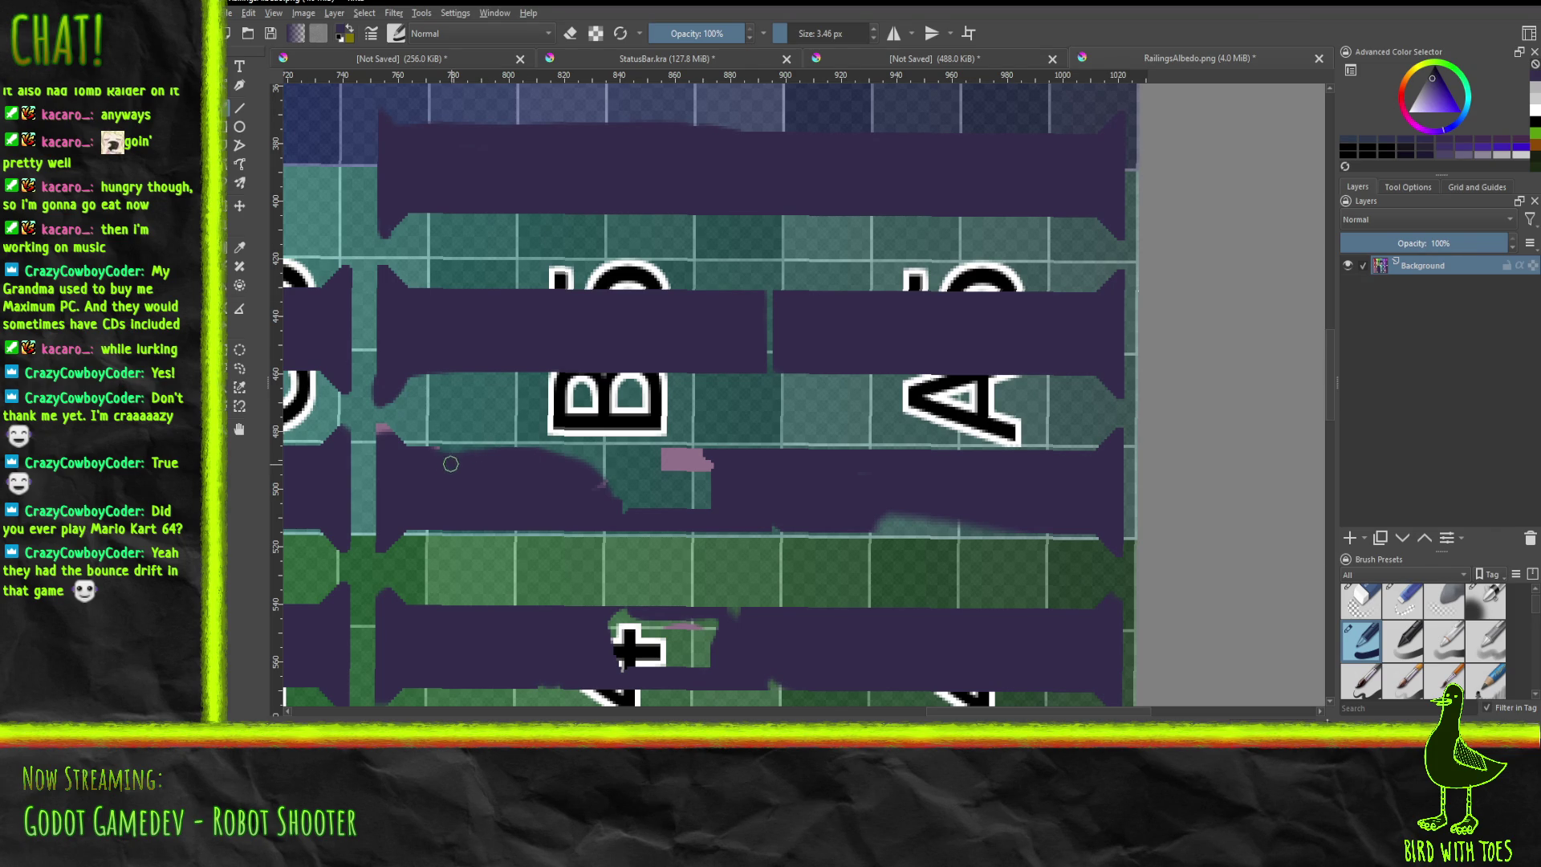
mouse_move(553, 459)
mouse_down()
mouse_move(703, 455)
mouse_move(542, 455)
mouse_move(606, 455)
mouse_move(561, 474)
mouse_move(710, 473)
mouse_move(699, 486)
mouse_move(719, 507)
mouse_move(656, 502)
mouse_move(618, 489)
mouse_move(752, 491)
mouse_move(986, 529)
mouse_move(846, 518)
mouse_up()
mouse_move(580, 644)
mouse_down()
mouse_move(604, 618)
mouse_move(750, 620)
mouse_move(706, 657)
mouse_up()
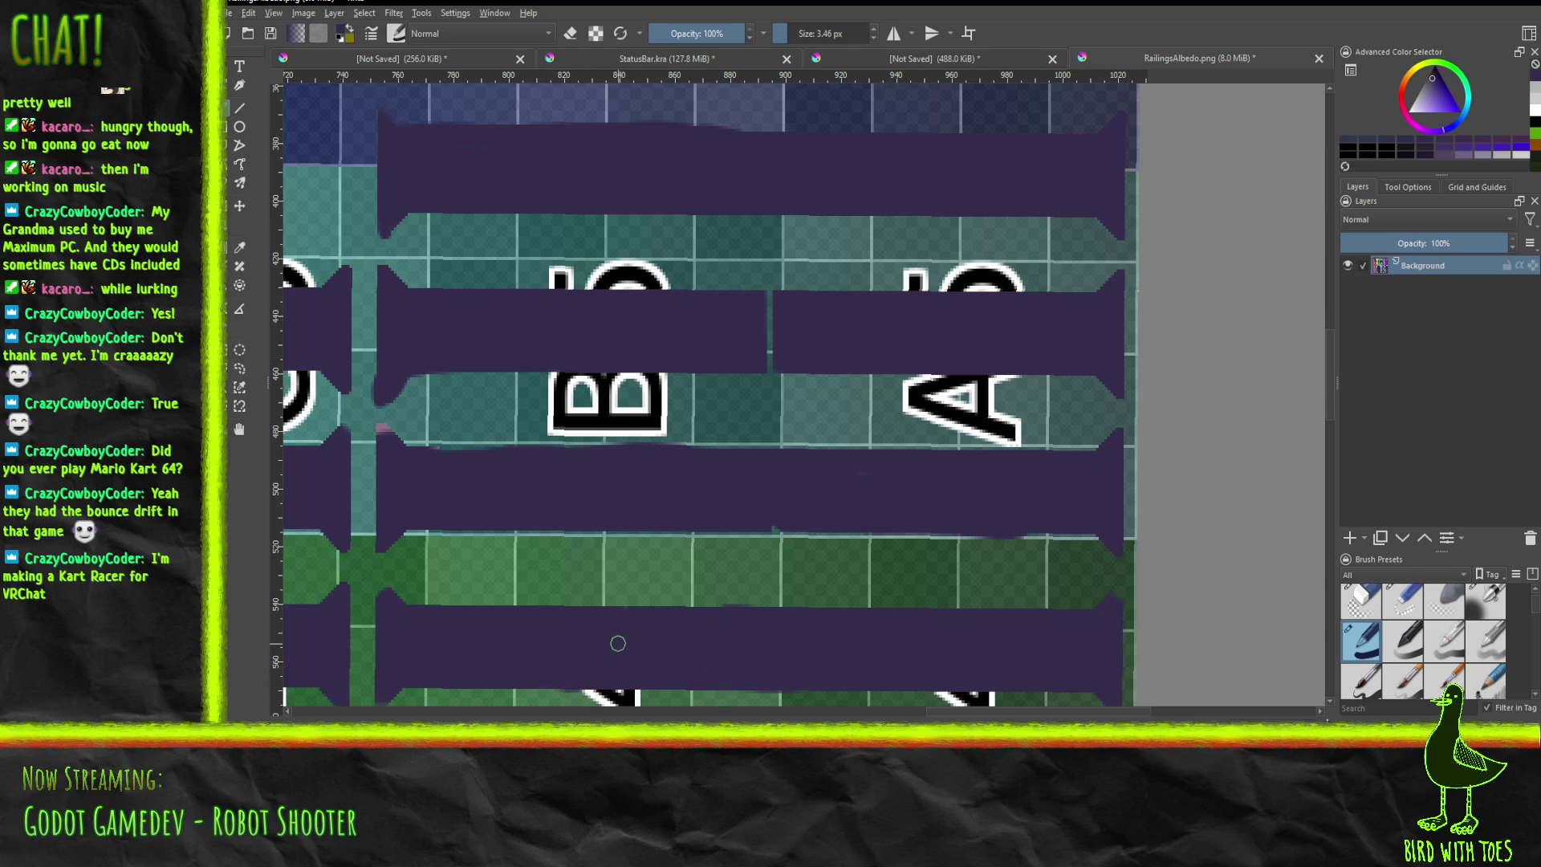
mouse_move(382, 430)
mouse_down()
mouse_move(422, 464)
mouse_move(486, 456)
mouse_up()
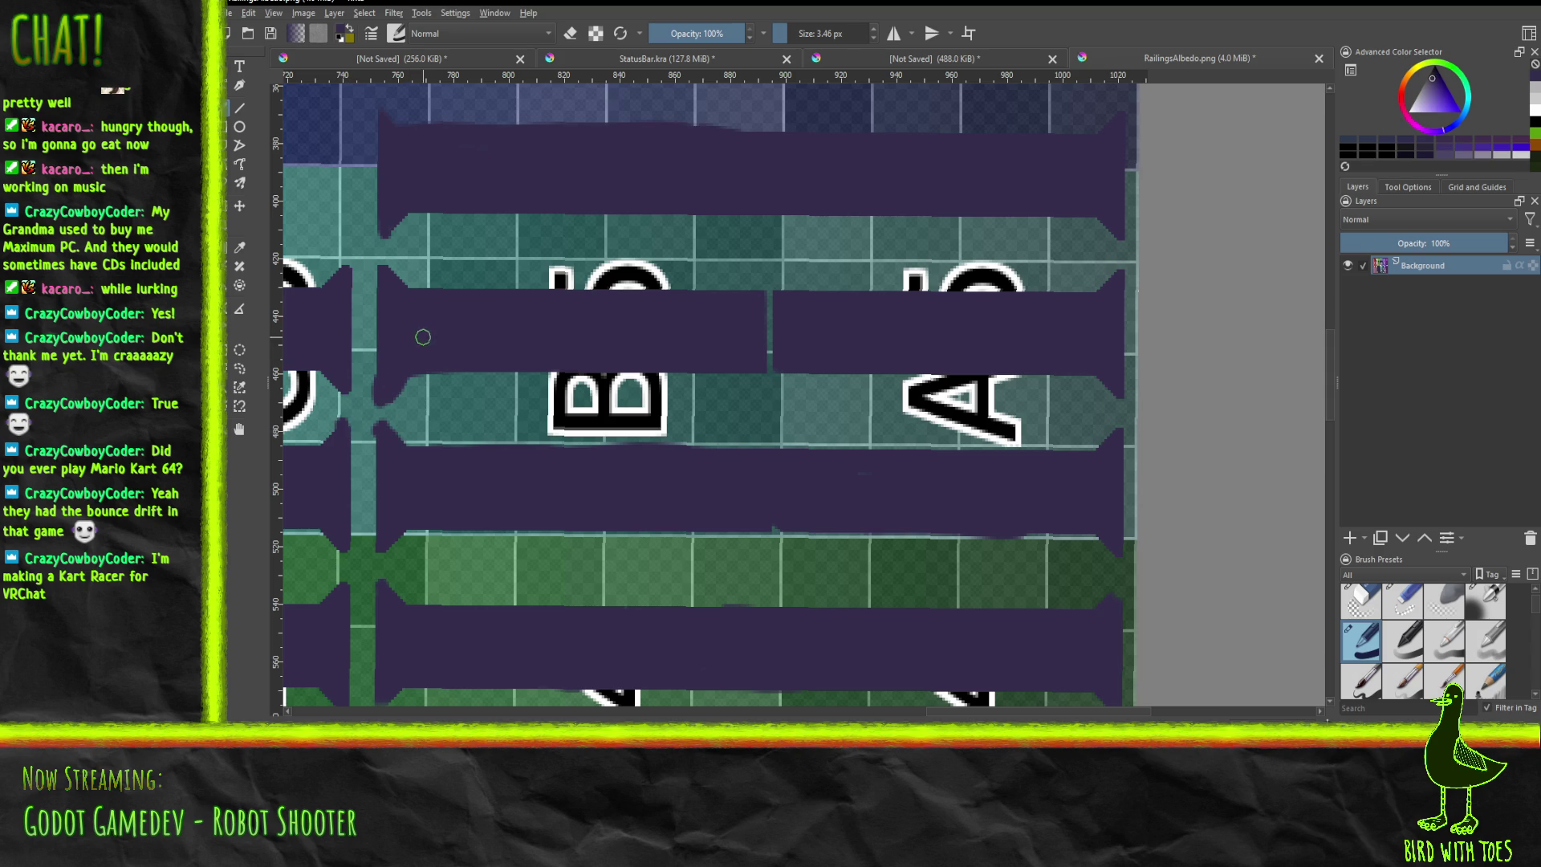
Cover the leftover green strip in the lower green rows' bar with dark purple.
ctrl+scroll(646, 367, down, 2)
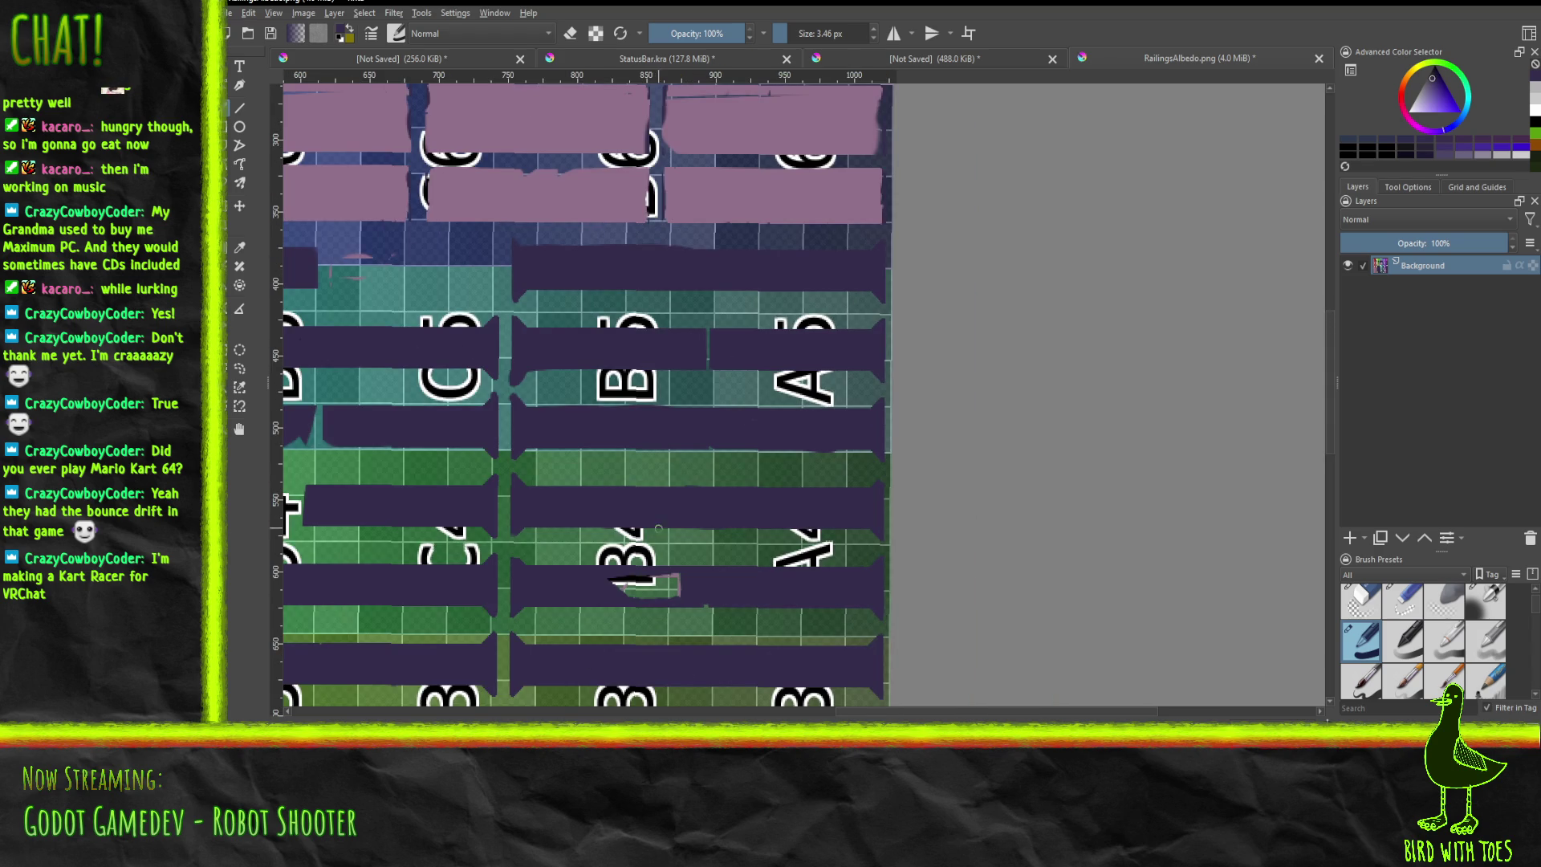
middle_drag(662, 534, 656, 352)
ctrl+scroll(656, 353, up, 1)
ctrl+scroll(656, 352, up, 1)
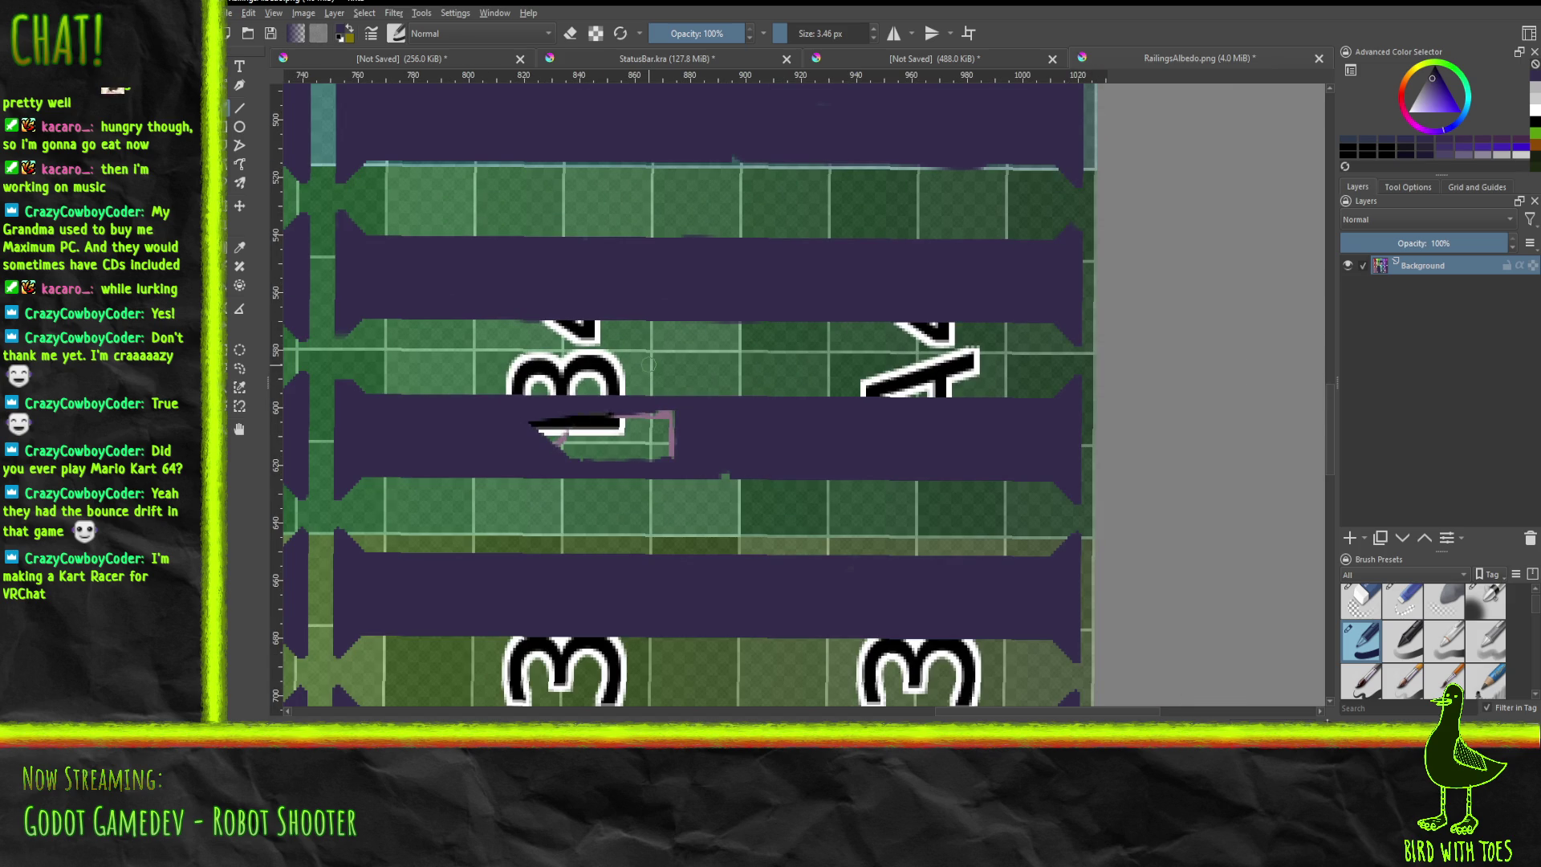
mouse_move(546, 447)
mouse_down()
mouse_move(678, 450)
mouse_move(533, 433)
mouse_move(665, 415)
mouse_move(523, 420)
mouse_move(662, 433)
mouse_move(571, 447)
mouse_move(728, 471)
mouse_up()
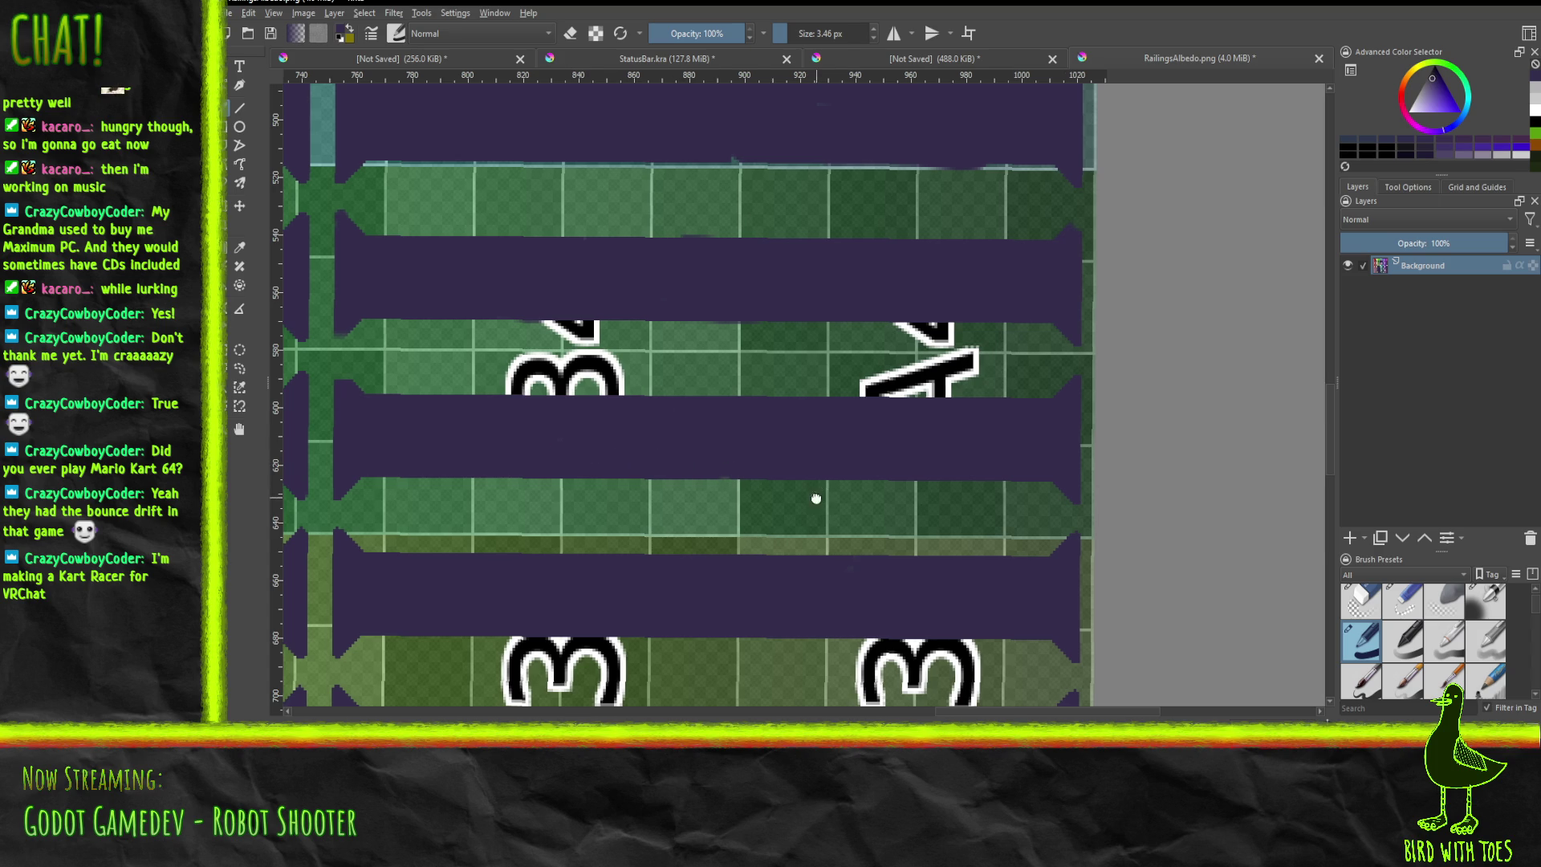
Zoom out and pan over to the red and olive rows.
ctrl+scroll(816, 499, down, 4)
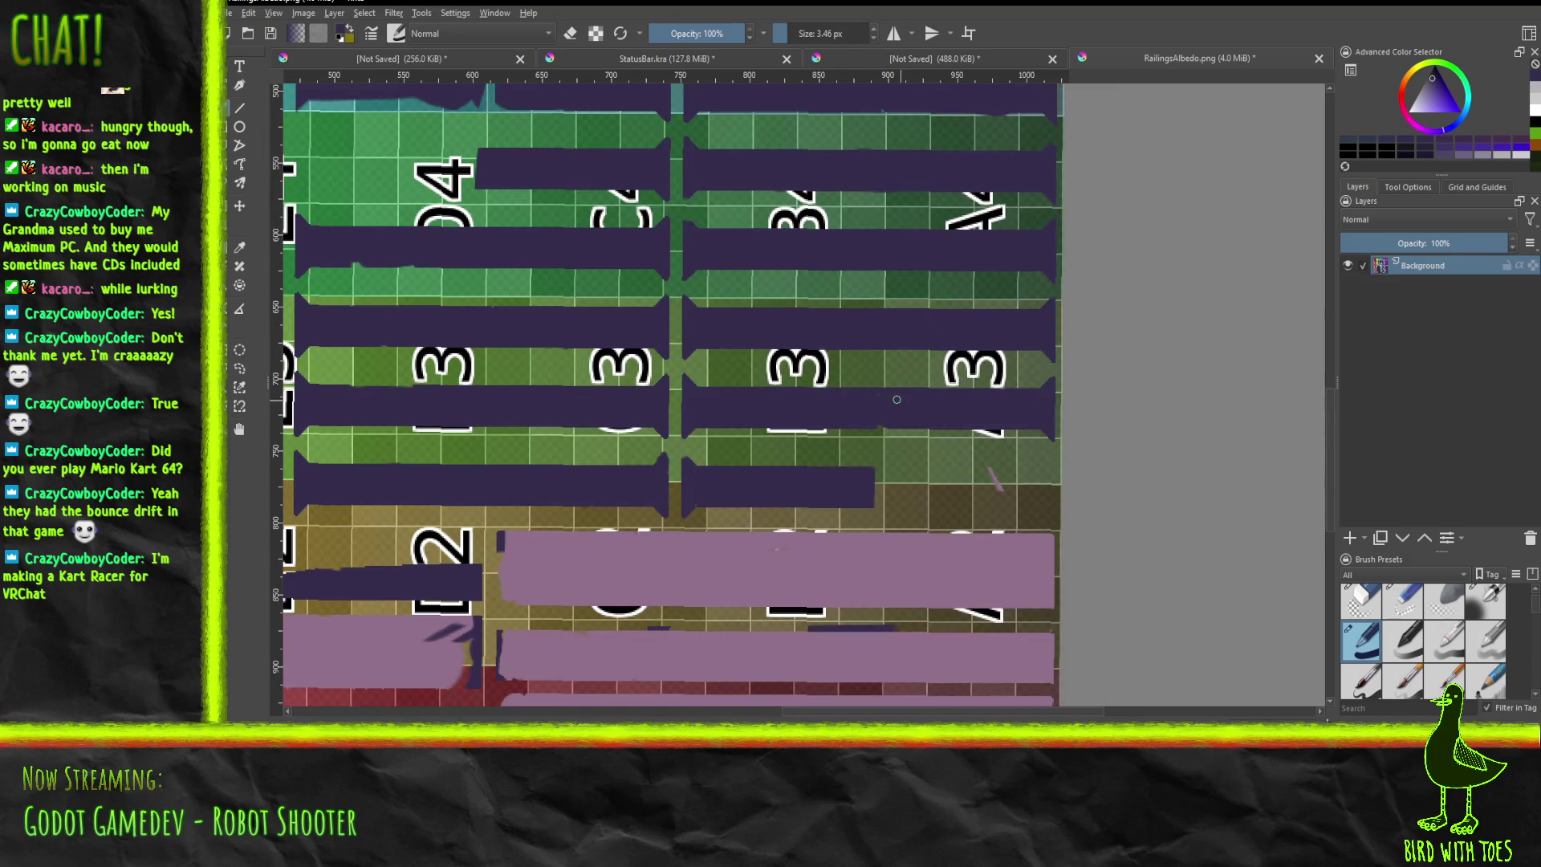
mouse_move(897, 400)
middle_down()
mouse_move(994, 293)
mouse_move(1023, 320)
mouse_move(1016, 309)
middle_up()
middle_drag(757, 444, 1222, 447)
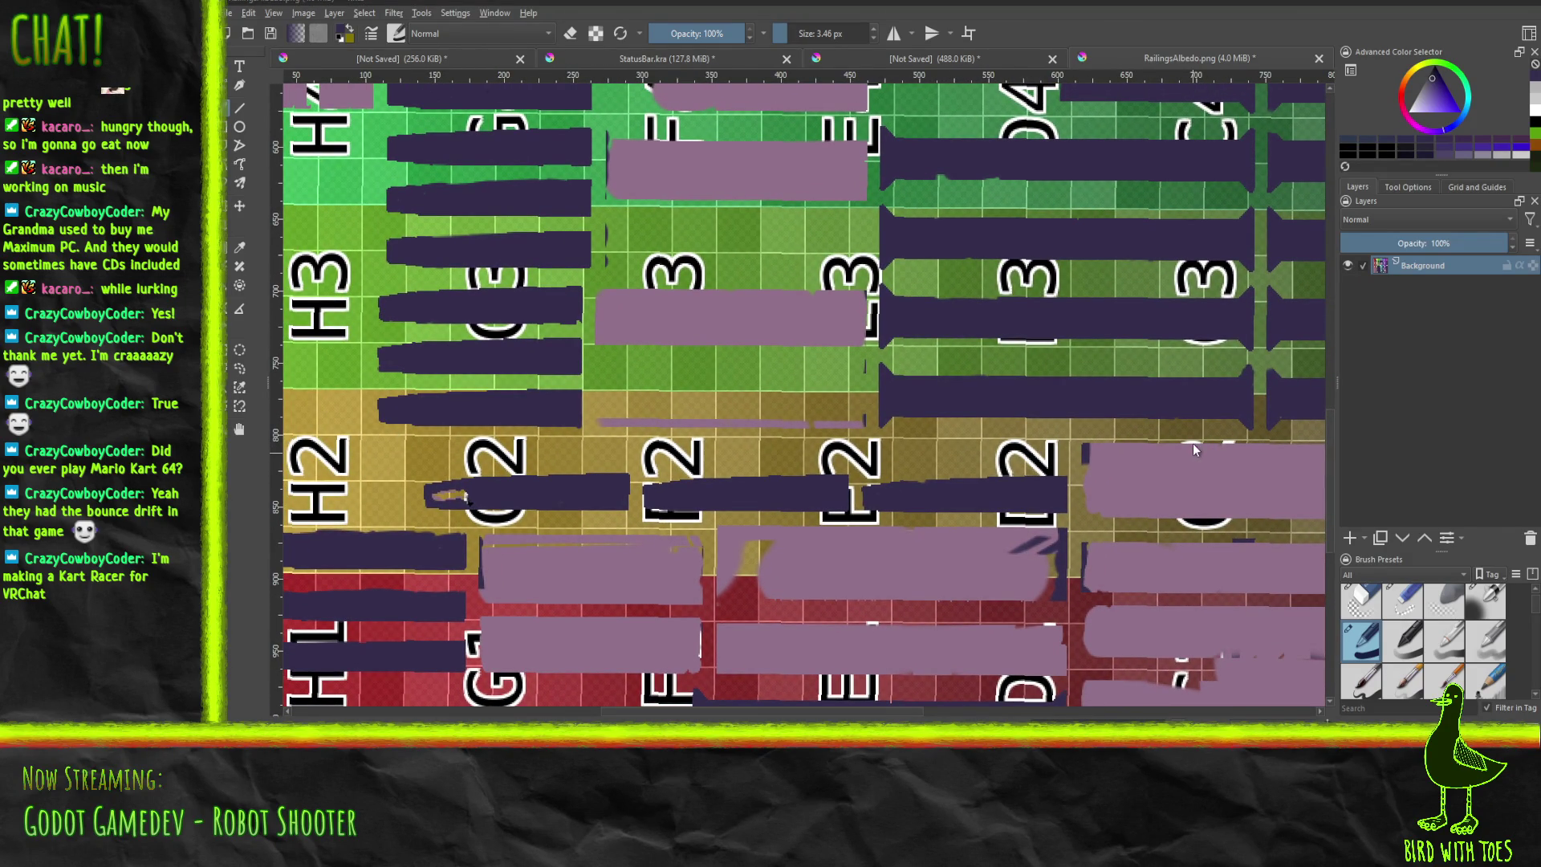
Save the texture with Ctrl+S and sample the light mauve from the blocks.
key(ctrl+s)
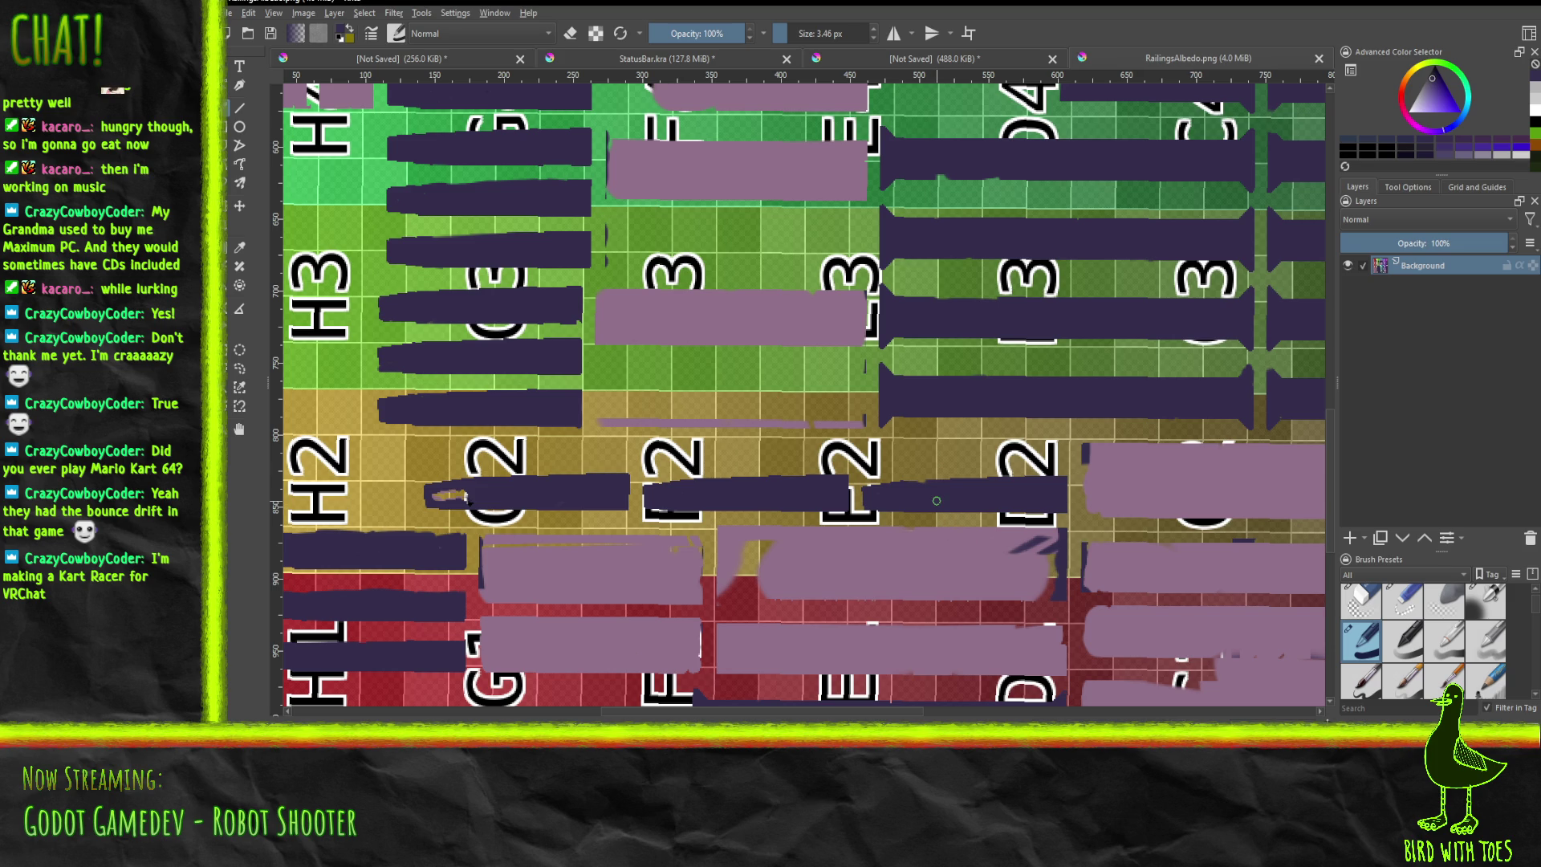
middle_drag(469, 499, 366, 427)
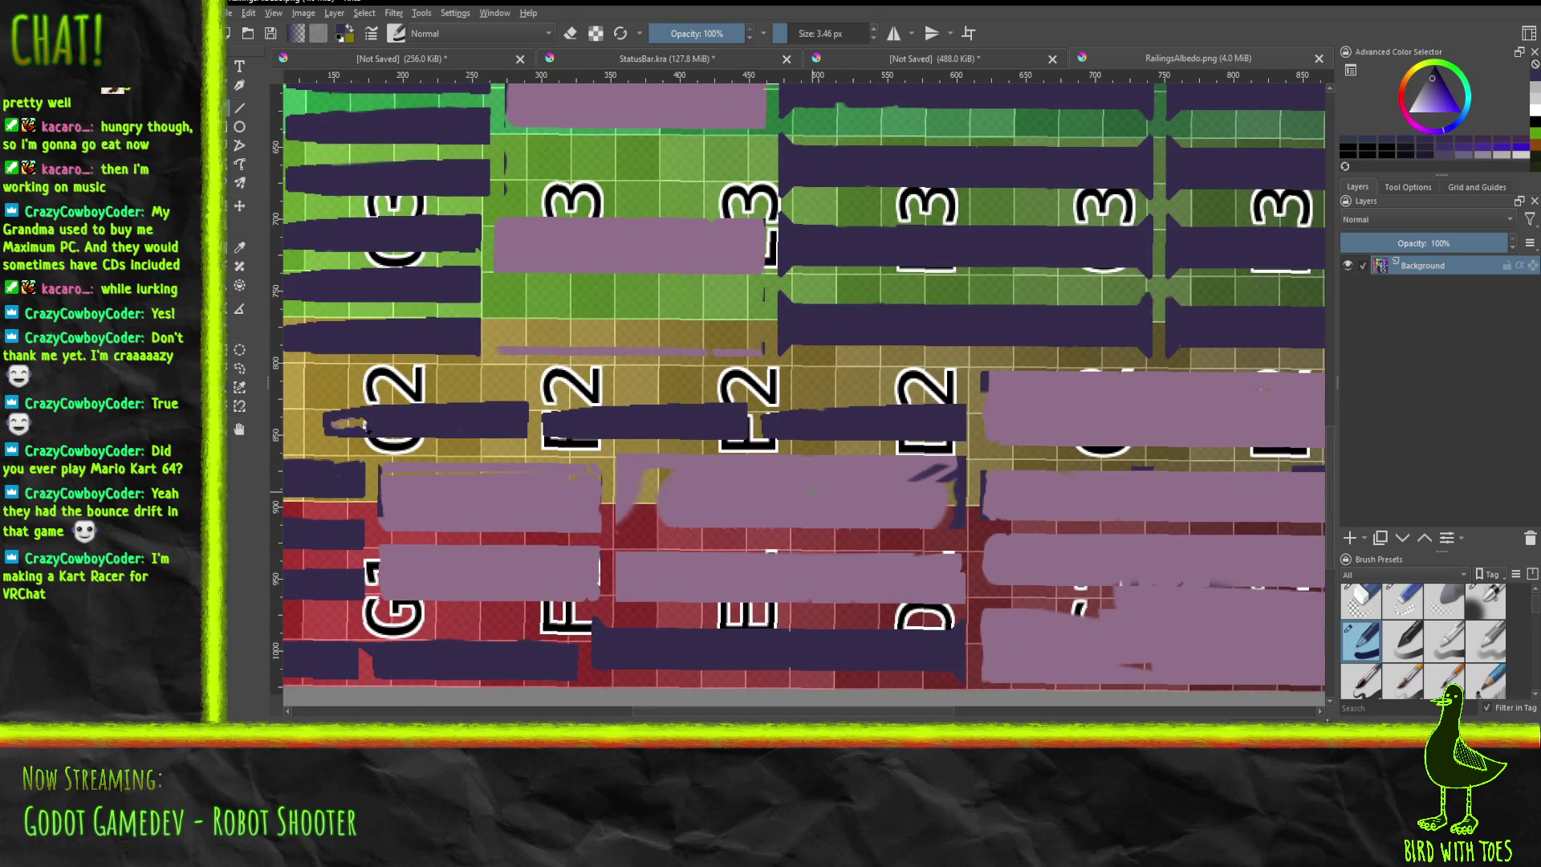
click(239, 247)
click(753, 477)
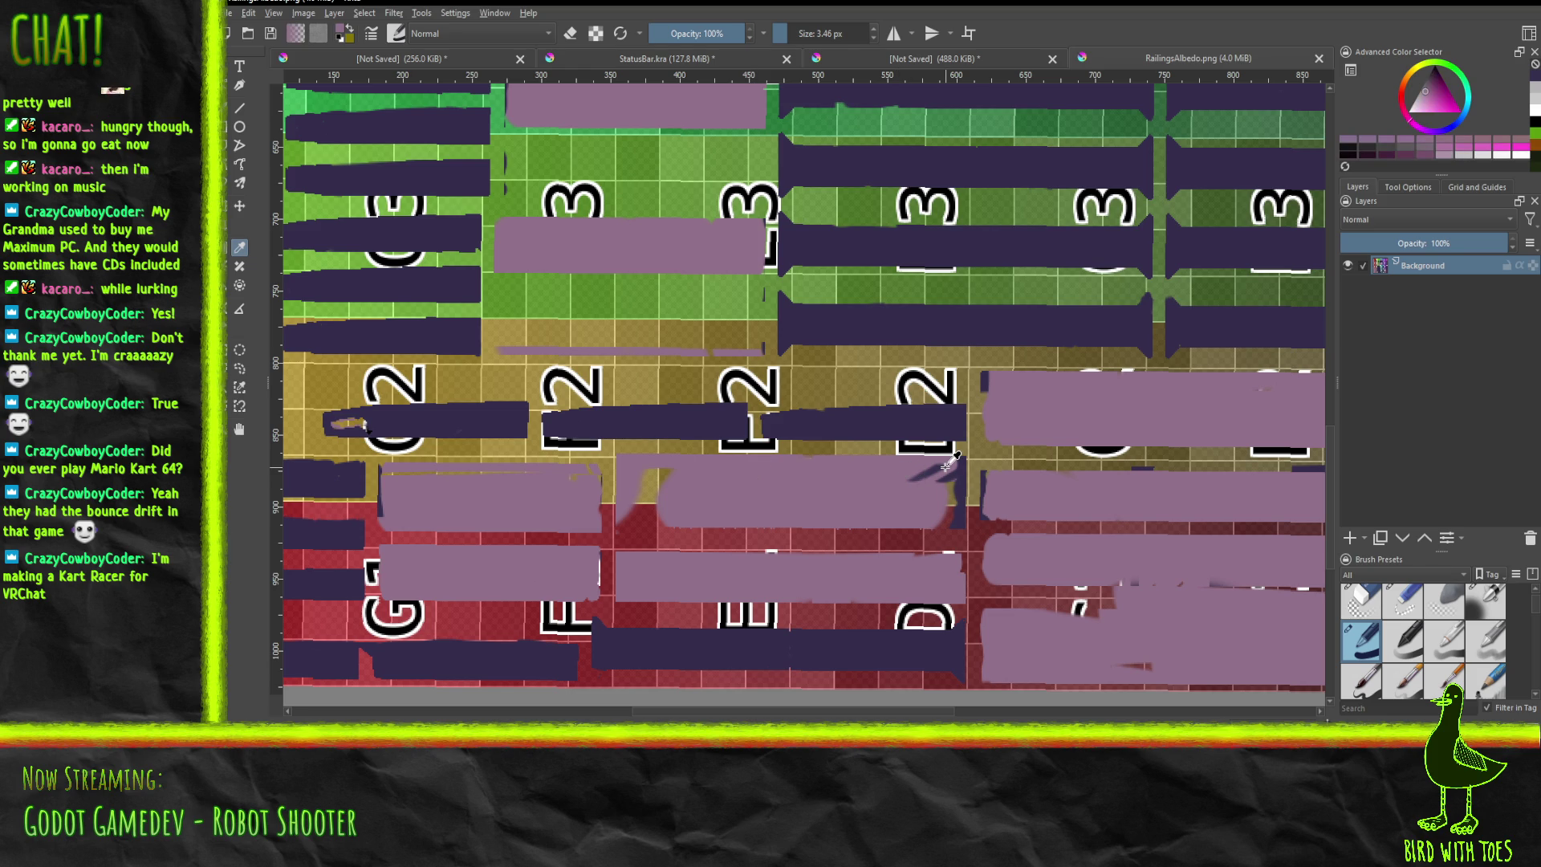
Paint mauve over the gap and dark diagonal patch in the red and olive rows.
key(b)
mouse_move(650, 506)
mouse_down()
mouse_move(639, 527)
mouse_move(656, 527)
mouse_move(642, 508)
mouse_move(658, 470)
mouse_up()
mouse_move(935, 469)
mouse_down()
mouse_move(911, 482)
mouse_move(952, 488)
mouse_move(949, 529)
mouse_move(959, 470)
mouse_up()
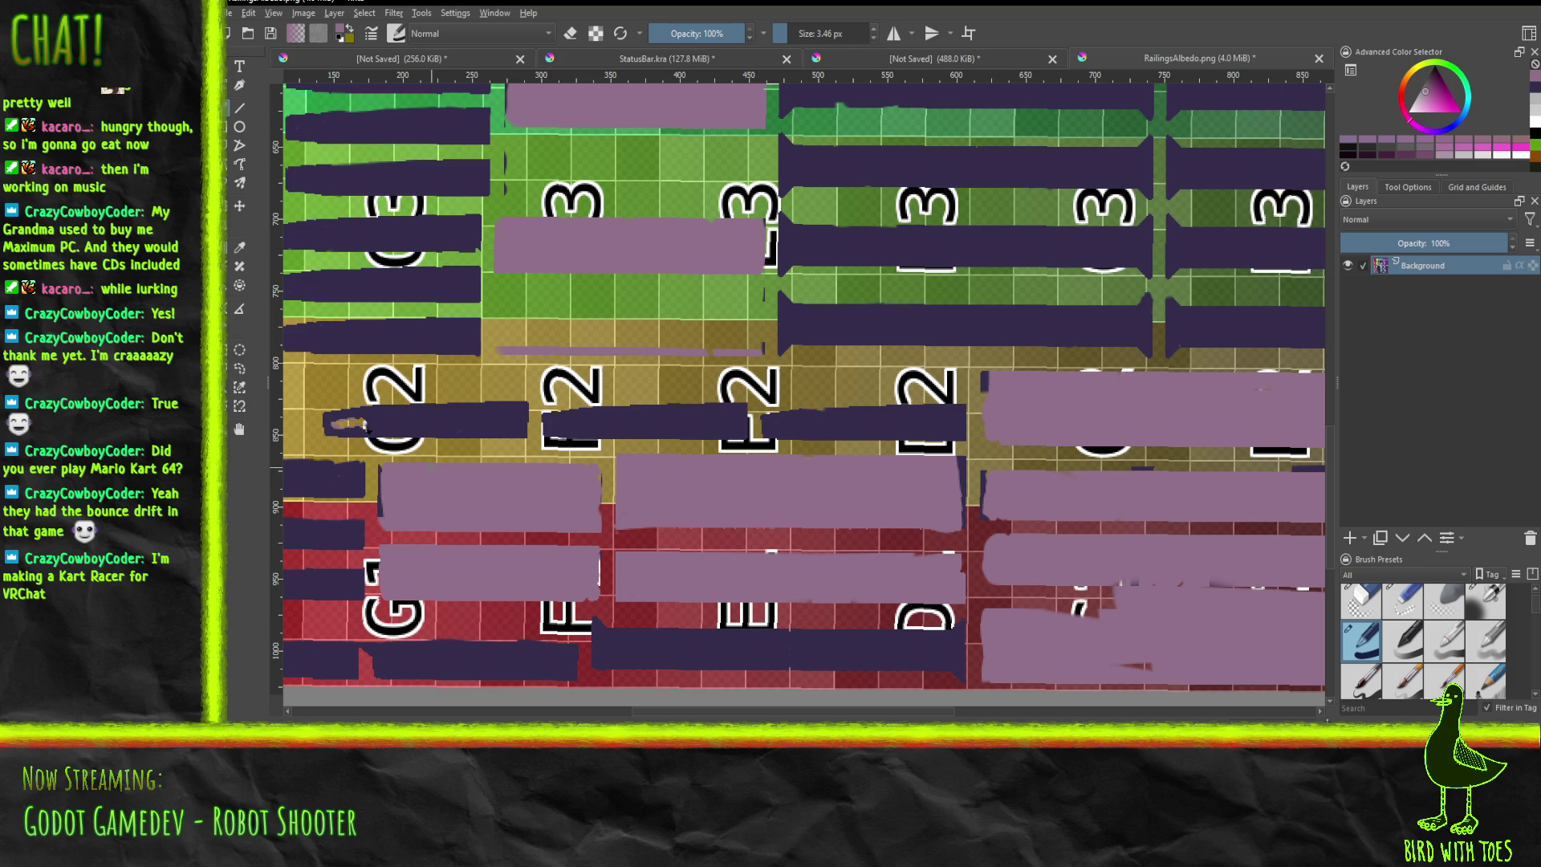
Brush mauve over the red streaks in the lower-right panel strips.
mouse_move(987, 449)
middle_down()
mouse_move(947, 410)
mouse_move(751, 348)
mouse_move(535, 241)
middle_up()
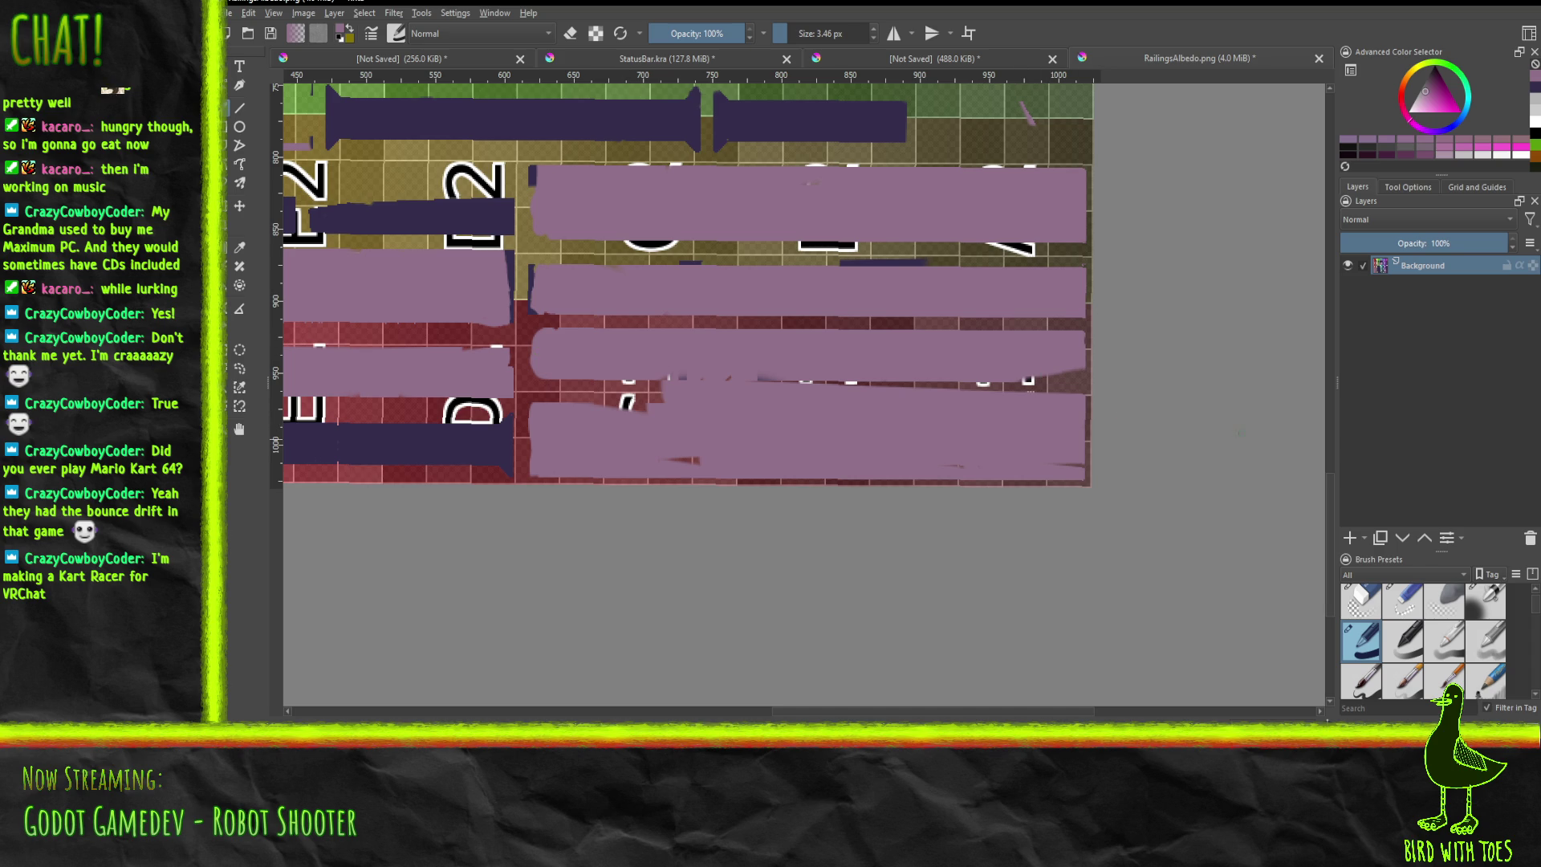
ctrl+middle_drag(635, 435, 844, 418)
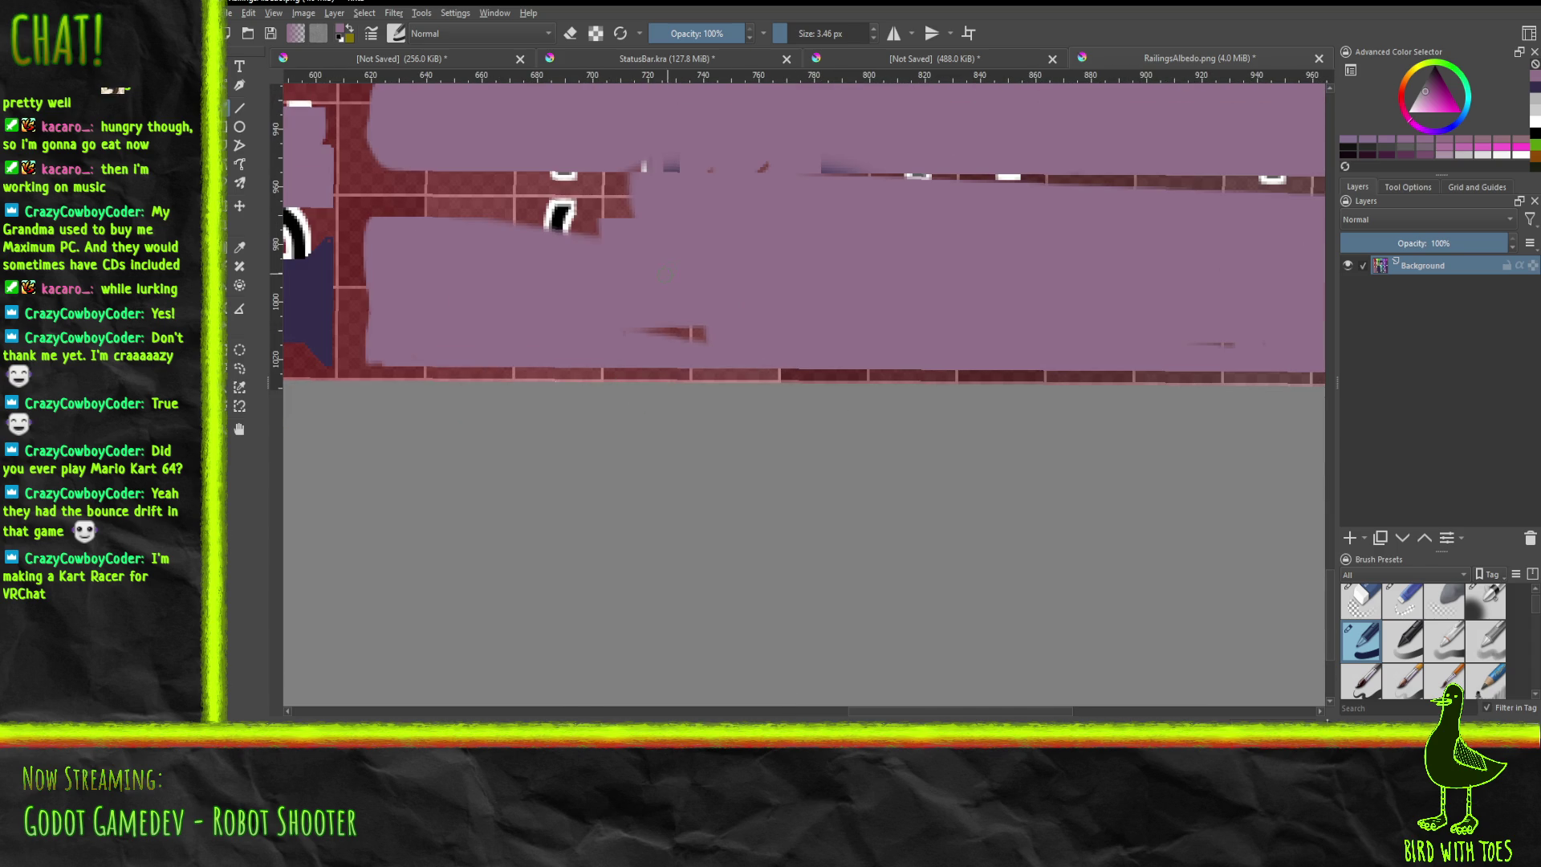
middle_drag(802, 361, 811, 675)
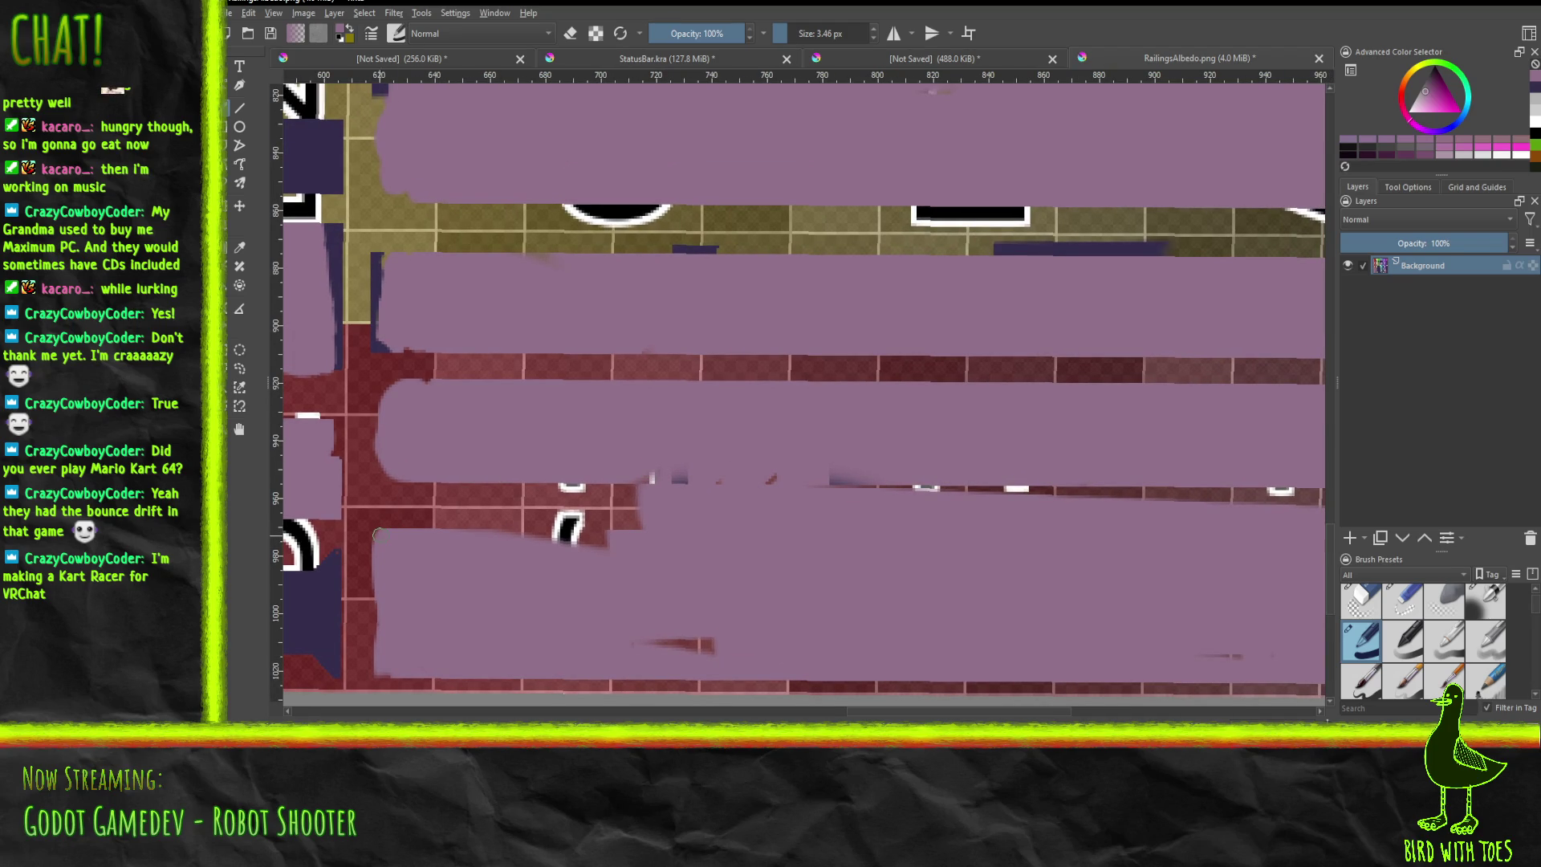
mouse_move(383, 532)
mouse_down()
mouse_move(383, 496)
mouse_move(634, 493)
mouse_move(638, 516)
mouse_move(530, 532)
mouse_move(594, 546)
mouse_move(401, 524)
mouse_move(470, 507)
mouse_move(394, 509)
mouse_up()
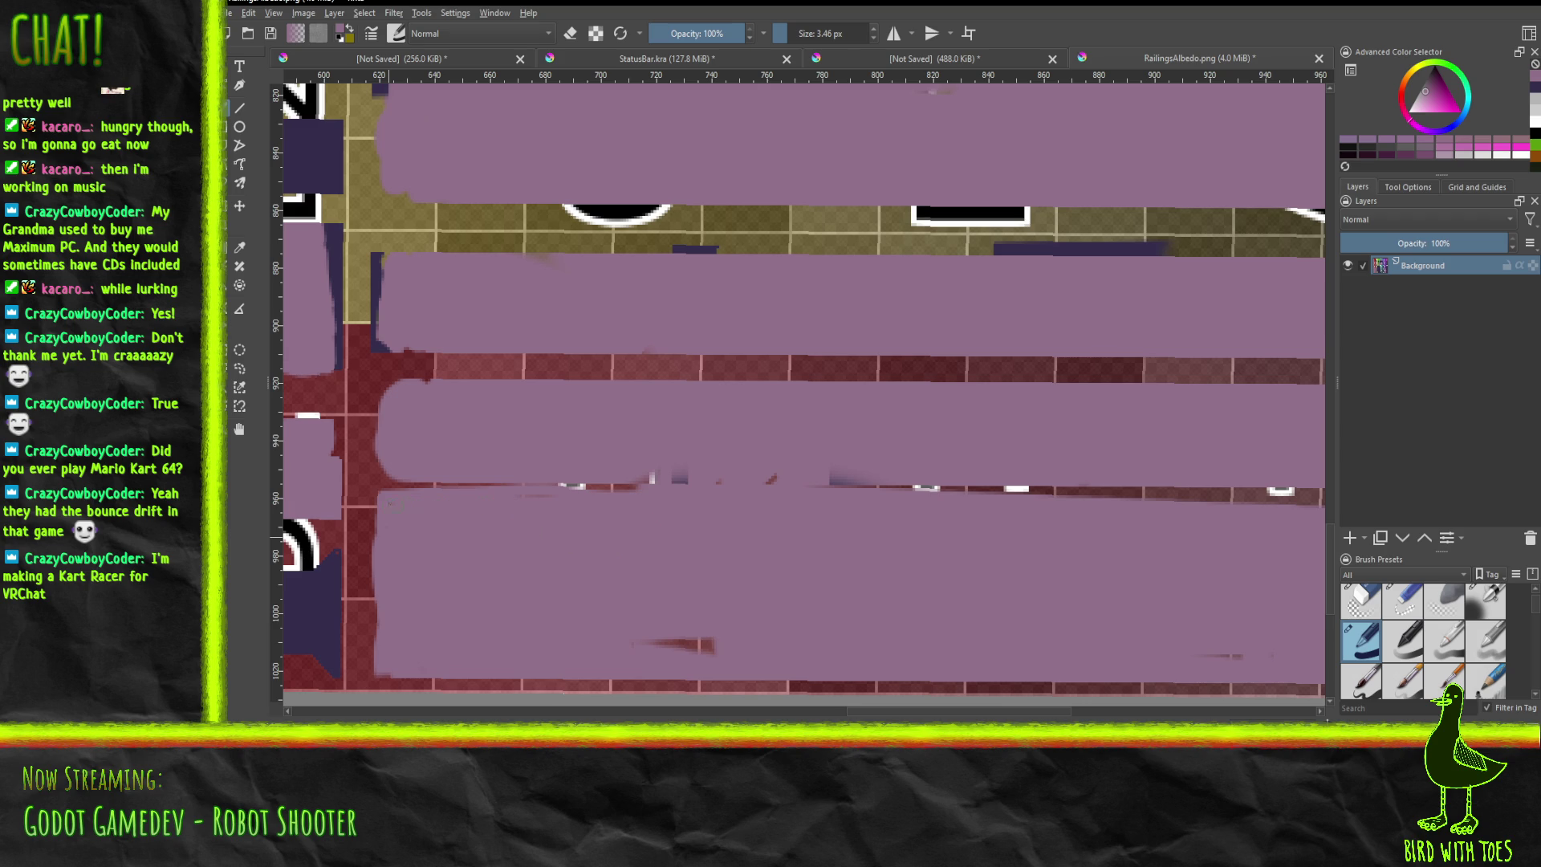
mouse_move(560, 495)
mouse_down()
mouse_move(711, 474)
mouse_move(947, 487)
mouse_up()
drag(562, 485, 387, 476)
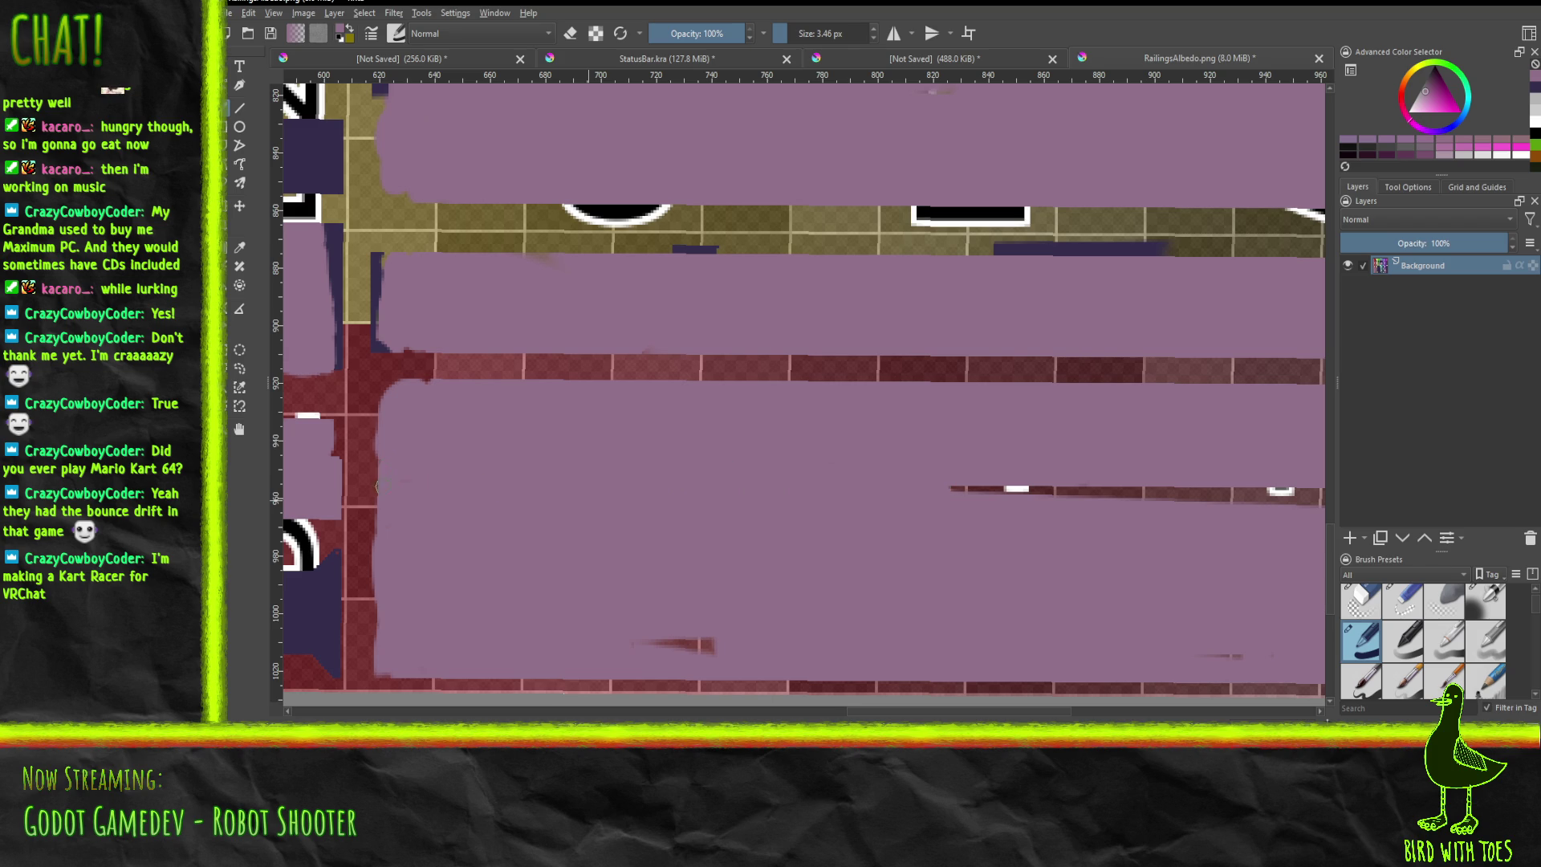
drag(635, 645, 717, 647)
Paint mauve over the dark smear and dark strip near the texture's right edge.
mouse_move(1013, 552)
middle_down()
mouse_move(399, 550)
mouse_move(525, 546)
mouse_move(530, 564)
middle_up()
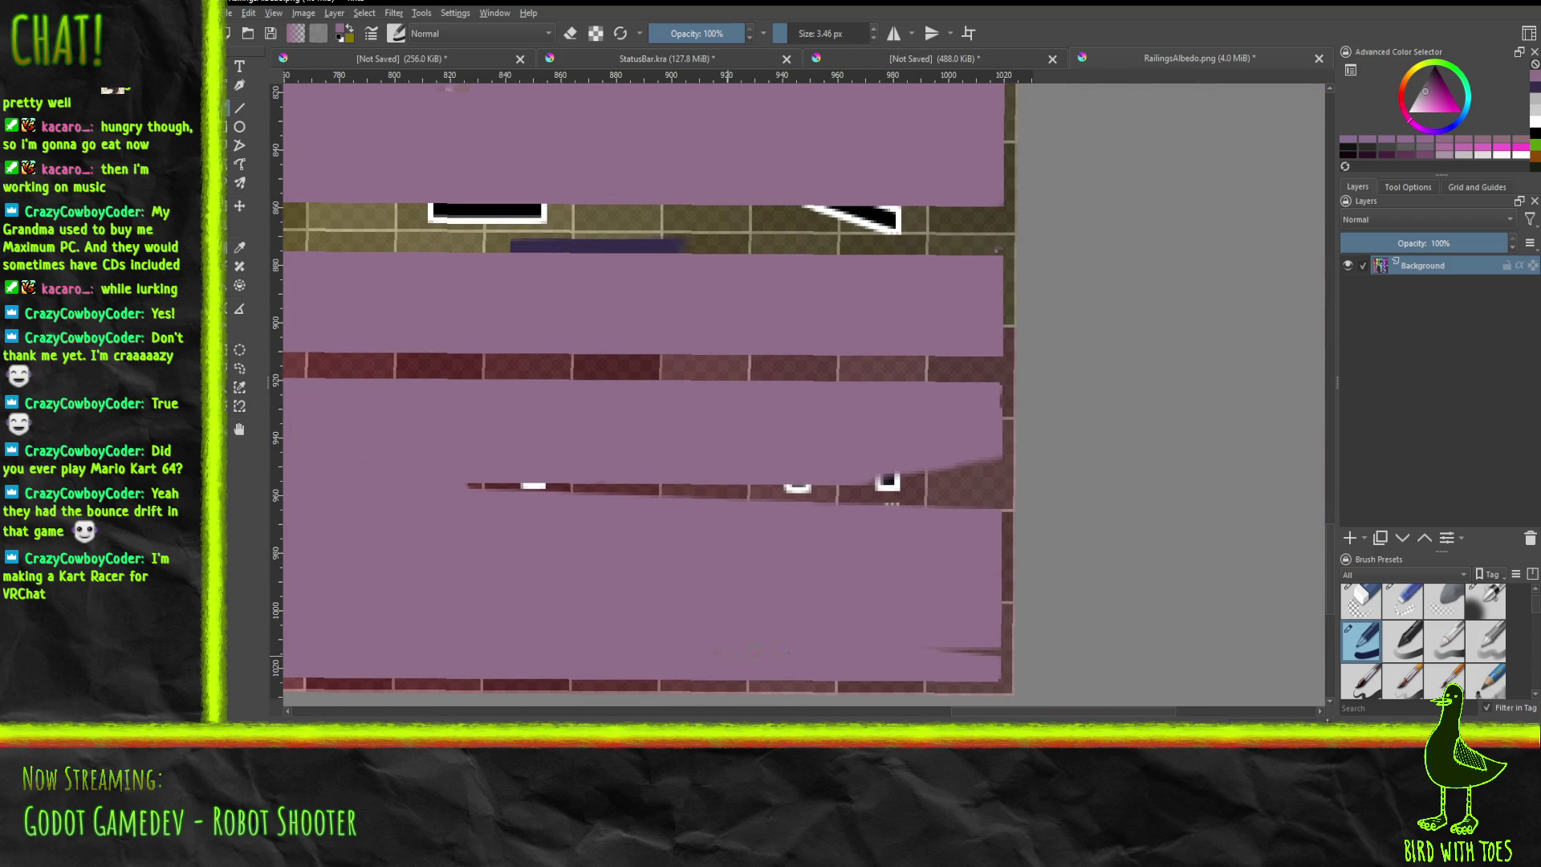
mouse_move(935, 650)
mouse_down()
mouse_move(993, 651)
mouse_move(980, 654)
mouse_up()
mouse_move(464, 486)
mouse_down()
mouse_move(819, 495)
mouse_move(899, 488)
mouse_move(928, 468)
mouse_move(959, 500)
mouse_move(969, 469)
mouse_move(993, 485)
mouse_move(995, 460)
mouse_move(992, 497)
mouse_up()
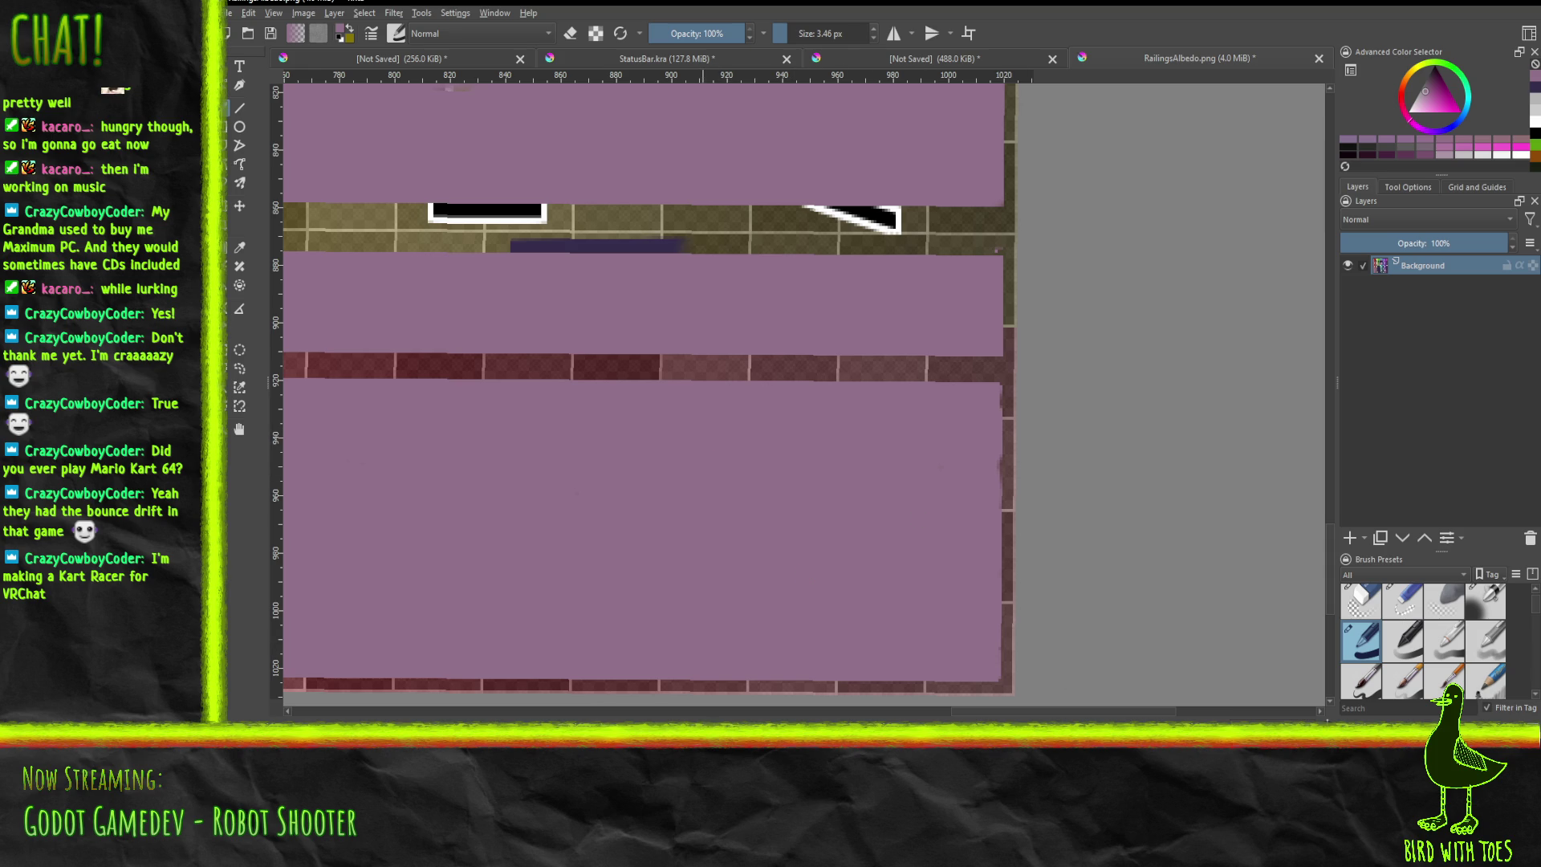
scroll(608, 572, down, 1)
Enlarge the brush to about 12 px and fill the red strip between panels with mauve.
shift+scroll(1025, 484, left, 10)
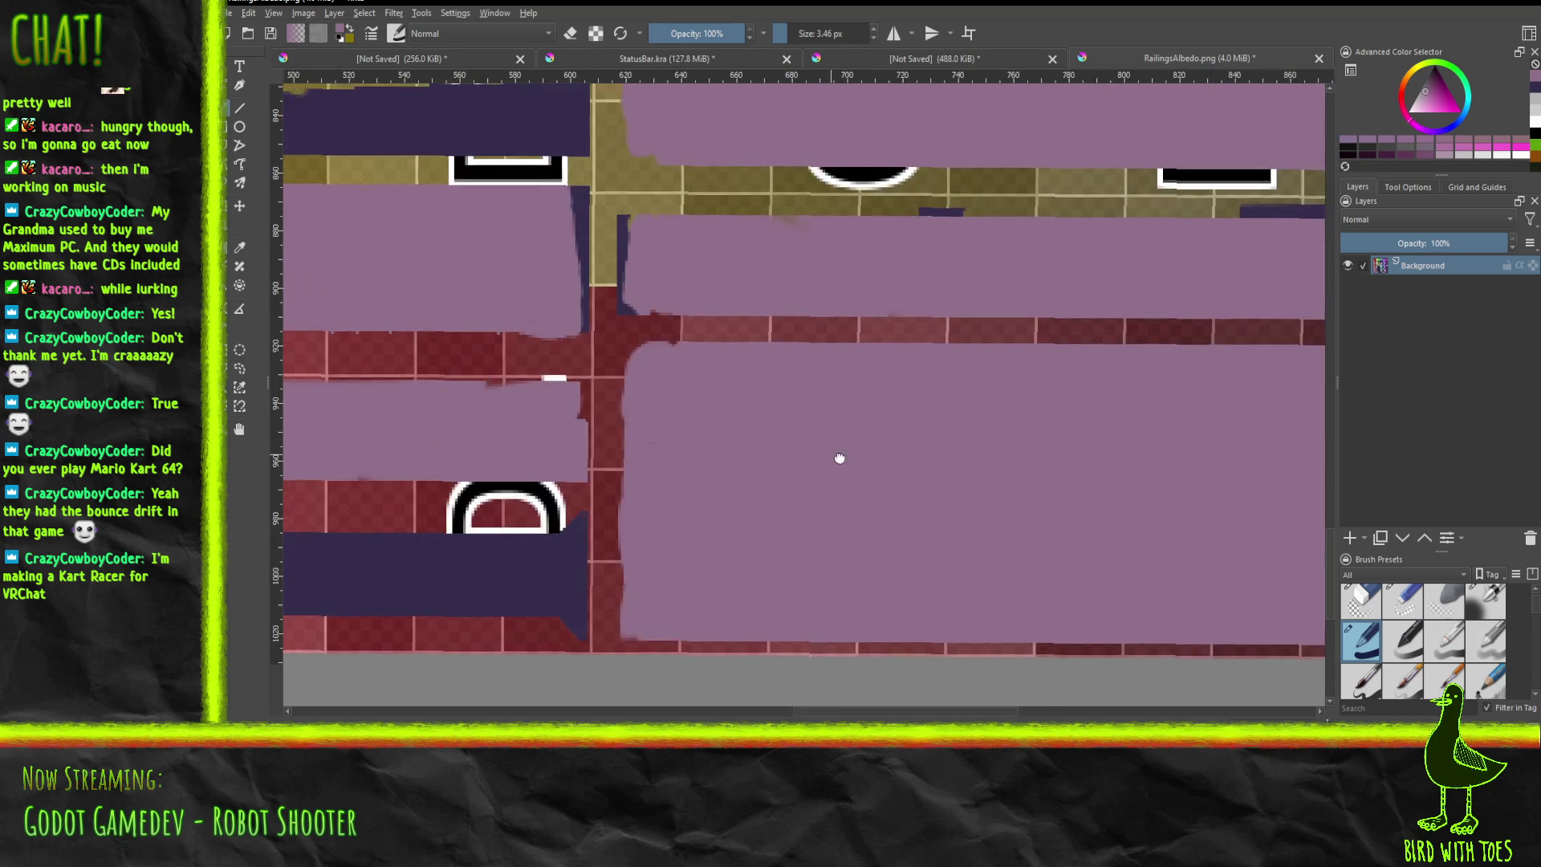
mouse_move(753, 430)
middle_down()
mouse_move(1146, 550)
mouse_move(963, 607)
middle_up()
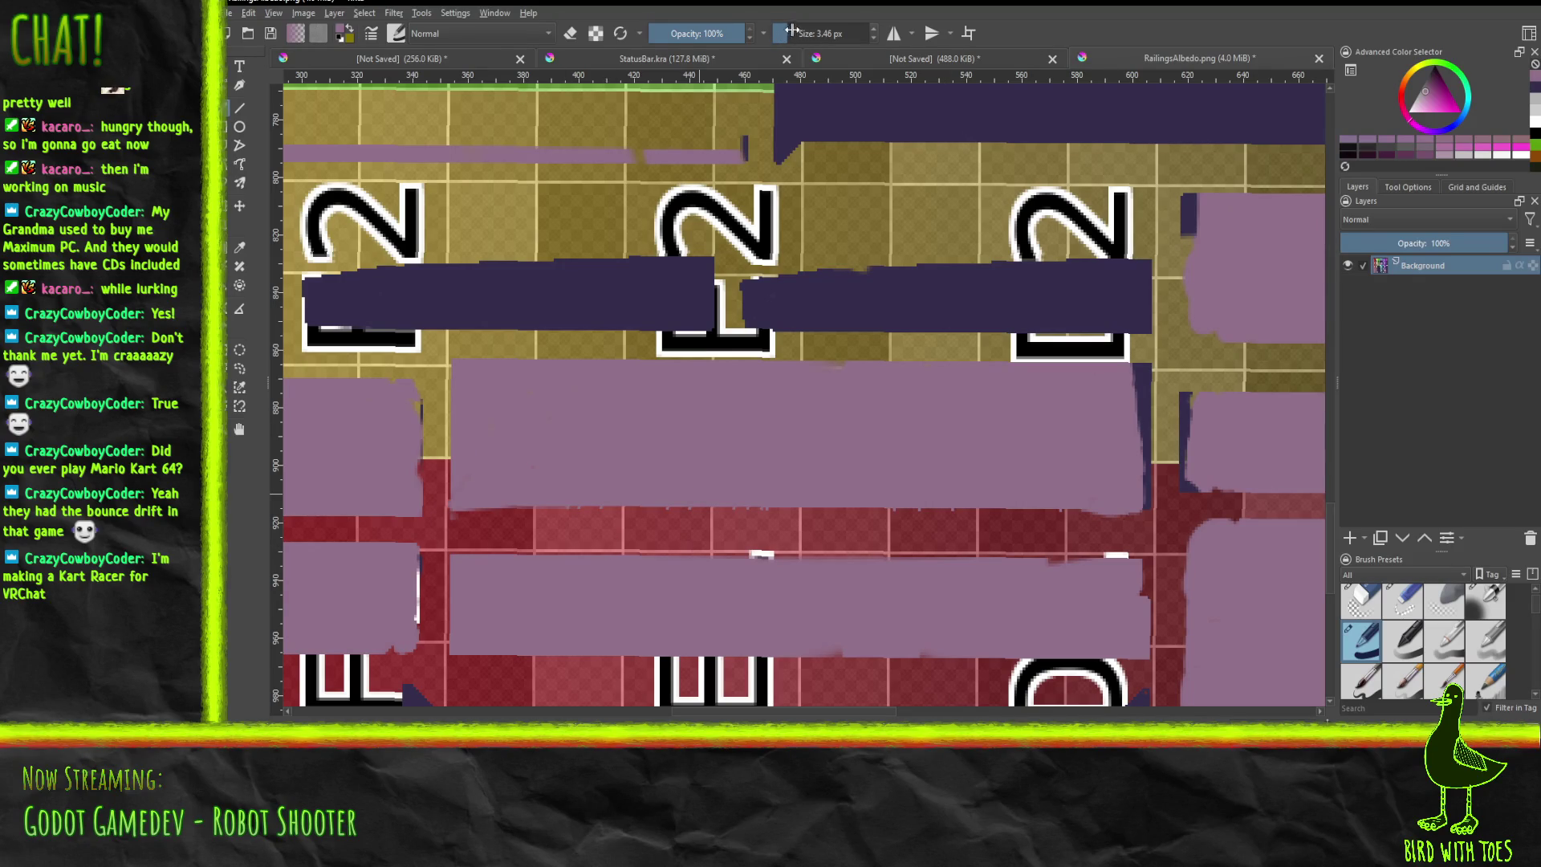
drag(789, 33, 794, 33)
mouse_move(493, 530)
mouse_down()
mouse_move(763, 538)
mouse_move(470, 536)
mouse_move(458, 520)
mouse_move(506, 514)
mouse_move(595, 539)
mouse_move(734, 517)
mouse_move(899, 552)
mouse_move(879, 541)
mouse_move(996, 530)
mouse_move(1068, 541)
mouse_move(1108, 579)
mouse_move(1125, 569)
mouse_move(1124, 535)
mouse_up()
mouse_move(1119, 541)
mouse_down()
mouse_move(1115, 558)
mouse_move(1109, 523)
mouse_move(1082, 522)
mouse_move(1029, 542)
mouse_up()
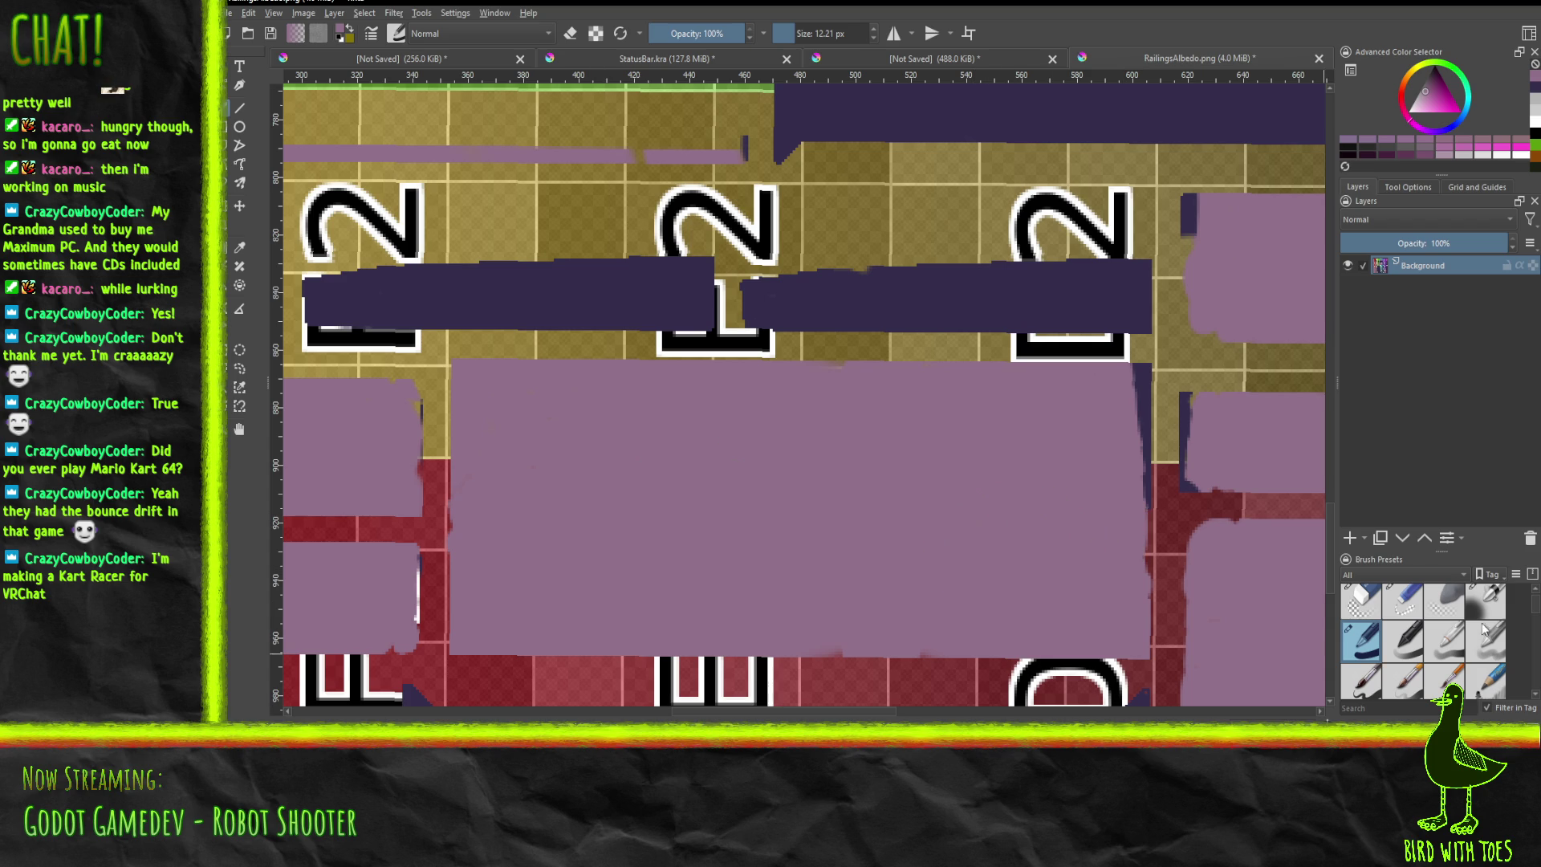
Fill the red stripe between the two left-hand mauve panels with mauve.
middle_drag(641, 503, 965, 477)
scroll(965, 477, down, 1)
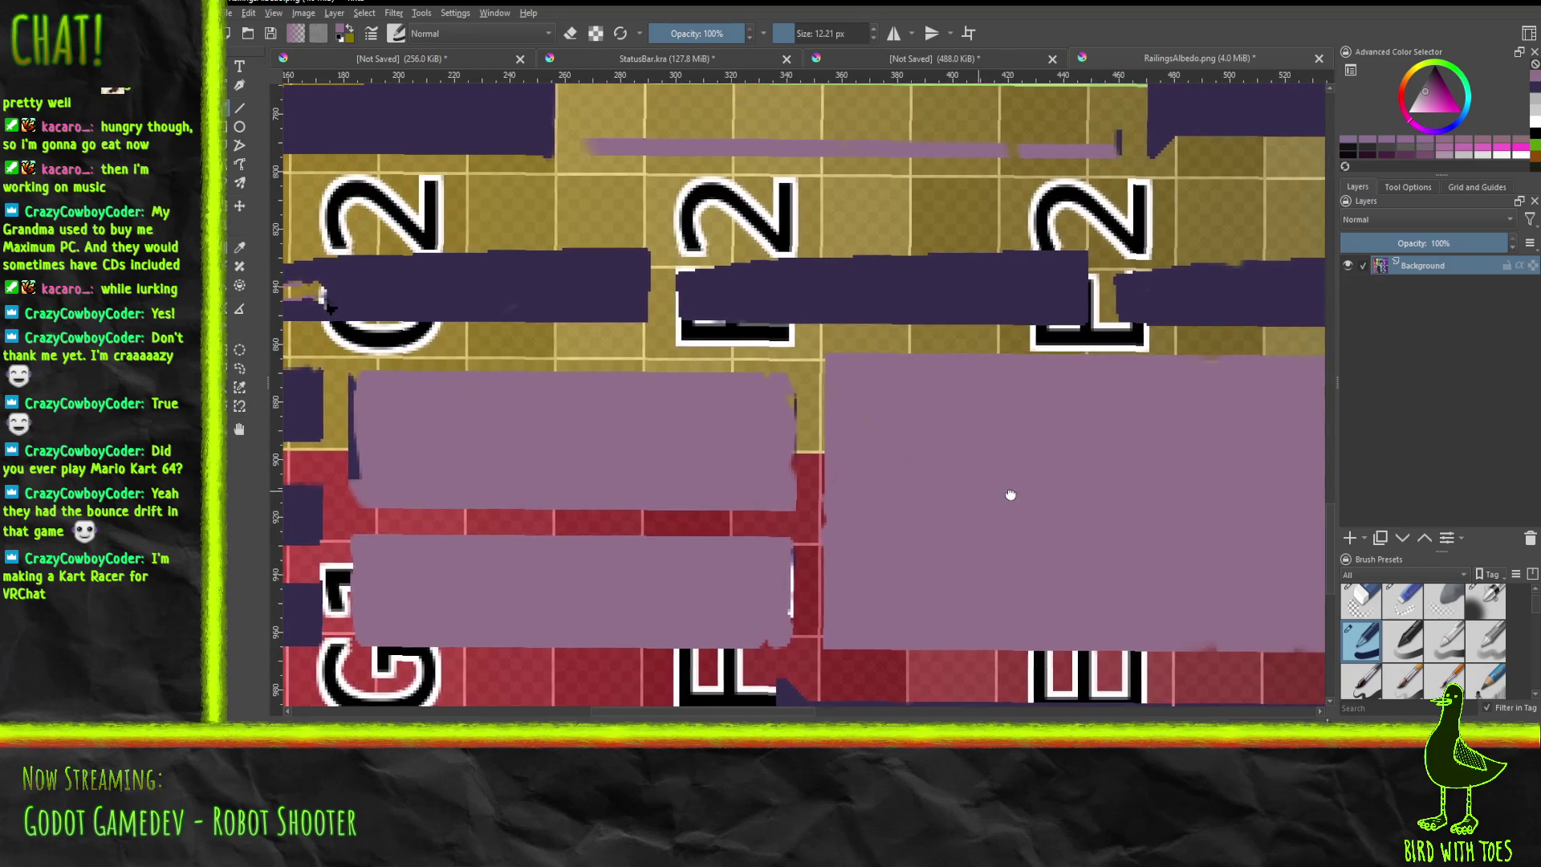
scroll(995, 482, up, 1)
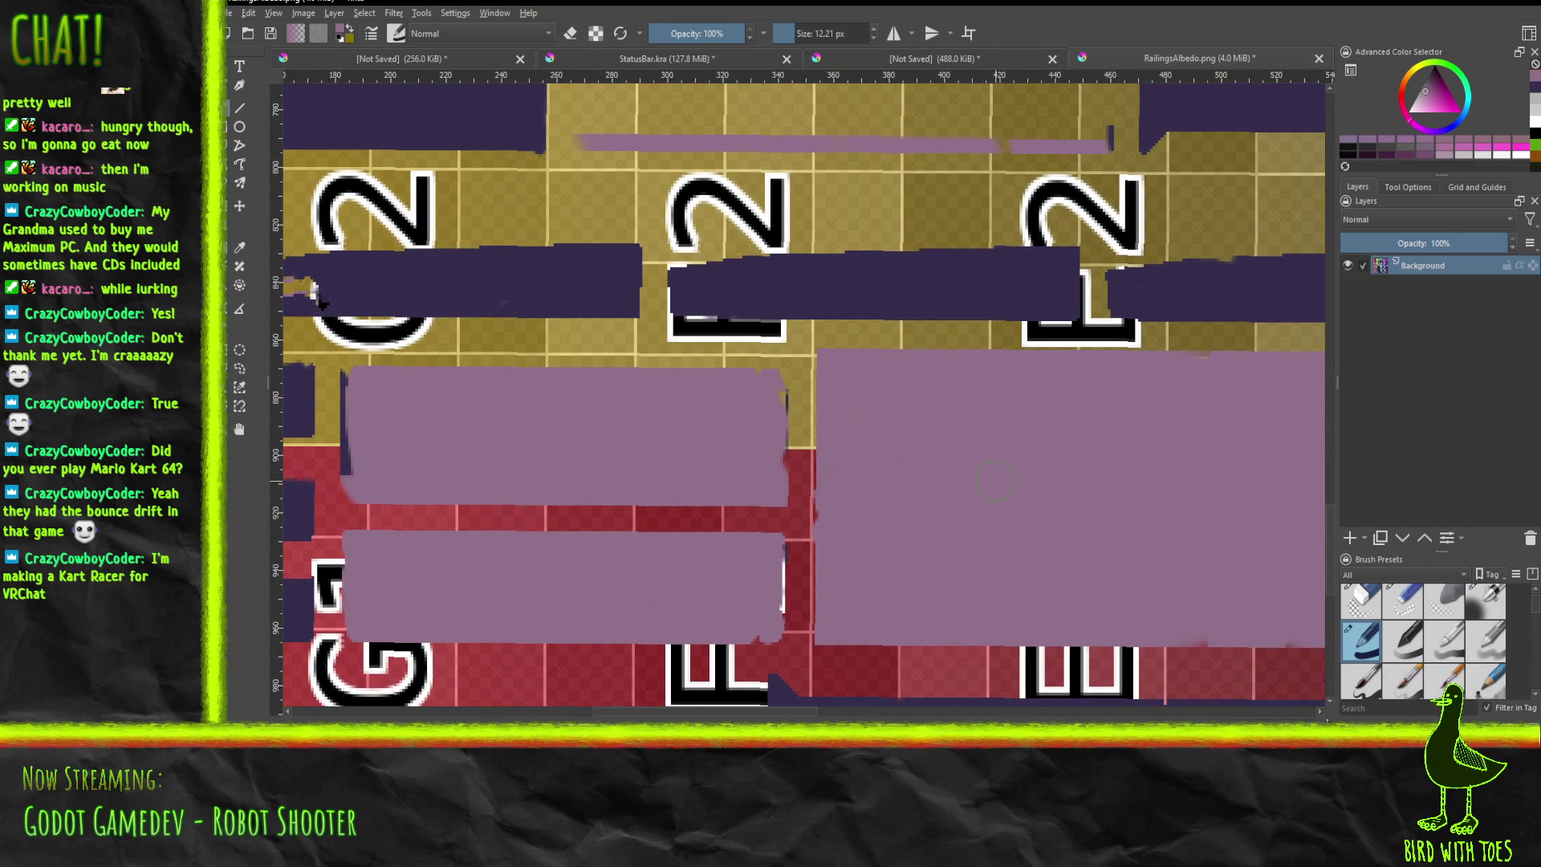
mouse_move(379, 520)
mouse_down()
mouse_move(351, 522)
mouse_move(349, 482)
mouse_move(386, 517)
mouse_move(413, 491)
mouse_move(474, 517)
mouse_move(770, 522)
mouse_move(768, 398)
mouse_up()
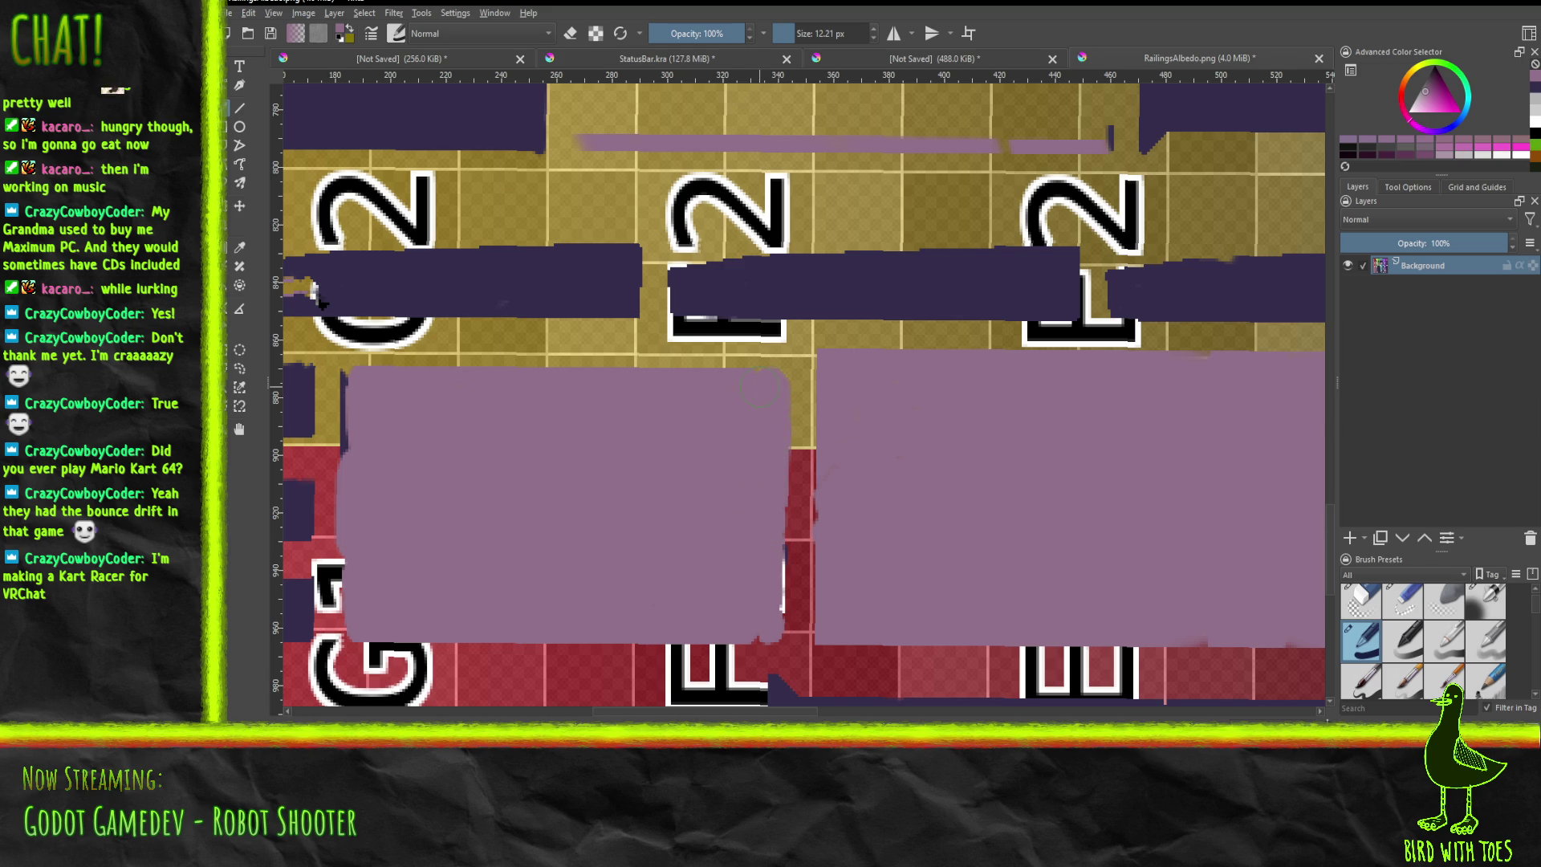
mouse_move(518, 409)
middle_down()
mouse_move(1152, 354)
mouse_move(888, 123)
mouse_move(725, 233)
mouse_move(726, 262)
middle_up()
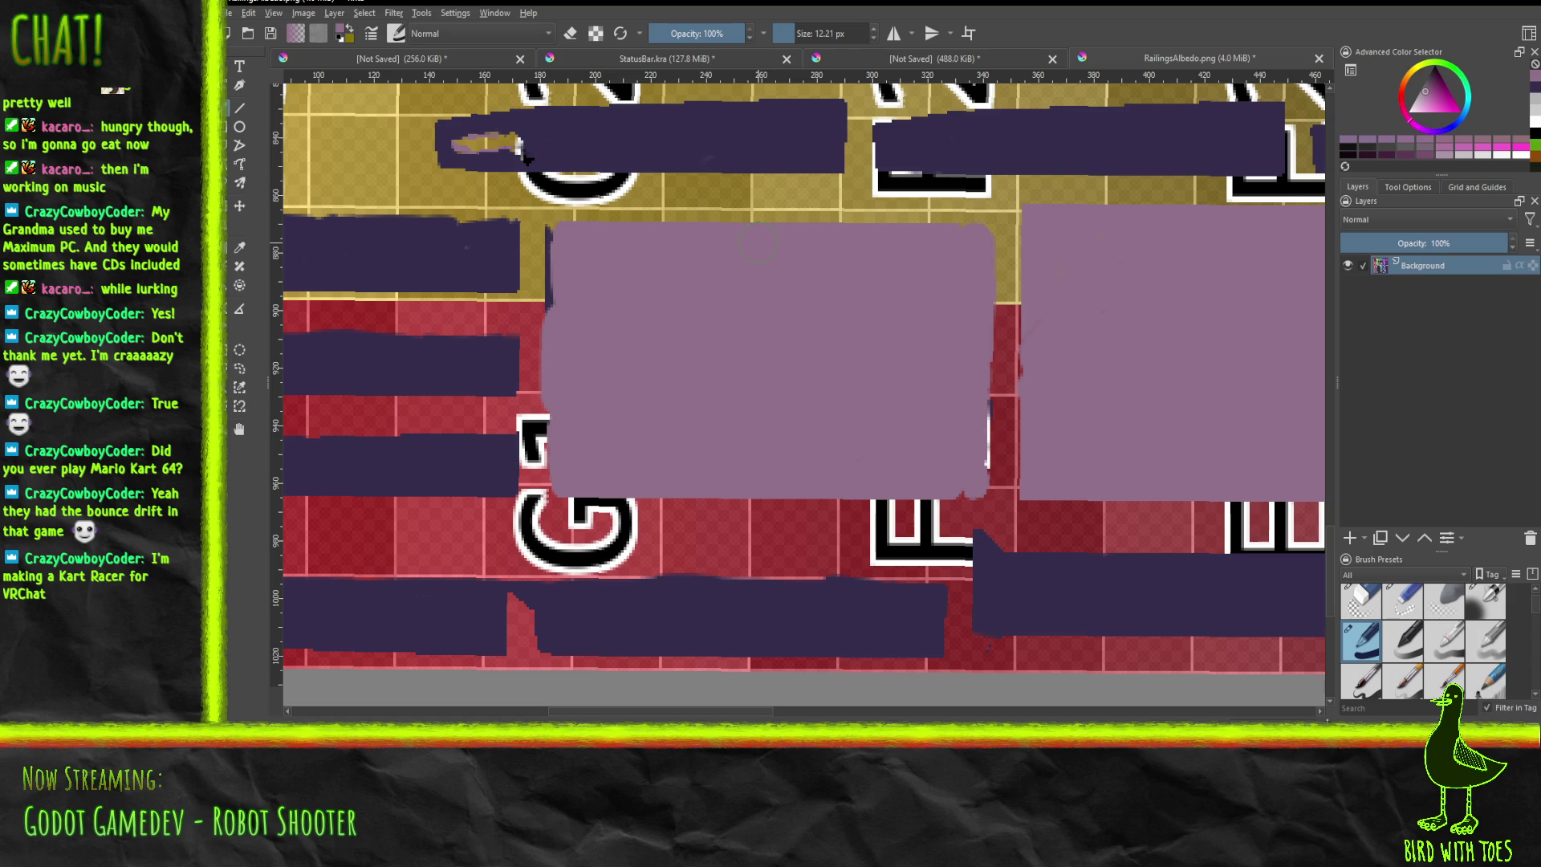
Sample the railing bars' dark purple and paint over the red gap in the bottom bar.
click(239, 252)
click(431, 594)
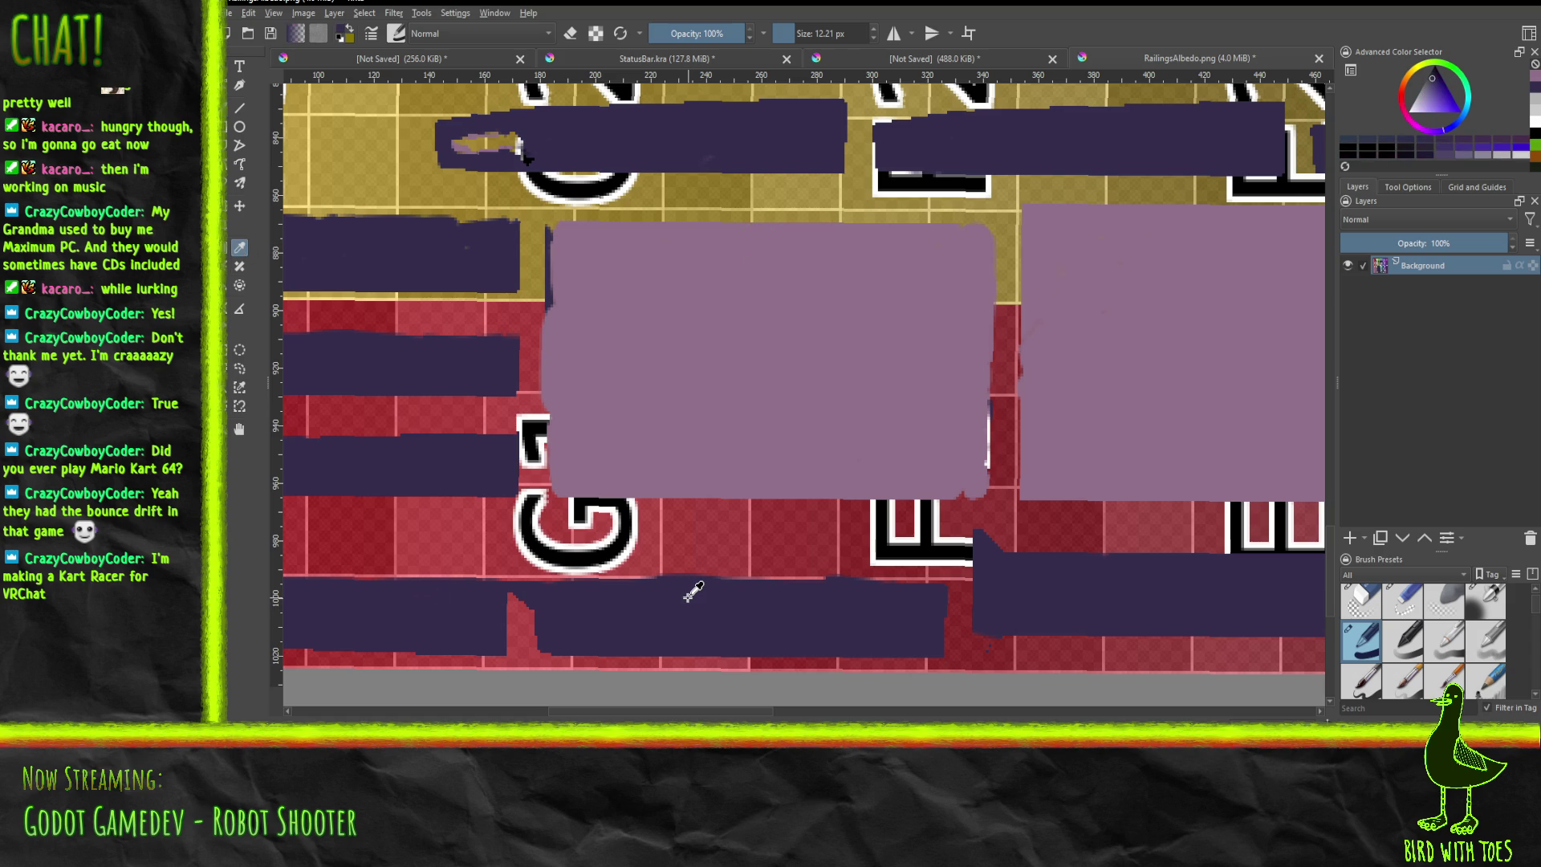
key(b)
mouse_move(504, 612)
mouse_down()
mouse_move(503, 640)
mouse_move(521, 638)
mouse_move(541, 605)
mouse_up()
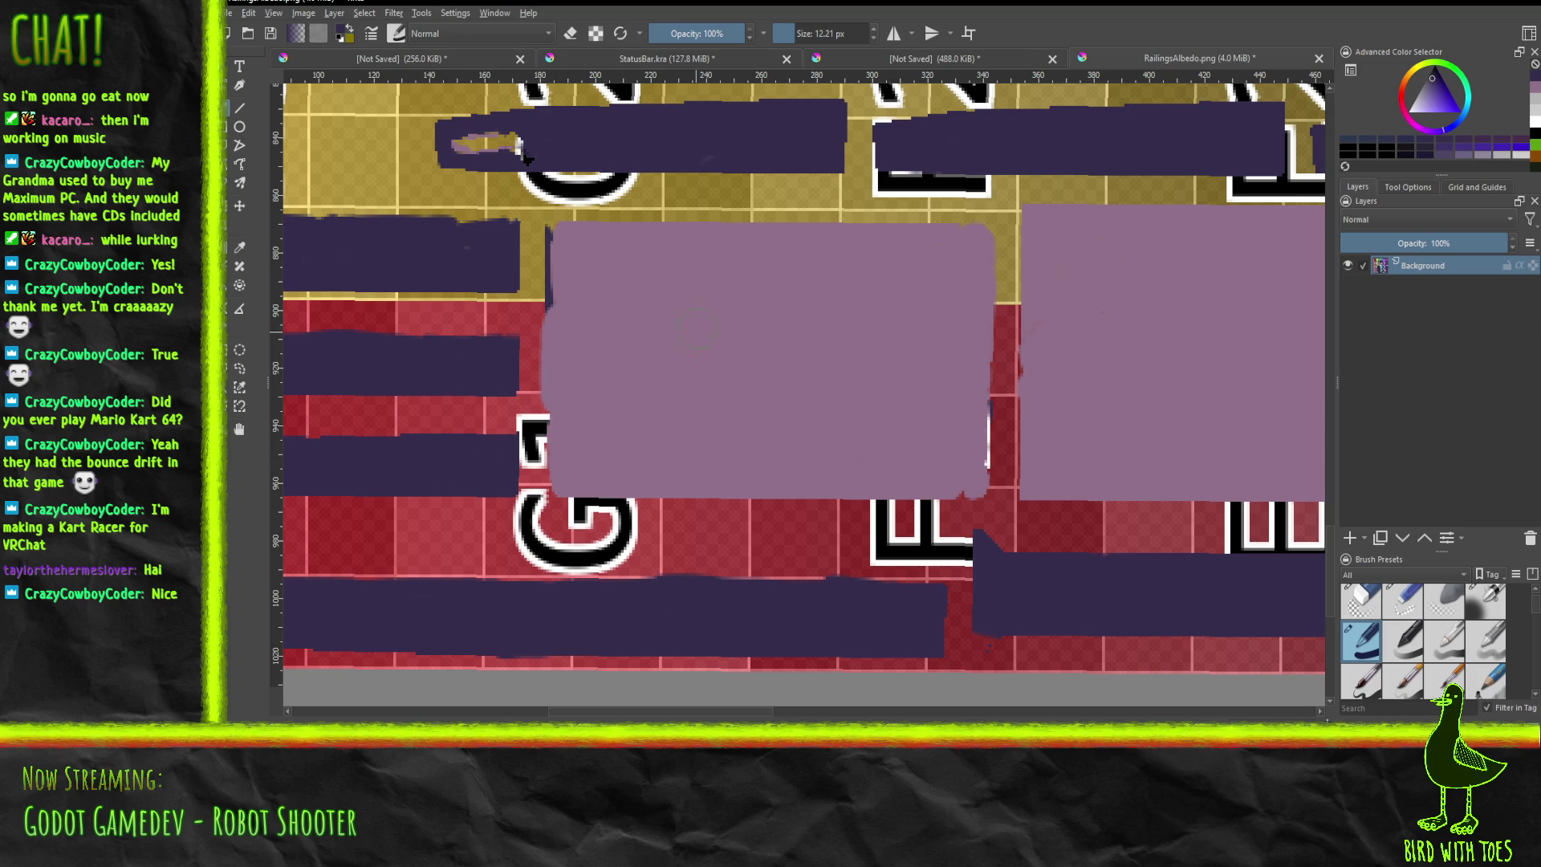
mouse_move(692, 335)
middle_down()
mouse_move(585, 350)
mouse_move(315, 485)
middle_up()
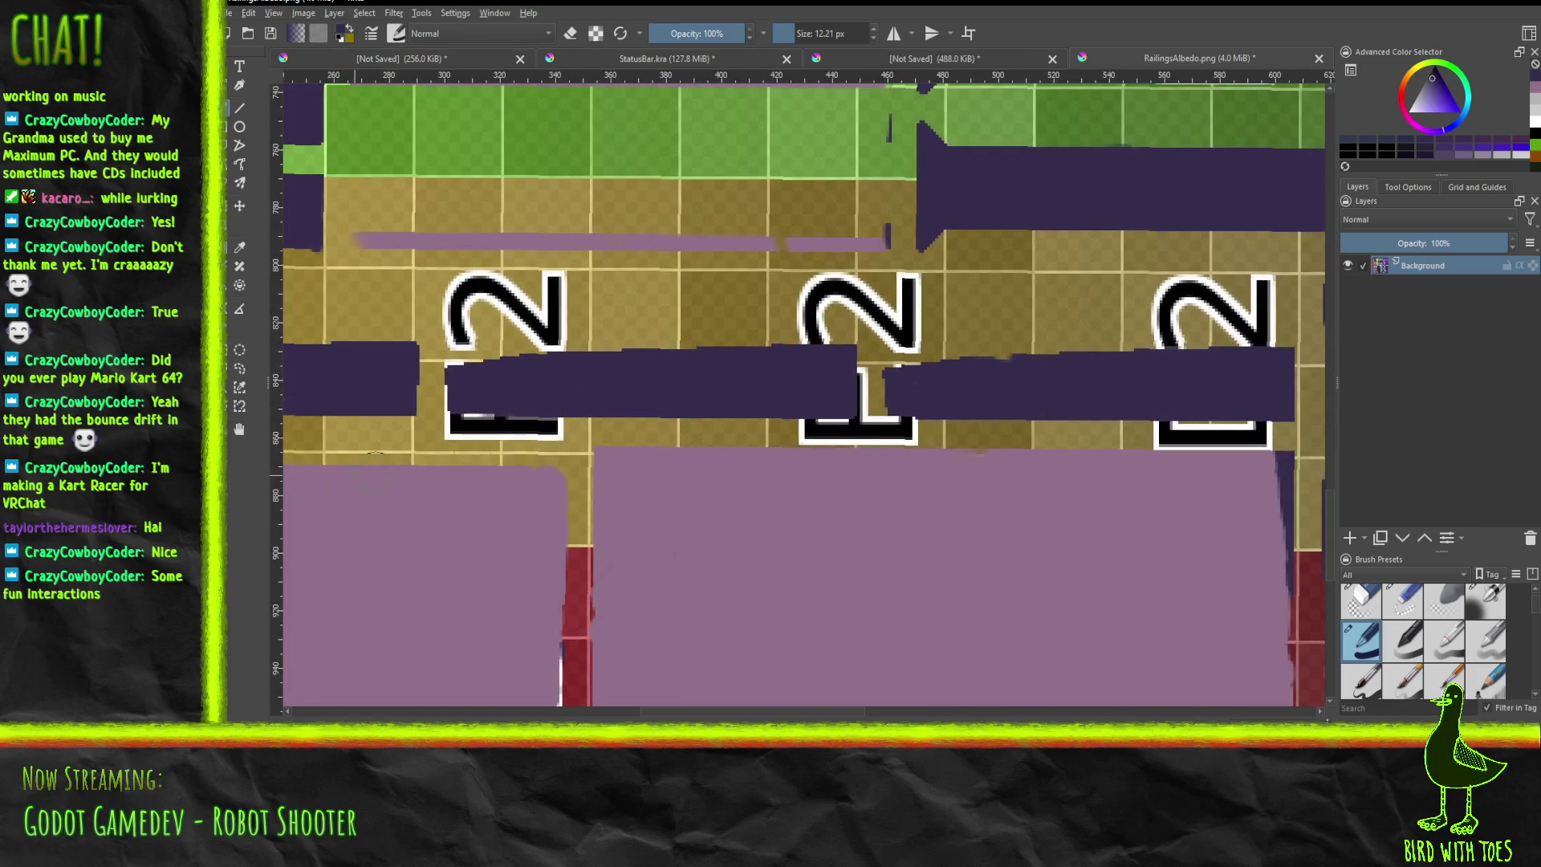
scroll(598, 368, down, 3)
mouse_move(597, 369)
middle_down()
mouse_move(562, 474)
mouse_move(618, 498)
mouse_move(626, 576)
middle_up()
scroll(555, 462, up, 1)
scroll(618, 498, up, 1)
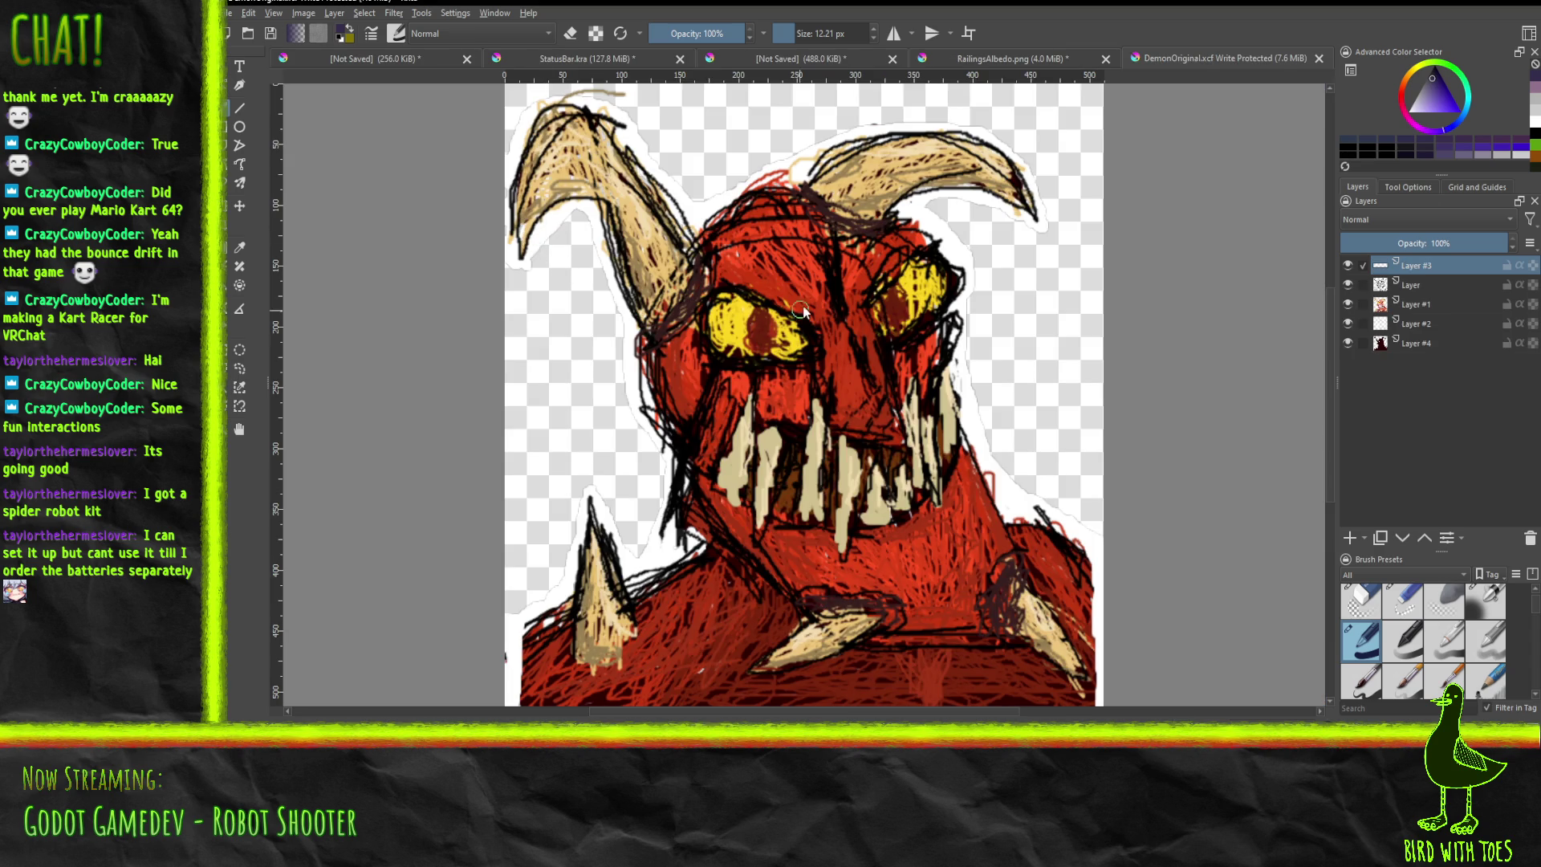
Zoom out on the demon drawing, then return to the RailingsAlbedo.png texture.
scroll(915, 322, down, 1)
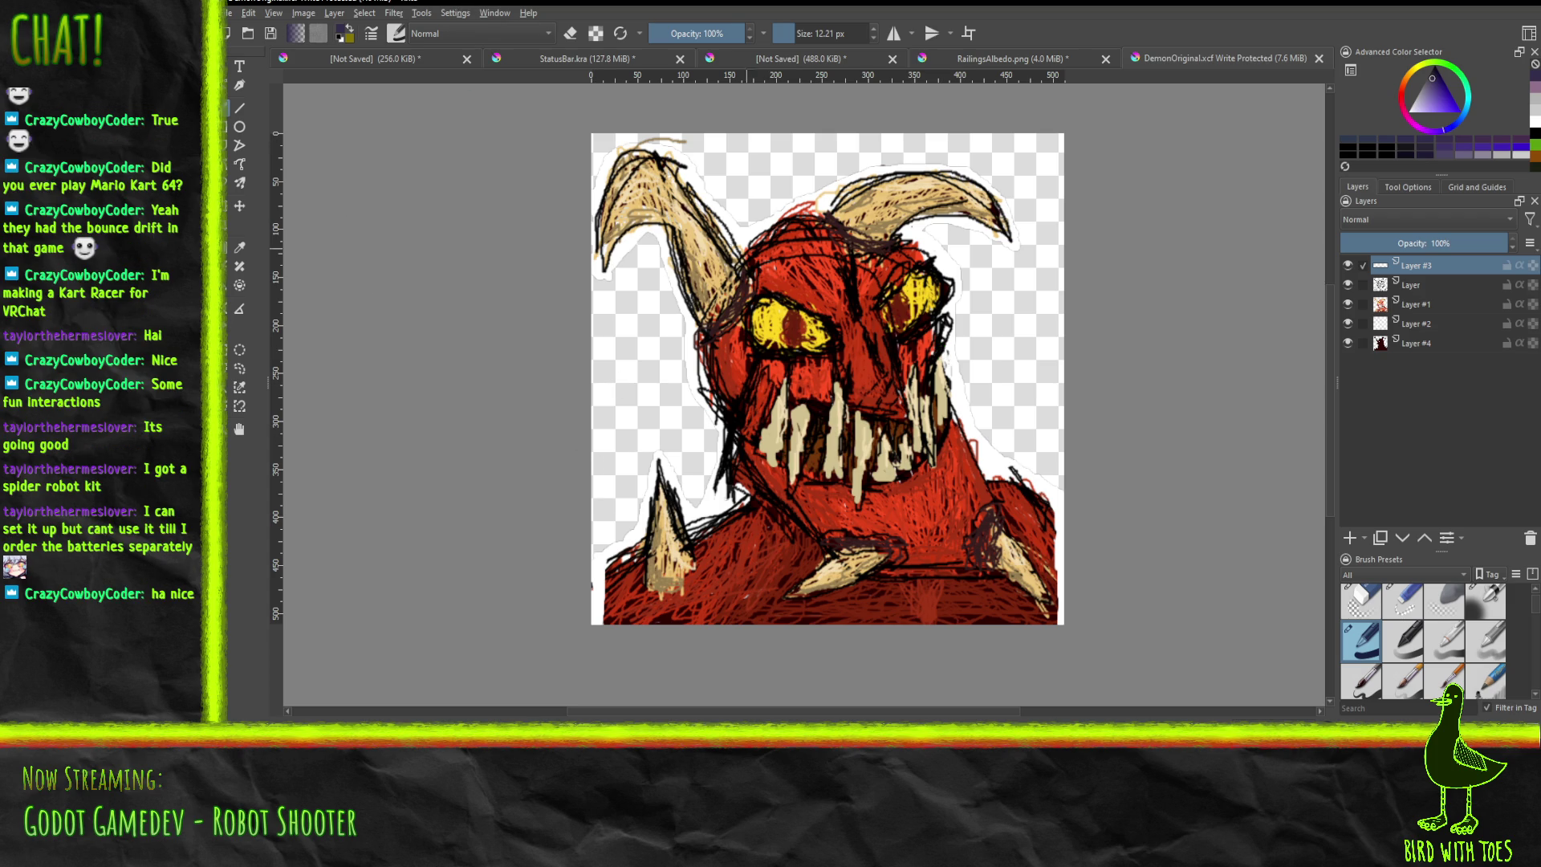
click(964, 66)
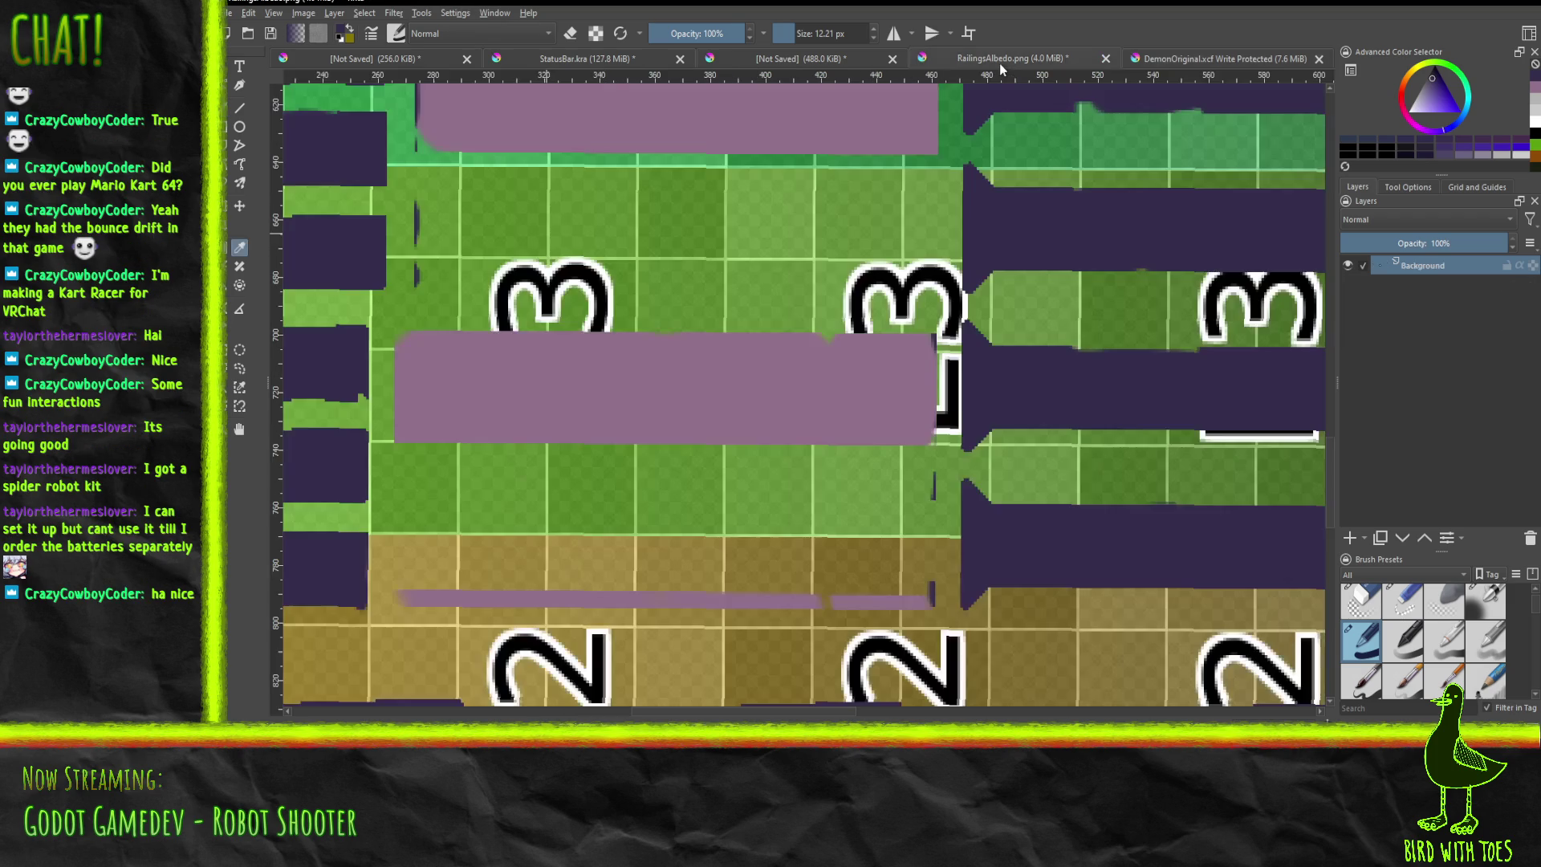
Sample the mauve panel colour and paint over the green gaps below the strip by the 3 labels.
key(p)
key(b)
click(530, 400)
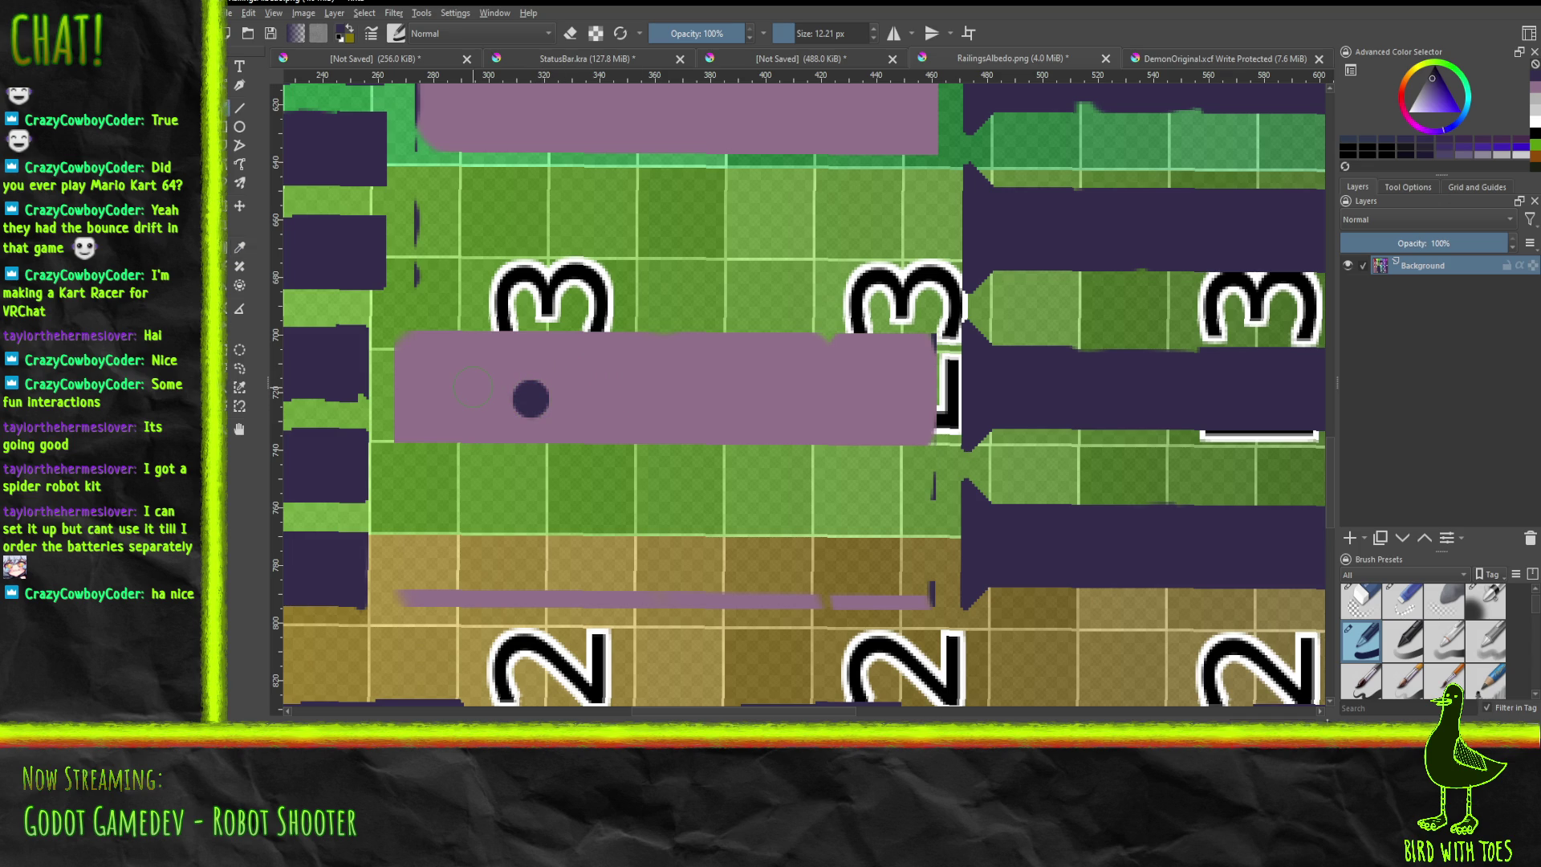
key(ctrl+z)
click(241, 248)
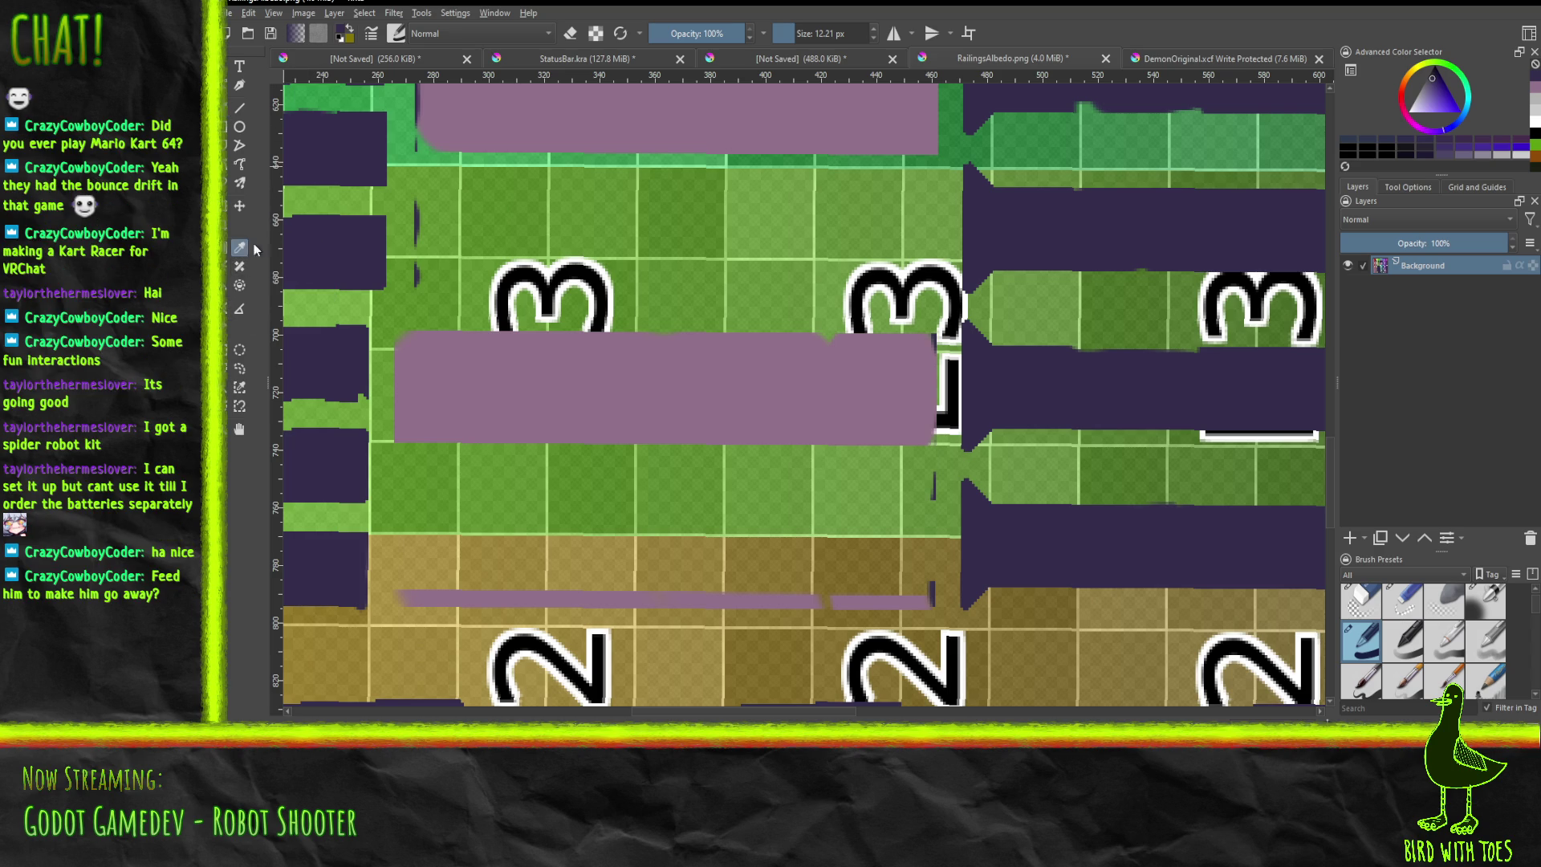
click(556, 349)
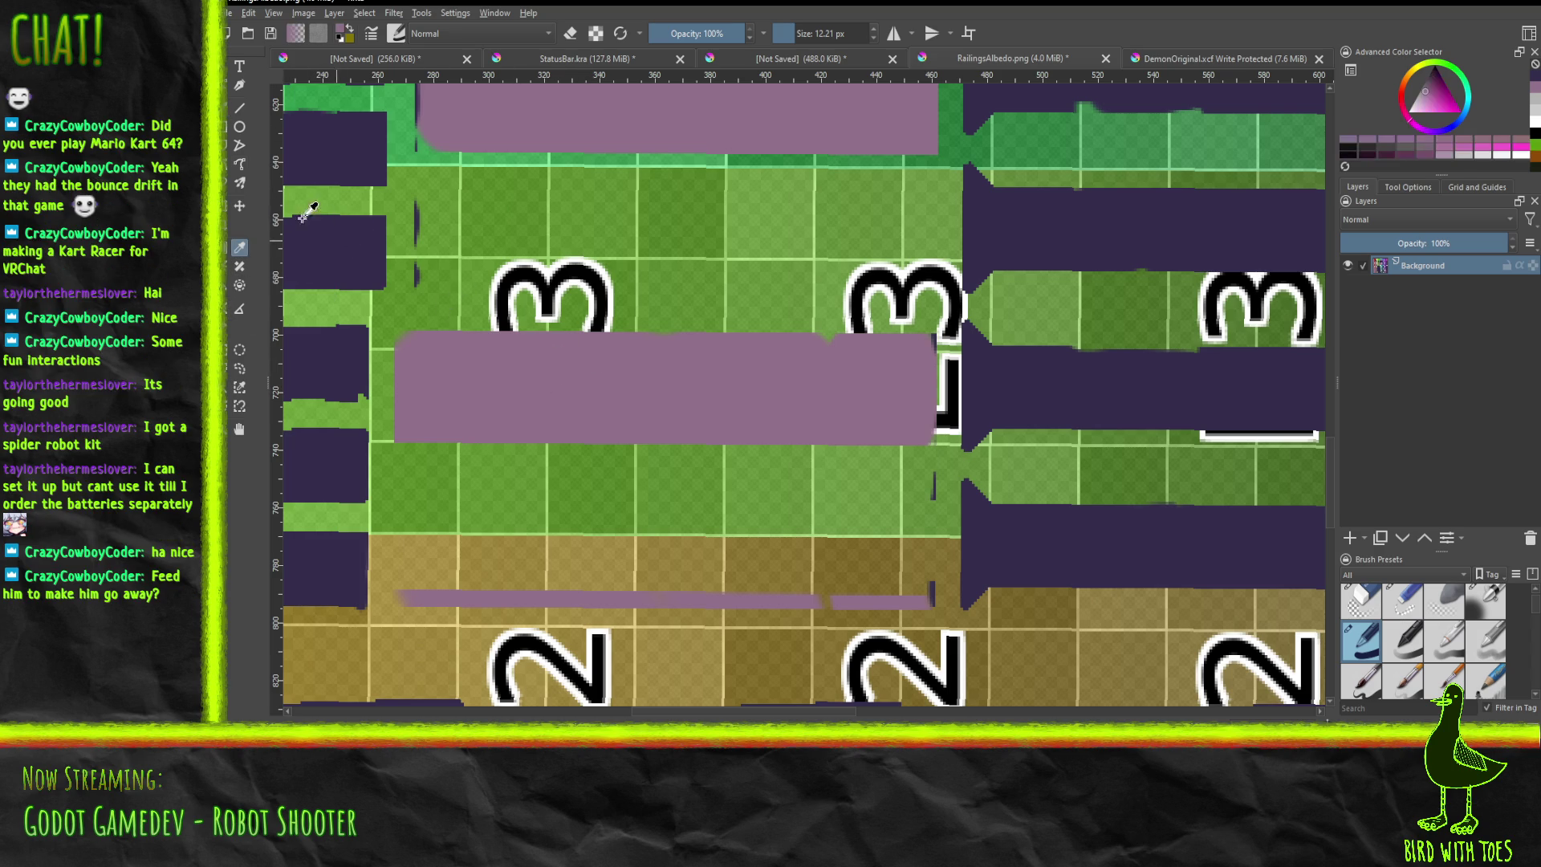
click(239, 106)
mouse_move(436, 464)
mouse_down()
mouse_move(751, 459)
mouse_move(891, 562)
mouse_move(891, 502)
mouse_move(737, 497)
mouse_move(578, 517)
mouse_move(480, 502)
mouse_move(426, 539)
mouse_move(420, 472)
mouse_up()
drag(416, 530, 588, 548)
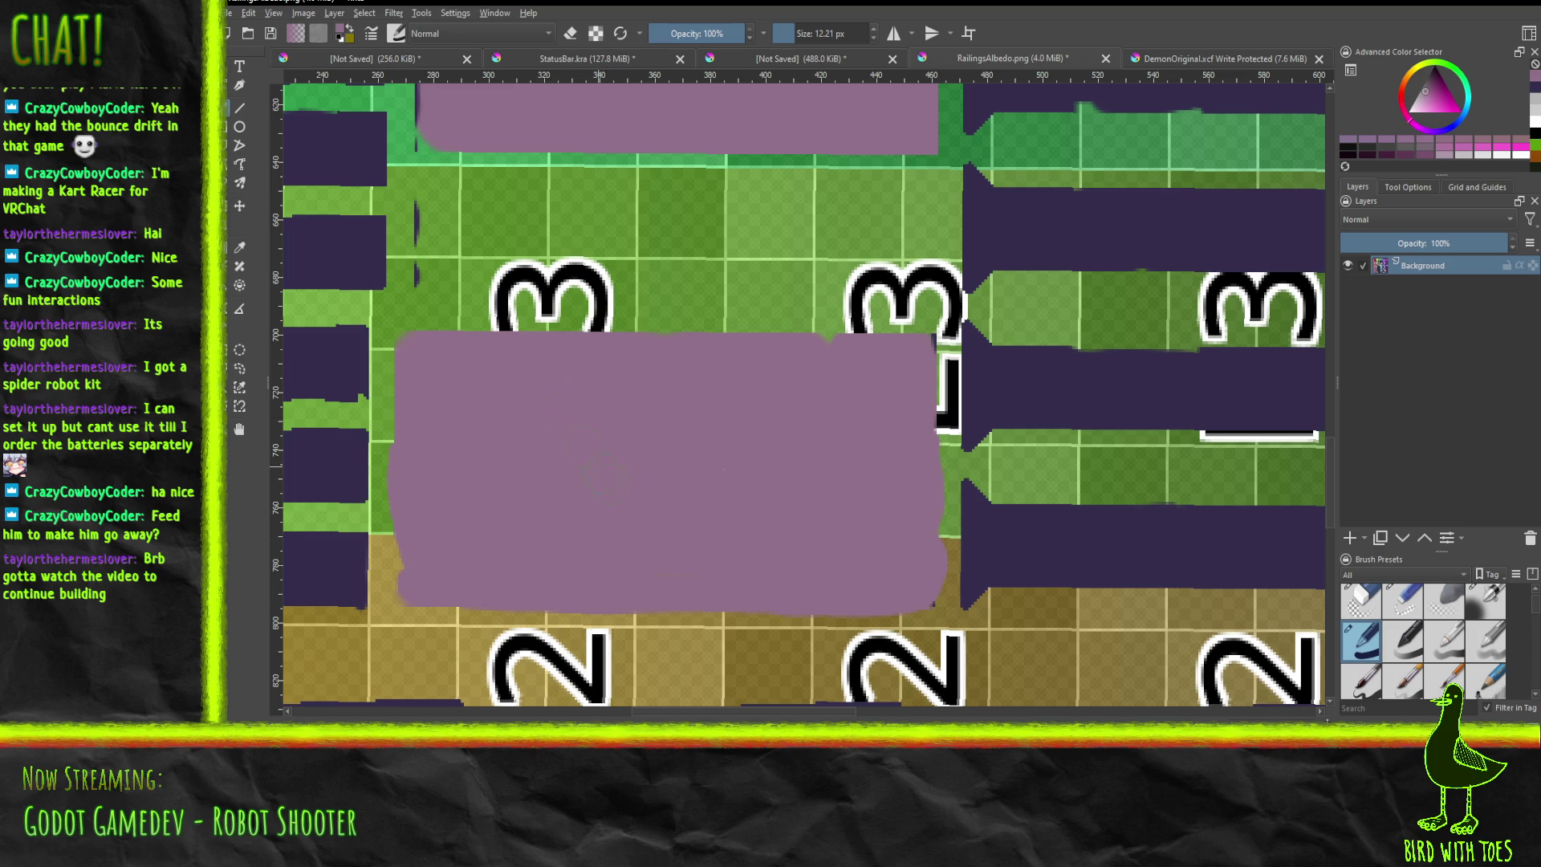
mouse_move(559, 273)
middle_down()
mouse_move(604, 359)
mouse_move(578, 773)
middle_up()
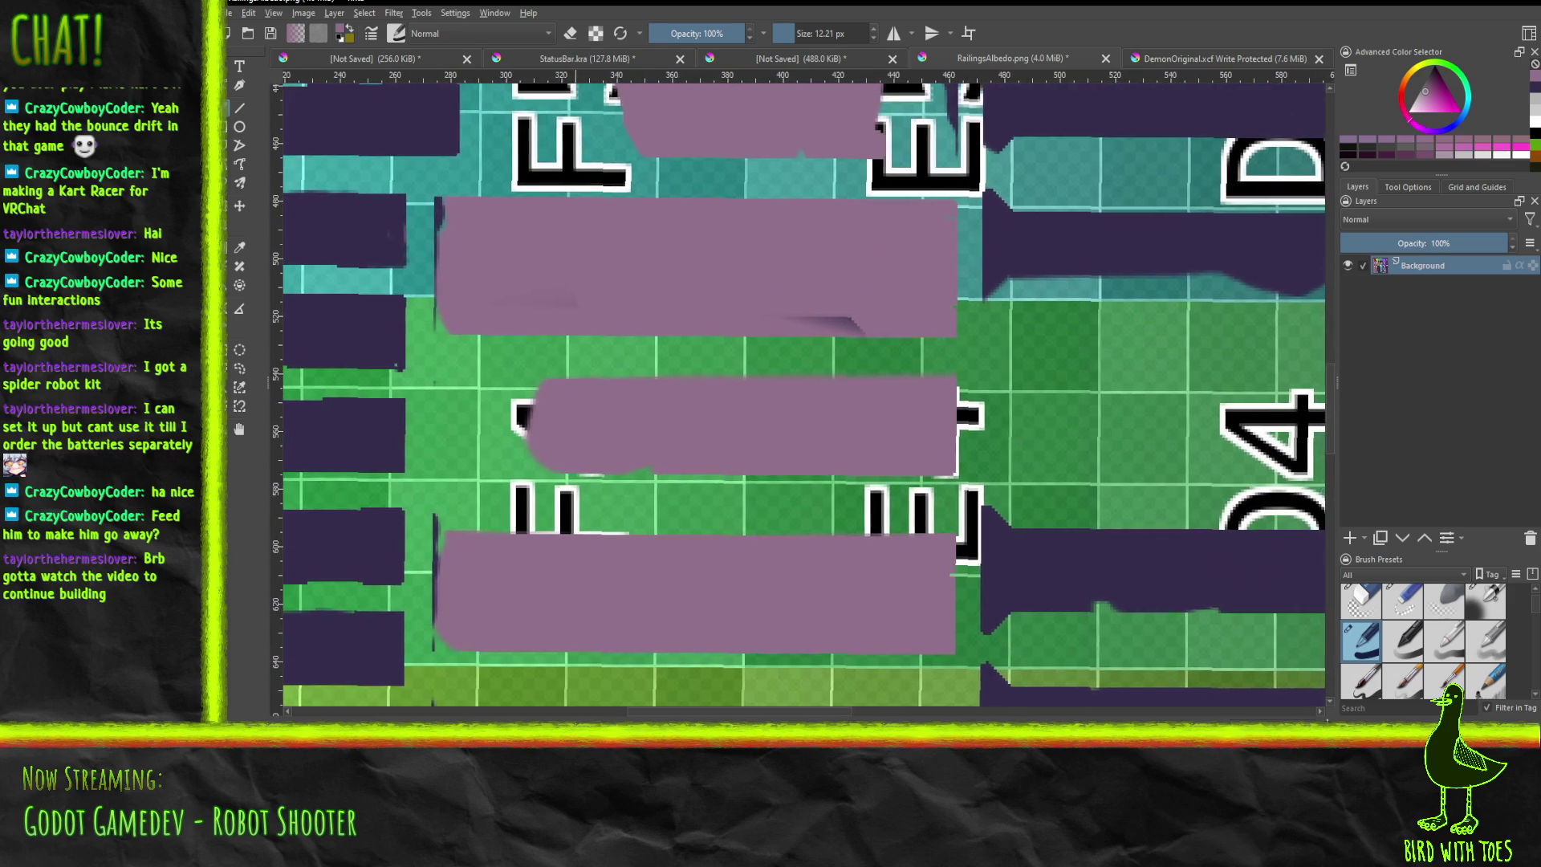
Cover the dark edges, white dash and gap between the upper mauve blocks with mauve.
middle_drag(634, 689, 726, 518)
scroll(727, 517, down, 4)
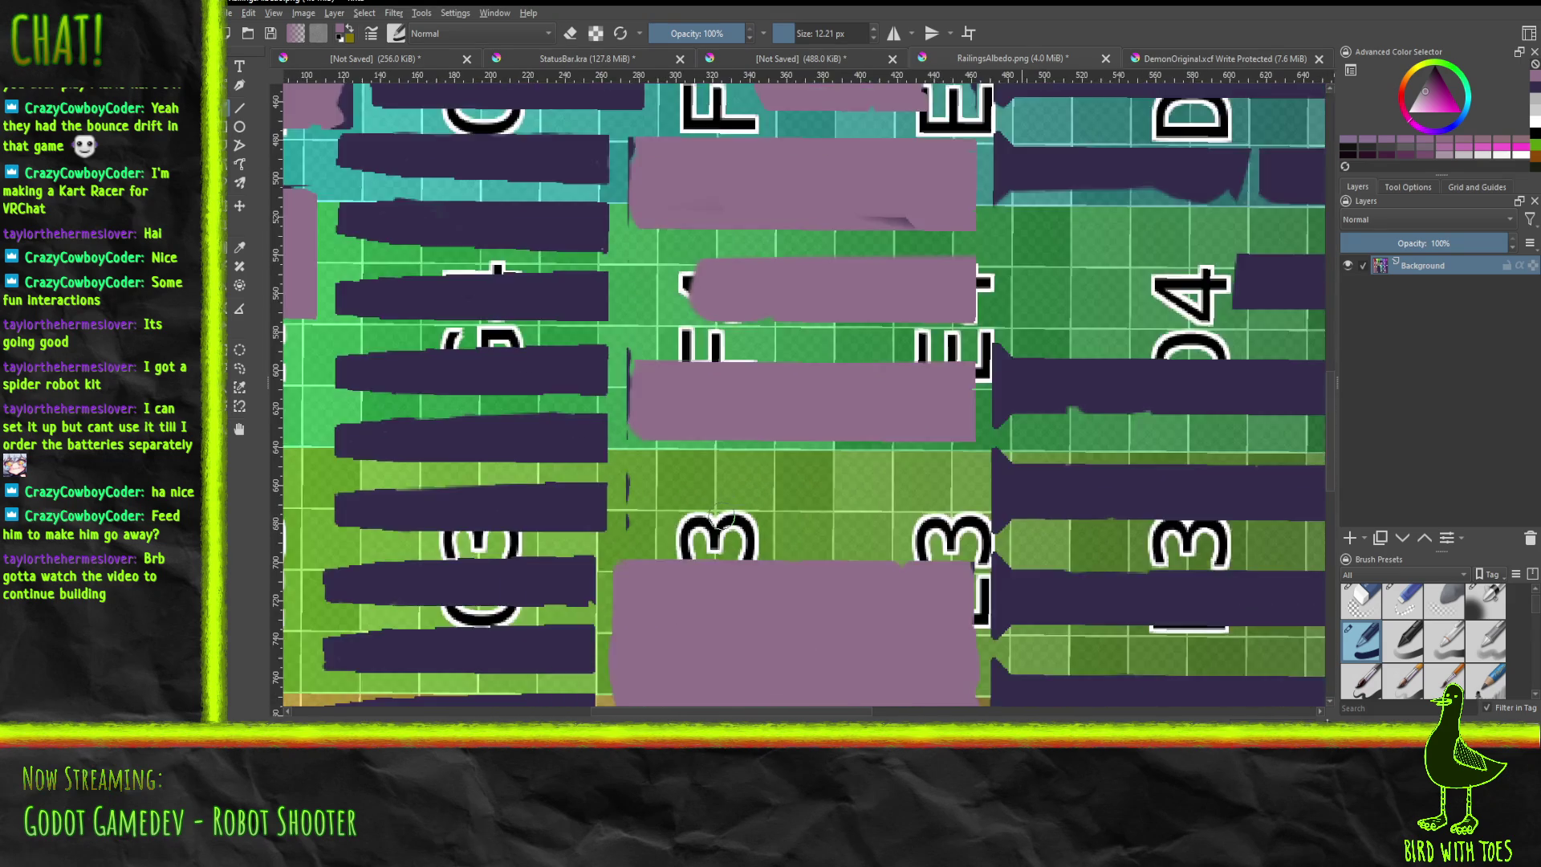
scroll(722, 514, down, 6)
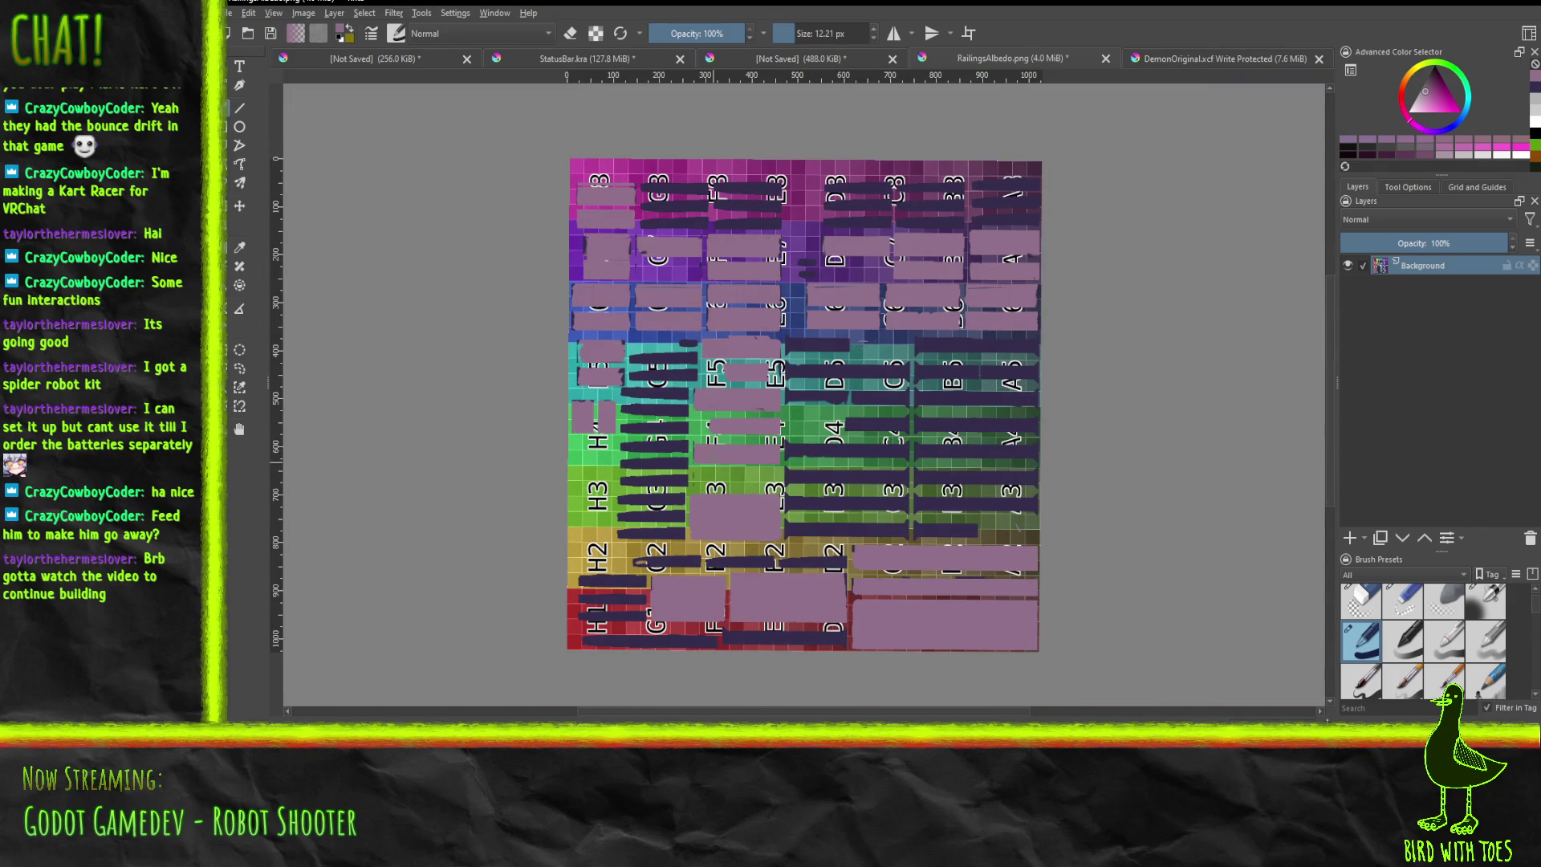
scroll(685, 442, up, 5)
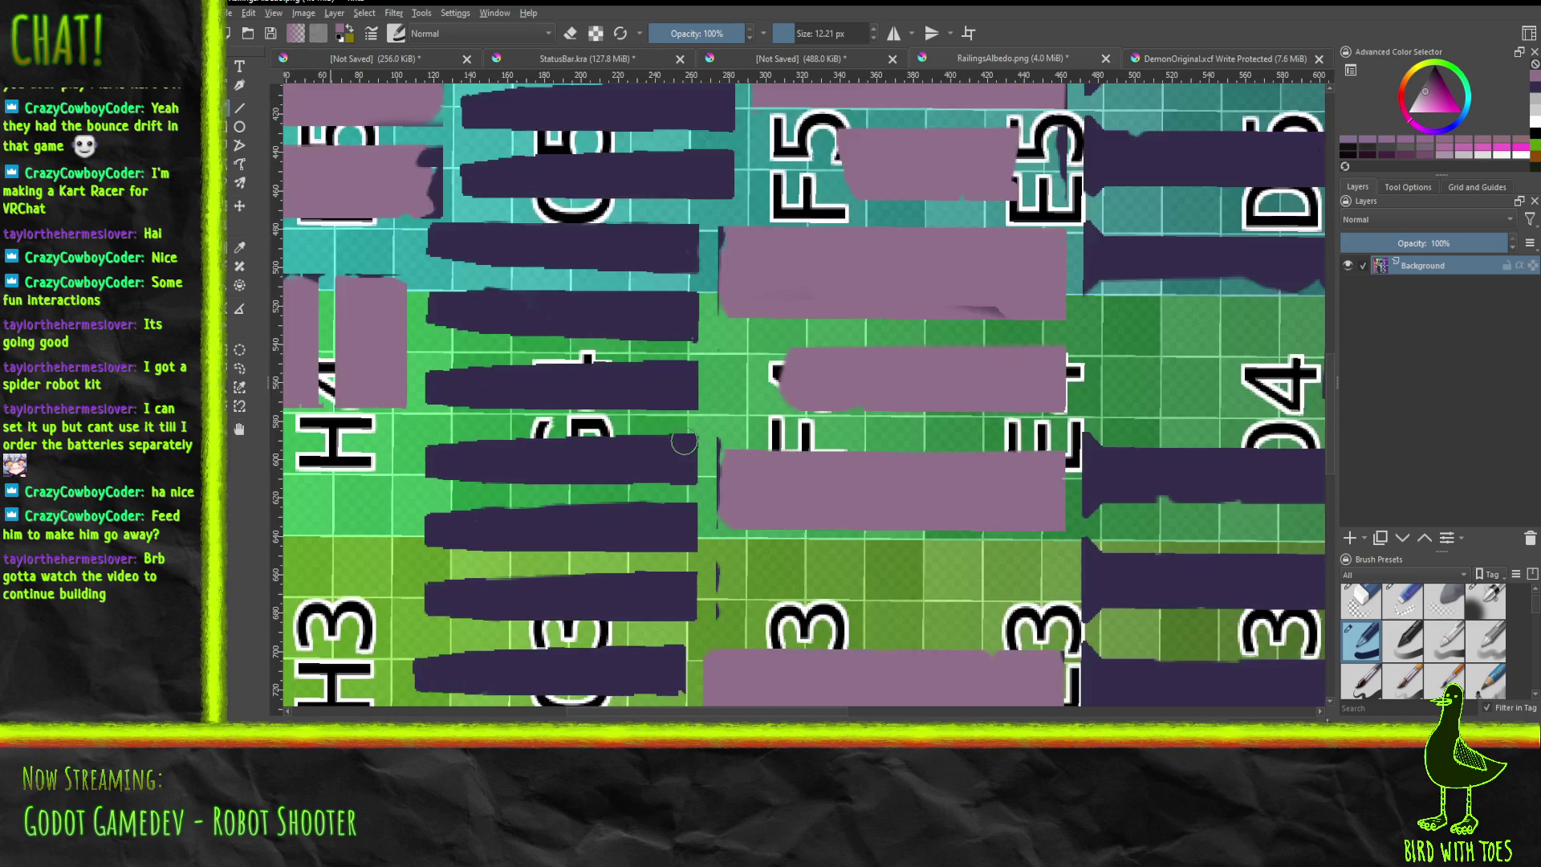
middle_drag(781, 343, 784, 353)
scroll(784, 354, up, 5)
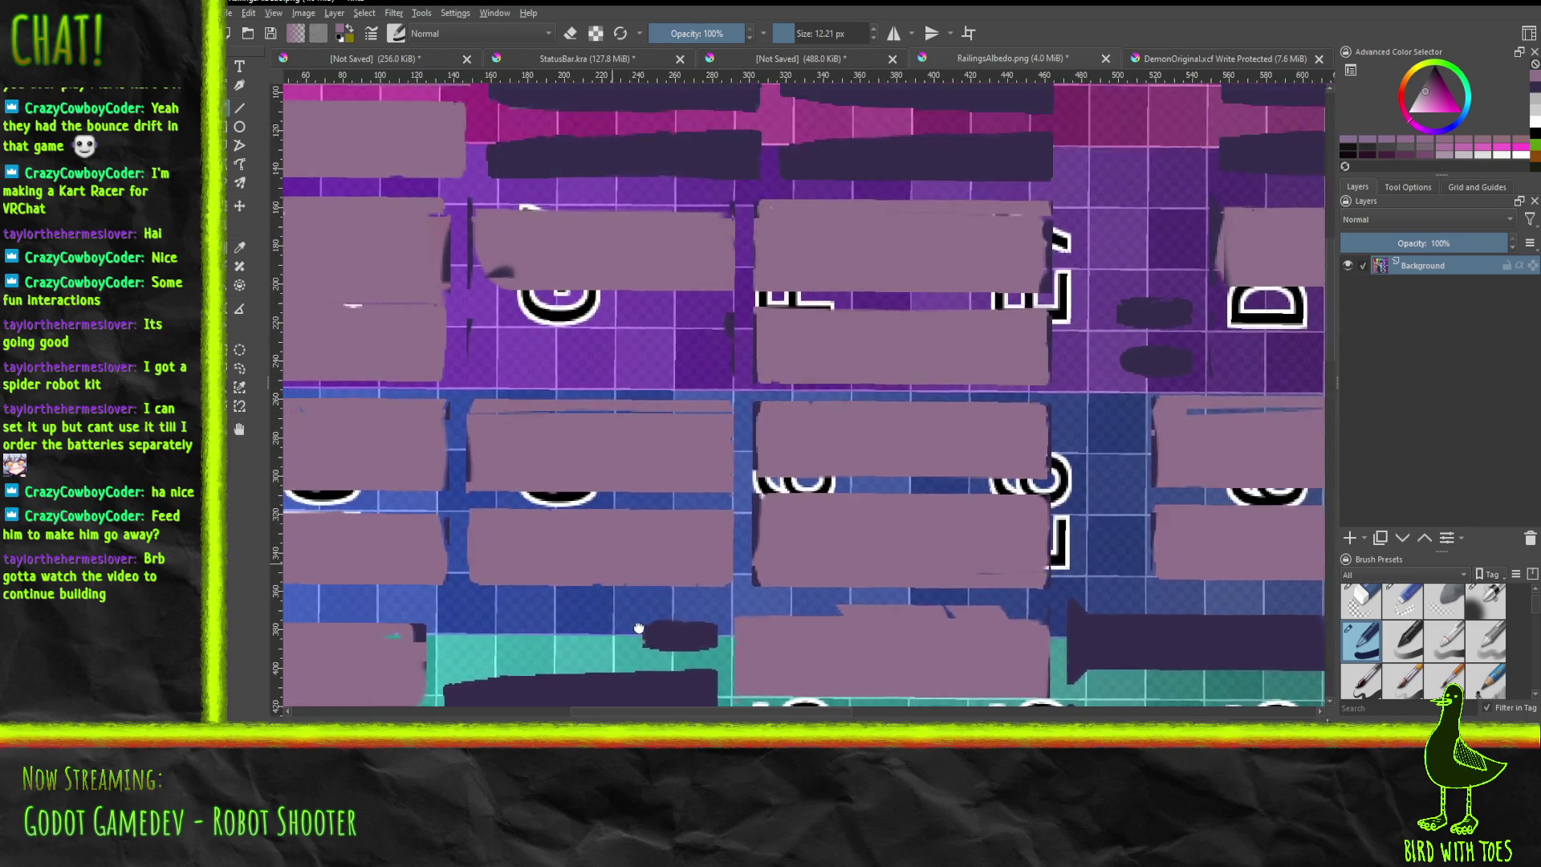
mouse_move(639, 628)
middle_down()
mouse_move(874, 719)
mouse_move(783, 714)
middle_up()
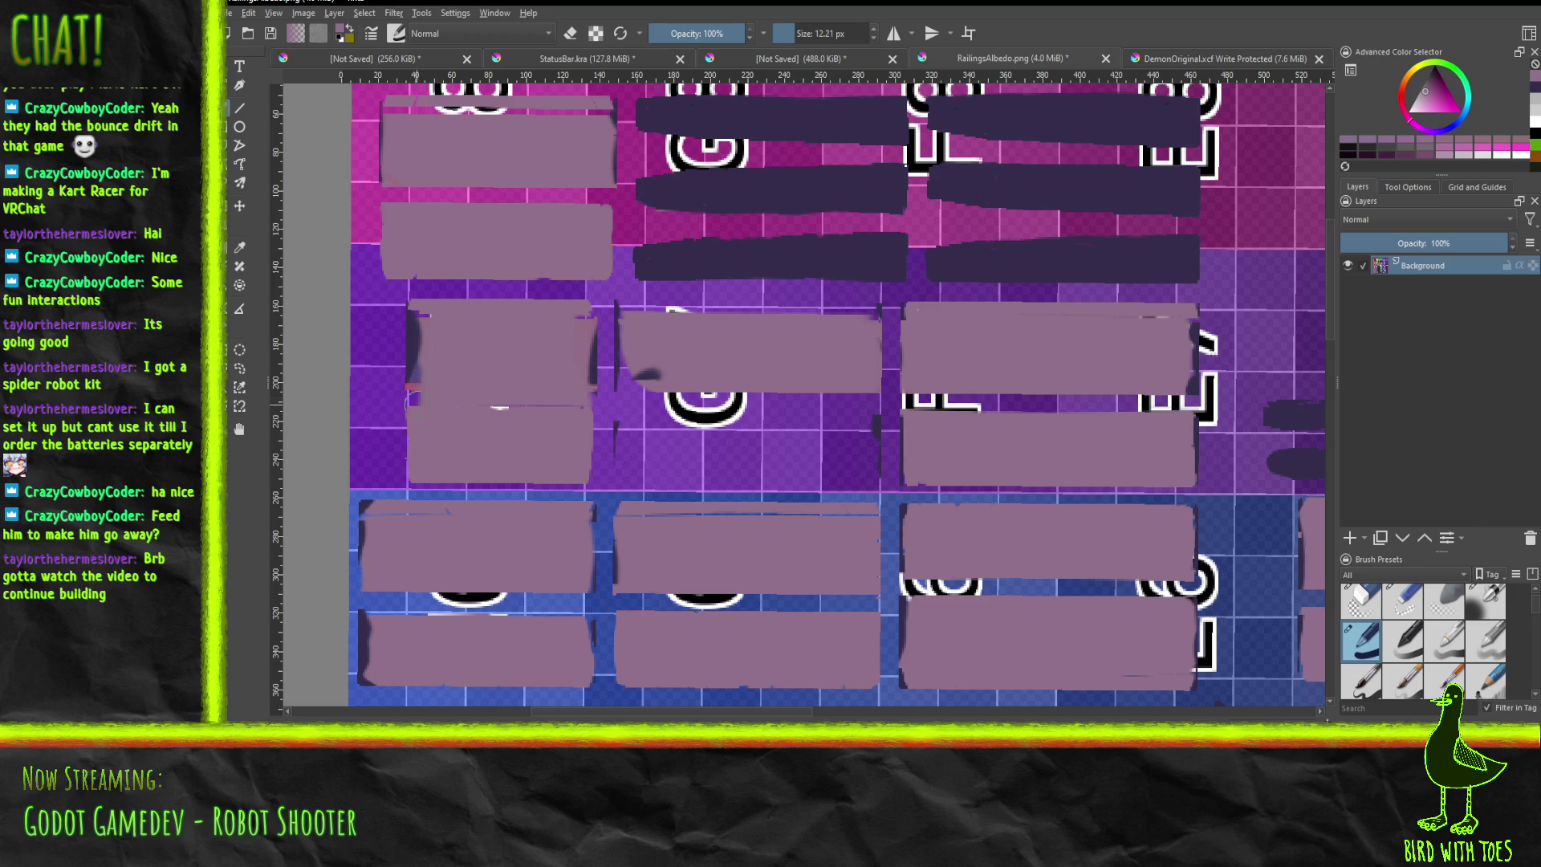
drag(416, 401, 419, 317)
drag(466, 417, 539, 399)
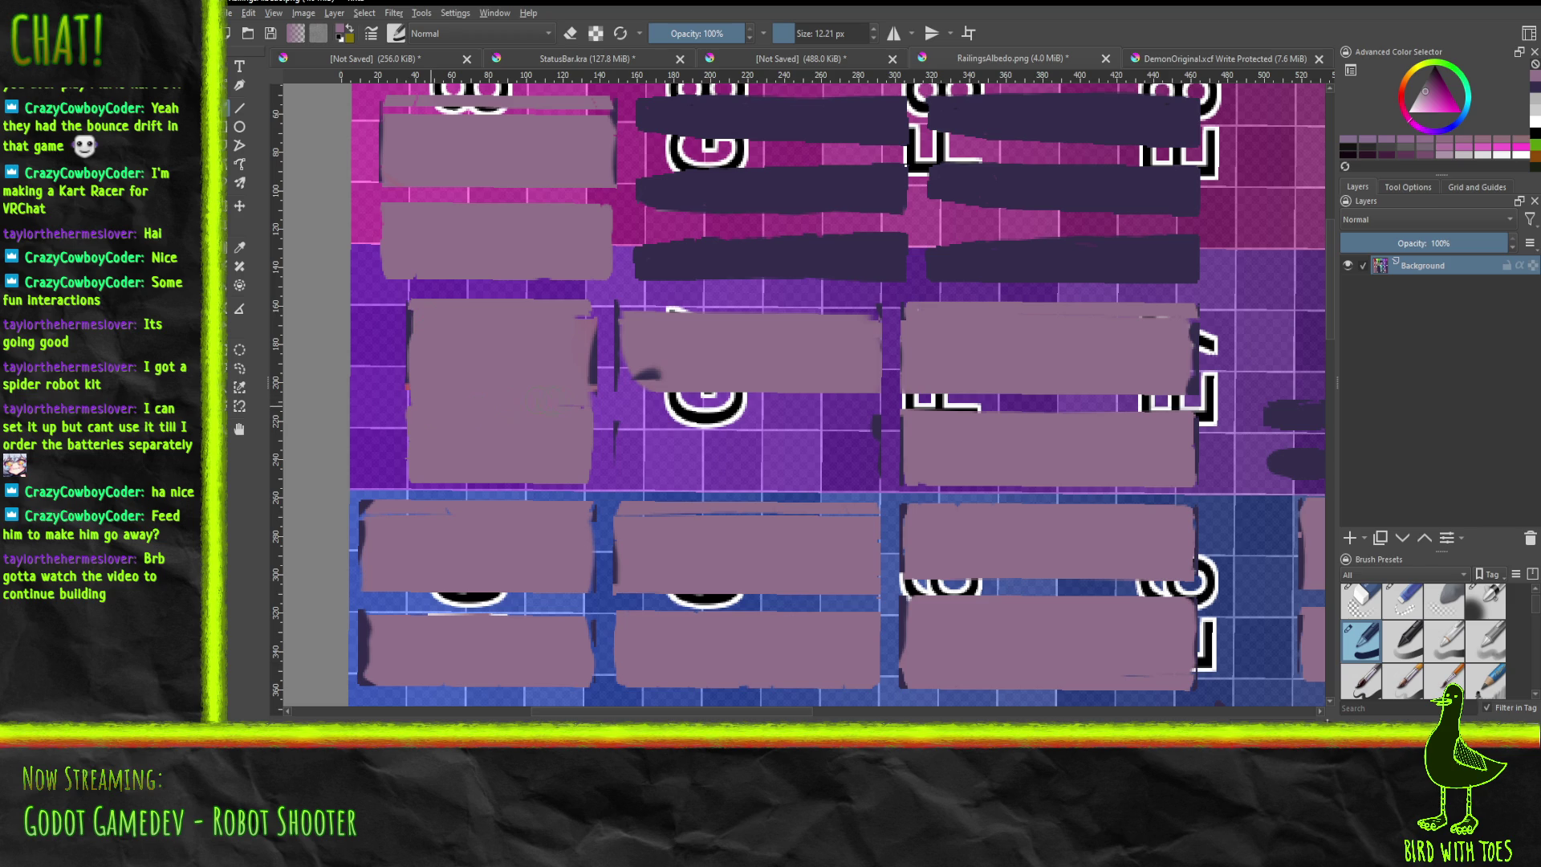
drag(592, 321, 596, 446)
drag(419, 393, 419, 310)
mouse_move(630, 309)
mouse_down()
mouse_move(628, 467)
mouse_move(870, 470)
mouse_move(742, 482)
mouse_move(830, 485)
mouse_move(867, 467)
mouse_move(871, 402)
mouse_move(843, 438)
mouse_move(827, 417)
mouse_move(690, 433)
mouse_move(672, 401)
mouse_move(652, 449)
mouse_move(678, 401)
mouse_move(656, 374)
mouse_move(709, 377)
mouse_move(726, 448)
mouse_move(786, 421)
mouse_up()
Paint over the L and O outlines, blue over gap marks, and fill the lower-left box.
mouse_move(951, 401)
mouse_down()
mouse_move(899, 400)
mouse_move(1170, 397)
mouse_move(1191, 381)
mouse_move(1193, 319)
mouse_up()
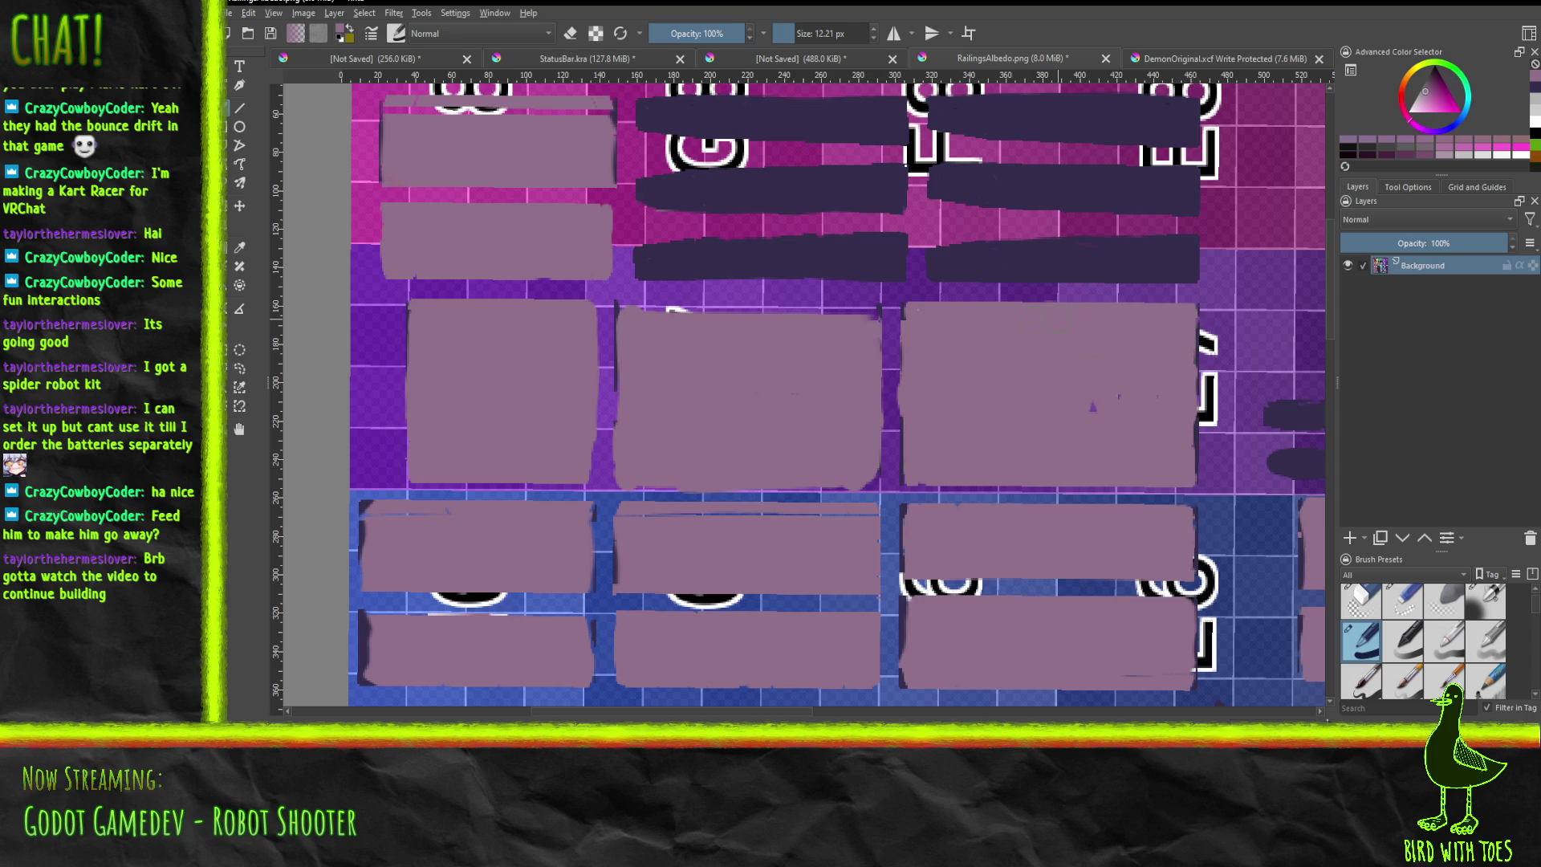
mouse_move(911, 594)
mouse_down()
mouse_move(1195, 591)
mouse_move(1127, 684)
mouse_up()
drag(900, 618, 908, 568)
mouse_move(827, 604)
mouse_down()
mouse_move(881, 604)
mouse_move(631, 600)
mouse_up()
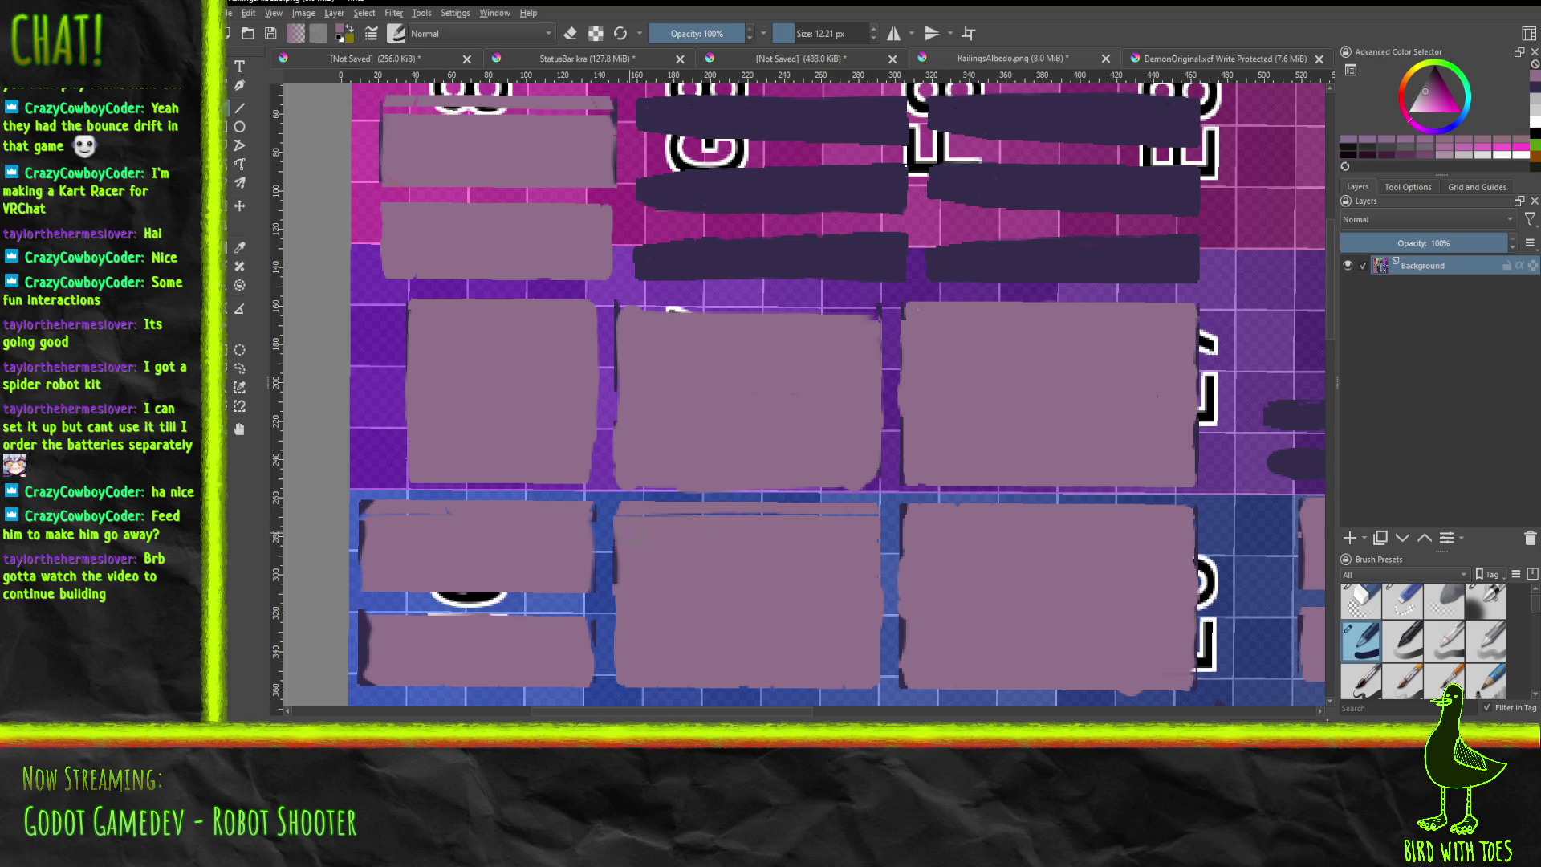
drag(614, 510, 835, 514)
drag(366, 510, 363, 522)
mouse_move(368, 630)
mouse_down()
mouse_move(368, 601)
mouse_move(563, 605)
mouse_move(586, 631)
mouse_move(576, 588)
mouse_up()
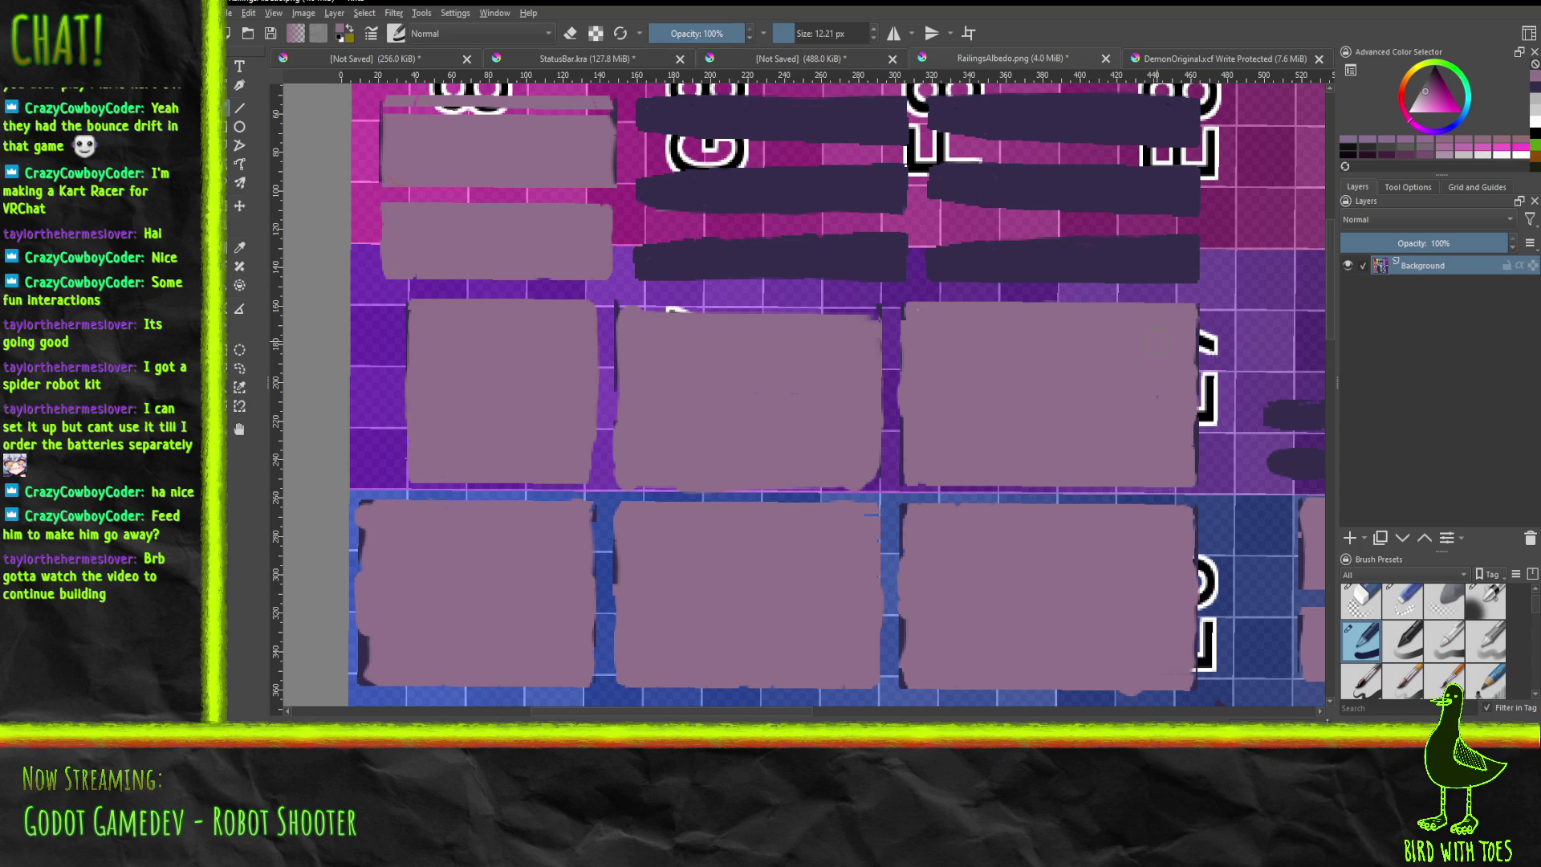
Round the upper-left block corners over the 8 with mauve.
scroll(1002, 492, down, 2)
scroll(1003, 492, up, 4)
mouse_move(748, 328)
middle_down()
mouse_move(1044, 722)
mouse_move(1036, 695)
middle_up()
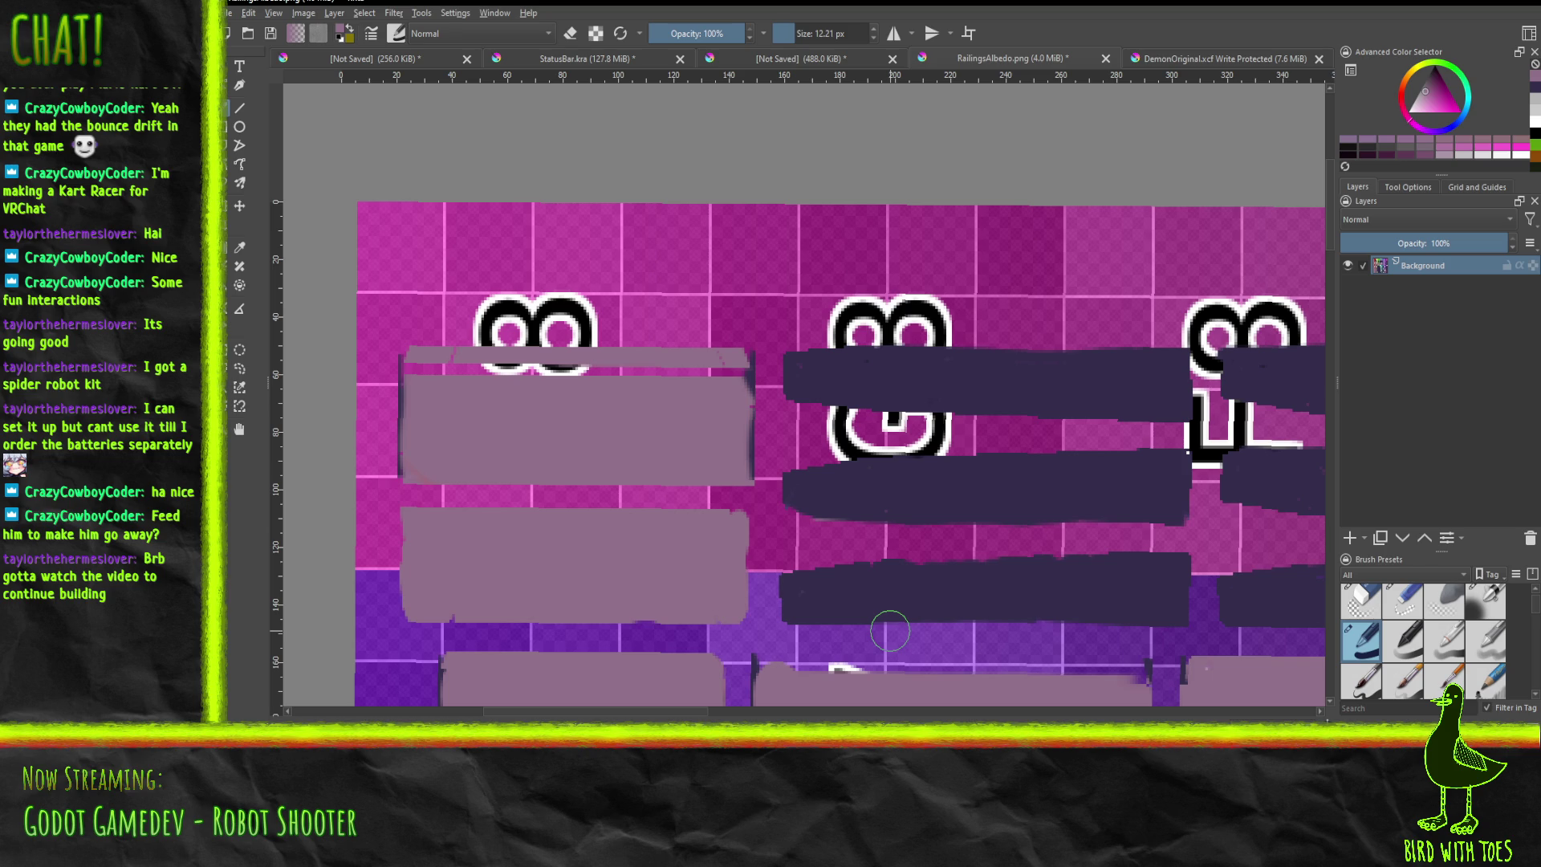
drag(441, 496, 402, 485)
mouse_move(406, 598)
mouse_down()
mouse_move(420, 603)
mouse_move(417, 454)
mouse_up()
mouse_move(424, 398)
mouse_down()
mouse_move(424, 349)
mouse_move(405, 360)
mouse_move(740, 371)
mouse_move(759, 357)
mouse_move(739, 361)
mouse_move(750, 433)
mouse_move(706, 498)
mouse_move(750, 514)
mouse_move(457, 501)
mouse_up()
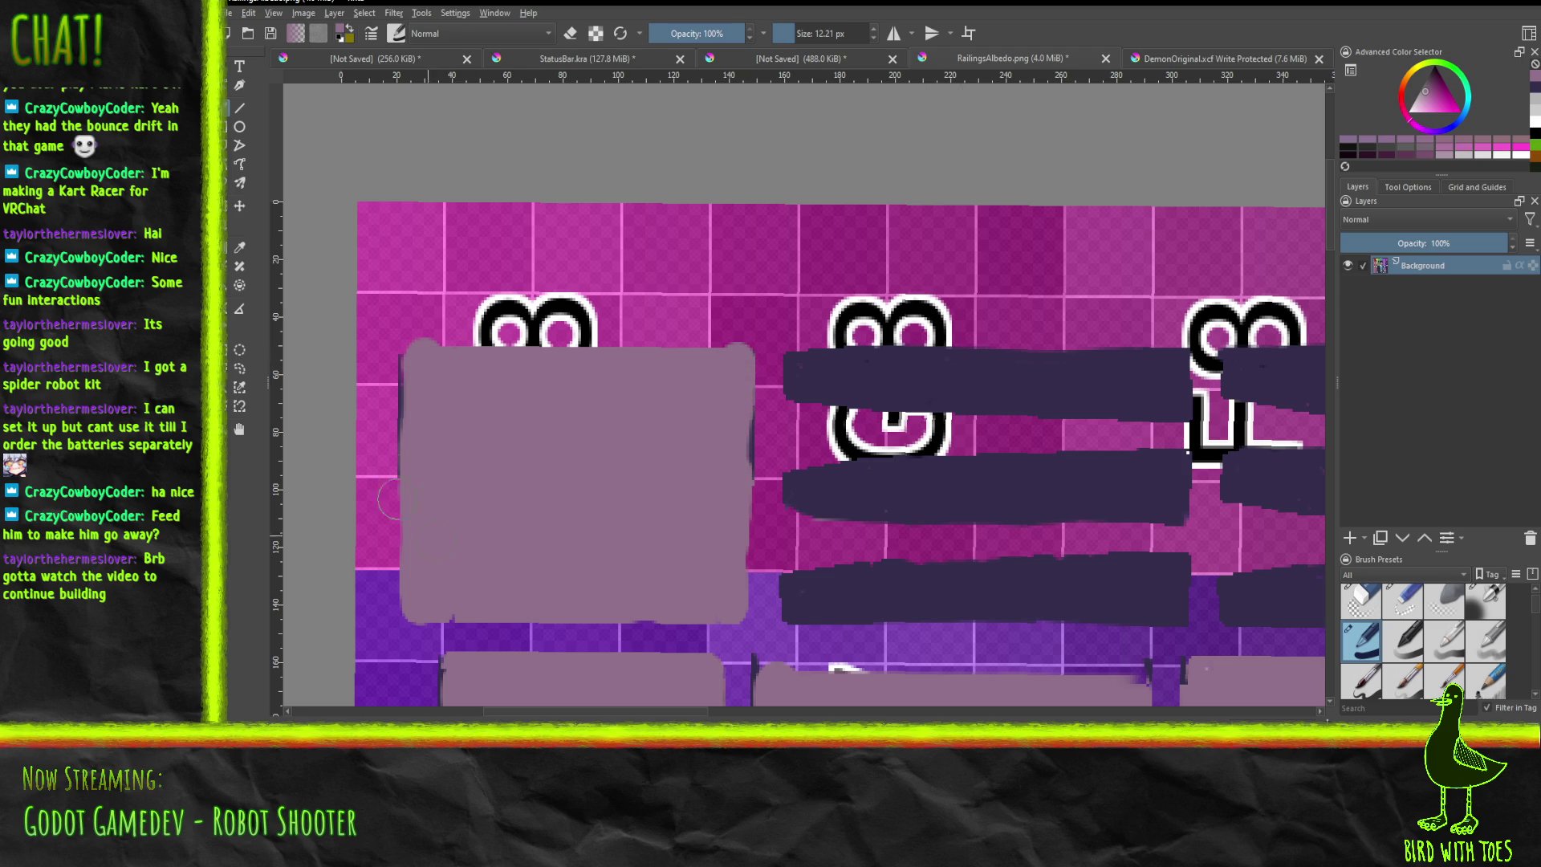
Cover the black and white arcs with mauve and even out the block's top edge.
mouse_move(1169, 455)
middle_down()
mouse_move(754, 289)
mouse_move(629, 282)
mouse_move(709, 332)
mouse_move(533, 317)
mouse_move(998, 379)
middle_up()
mouse_move(876, 464)
mouse_down()
mouse_move(881, 485)
mouse_move(1092, 459)
mouse_move(1208, 480)
mouse_move(1254, 467)
mouse_up()
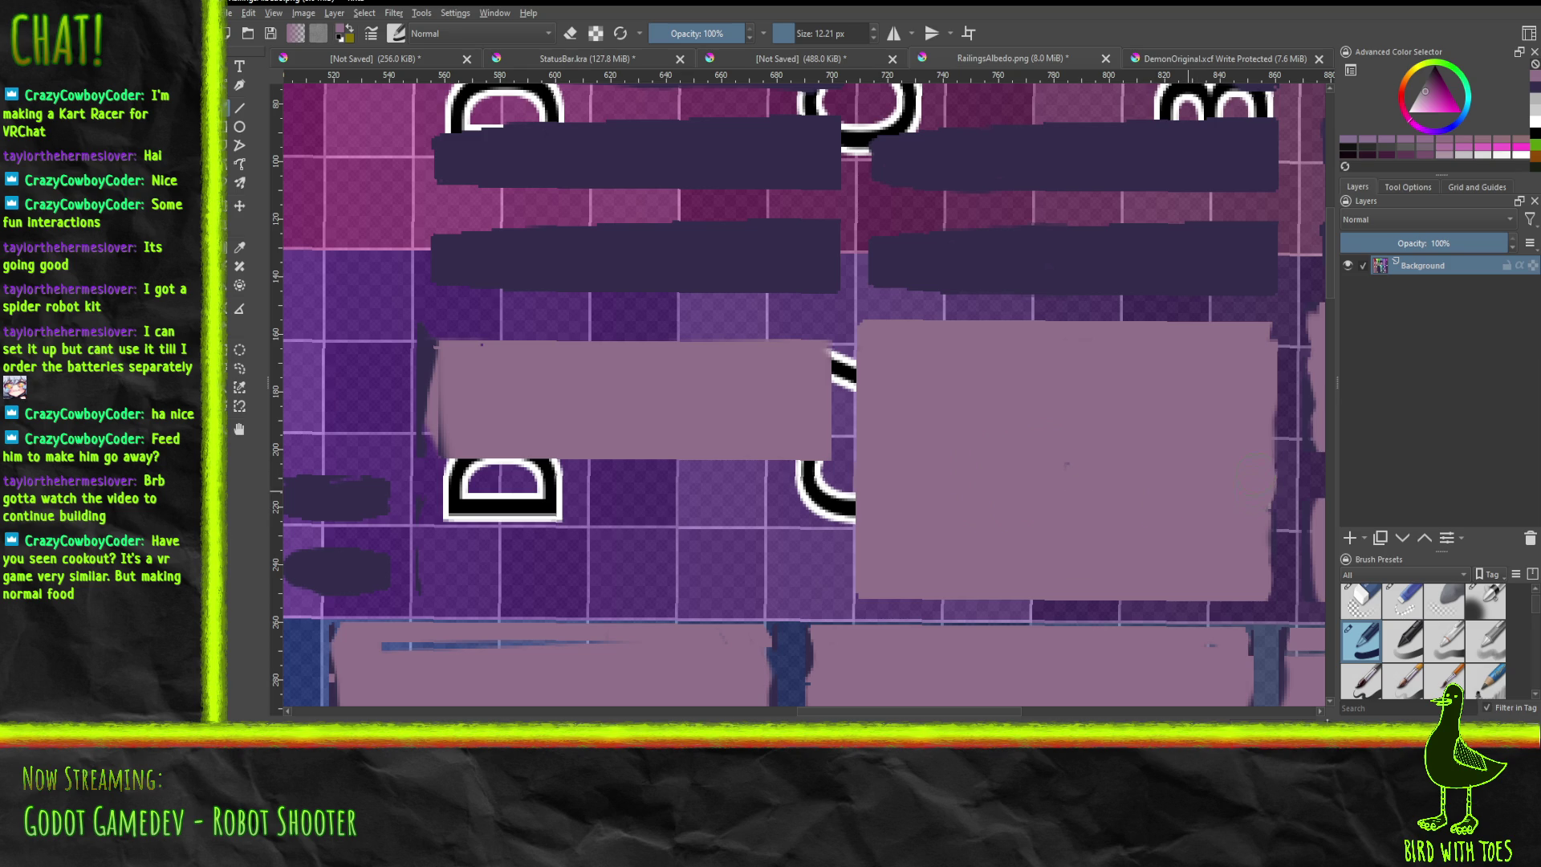
drag(810, 467, 803, 589)
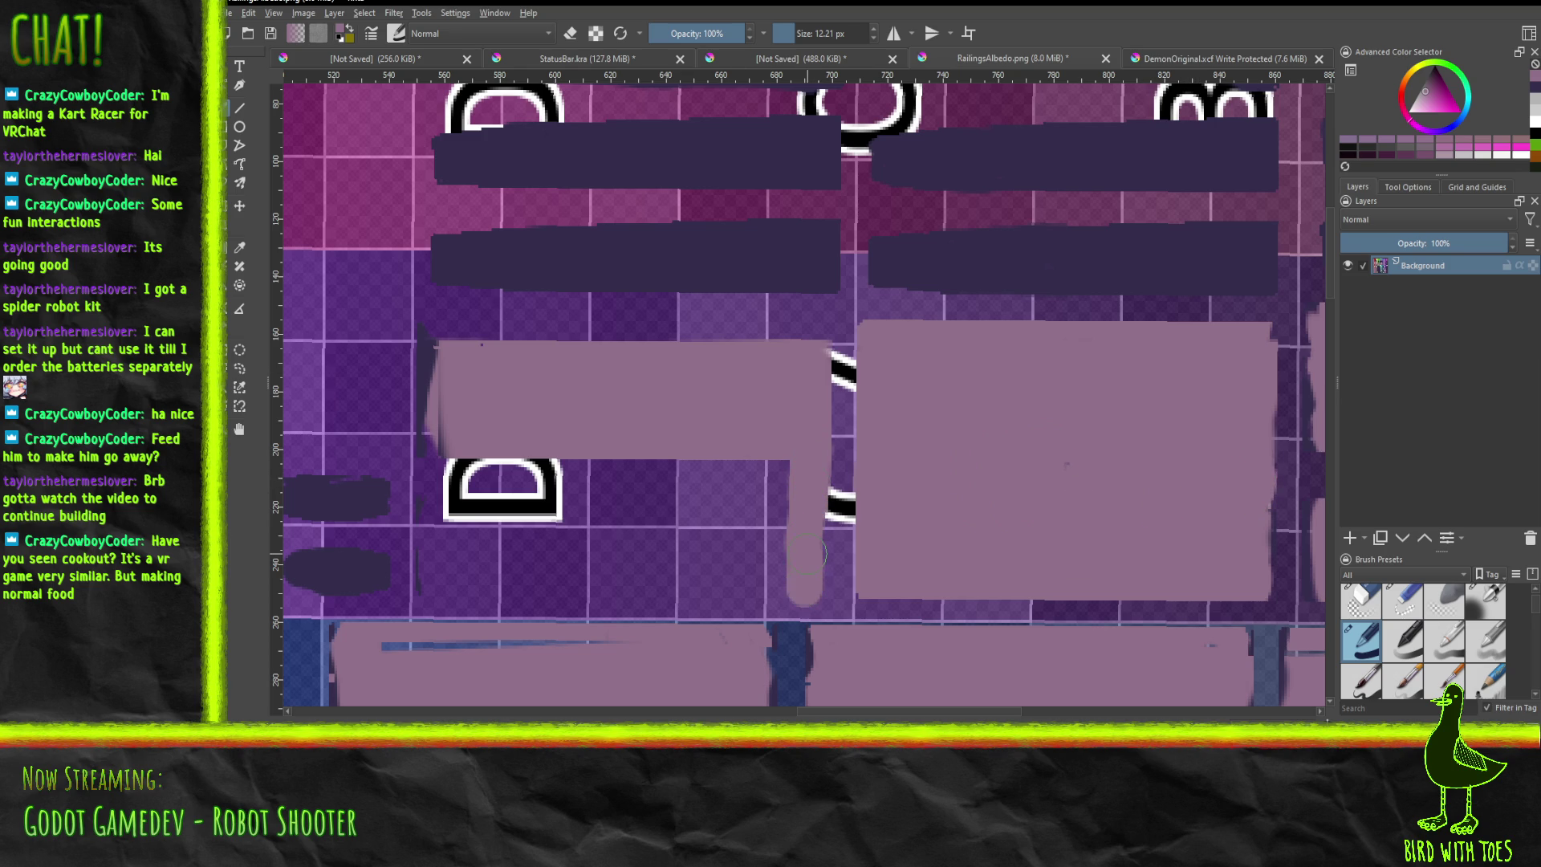
mouse_move(437, 365)
mouse_down()
mouse_move(433, 337)
mouse_move(469, 329)
mouse_move(777, 351)
mouse_move(638, 326)
mouse_move(503, 339)
mouse_move(613, 340)
mouse_up()
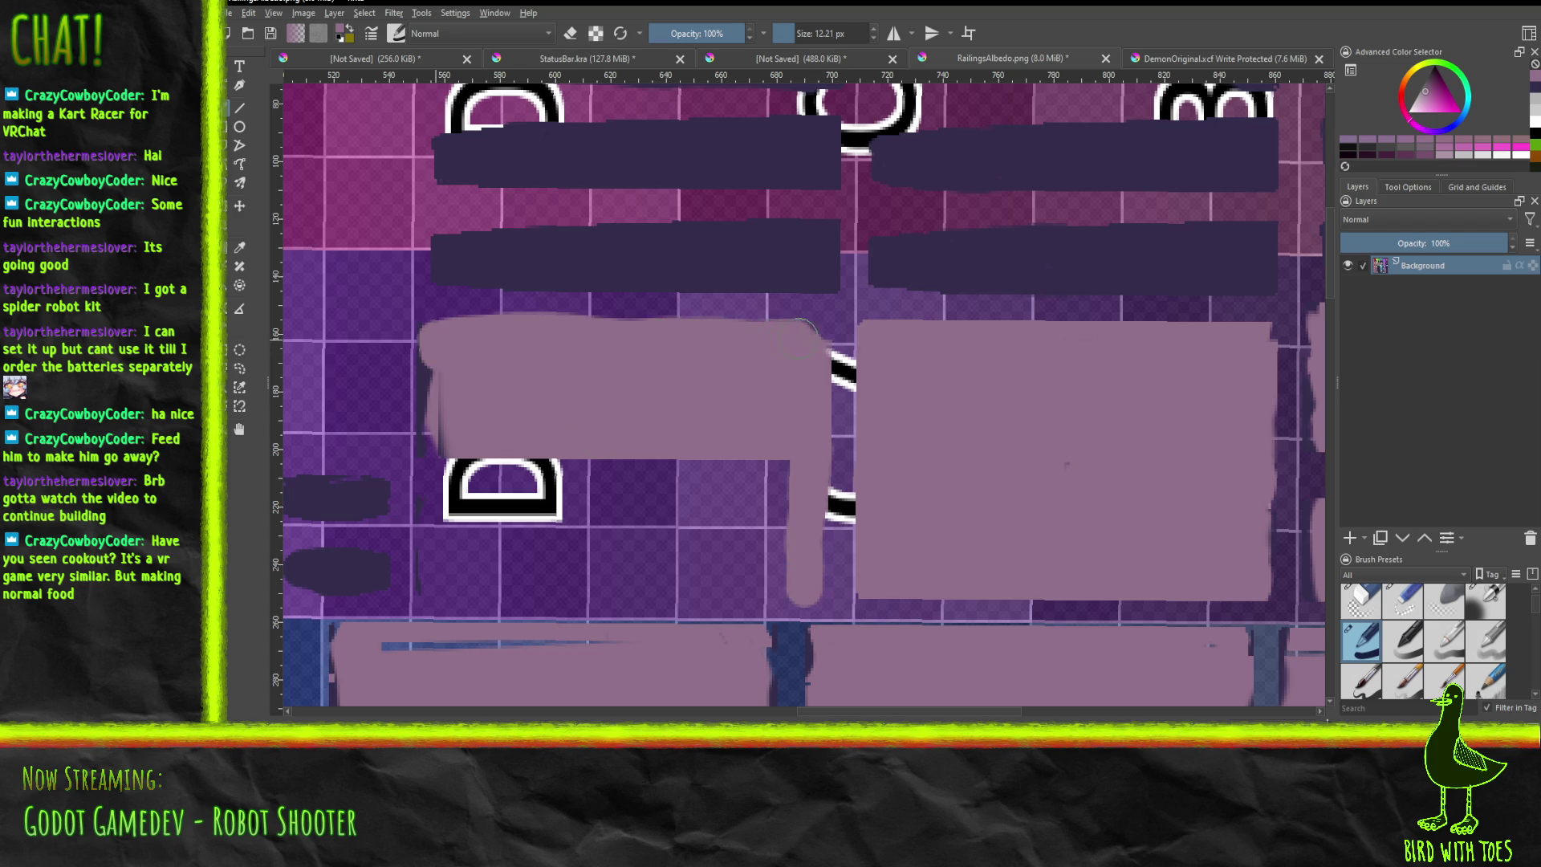
mouse_move(812, 333)
mouse_down()
mouse_move(754, 314)
mouse_move(455, 325)
mouse_move(425, 397)
mouse_move(441, 514)
mouse_up()
Fill the purple strip below the D with mauve.
drag(440, 585, 802, 583)
mouse_move(700, 568)
mouse_down()
mouse_move(443, 556)
mouse_move(439, 523)
mouse_up()
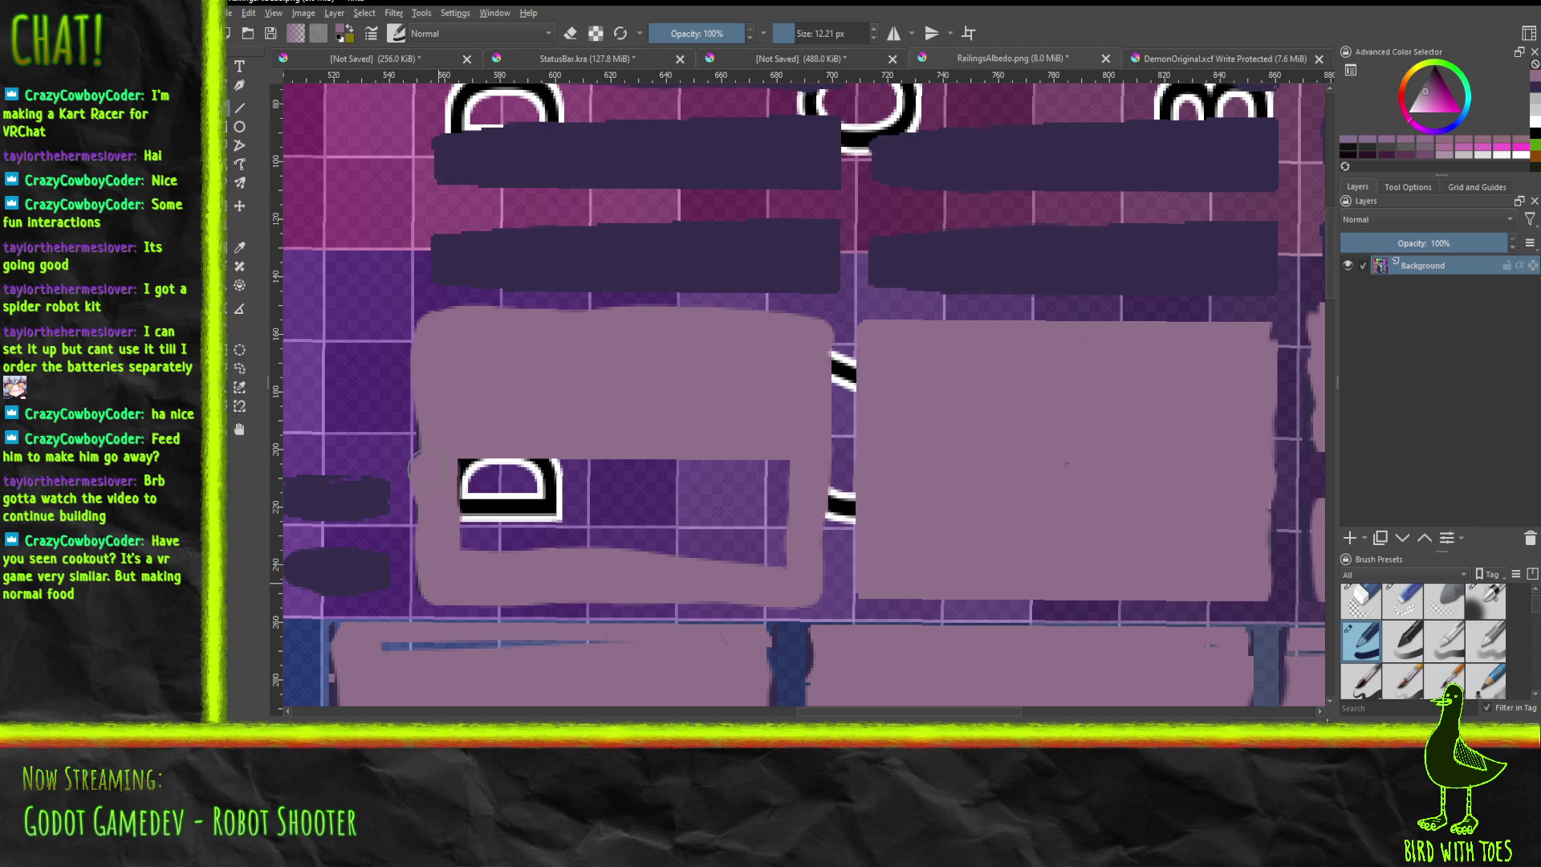
mouse_move(430, 532)
mouse_down()
mouse_move(561, 538)
mouse_move(479, 548)
mouse_up()
mouse_move(575, 544)
mouse_down()
mouse_move(759, 552)
mouse_move(769, 484)
mouse_move(578, 522)
mouse_move(514, 508)
mouse_move(554, 499)
mouse_move(469, 473)
mouse_move(730, 491)
mouse_move(728, 468)
mouse_up()
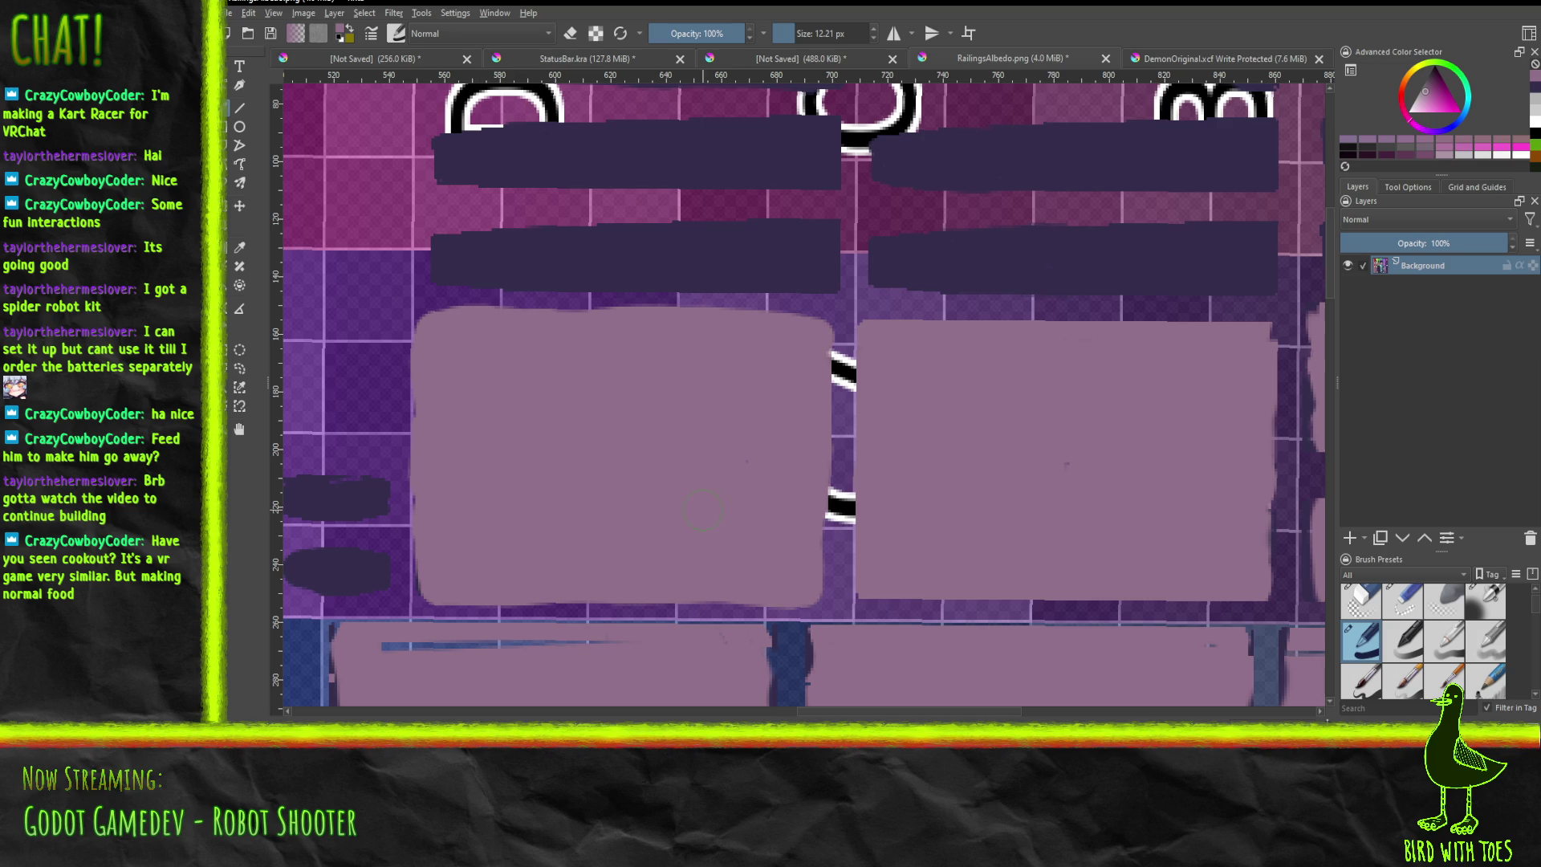
mouse_move(845, 576)
middle_down()
mouse_move(682, 481)
mouse_move(705, 278)
mouse_move(742, 209)
mouse_move(719, 214)
middle_up()
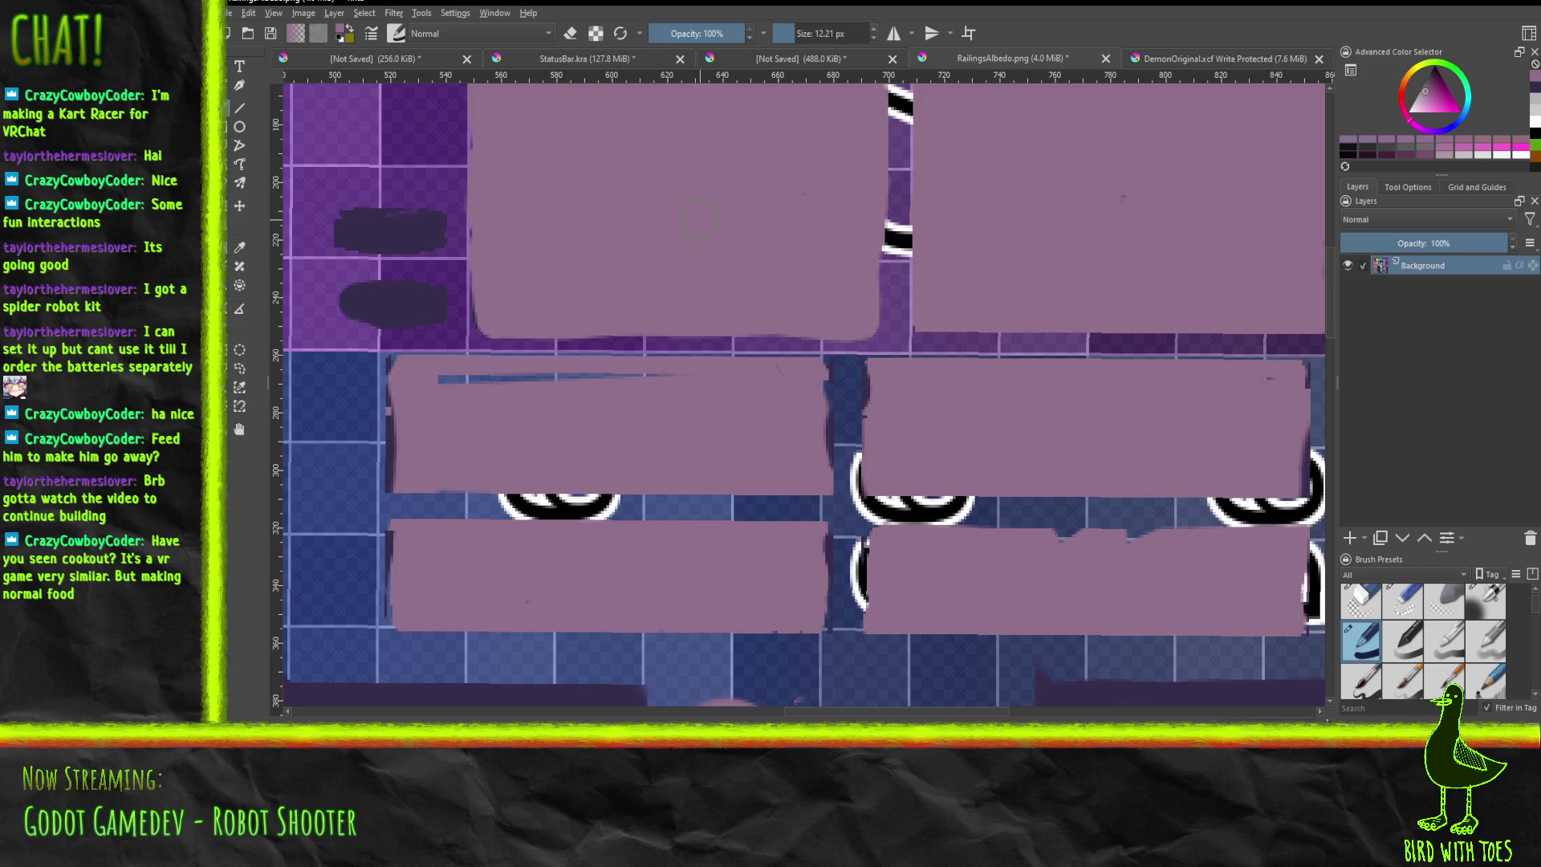
Paint mauve over the blue gaps and black ring between the lower strips.
drag(424, 378, 626, 386)
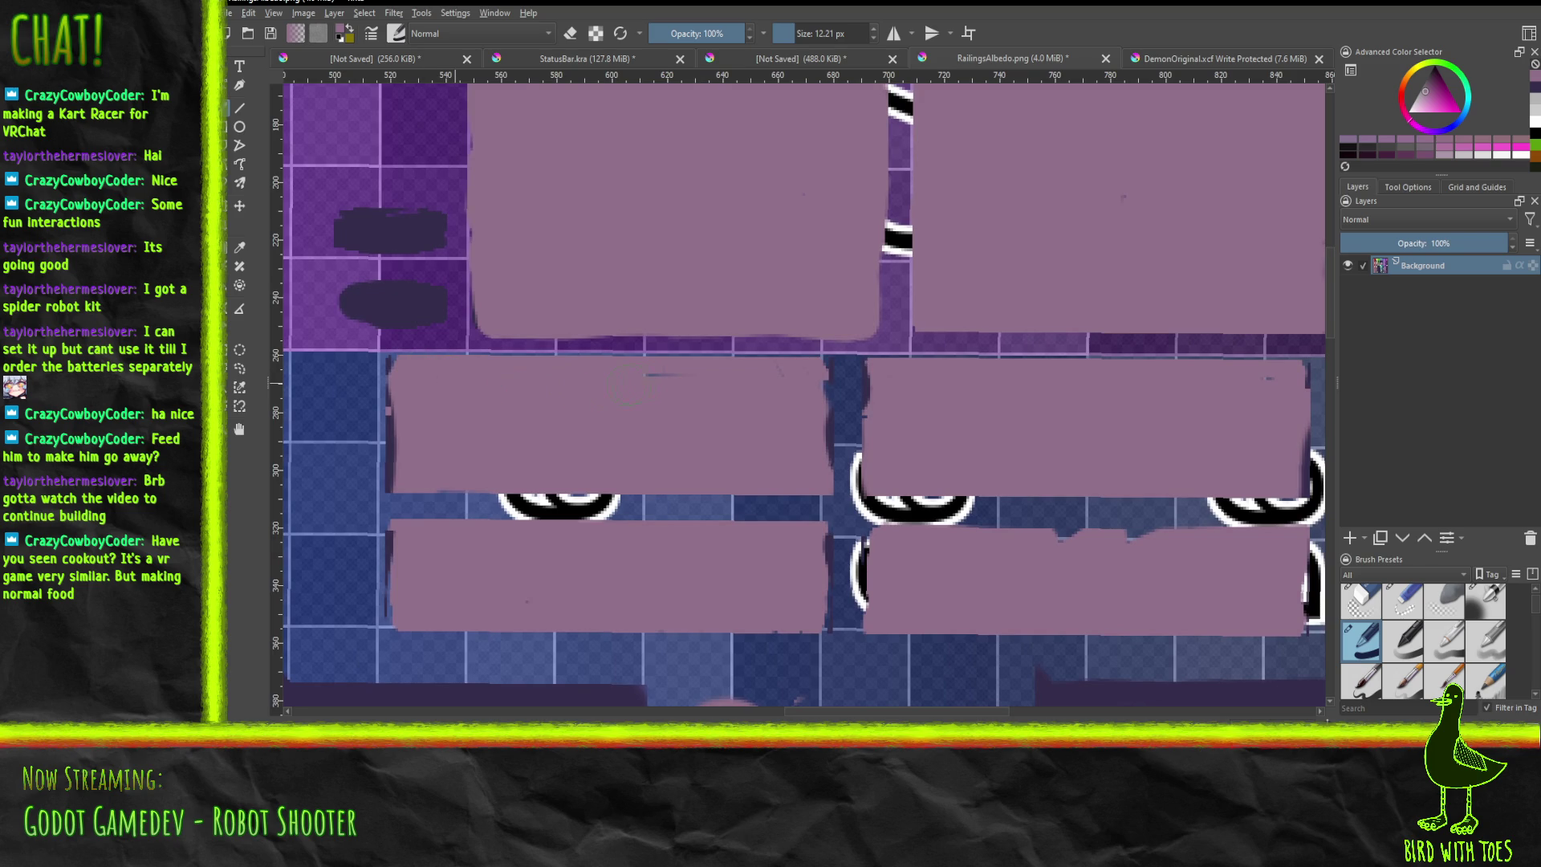
click(414, 506)
mouse_move(421, 508)
mouse_down()
mouse_move(796, 502)
mouse_move(810, 526)
mouse_up()
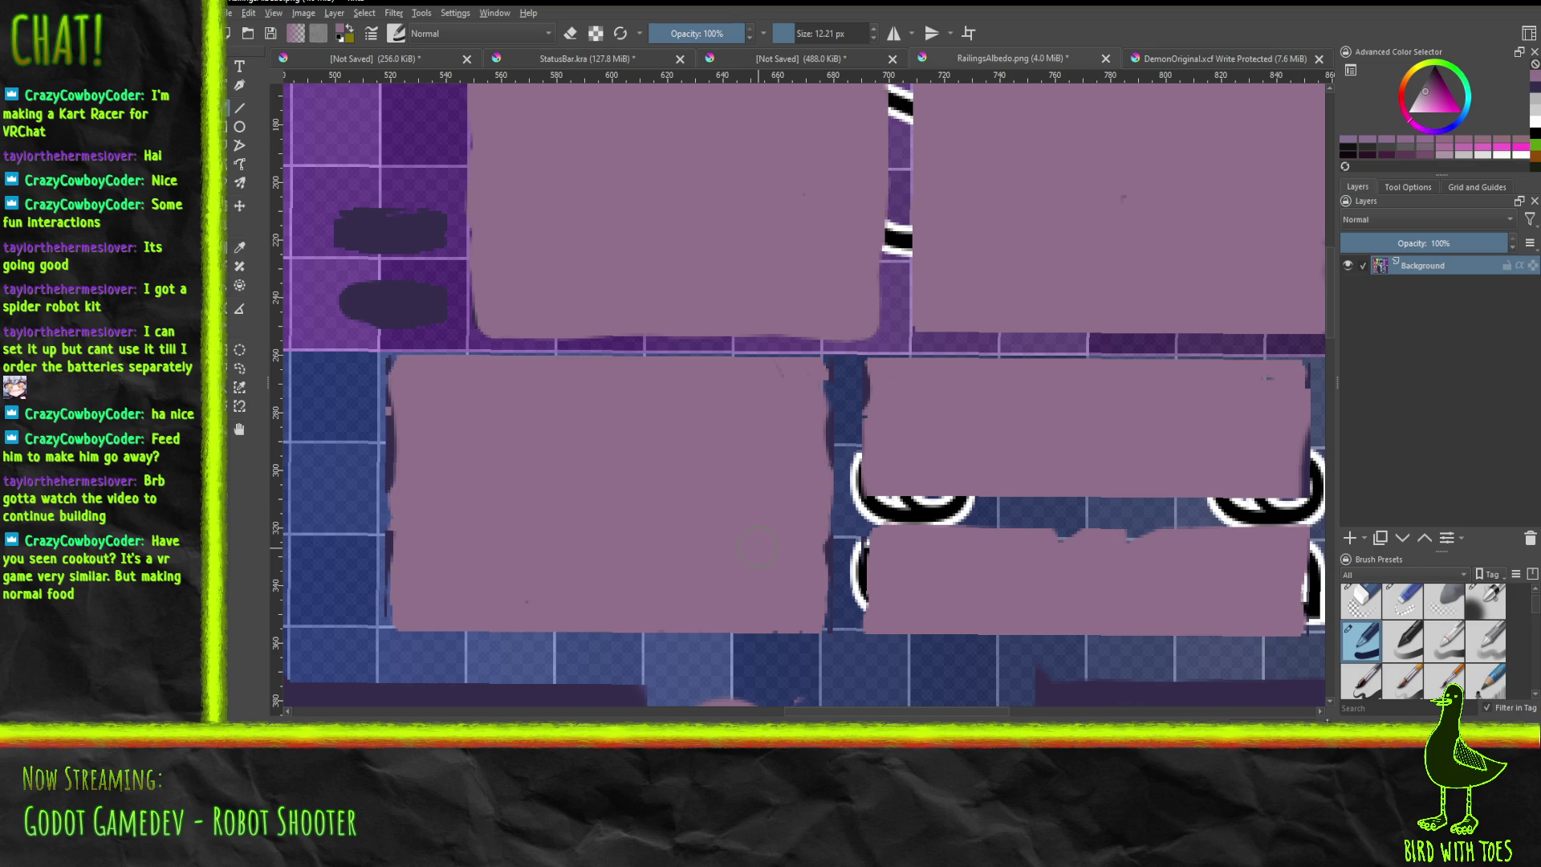
mouse_move(884, 546)
mouse_down()
mouse_move(906, 518)
mouse_move(1008, 538)
mouse_move(1272, 514)
mouse_move(1287, 534)
mouse_up()
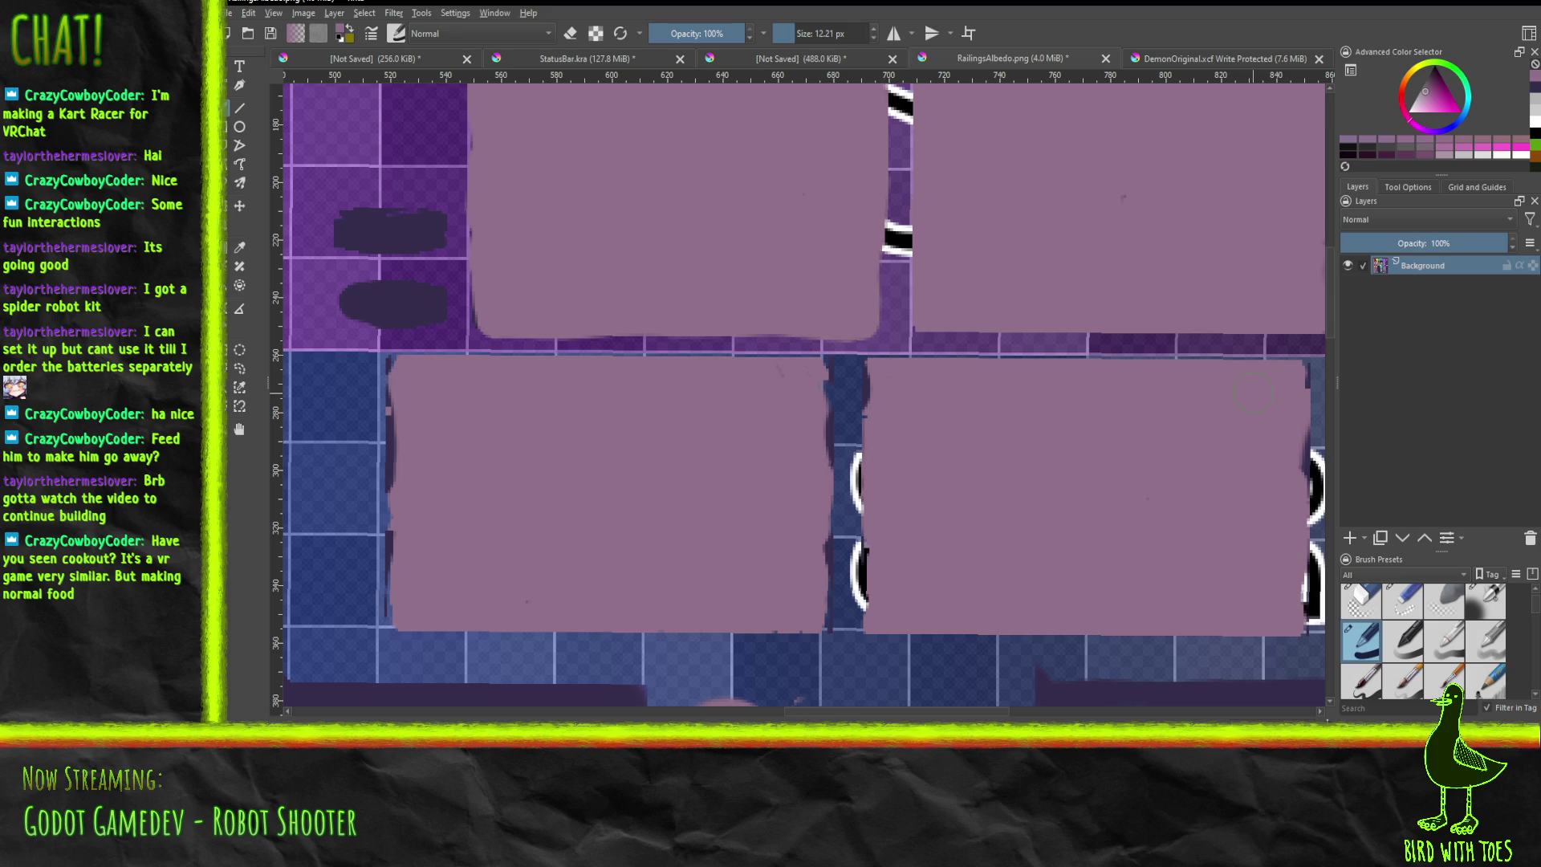
mouse_move(1175, 530)
middle_down()
mouse_move(907, 251)
mouse_move(416, 354)
mouse_move(574, 341)
mouse_move(591, 436)
mouse_move(514, 625)
mouse_move(551, 620)
middle_up()
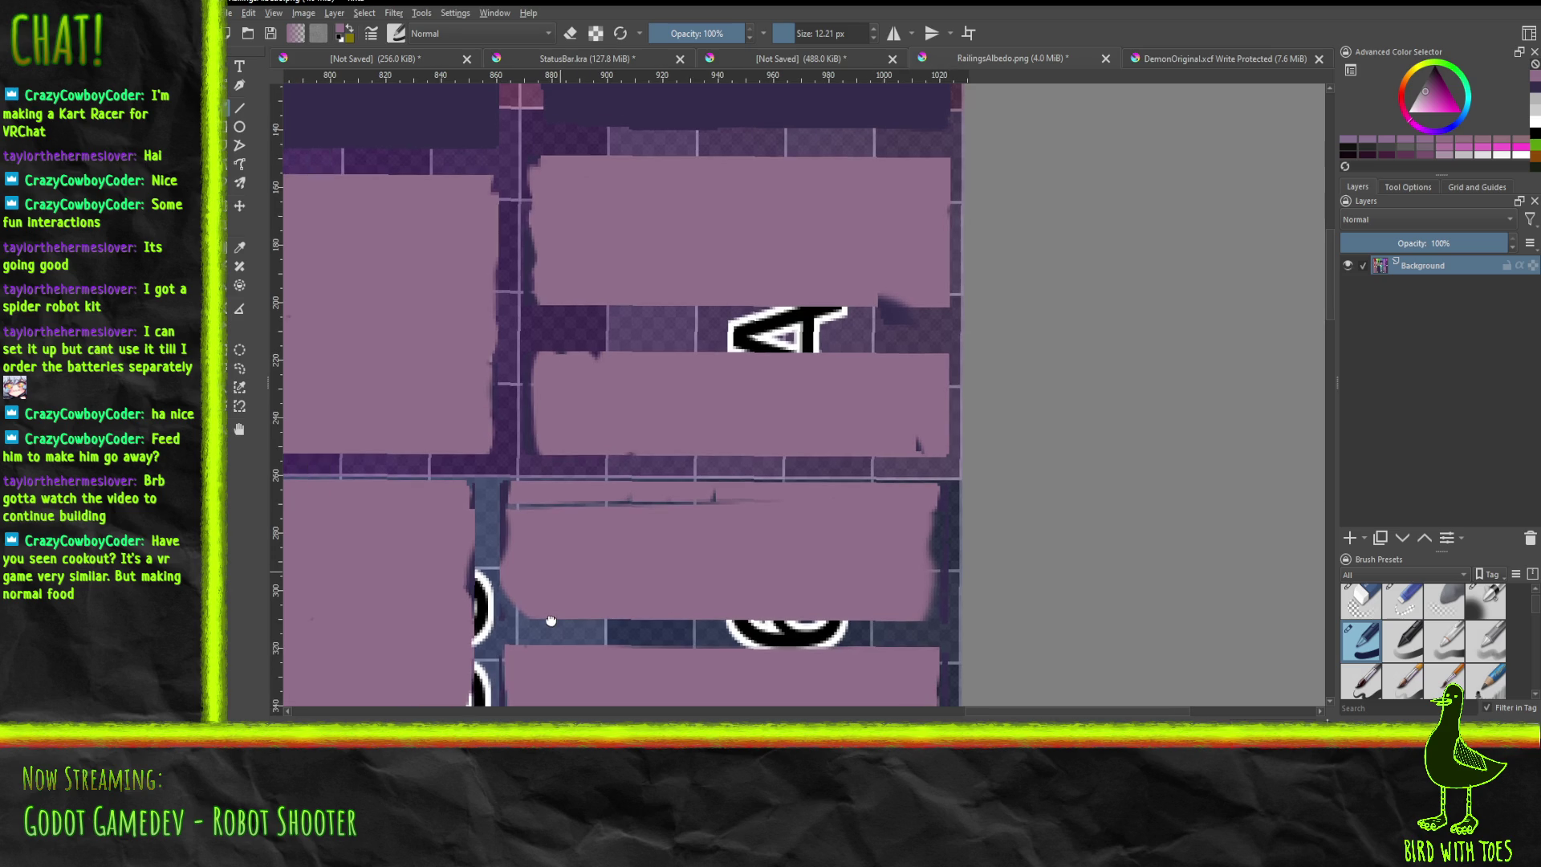
Cover the dark strips between the right-edge mauve blocks, then zoom out to view the texture.
mouse_move(518, 634)
mouse_down()
mouse_move(903, 638)
mouse_move(917, 658)
mouse_move(935, 638)
mouse_move(930, 497)
mouse_up()
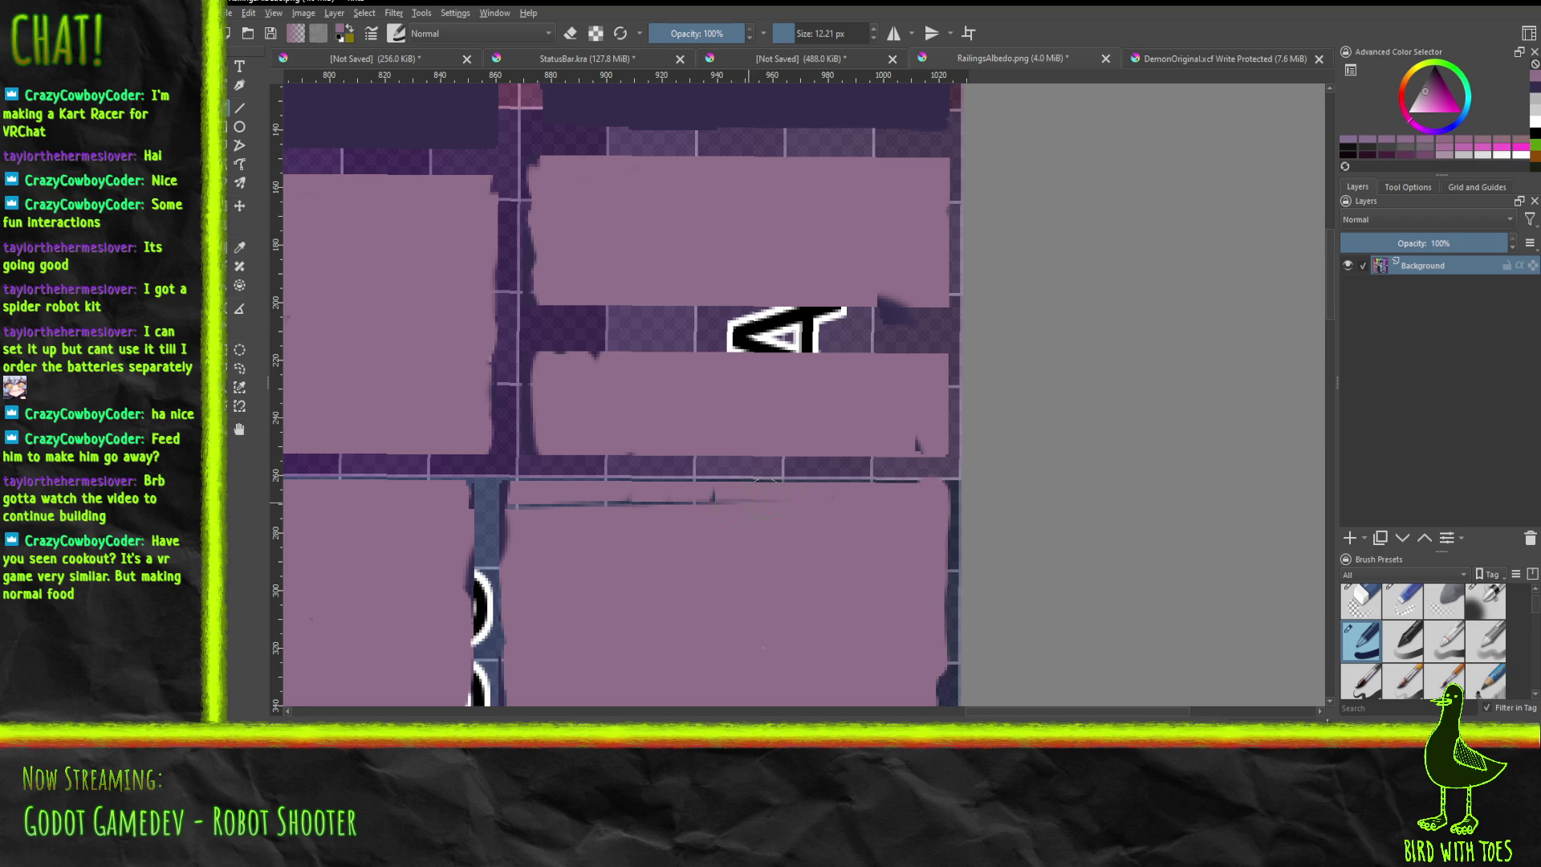
drag(661, 507, 587, 499)
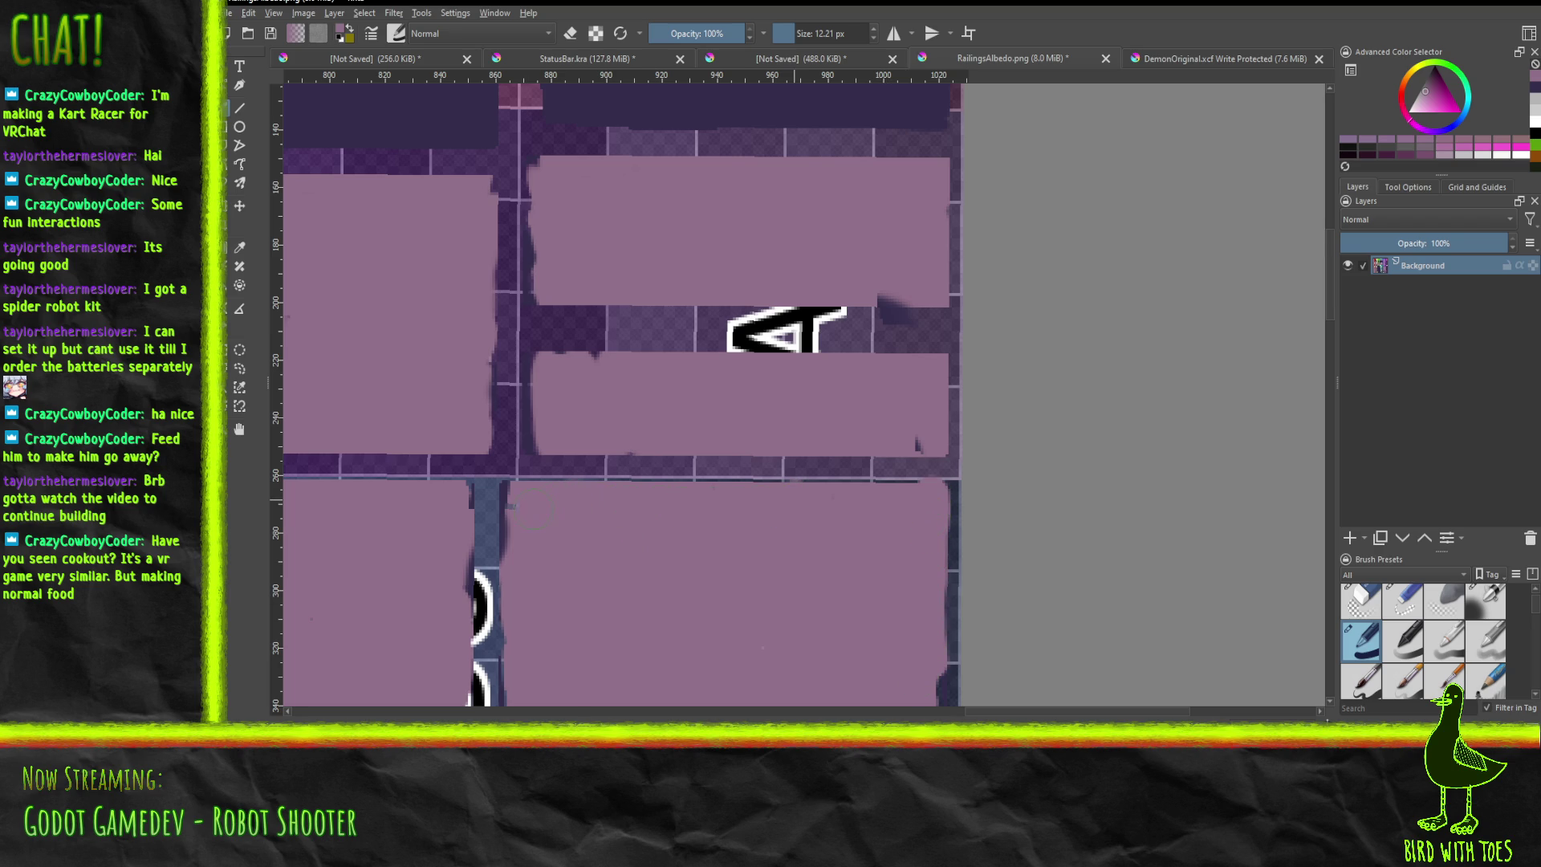
mouse_move(564, 368)
mouse_down()
mouse_move(574, 333)
mouse_move(636, 327)
mouse_move(643, 304)
mouse_move(718, 329)
mouse_move(863, 329)
mouse_move(936, 300)
mouse_up()
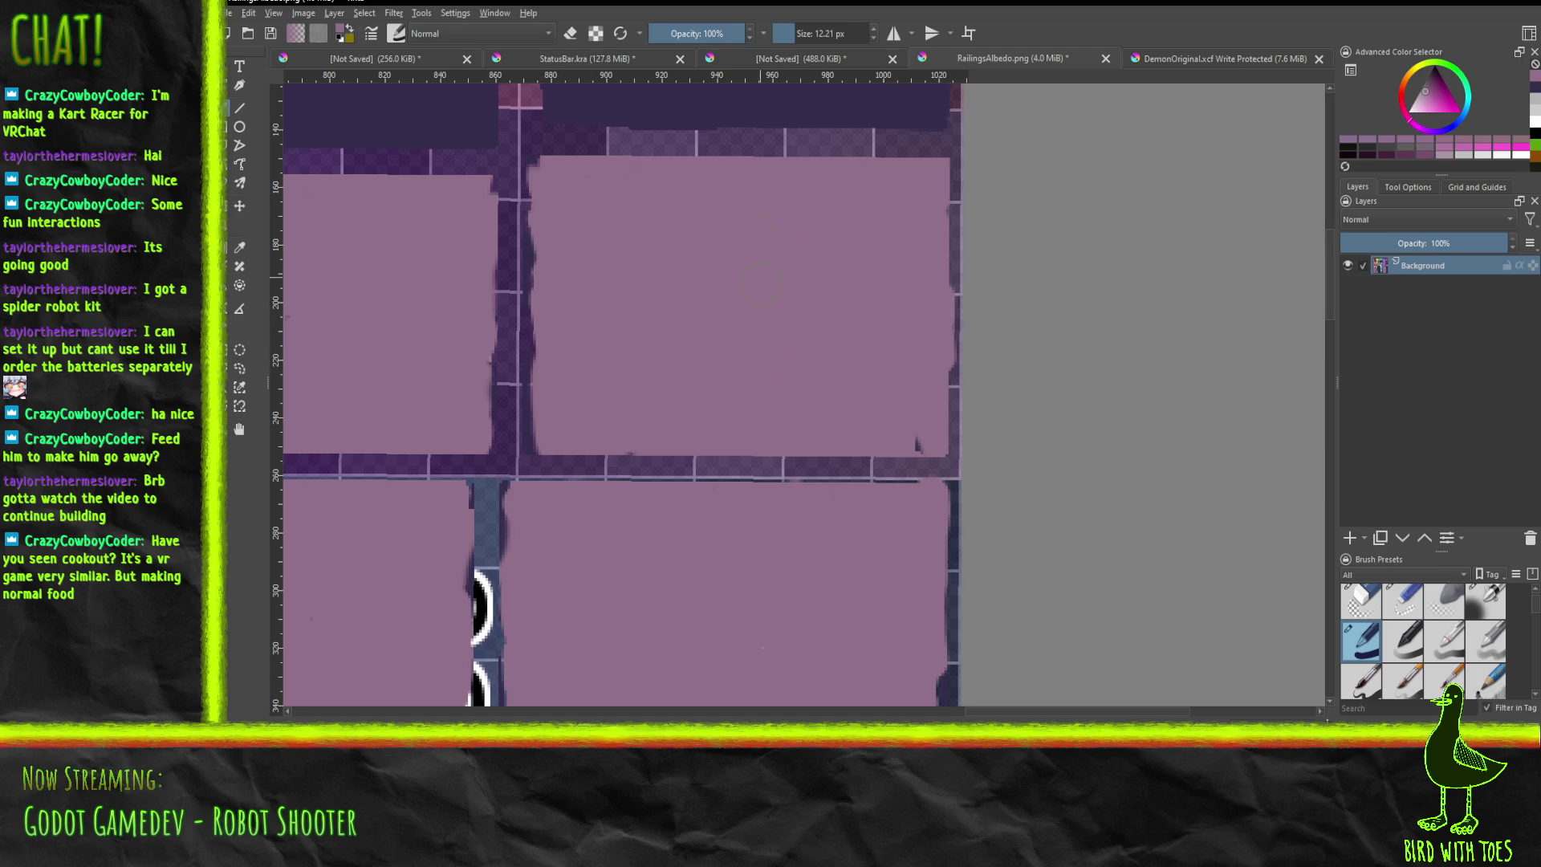
scroll(767, 341, down, 5)
mouse_move(770, 152)
middle_down()
mouse_move(779, 590)
mouse_move(839, 80)
mouse_move(1093, 123)
middle_up()
mouse_move(663, 596)
middle_down()
mouse_move(792, 395)
mouse_move(827, 302)
mouse_move(997, 439)
mouse_move(1015, 483)
mouse_move(1117, 592)
mouse_move(1172, 602)
mouse_move(1060, 598)
mouse_move(1135, 622)
middle_up()
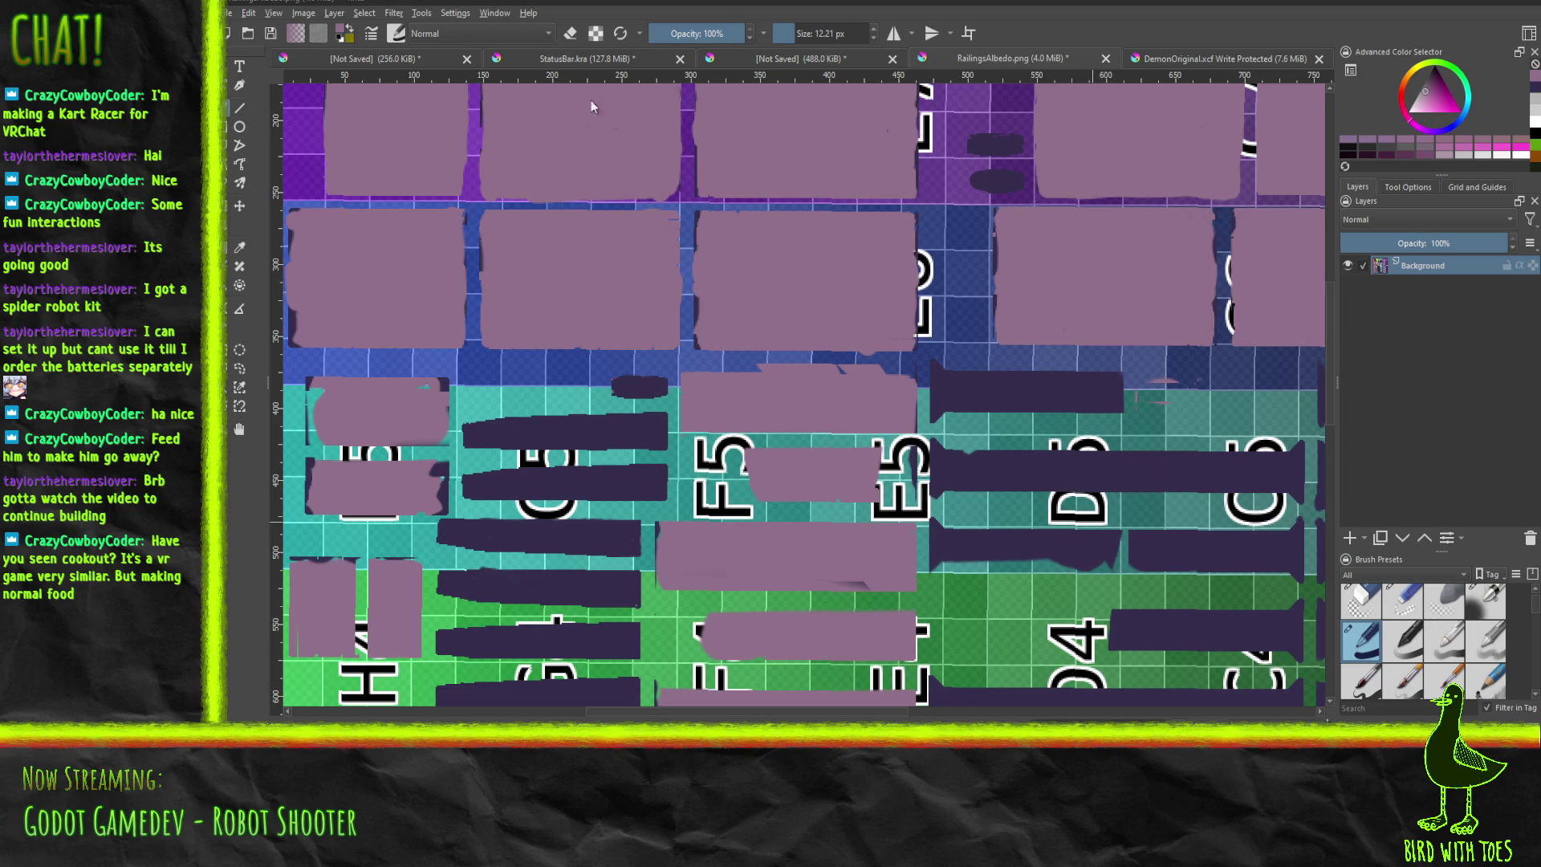
Switch from Krita to Blender's Texture Paint workspace showing the textured railings.
key(alt+Tab)
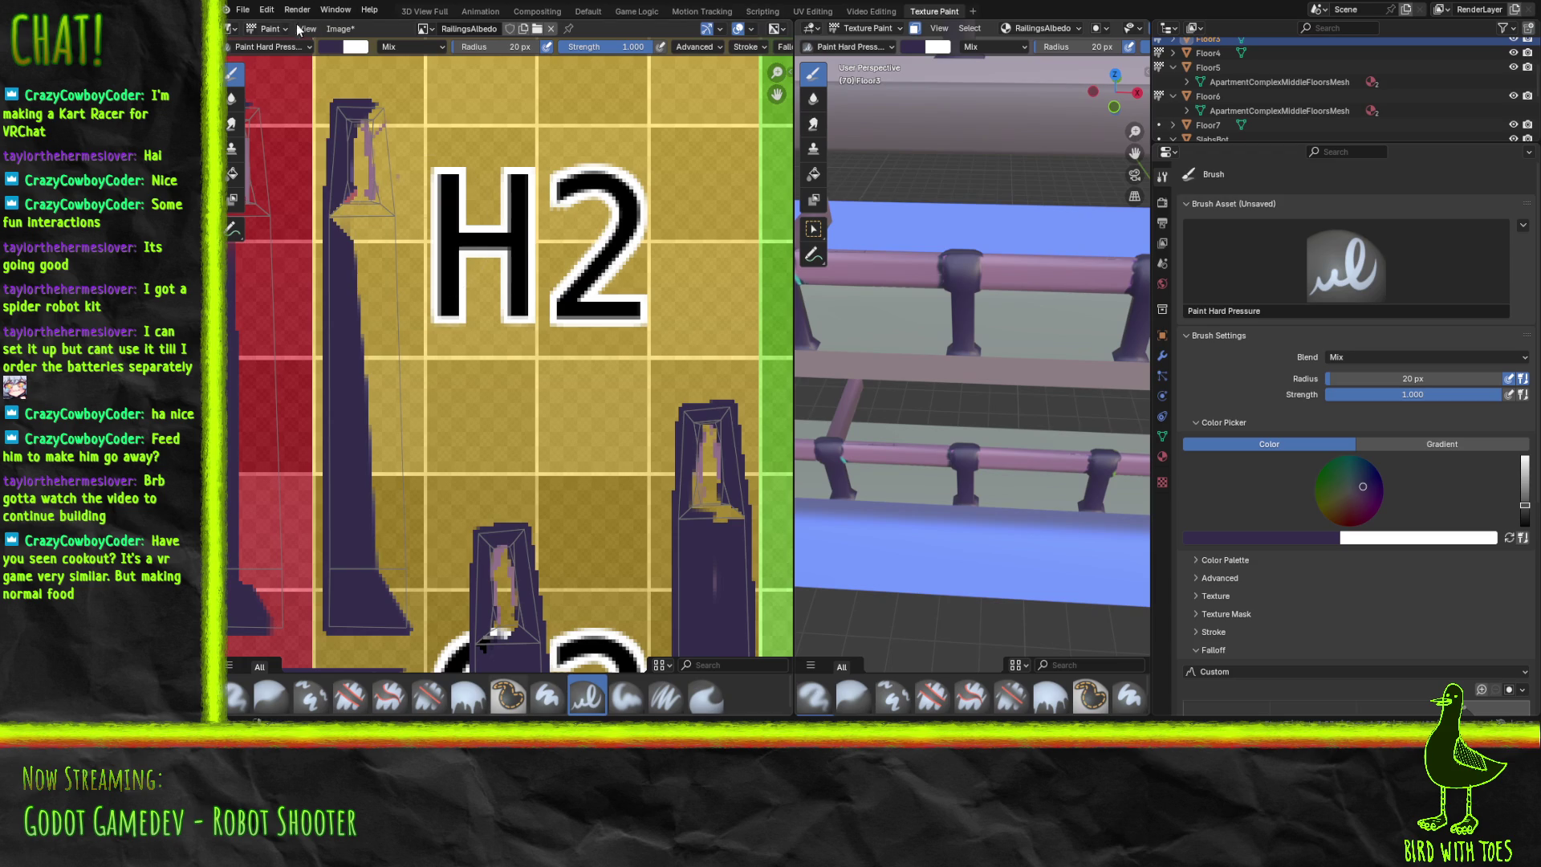
Reload the RailingsAlbedo image to show the Krita edits, then zoom and pan over the UV grid.
click(340, 29)
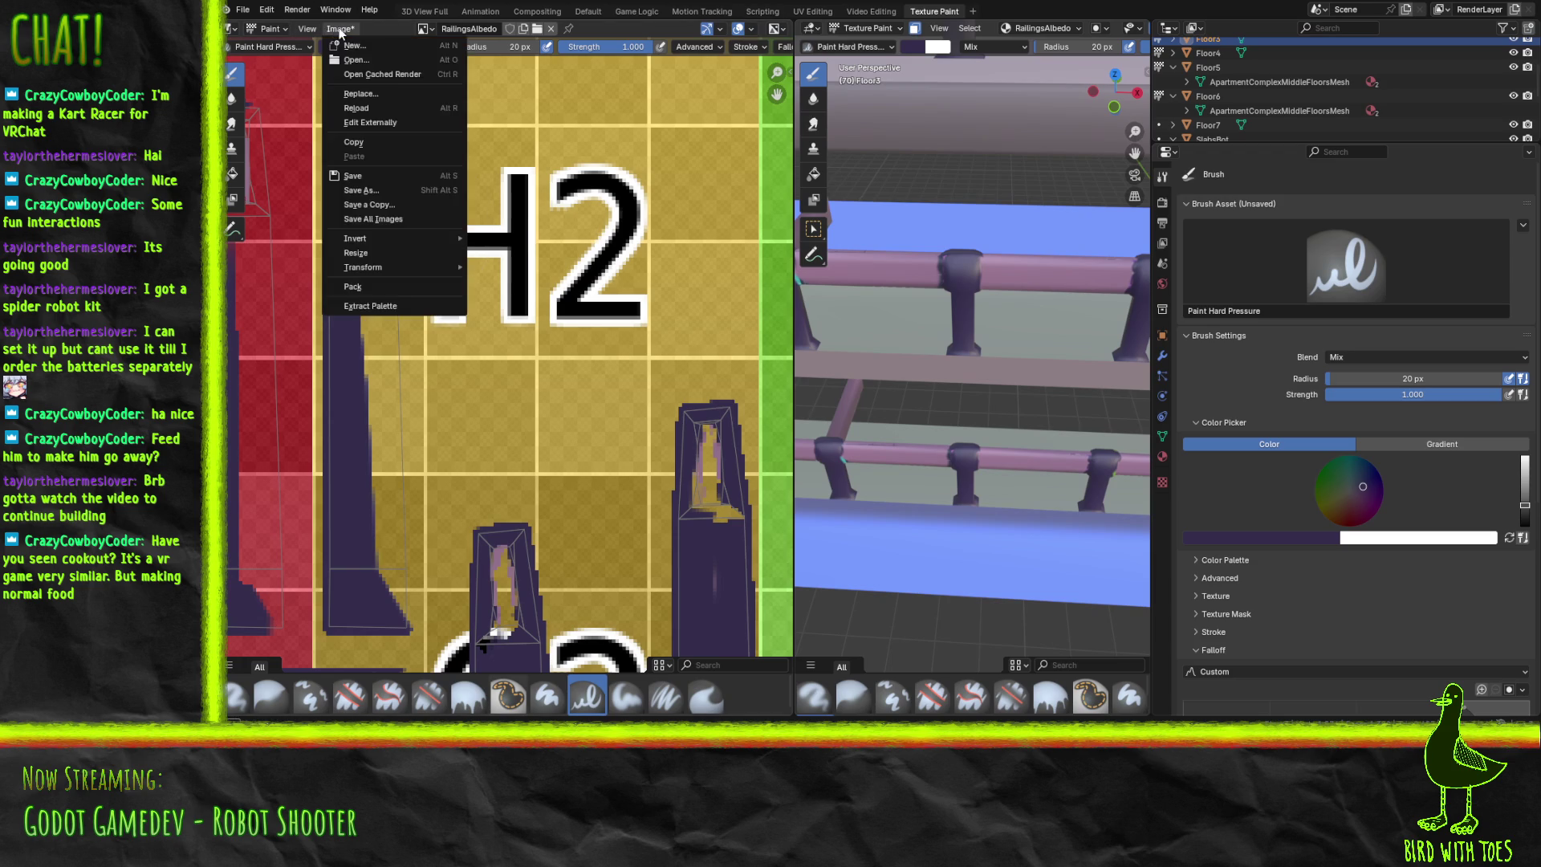
click(393, 106)
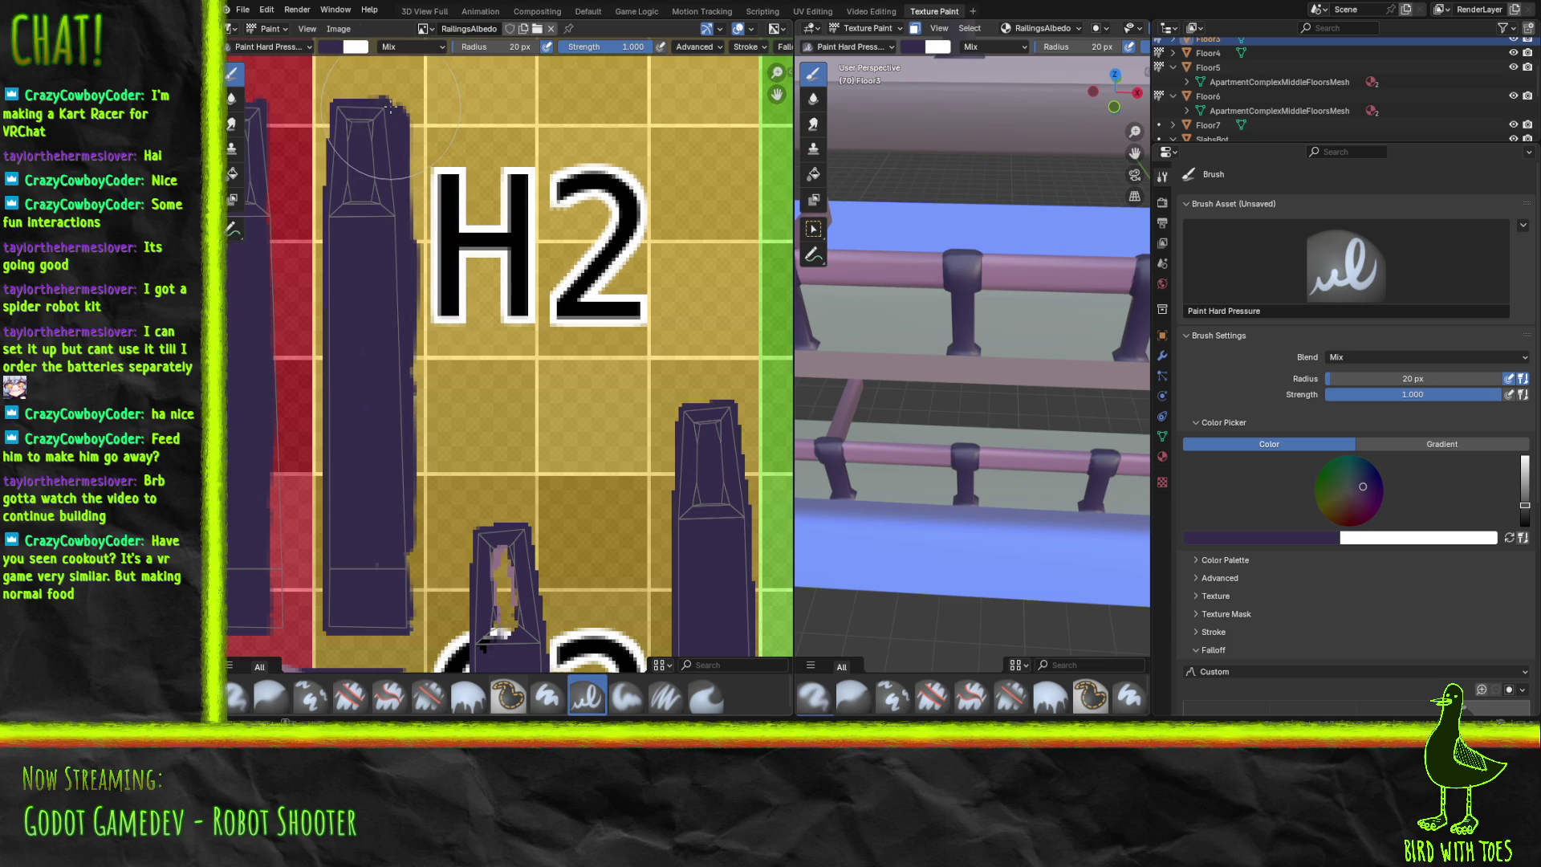
scroll(612, 289, down, 7)
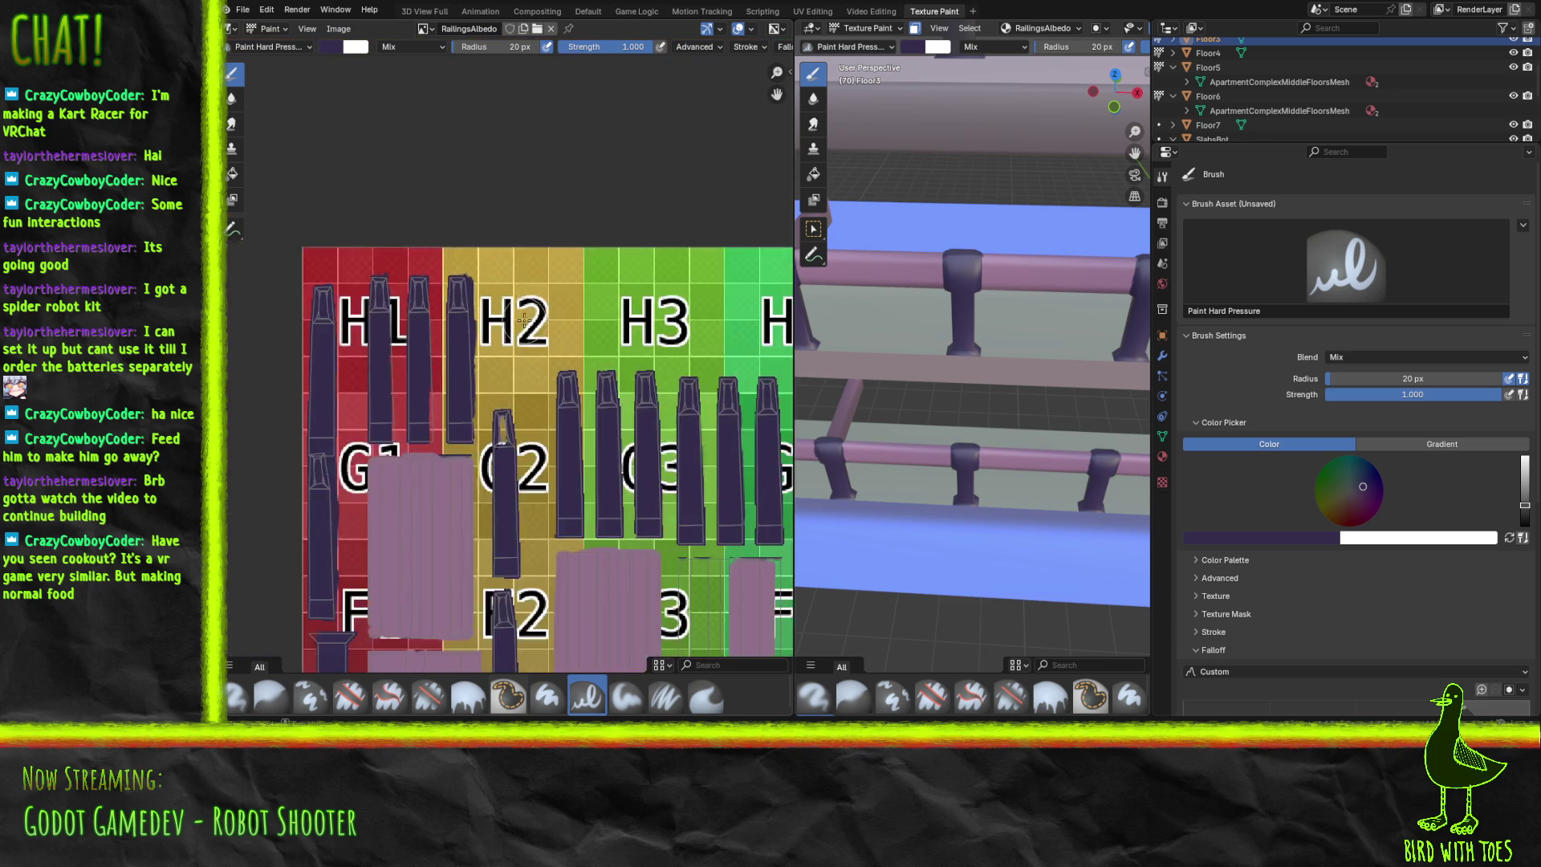
mouse_move(612, 451)
middle_down()
mouse_move(289, 297)
mouse_move(262, 255)
mouse_move(271, 211)
mouse_move(360, 199)
mouse_move(301, 59)
mouse_move(249, 66)
mouse_move(229, 48)
mouse_move(594, 41)
mouse_move(515, 321)
mouse_move(241, 389)
mouse_move(319, 413)
mouse_move(459, 364)
middle_up()
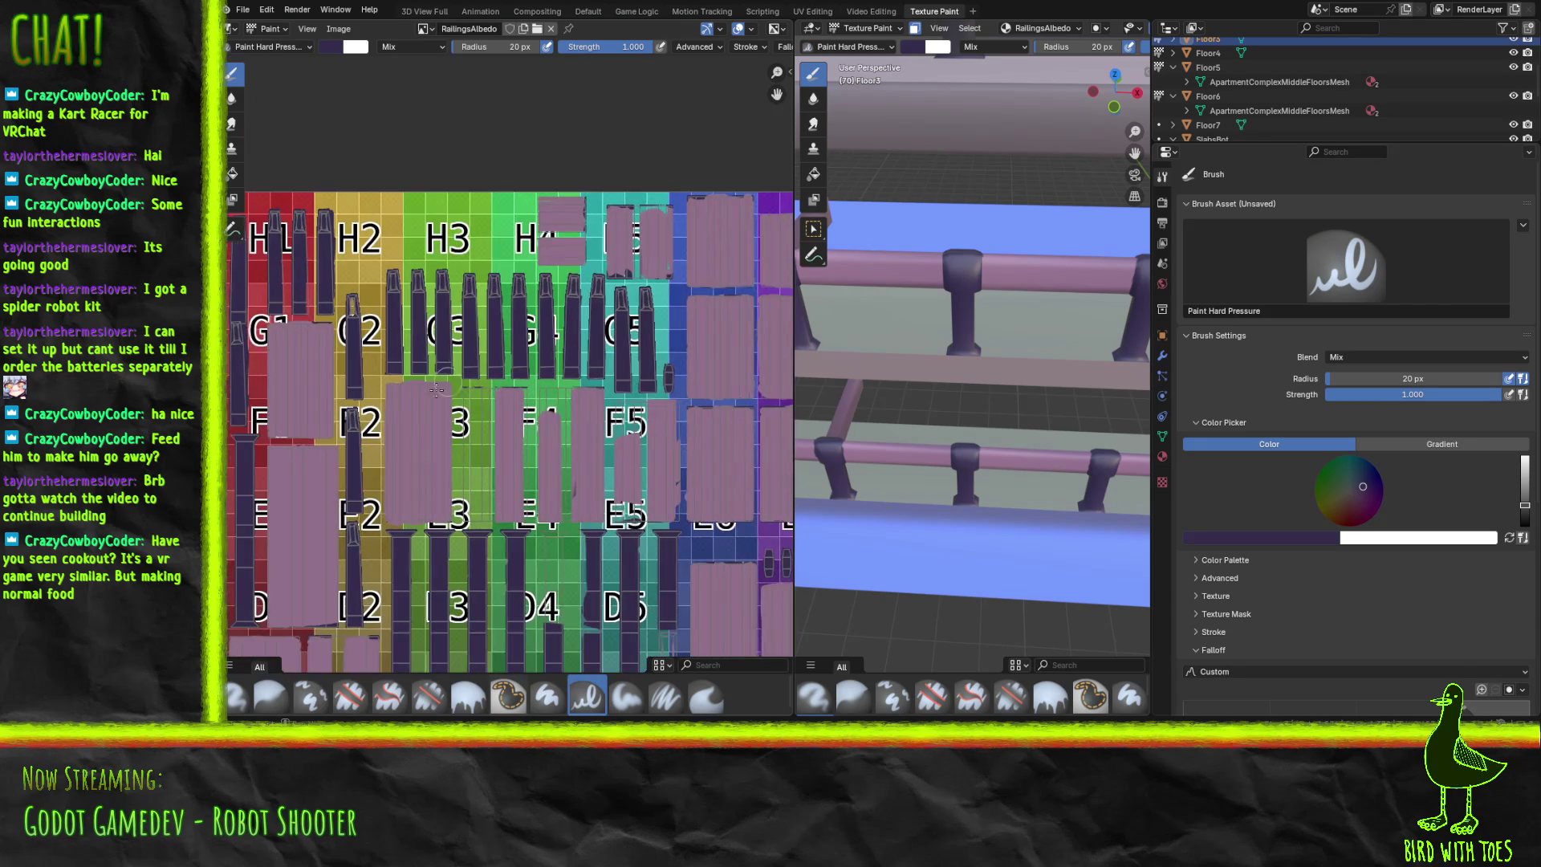
scroll(521, 508, up, 2)
scroll(426, 424, up, 2)
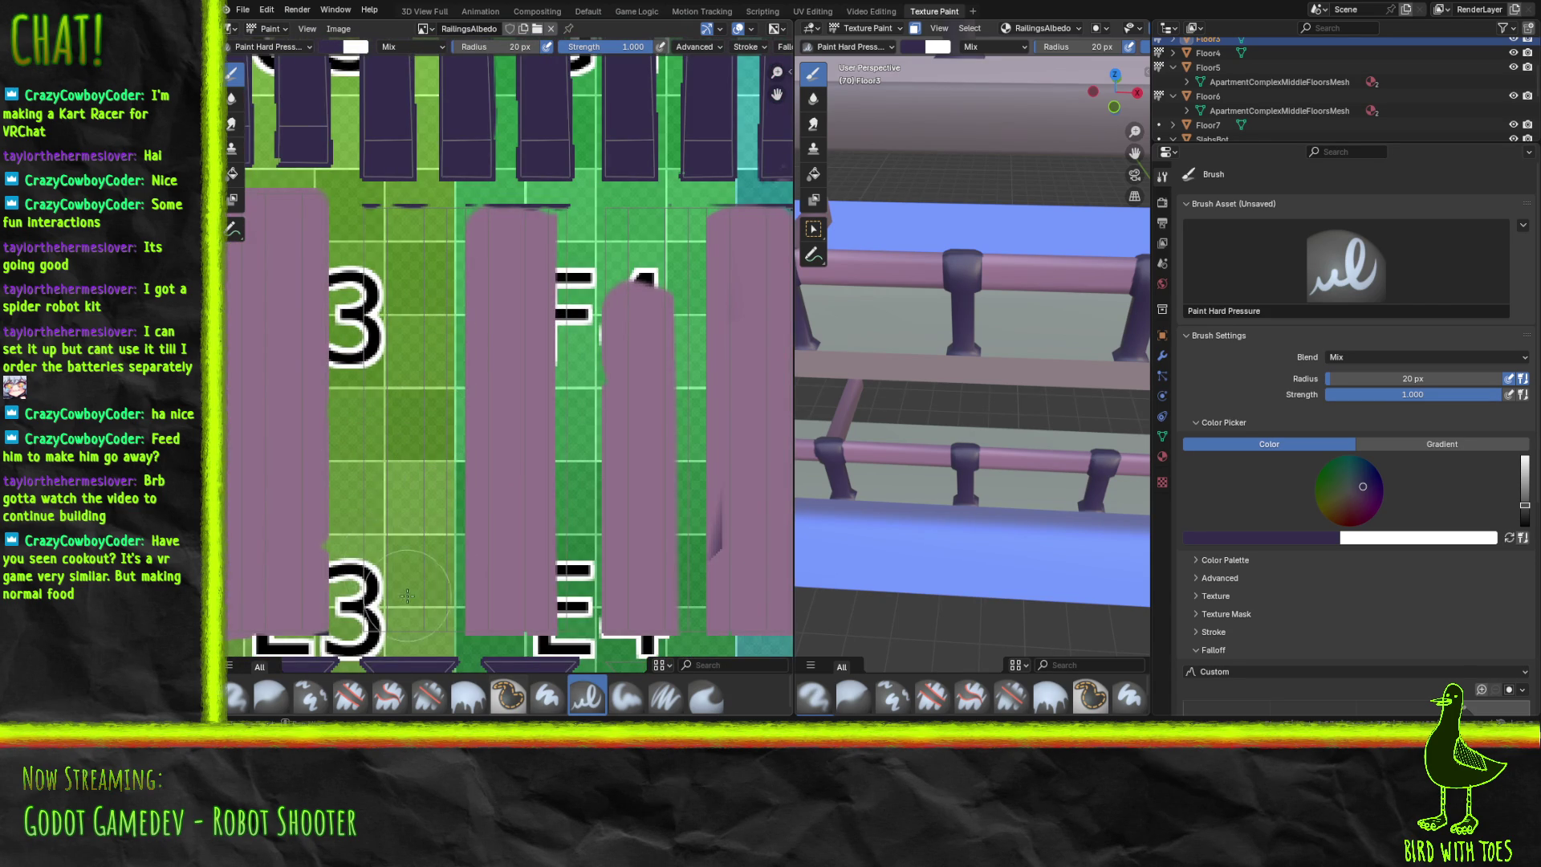
Try and undo dark purple strokes over the lower 3, then orbit to view the railing from above.
drag(379, 598, 401, 596)
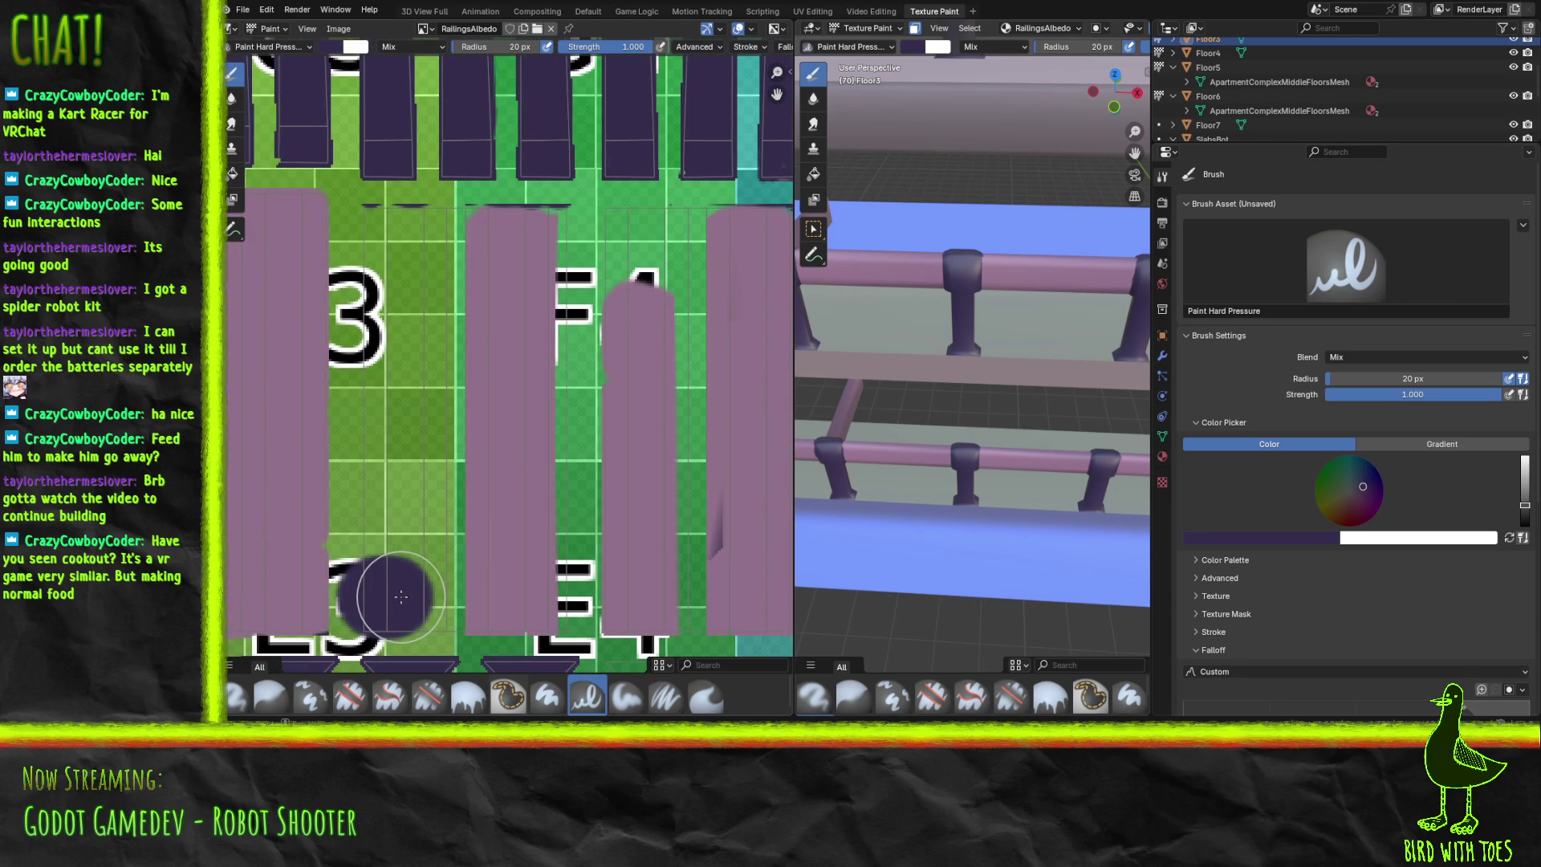
key(ctrl+z)
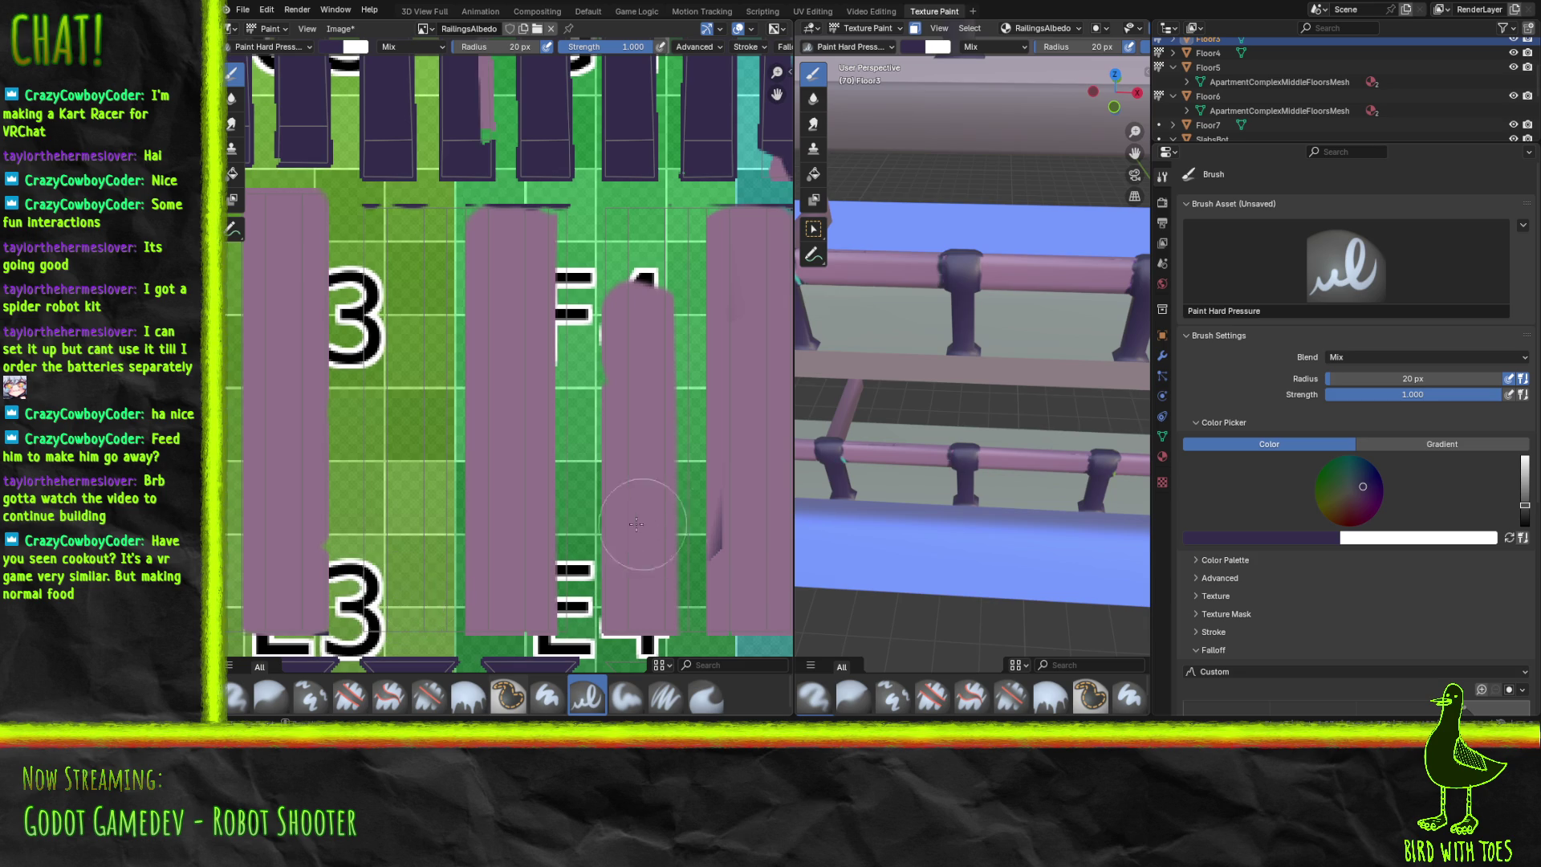
drag(415, 572, 410, 478)
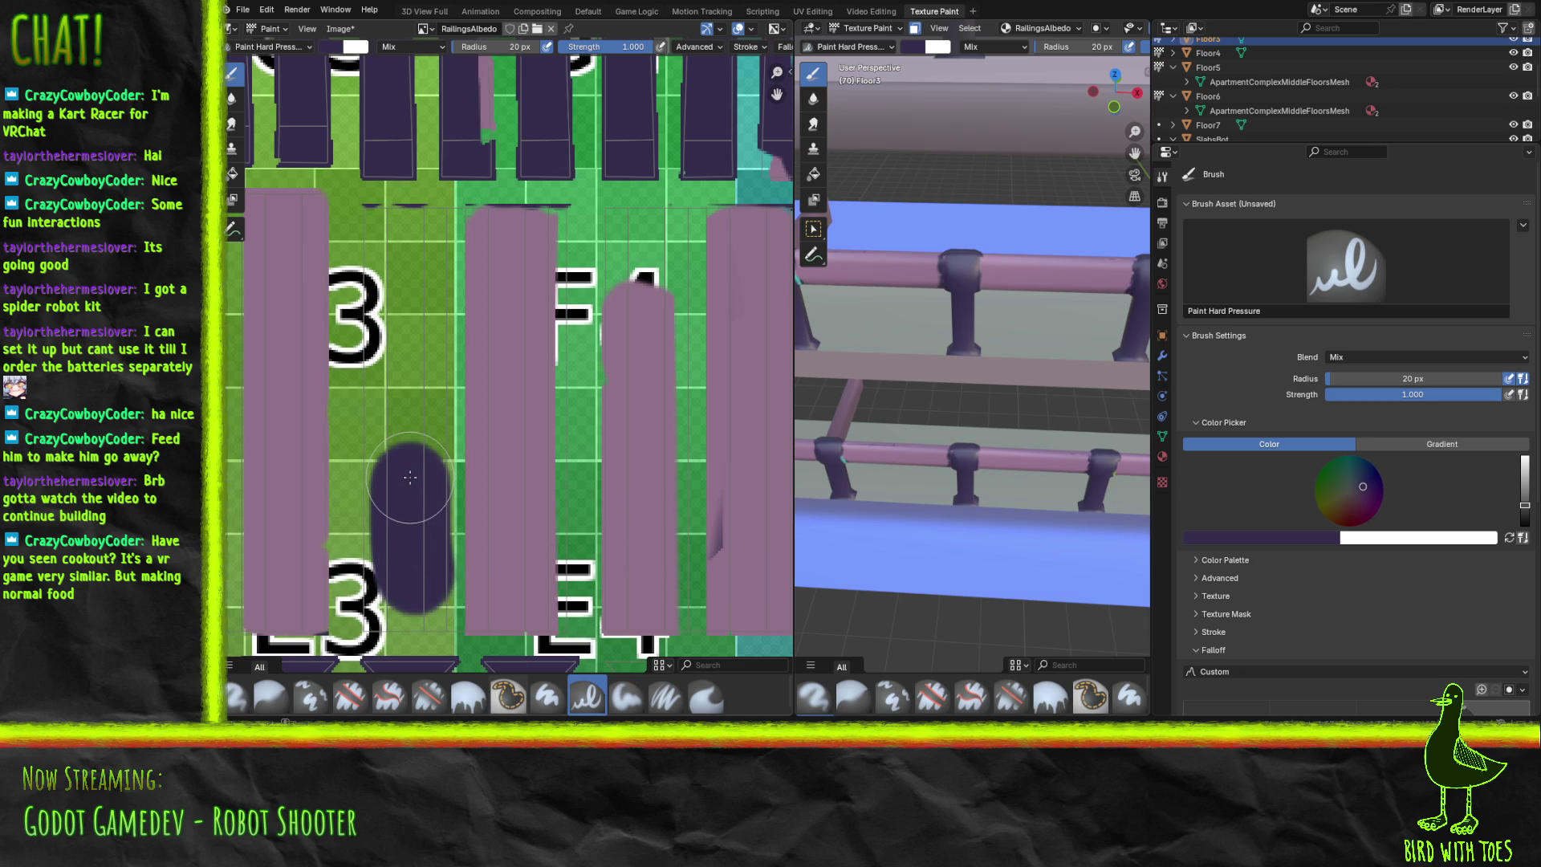
key(ctrl+z)
mouse_move(853, 436)
middle_down()
mouse_move(1132, 346)
mouse_move(1076, 337)
mouse_move(1110, 320)
mouse_move(1043, 329)
middle_up()
scroll(1059, 344, up, 5)
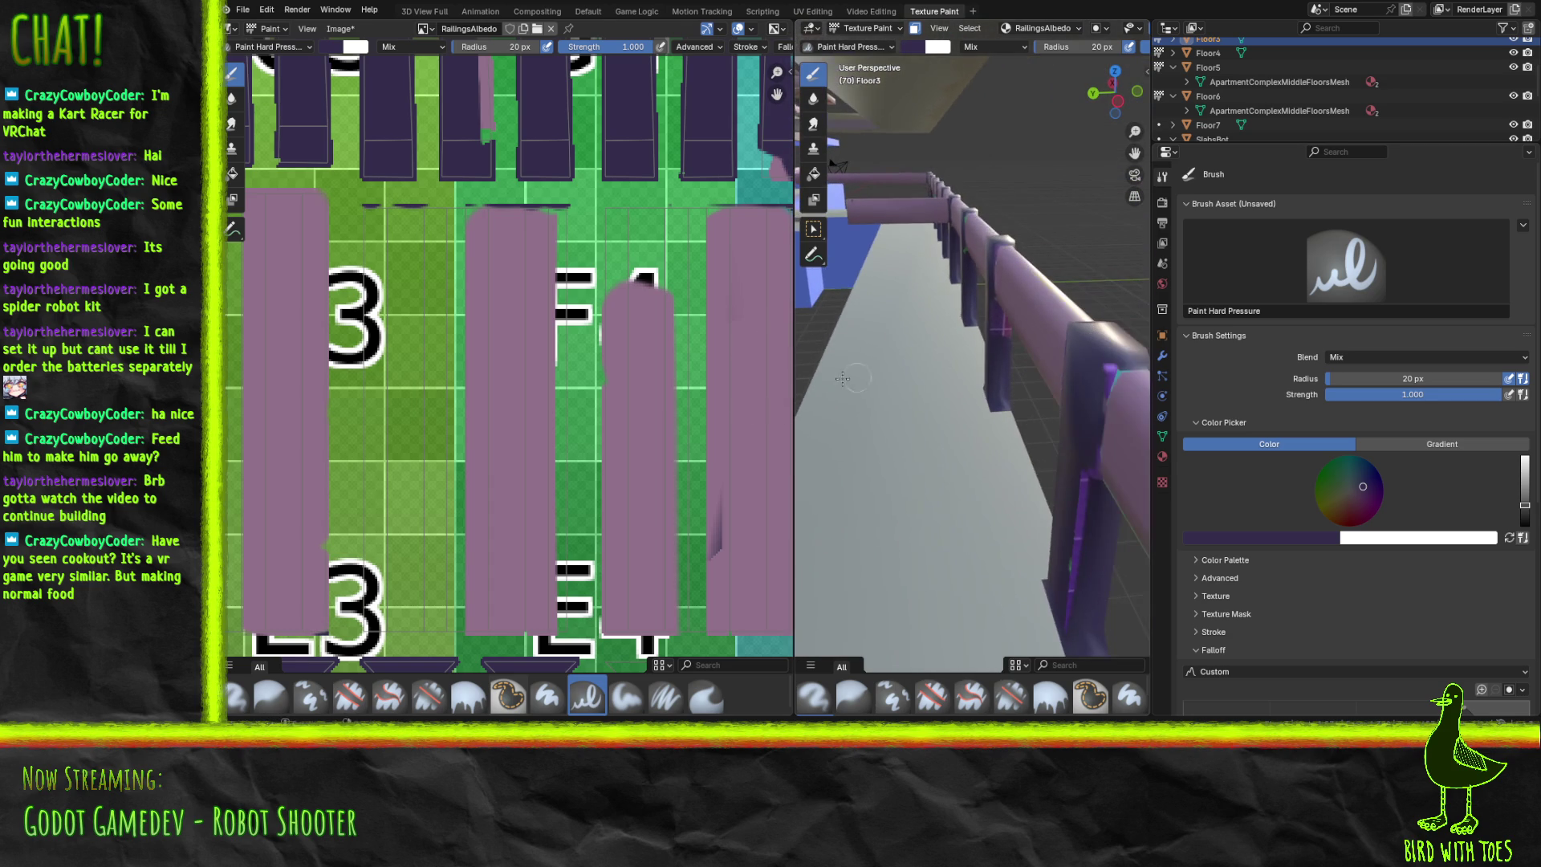
Sample the column's mauve with the eyedropper and paint the column top beside the F.
click(623, 317)
click(1250, 543)
click(1313, 522)
click(524, 465)
mouse_move(642, 277)
mouse_down()
mouse_move(621, 287)
mouse_move(622, 224)
mouse_move(679, 217)
mouse_move(679, 373)
mouse_up()
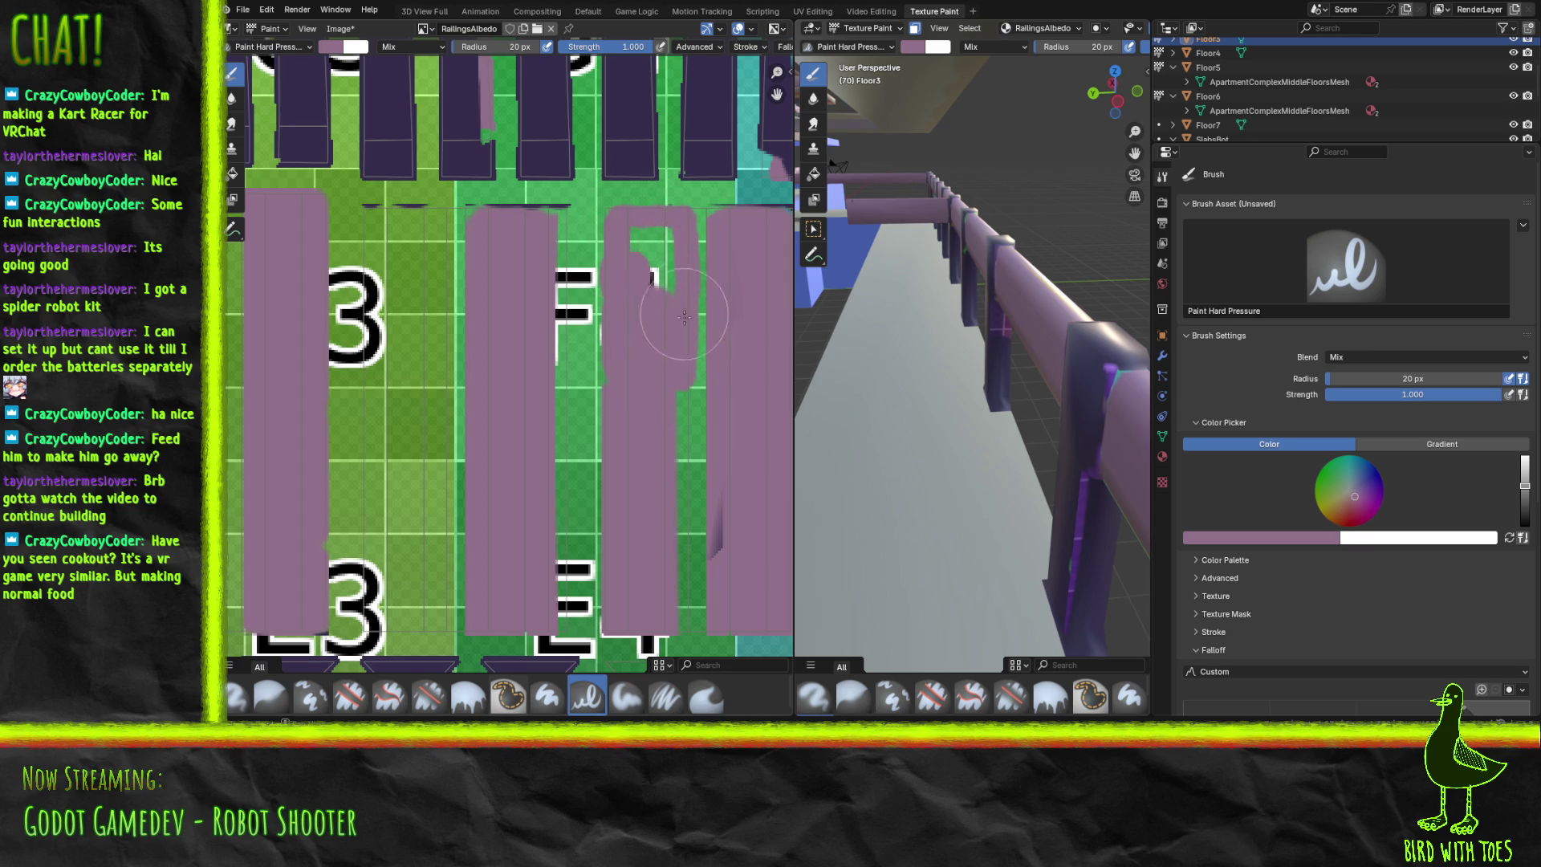
Undo the stray stroke and paint the green strips and patches beside the F column mauve.
key(ctrl+z)
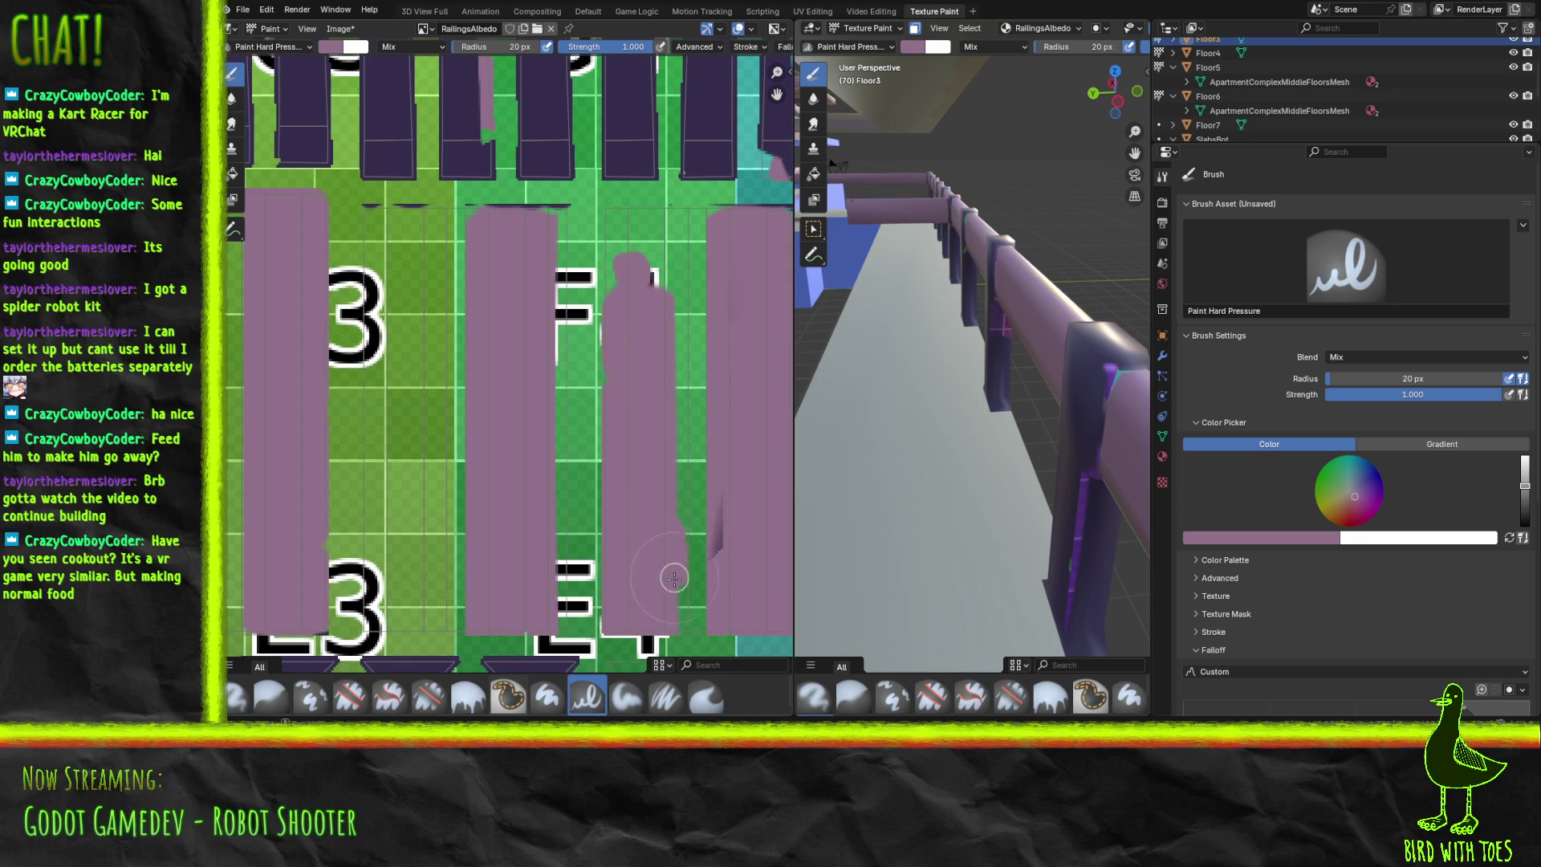
drag(679, 558, 682, 613)
drag(680, 445, 671, 435)
drag(676, 343, 673, 227)
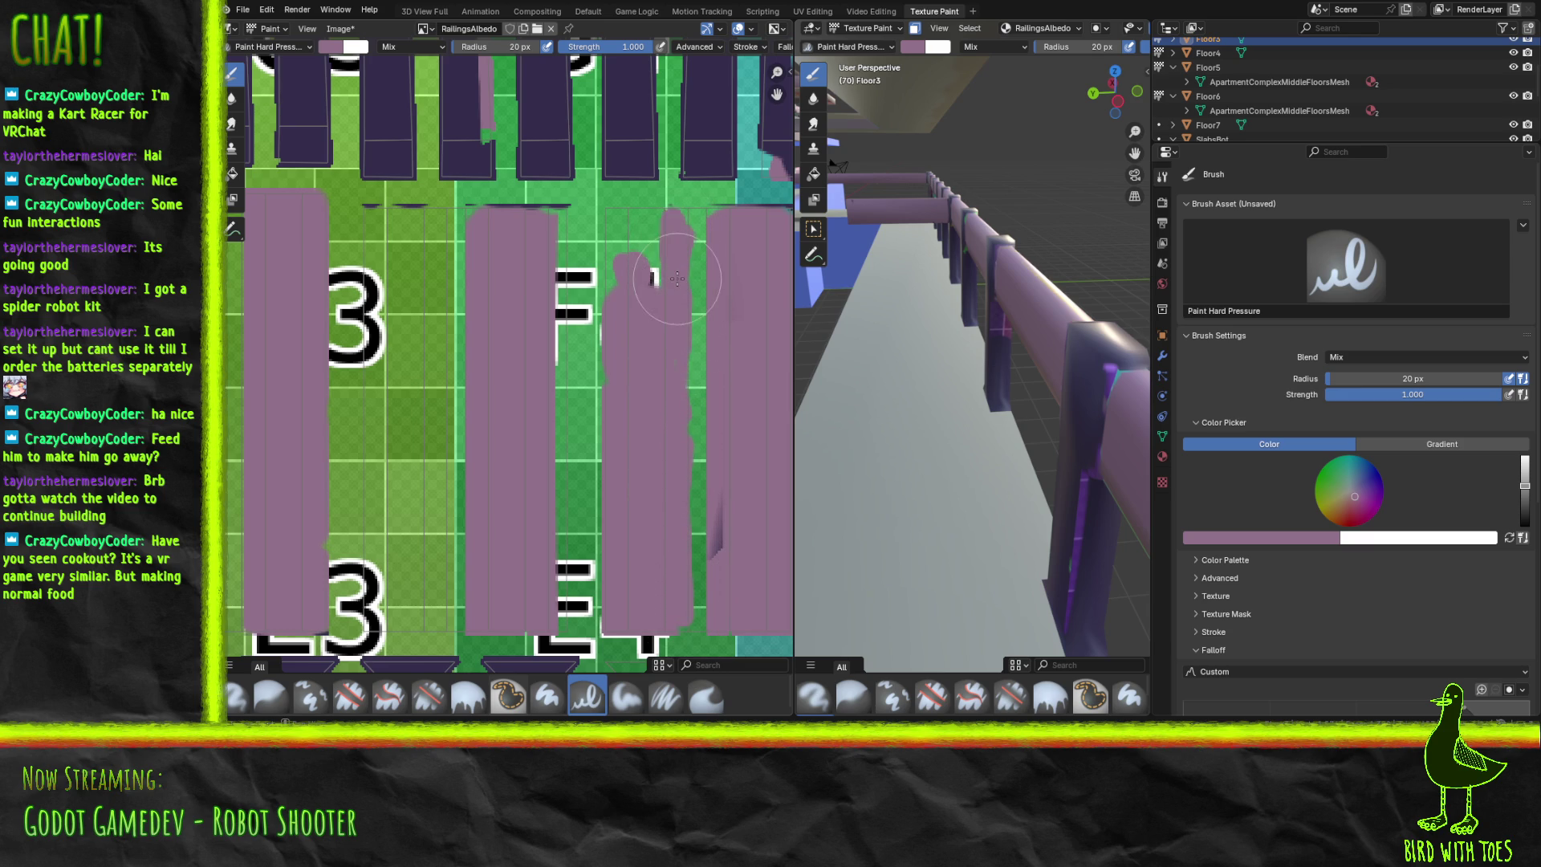
mouse_move(699, 619)
mouse_down()
mouse_move(704, 341)
mouse_move(684, 237)
mouse_move(698, 224)
mouse_move(679, 220)
mouse_up()
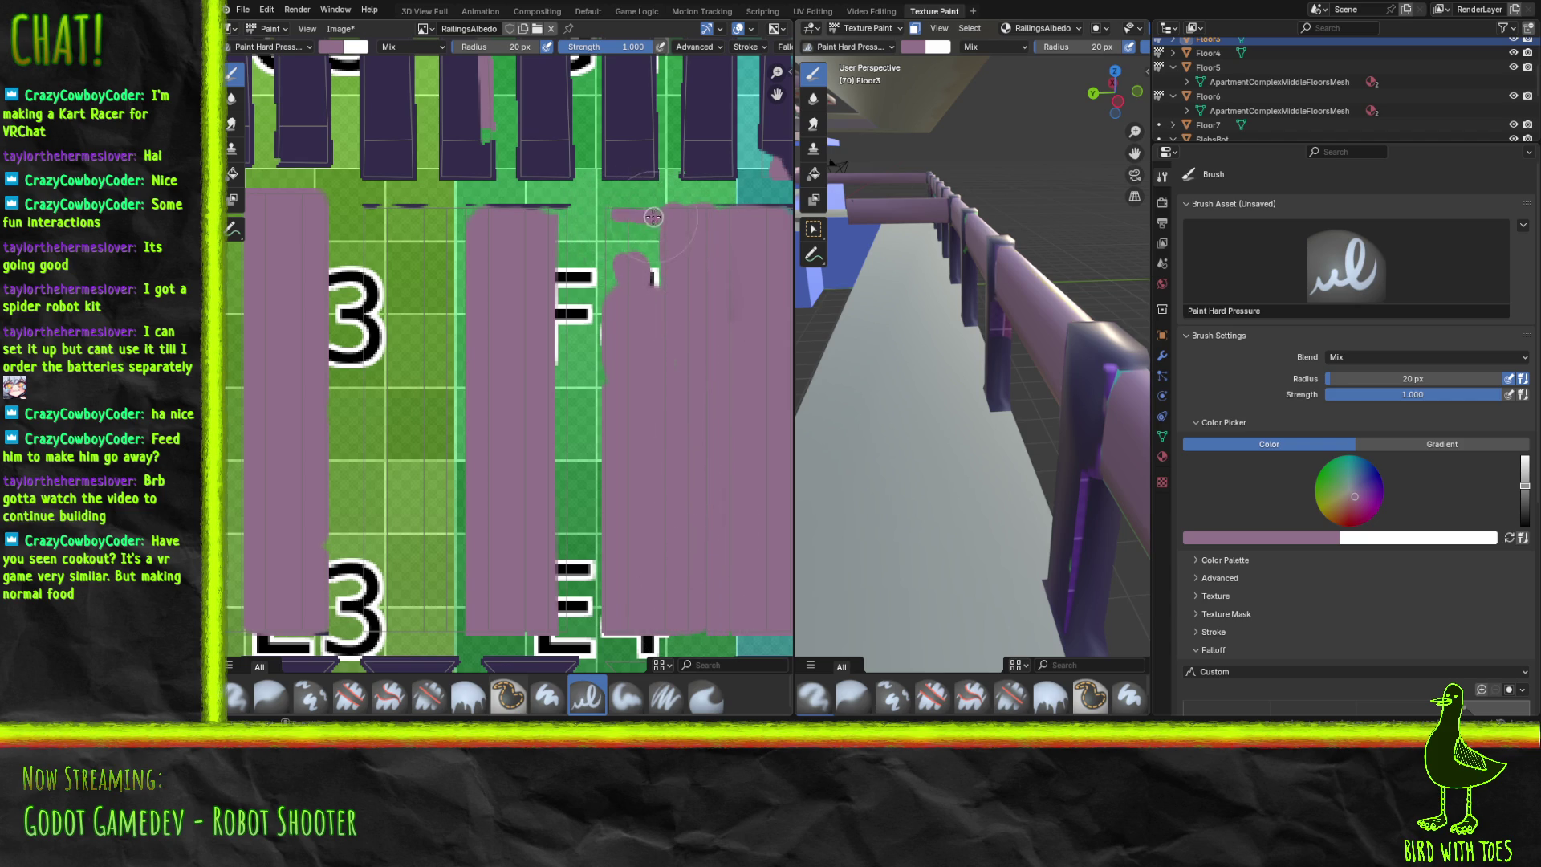
mouse_move(616, 212)
mouse_down()
mouse_move(634, 265)
mouse_move(655, 236)
mouse_up()
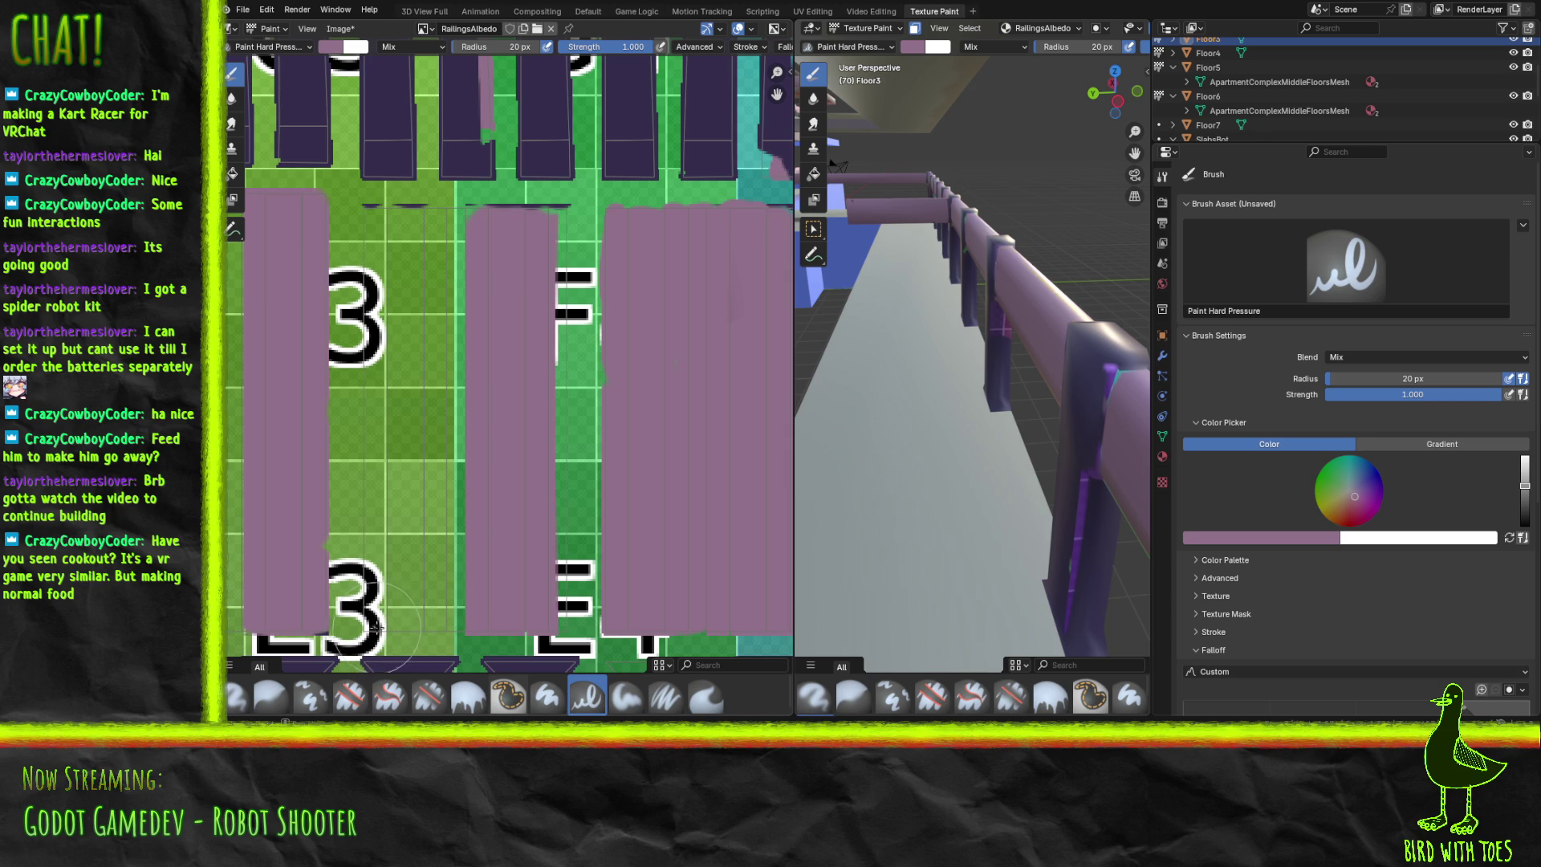
Paint the green gaps around the upper and lower 3 labels solid mauve.
mouse_move(389, 626)
mouse_down()
mouse_move(449, 617)
mouse_move(433, 606)
mouse_up()
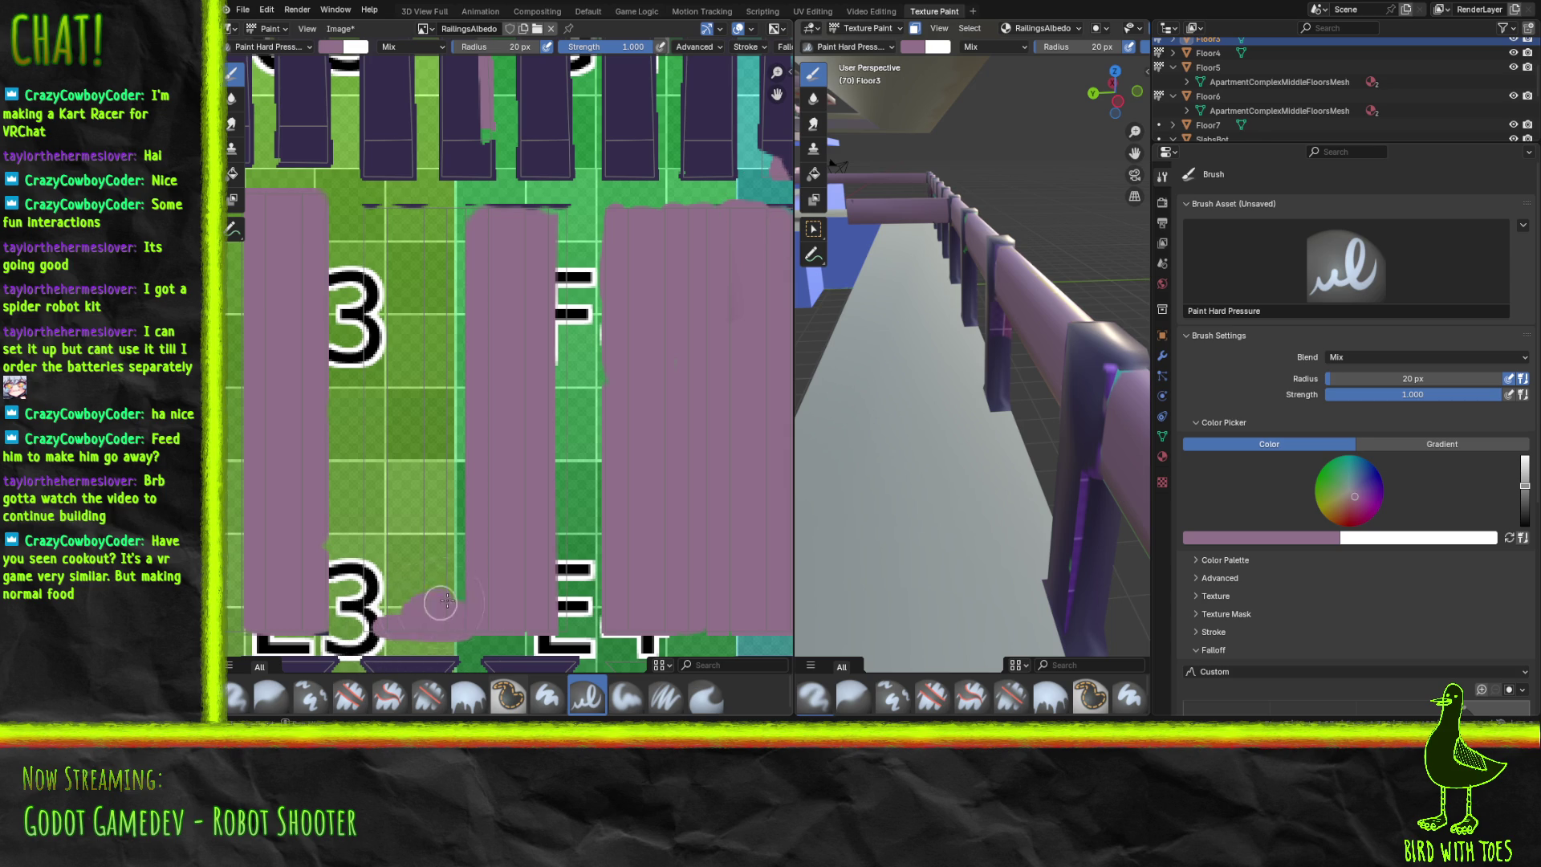
drag(370, 213, 522, 215)
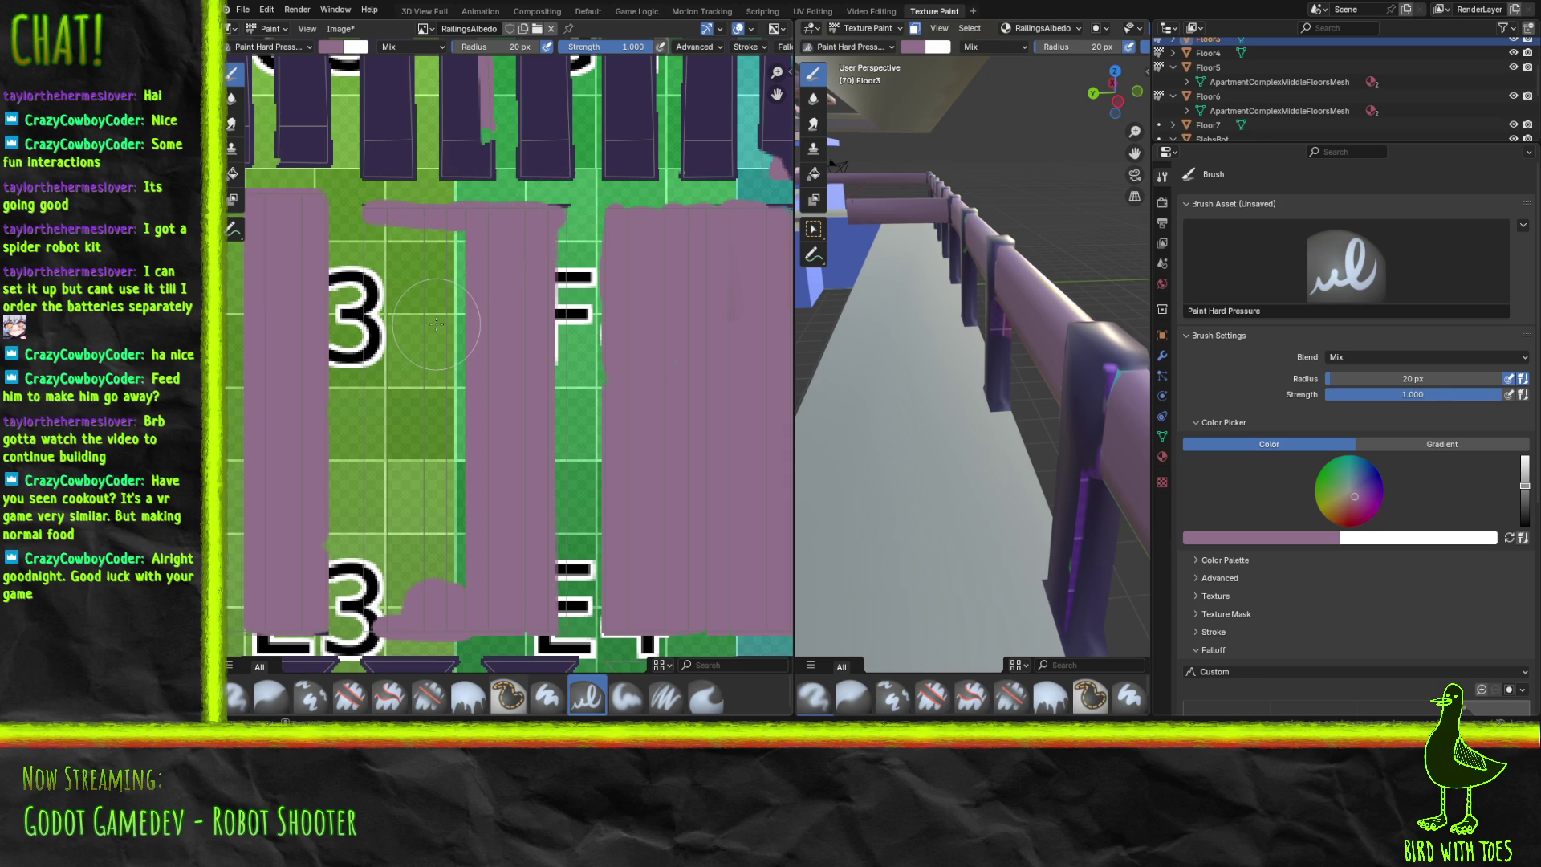
drag(558, 610, 554, 545)
drag(554, 490, 560, 212)
mouse_move(374, 622)
mouse_down()
mouse_move(376, 225)
mouse_move(451, 234)
mouse_move(449, 516)
mouse_move(465, 358)
mouse_move(450, 555)
mouse_move(467, 577)
mouse_move(412, 562)
mouse_move(397, 598)
mouse_move(414, 434)
mouse_up()
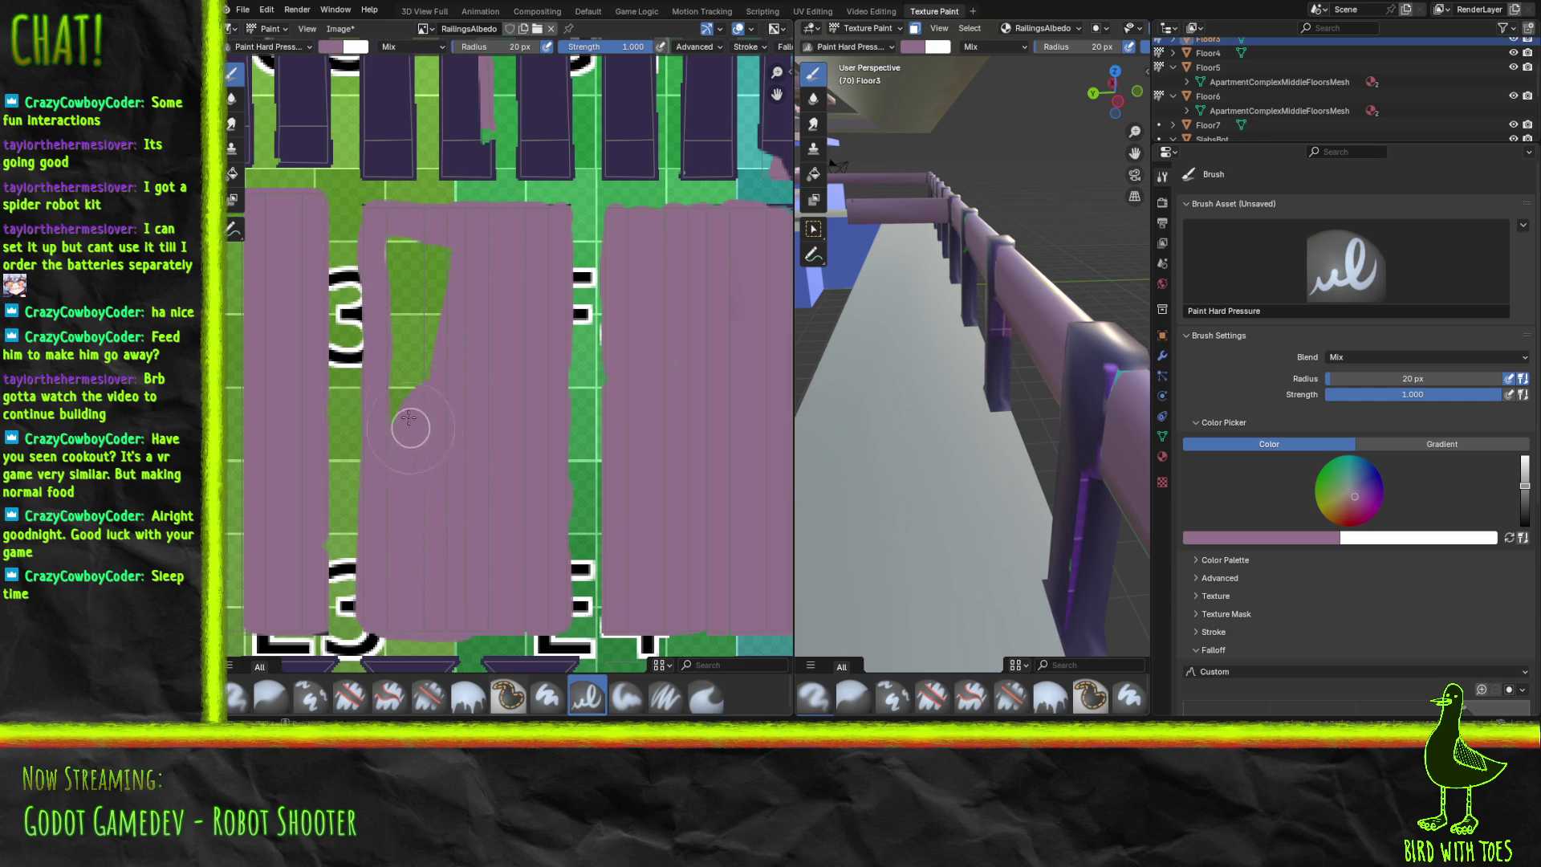
mouse_move(408, 347)
mouse_down()
mouse_move(400, 379)
mouse_move(435, 318)
mouse_up()
mouse_move(424, 256)
mouse_down()
mouse_move(399, 276)
mouse_move(456, 273)
mouse_up()
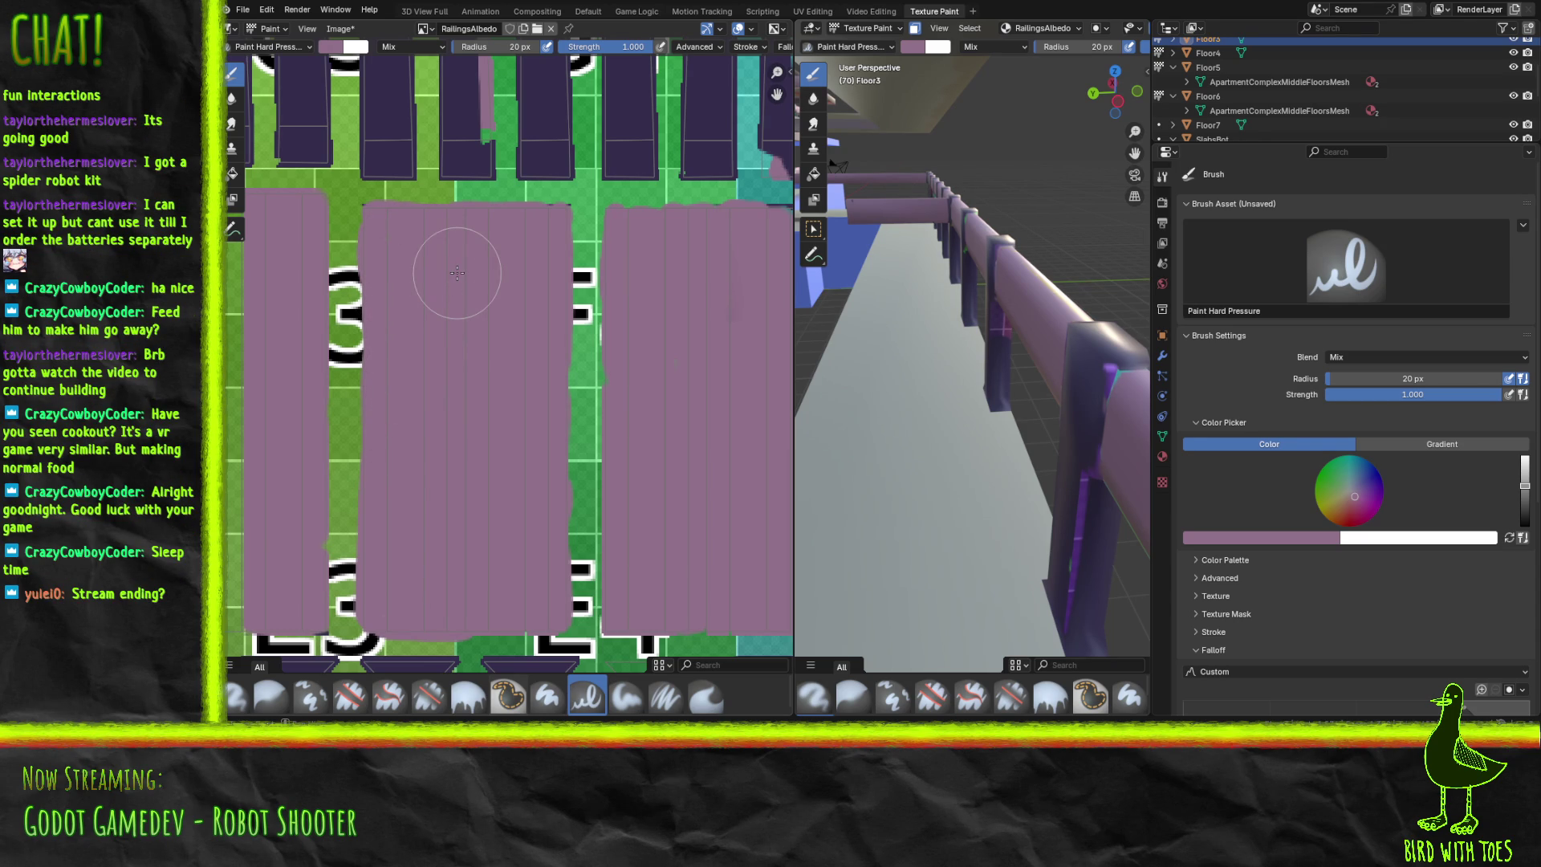
mouse_move(430, 326)
middle_down()
mouse_move(498, 305)
mouse_move(752, 319)
middle_up()
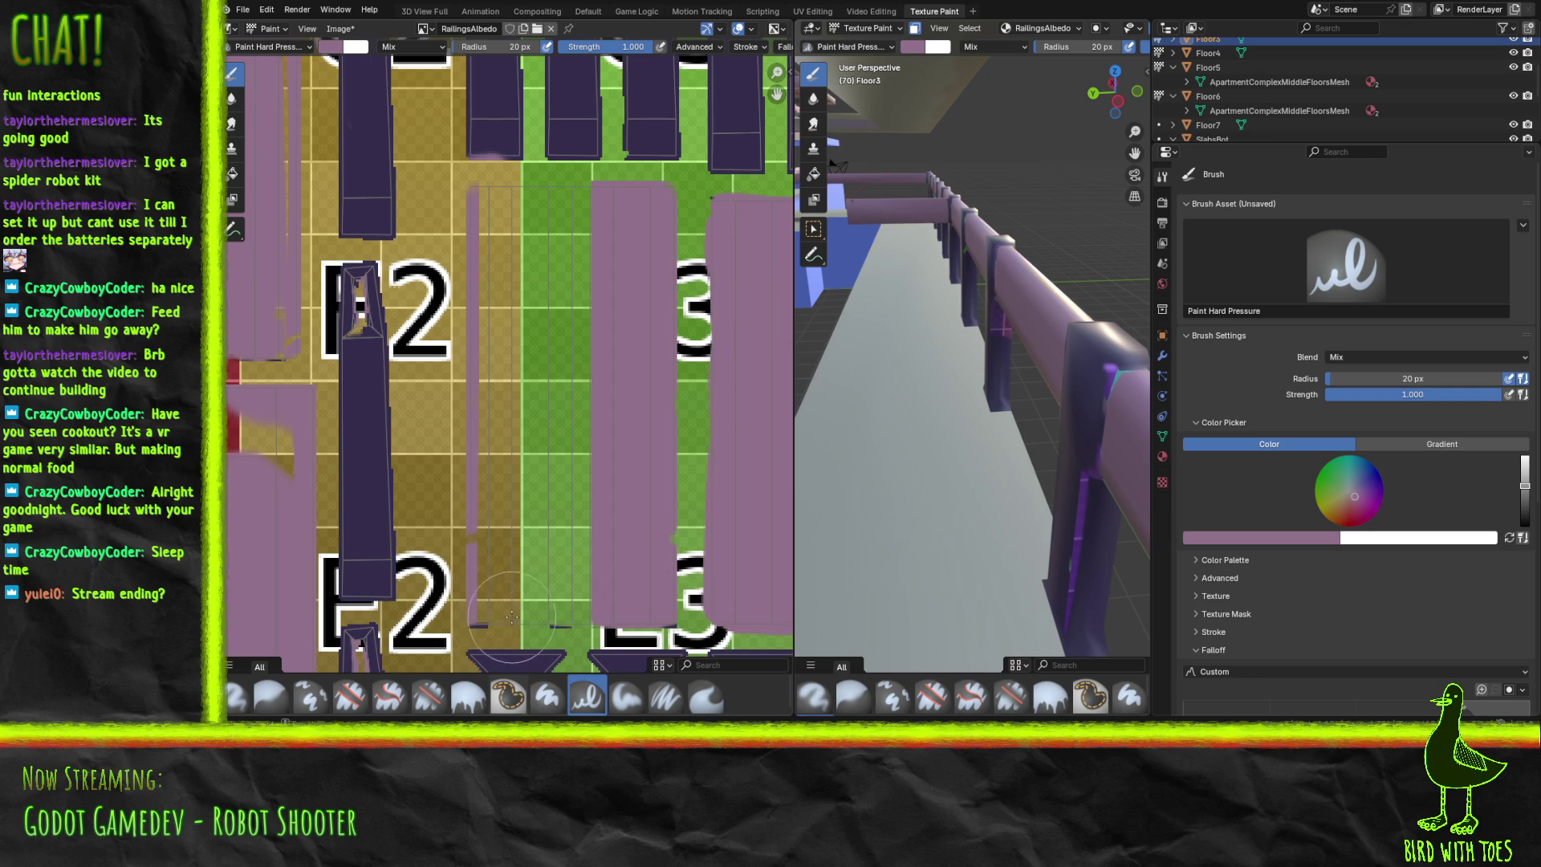
Paint the olive strip around the F2 label mauve along its top and bottom.
drag(479, 617, 589, 614)
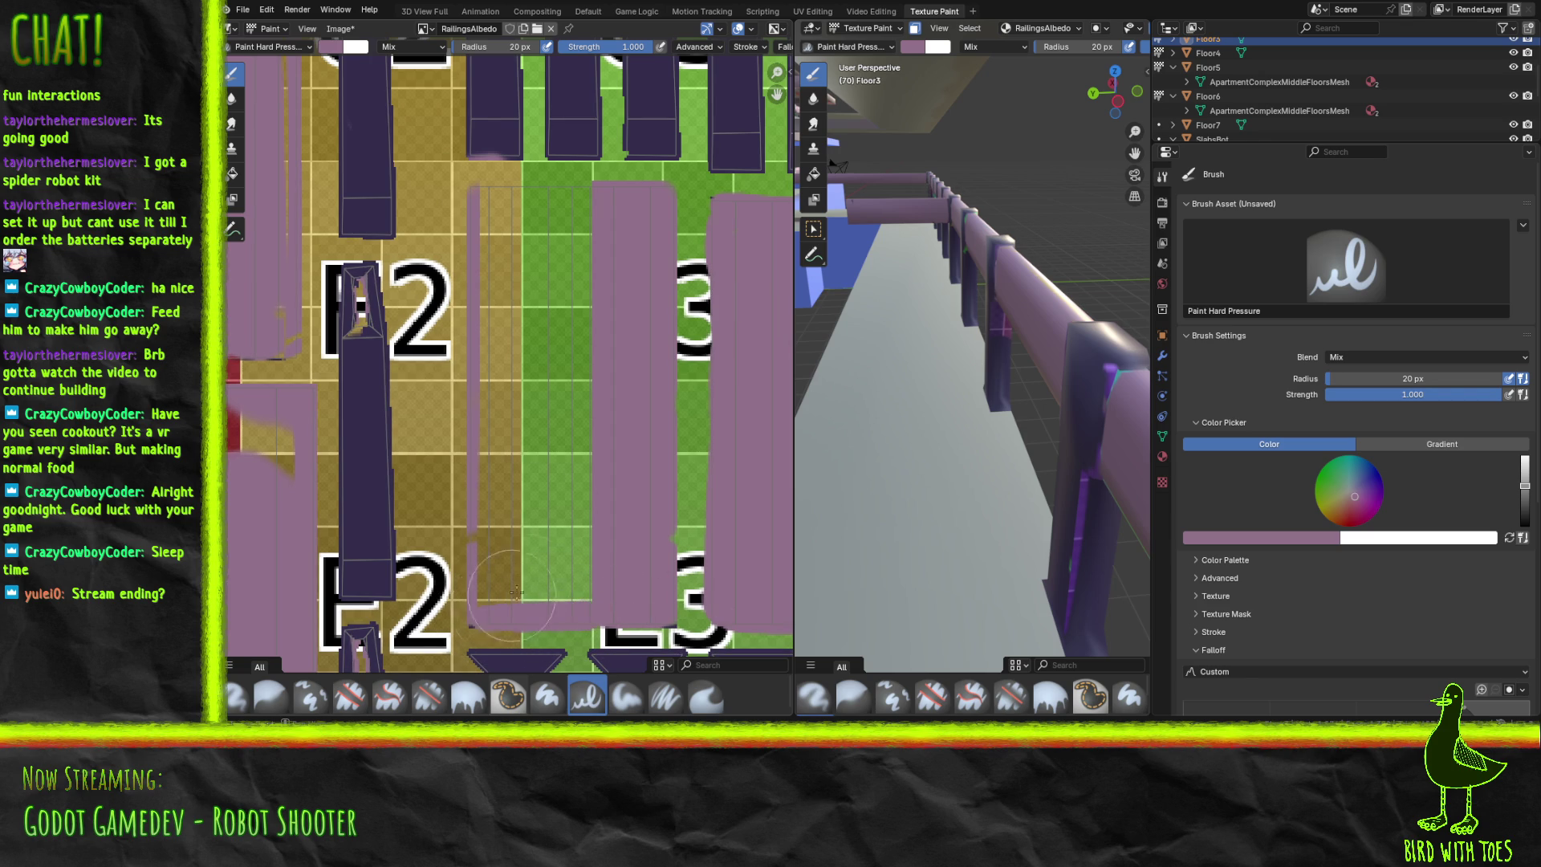
mouse_move(480, 195)
mouse_down()
mouse_move(573, 199)
mouse_move(510, 213)
mouse_move(505, 235)
mouse_move(574, 279)
mouse_move(594, 243)
mouse_move(571, 433)
mouse_move(595, 512)
mouse_move(570, 579)
mouse_move(486, 590)
mouse_move(487, 506)
mouse_move(549, 463)
mouse_move(601, 303)
mouse_move(534, 228)
mouse_move(493, 235)
mouse_move(490, 367)
mouse_up()
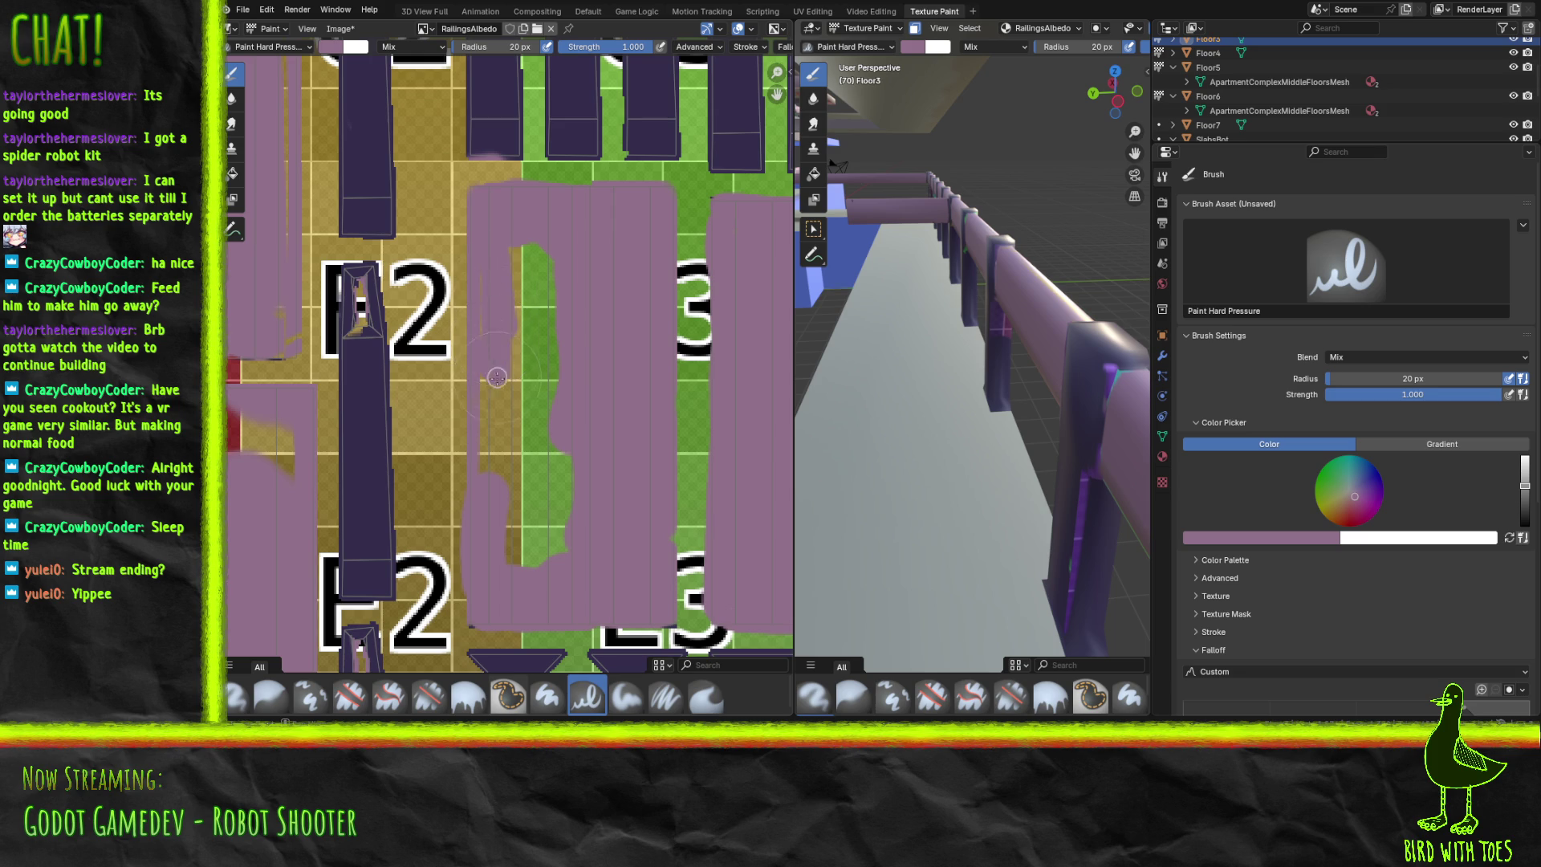
mouse_move(483, 261)
mouse_down()
mouse_move(490, 489)
mouse_move(513, 522)
mouse_move(512, 558)
mouse_move(543, 557)
mouse_move(537, 509)
mouse_move(555, 481)
mouse_move(544, 258)
mouse_move(555, 307)
mouse_up()
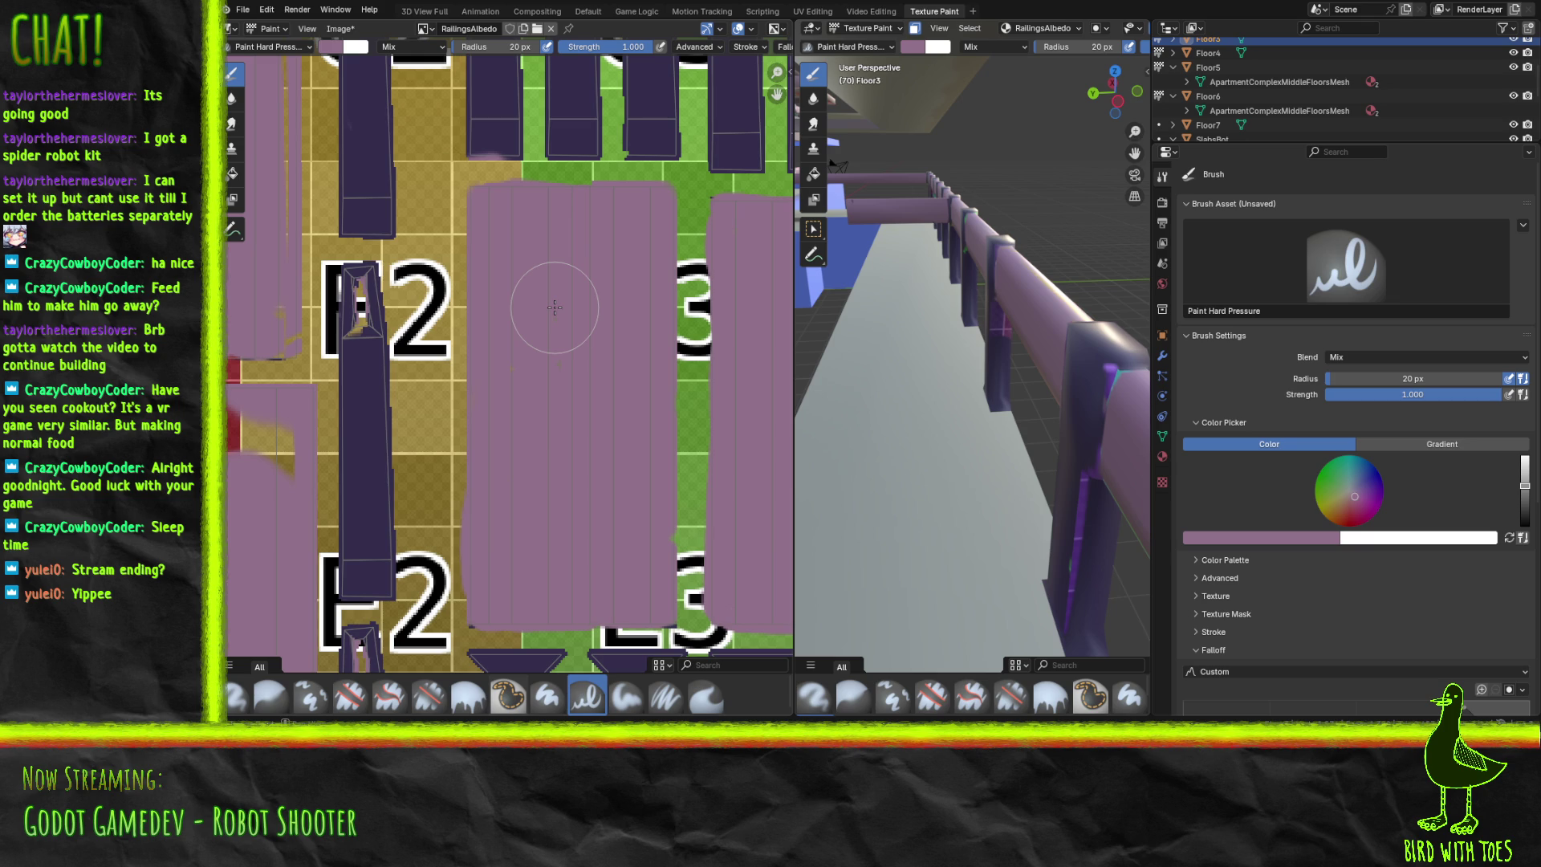
scroll(498, 430, left, 10)
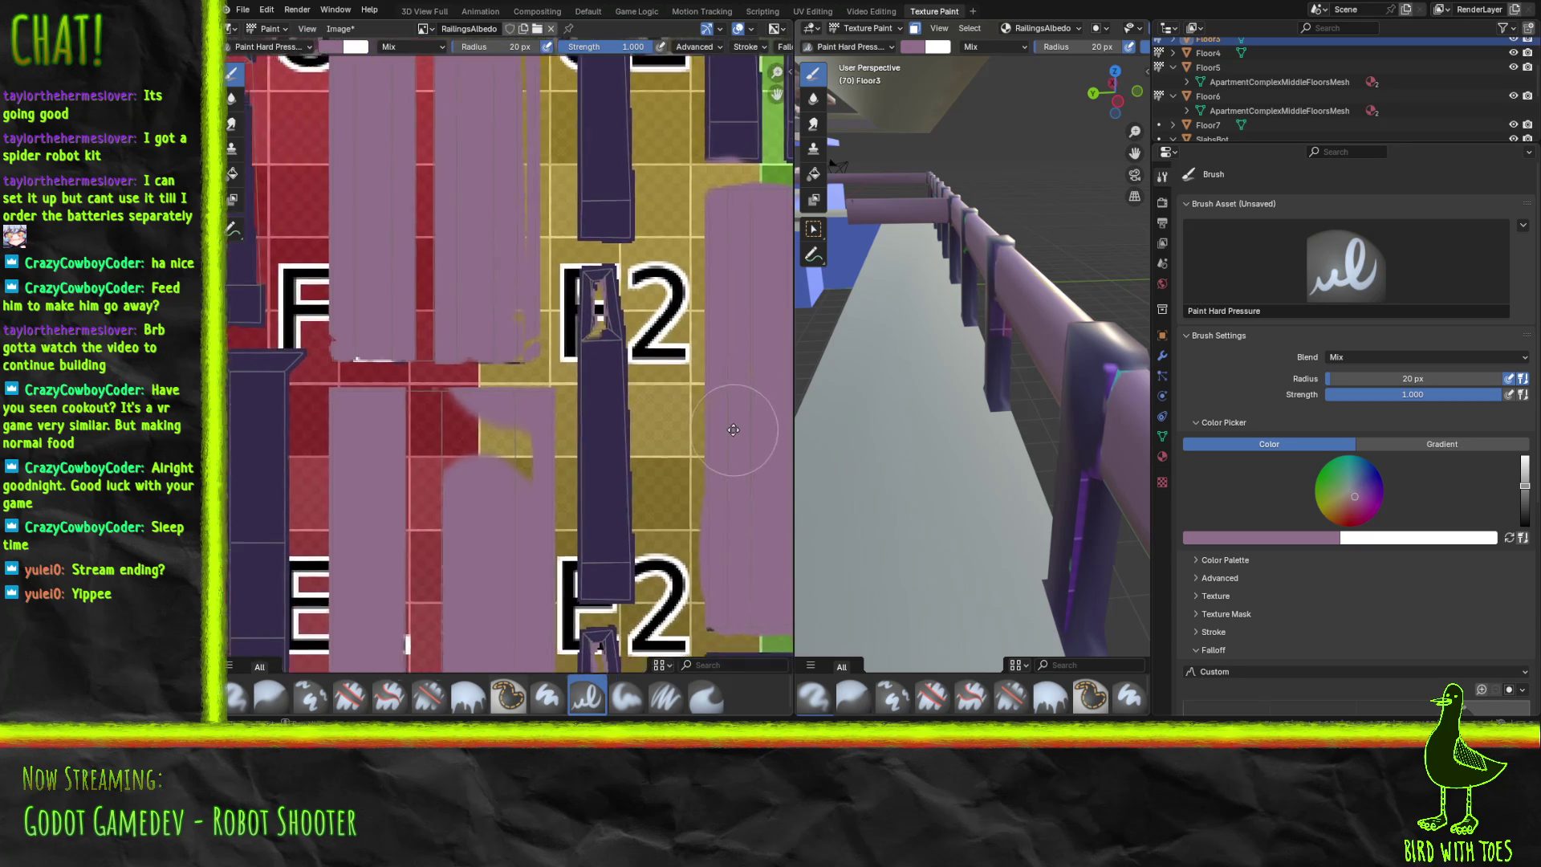
scroll(698, 263, up, 5)
scroll(698, 263, right, 4)
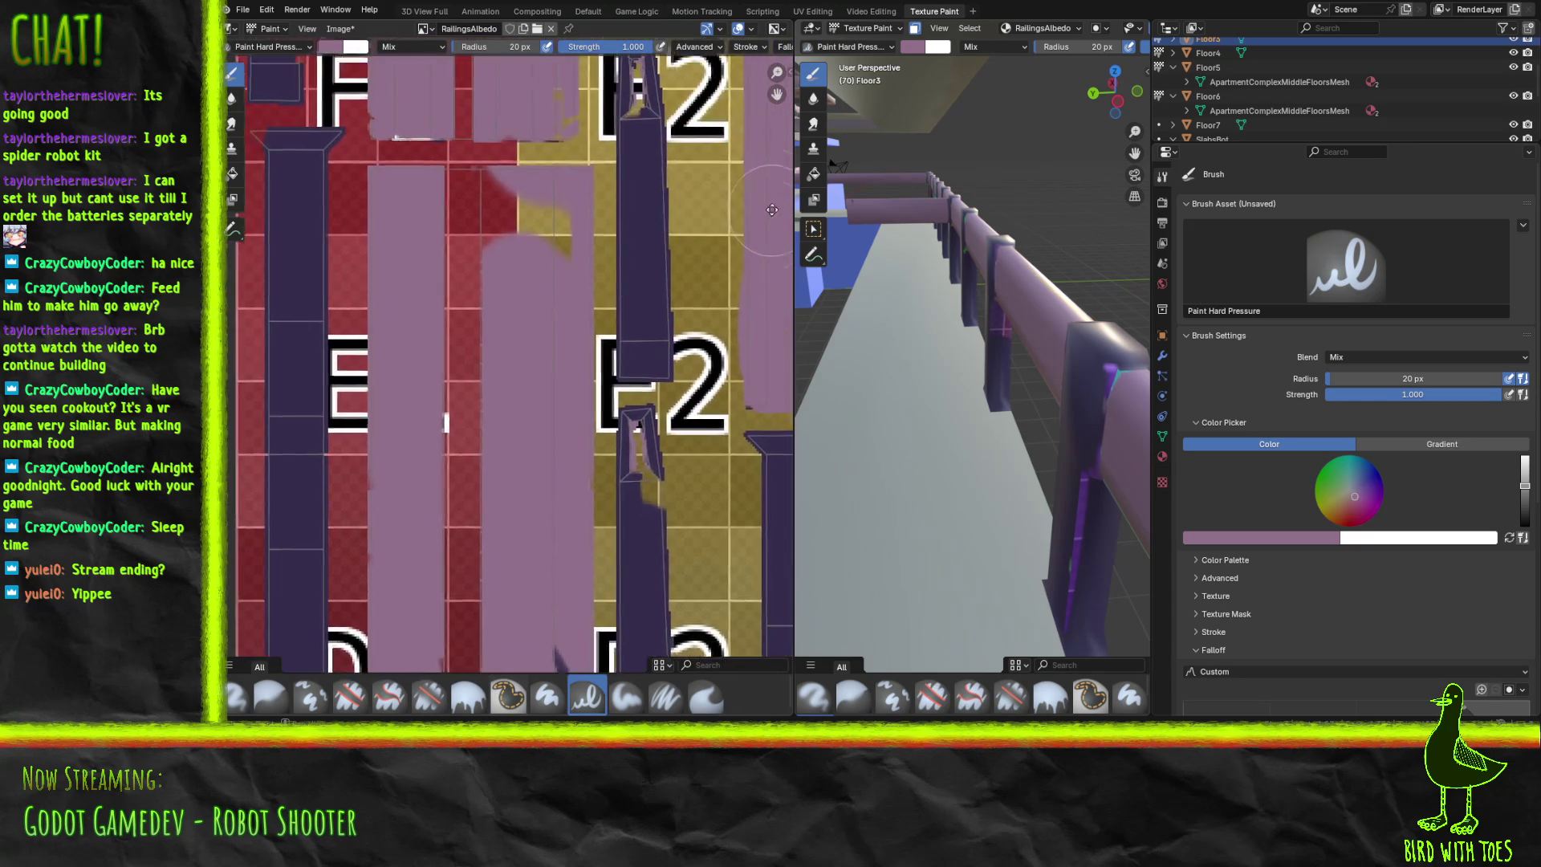
scroll(698, 263, up, 1)
scroll(699, 263, right, 1)
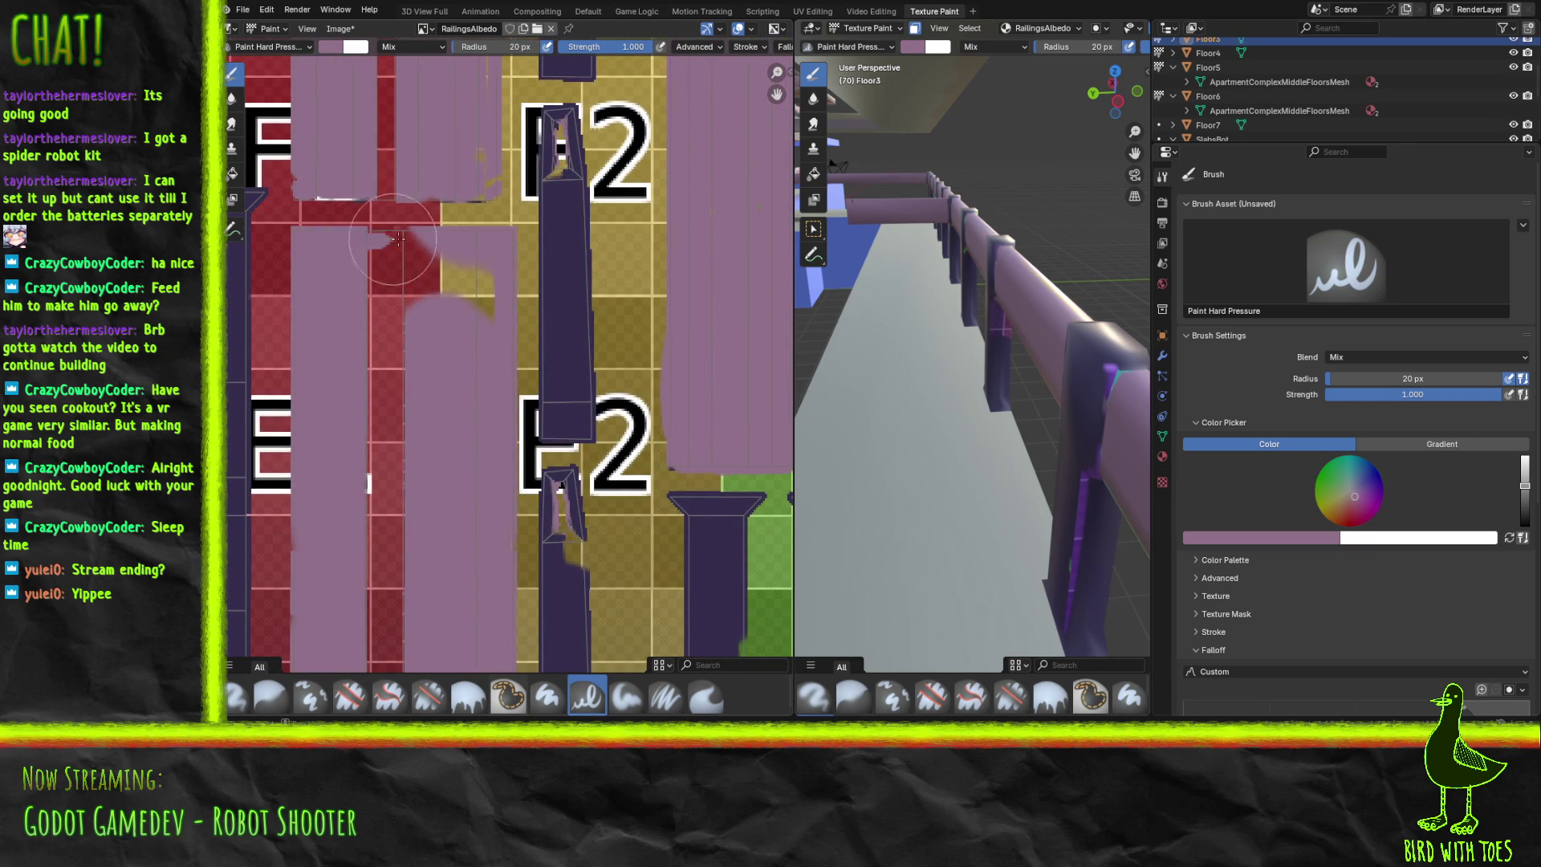
Cover the red strips beside the E and D labels with mauve.
drag(418, 241, 464, 310)
mouse_move(430, 257)
mouse_down()
mouse_move(377, 297)
mouse_move(403, 356)
mouse_move(406, 320)
mouse_move(425, 318)
mouse_up()
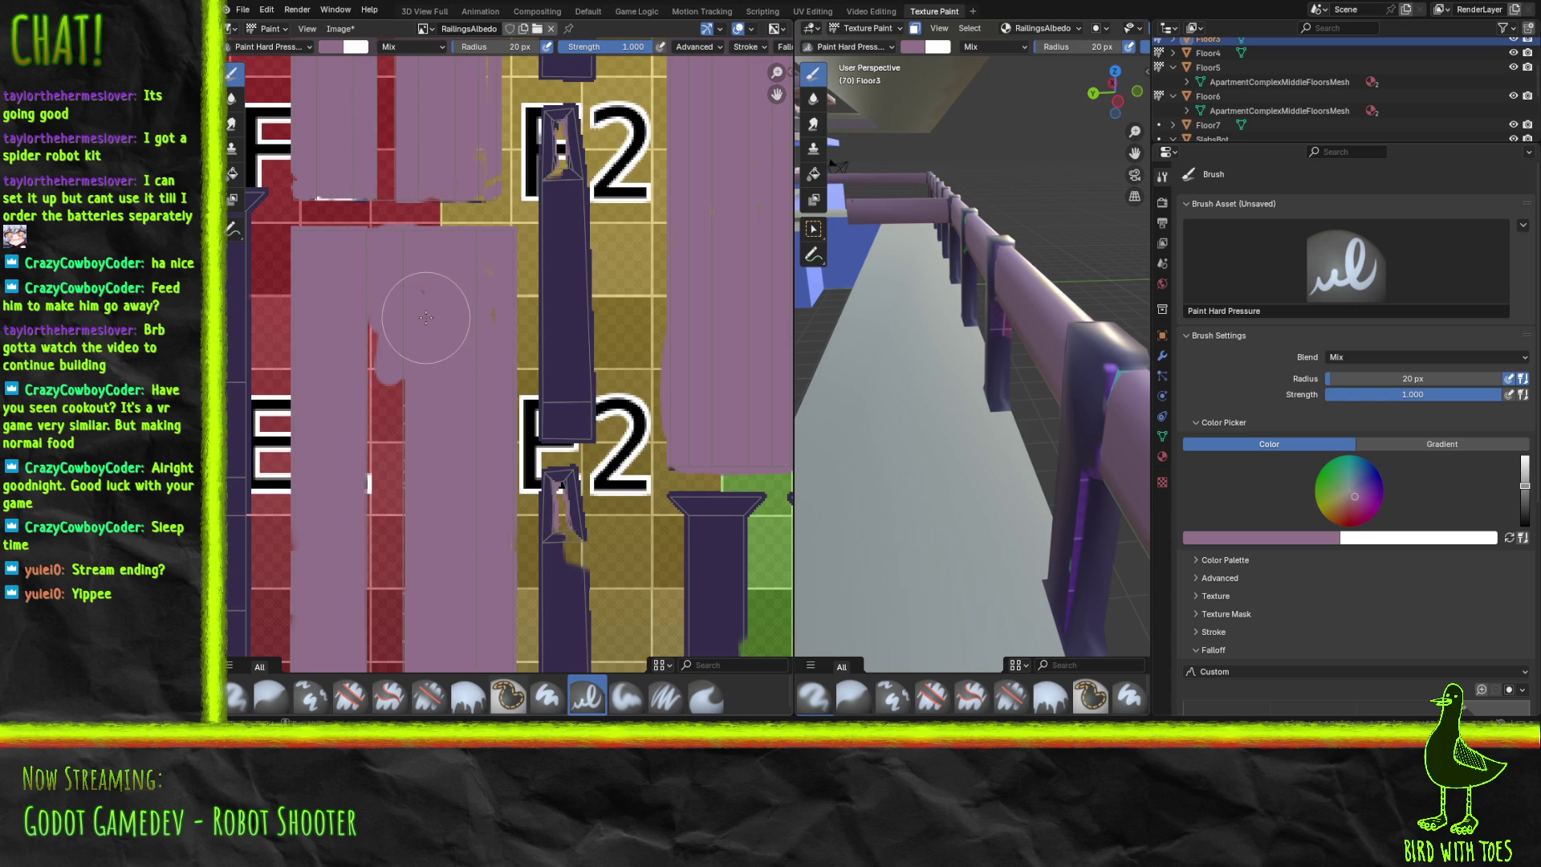
mouse_move(490, 296)
mouse_down()
mouse_move(385, 449)
mouse_move(374, 348)
mouse_move(391, 628)
mouse_move(386, 612)
mouse_up()
middle_drag(386, 612, 452, 297)
mouse_move(452, 298)
mouse_down()
mouse_move(417, 450)
mouse_move(377, 481)
mouse_move(385, 493)
mouse_move(475, 467)
mouse_move(426, 461)
mouse_move(465, 458)
mouse_move(510, 470)
mouse_move(519, 411)
mouse_move(535, 470)
mouse_move(514, 425)
mouse_move(453, 459)
mouse_move(405, 401)
mouse_move(404, 301)
mouse_move(416, 367)
mouse_move(438, 358)
mouse_move(365, 461)
mouse_move(462, 456)
mouse_up()
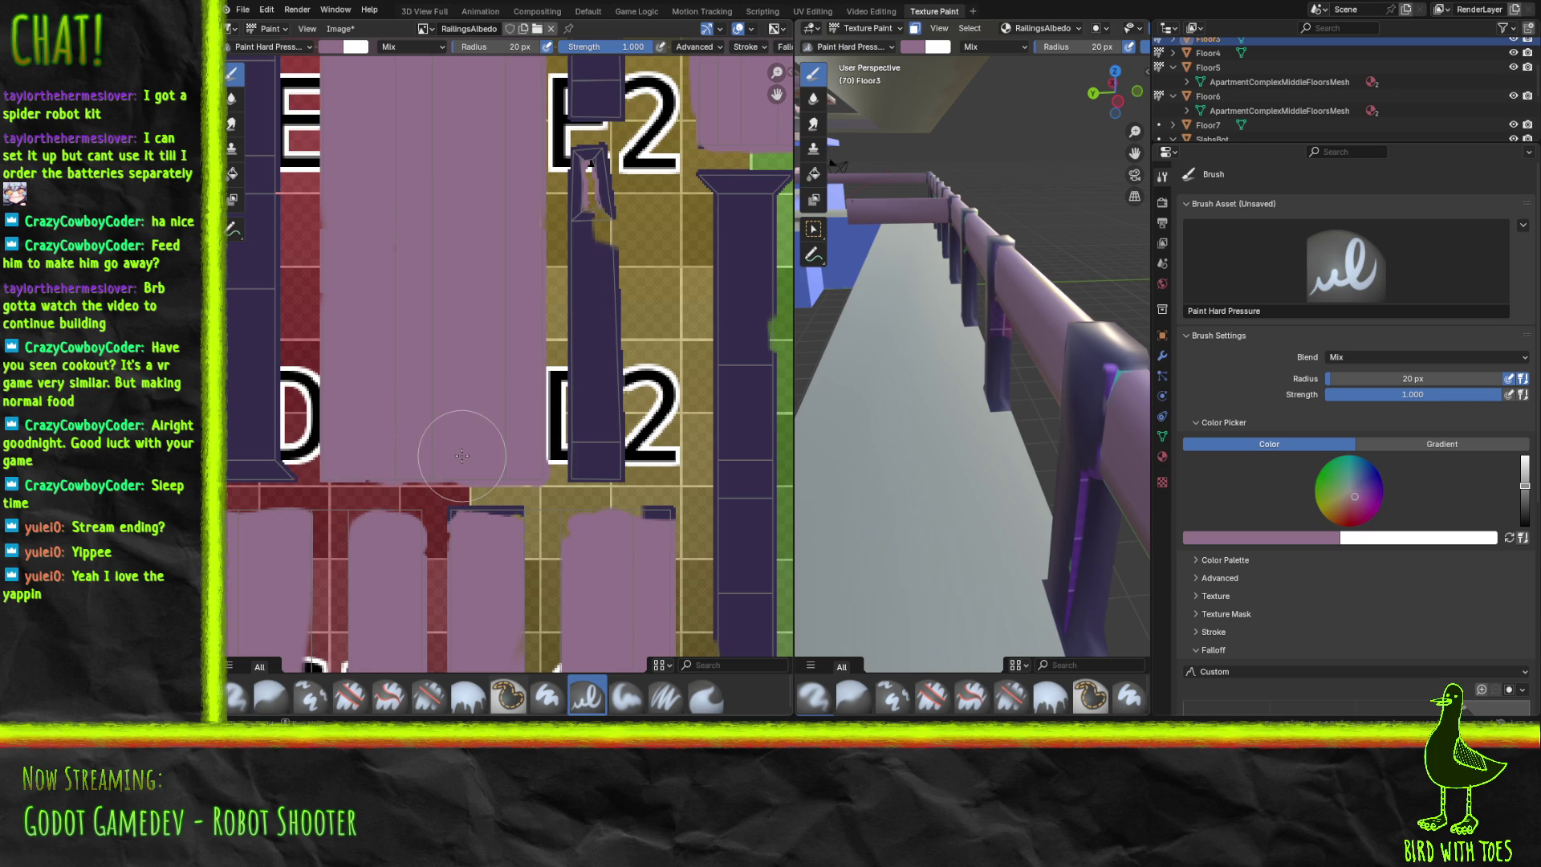
Paint the red strip between mauve blocks and the dark streak near the D2 labels mauve.
mouse_move(462, 456)
middle_down()
mouse_move(561, 417)
mouse_move(600, 354)
middle_up()
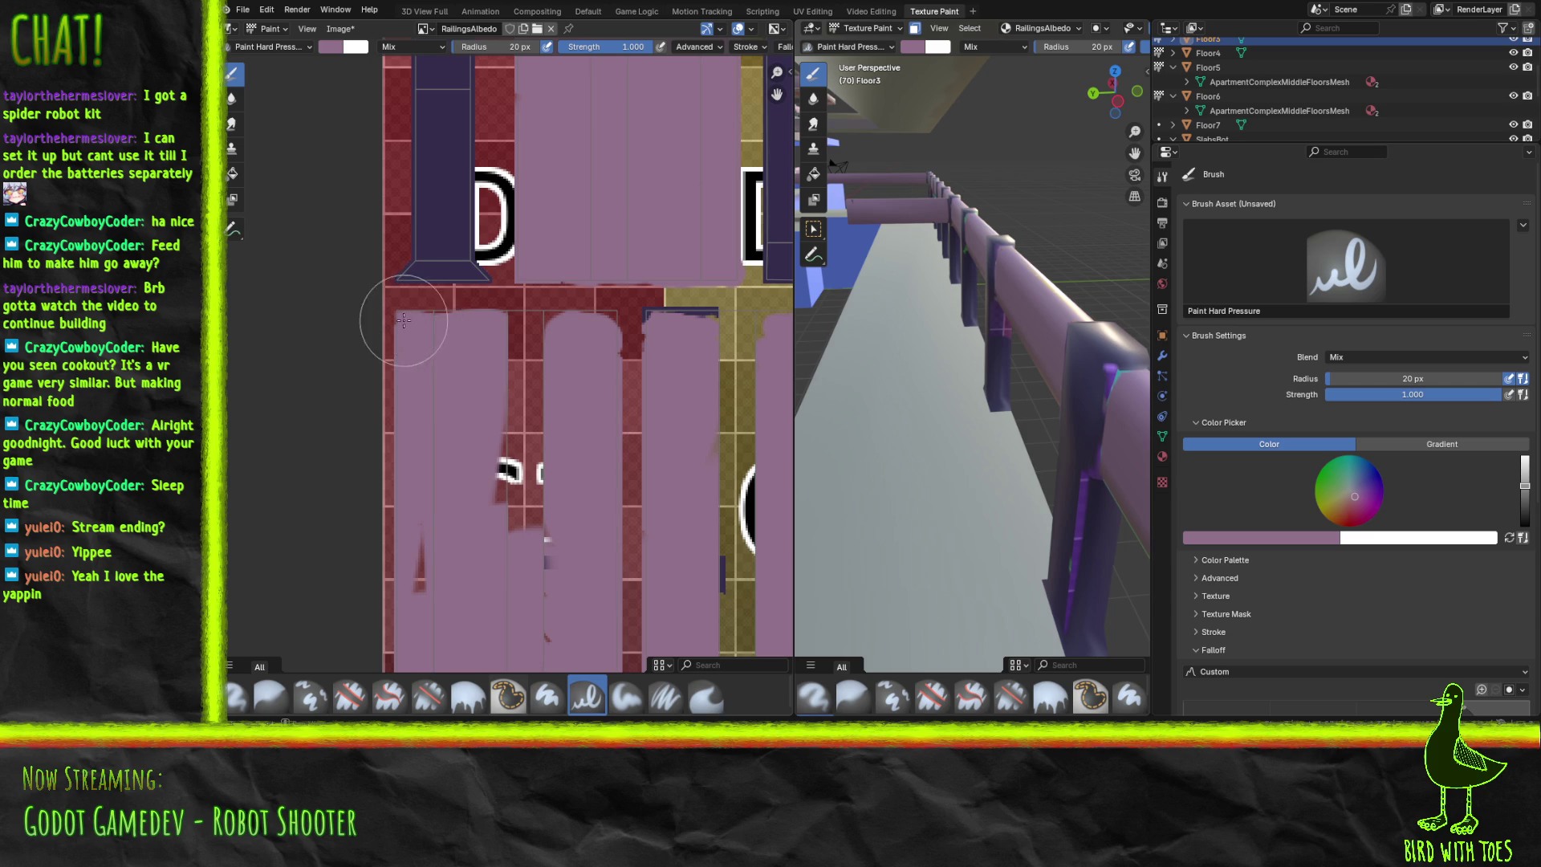
mouse_move(479, 322)
mouse_down()
mouse_move(606, 318)
mouse_move(522, 382)
mouse_move(527, 358)
mouse_move(505, 430)
mouse_move(525, 527)
mouse_move(551, 561)
mouse_move(533, 623)
mouse_move(502, 492)
mouse_move(429, 570)
mouse_move(437, 495)
mouse_up()
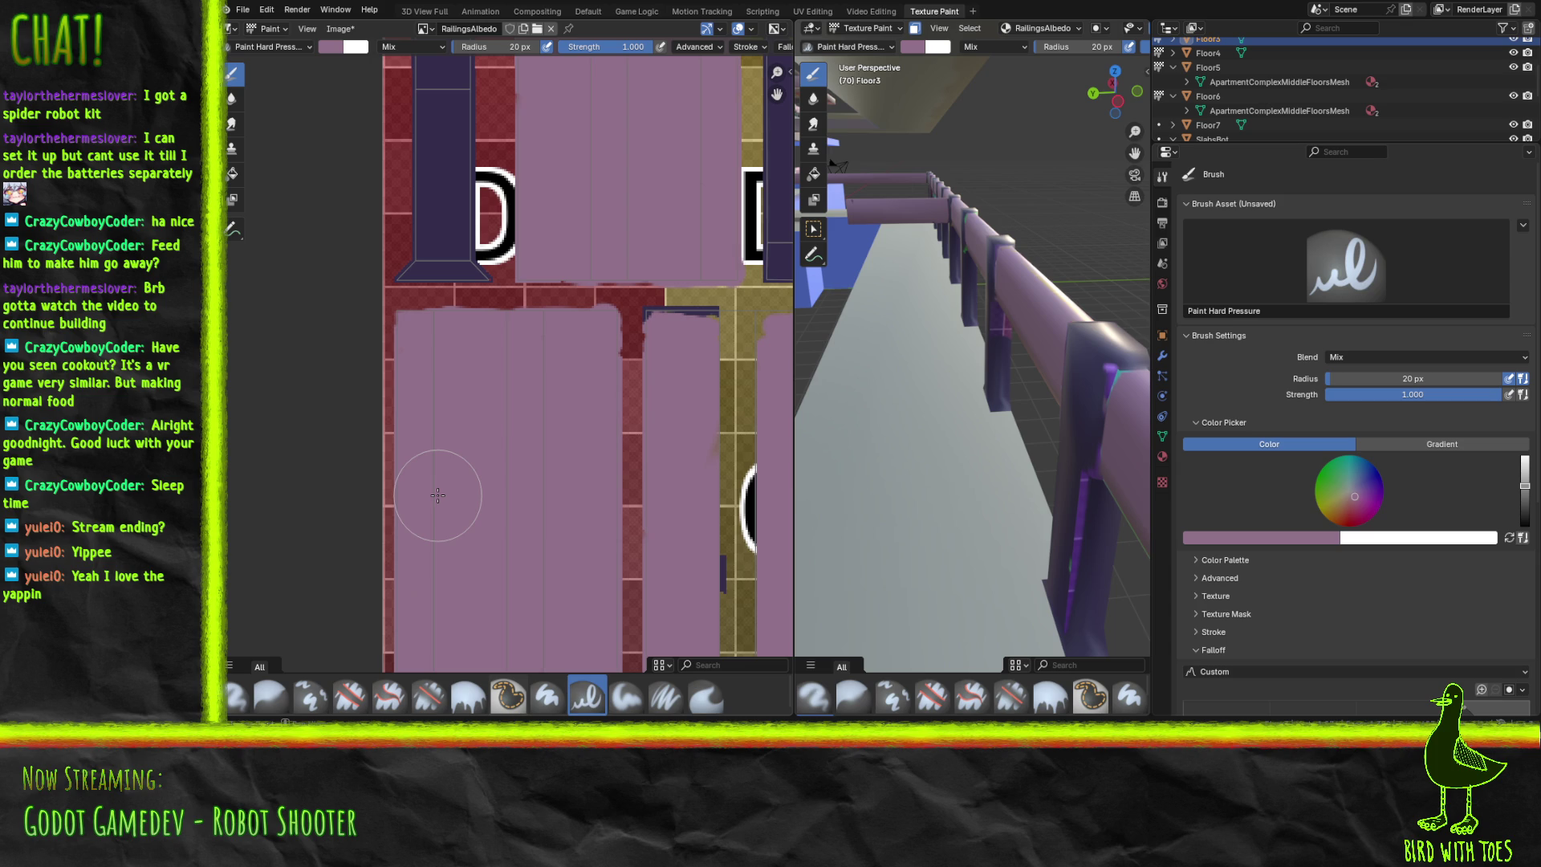
drag(646, 317, 706, 318)
mouse_move(716, 318)
middle_down()
mouse_move(386, 341)
mouse_move(351, 373)
middle_up()
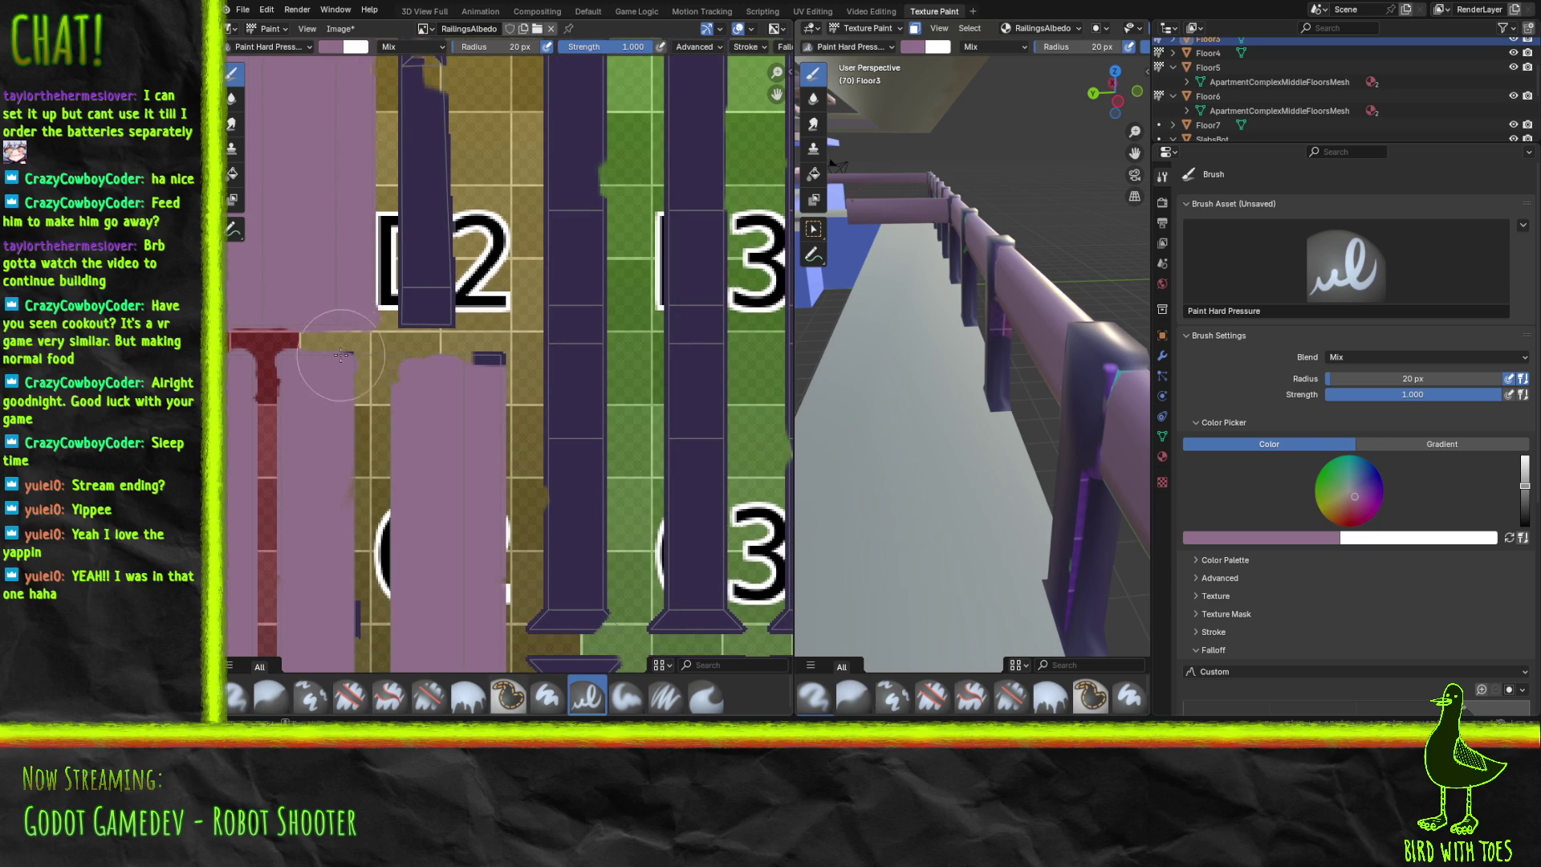
mouse_move(373, 364)
mouse_down()
mouse_move(494, 361)
mouse_move(388, 386)
mouse_move(370, 457)
mouse_move(377, 574)
mouse_move(423, 473)
mouse_move(363, 571)
mouse_move(369, 636)
mouse_move(374, 616)
mouse_up()
Cover the khaki strips and black mark down to the texture's bottom edge with mauve.
mouse_move(375, 617)
middle_down()
mouse_move(412, 509)
mouse_move(441, 162)
mouse_move(412, 103)
mouse_move(447, 134)
middle_up()
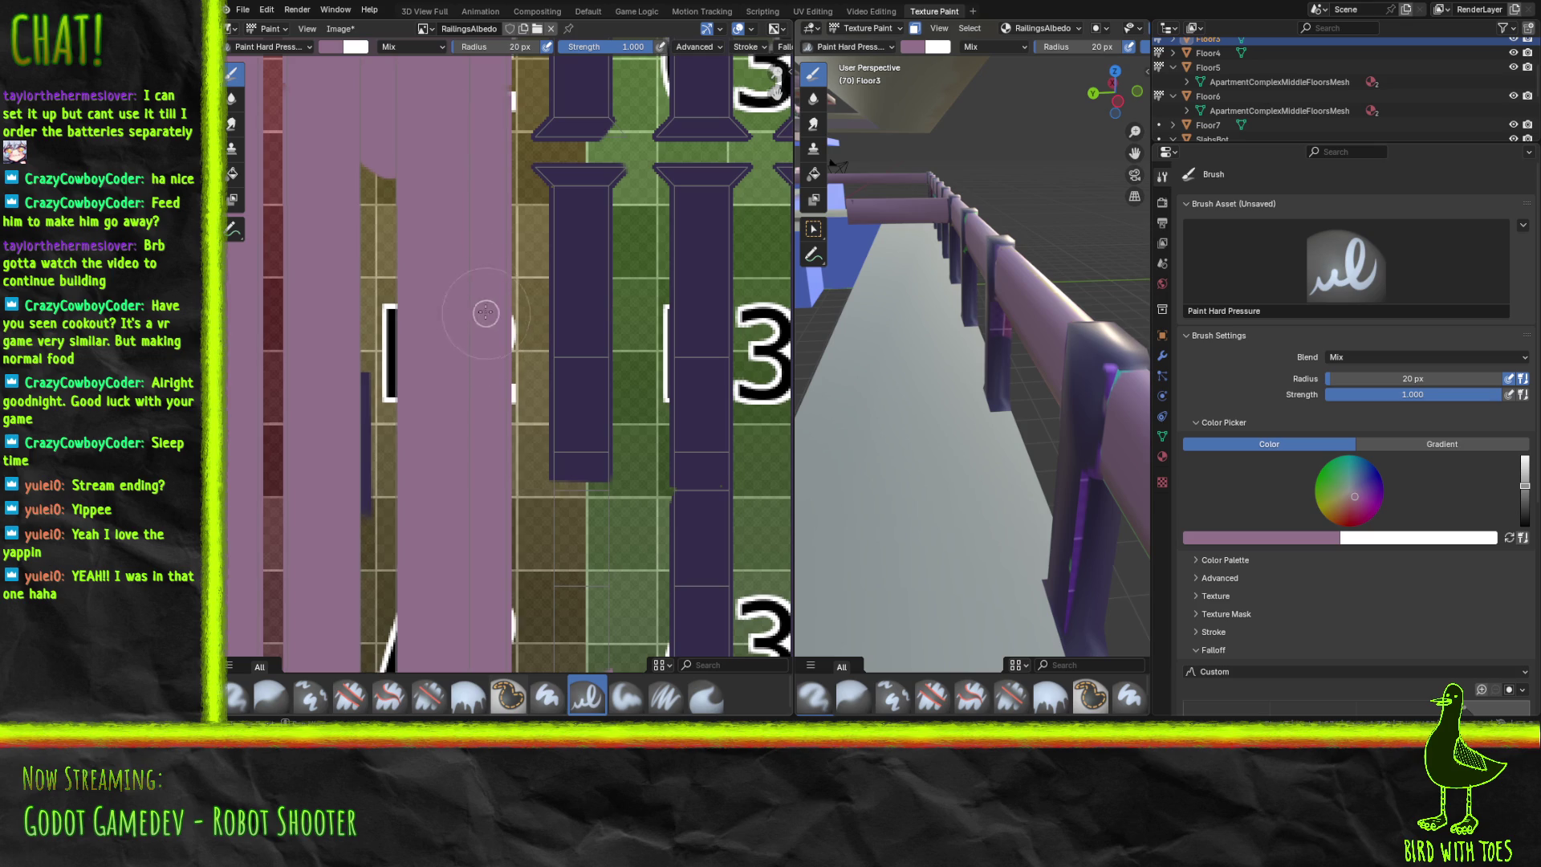
mouse_move(377, 173)
mouse_down()
mouse_move(377, 562)
mouse_move(360, 574)
mouse_up()
mouse_move(358, 423)
mouse_down()
mouse_move(406, 544)
mouse_move(378, 592)
mouse_move(406, 599)
mouse_up()
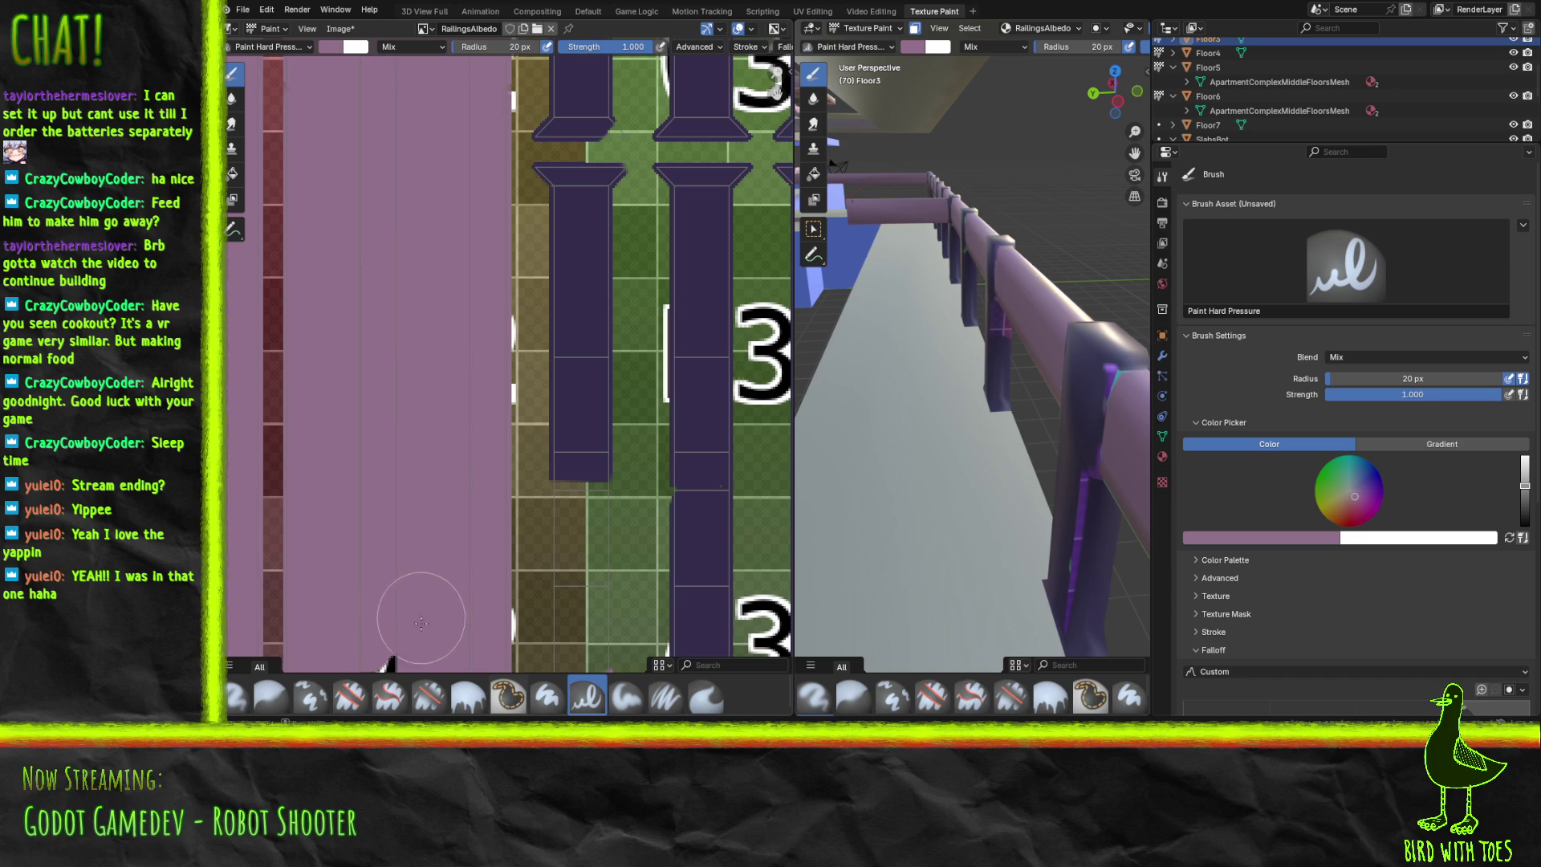
mouse_move(473, 525)
middle_down()
mouse_move(447, 224)
mouse_move(476, 234)
middle_up()
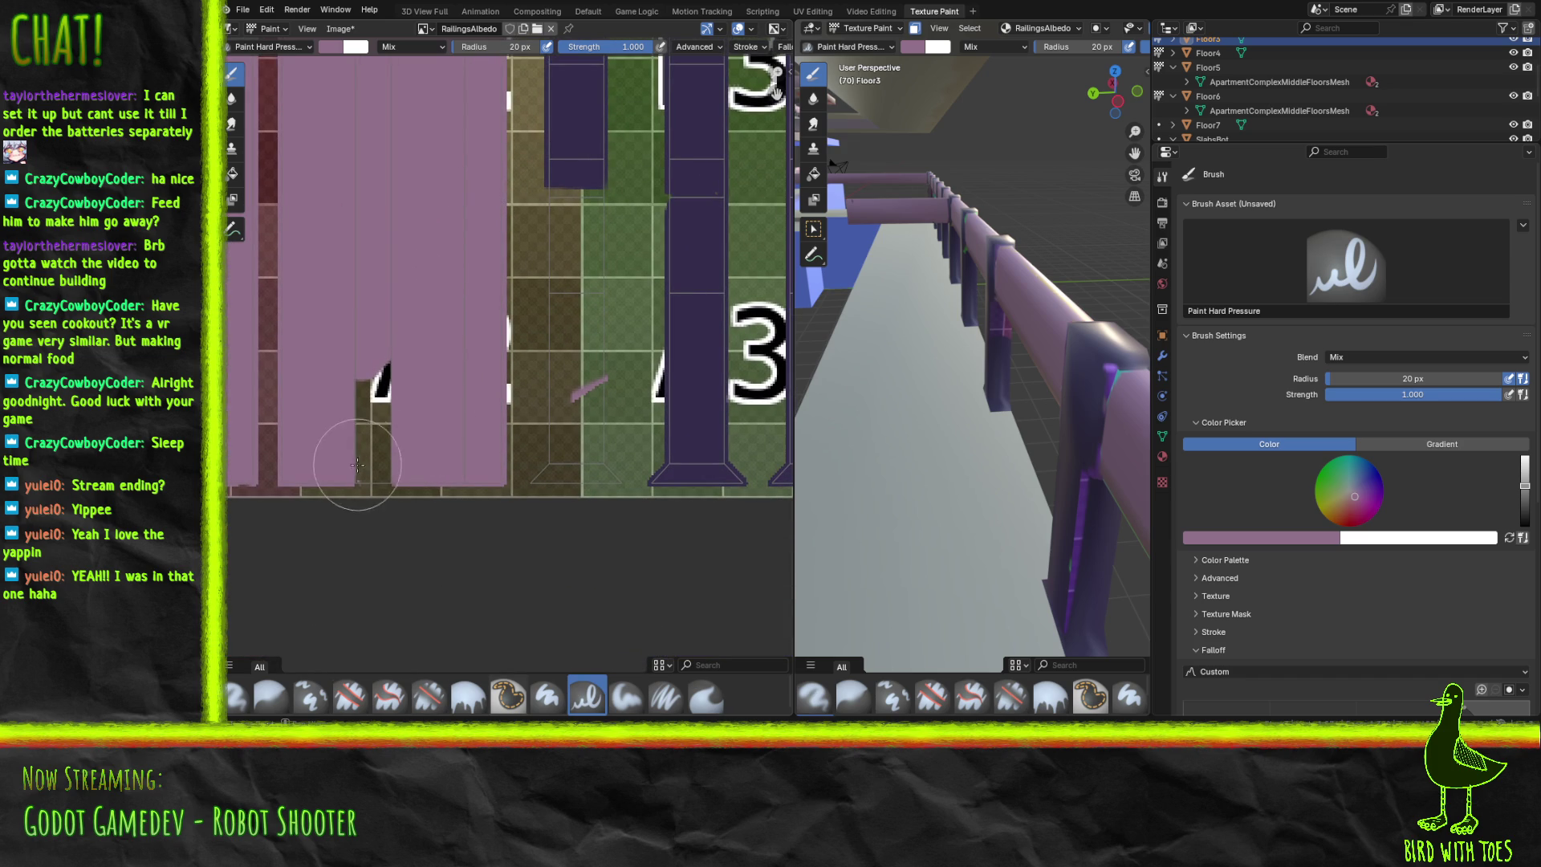
mouse_move(372, 482)
mouse_down()
mouse_move(361, 461)
mouse_move(393, 451)
mouse_move(385, 371)
mouse_move(408, 409)
mouse_up()
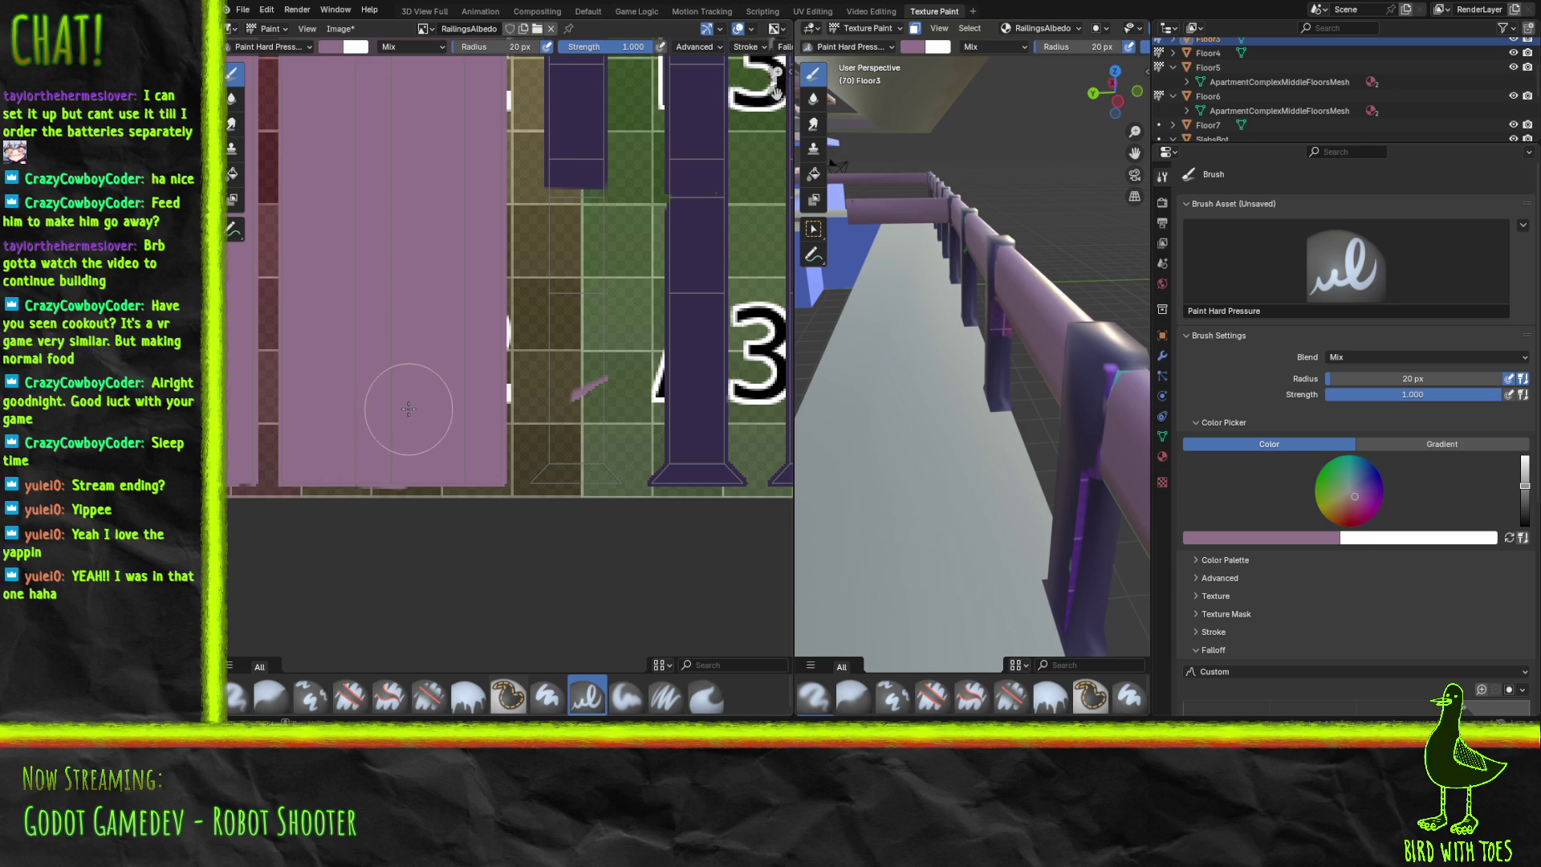
middle_drag(450, 421, 264, 514)
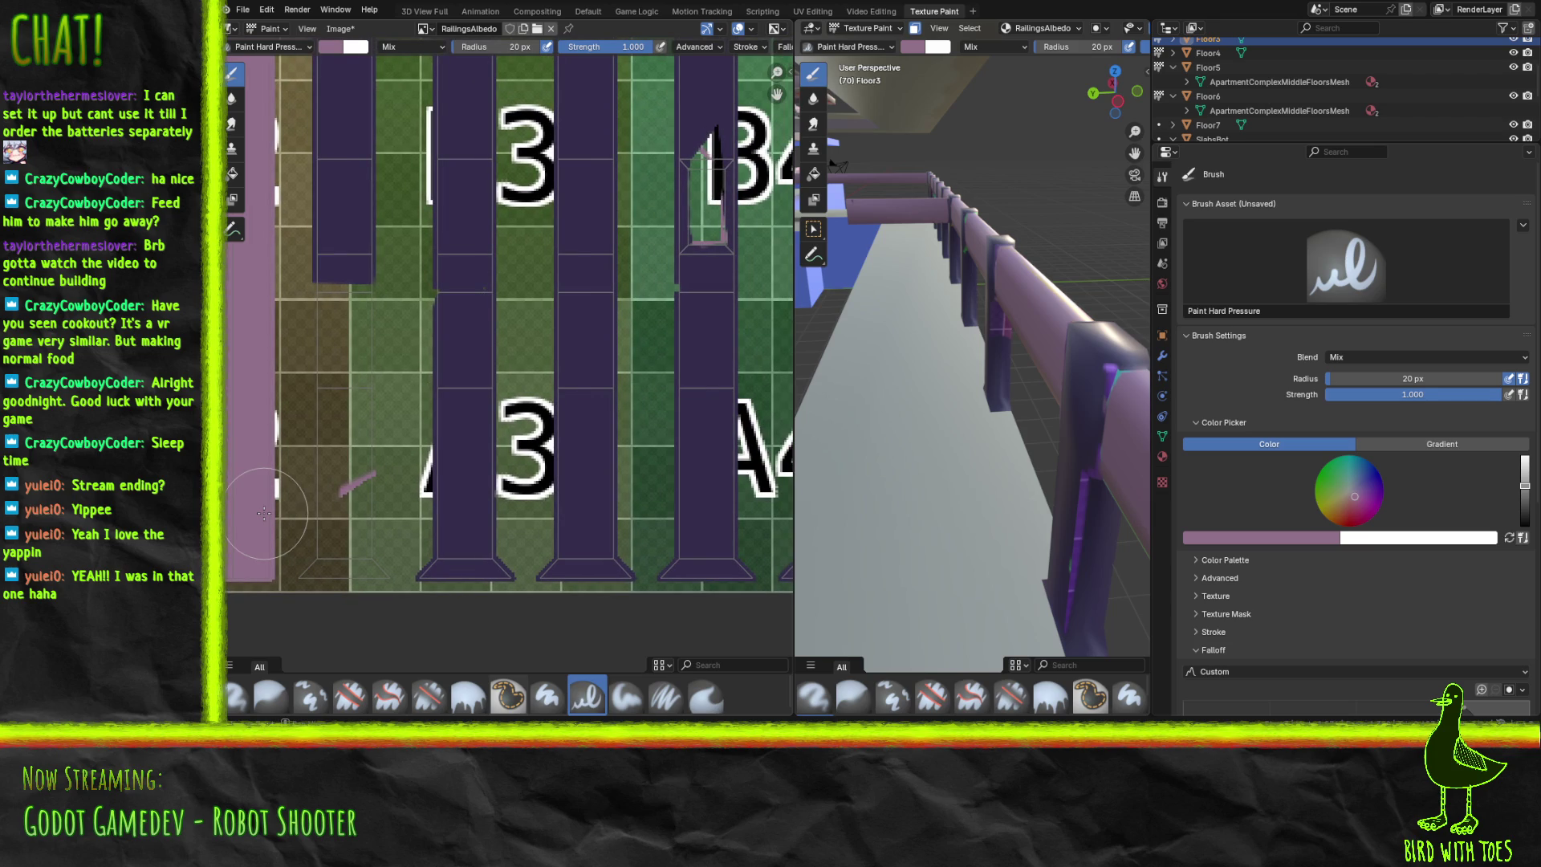
Sample the posts' dark purple and extend the post downward, filling its notch.
click(1264, 543)
click(1304, 520)
click(338, 211)
drag(344, 287, 337, 417)
mouse_move(341, 315)
mouse_down()
mouse_move(344, 293)
mouse_move(351, 543)
mouse_move(346, 568)
mouse_move(310, 561)
mouse_move(373, 571)
mouse_move(340, 560)
mouse_move(325, 513)
mouse_move(320, 409)
mouse_move(347, 483)
mouse_up()
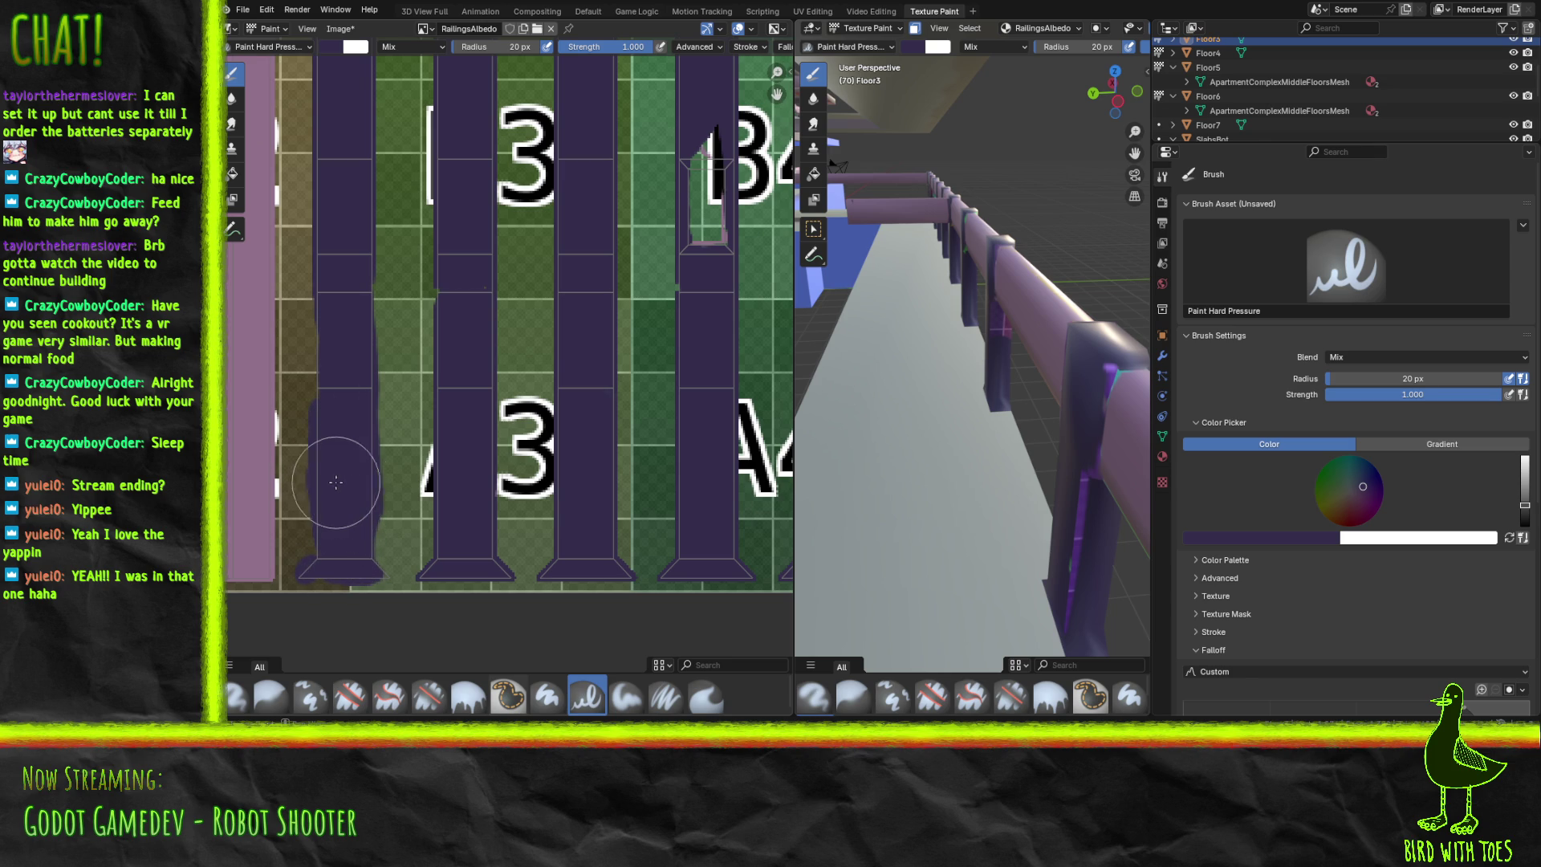
Paint the window areas of the B4 railing posts dark purple.
mouse_move(562, 400)
middle_down()
mouse_move(321, 399)
mouse_move(236, 520)
mouse_move(783, 638)
middle_up()
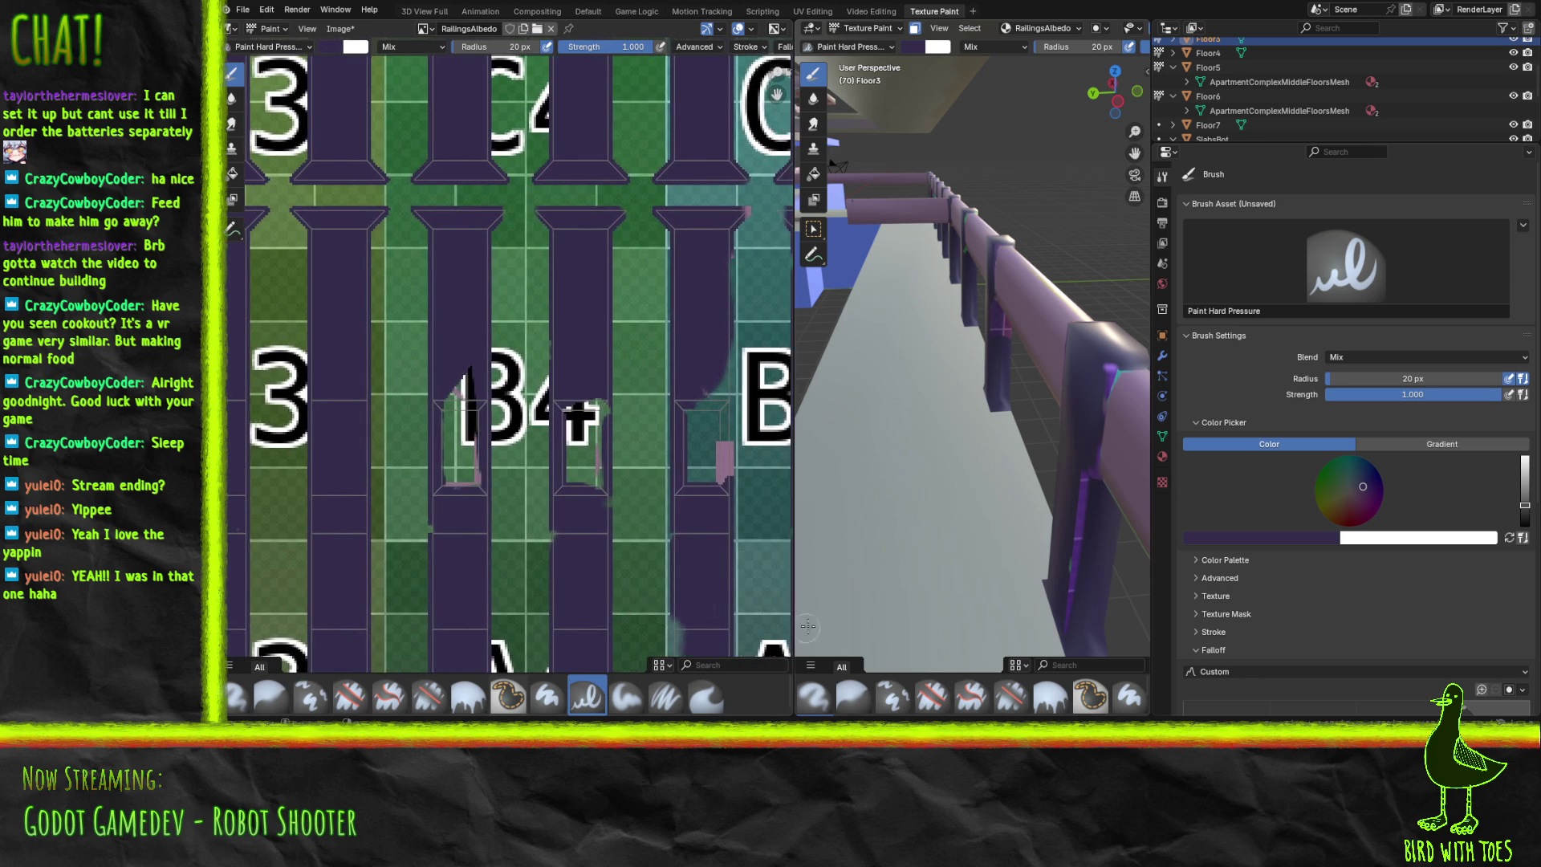
middle_drag(657, 520, 547, 512)
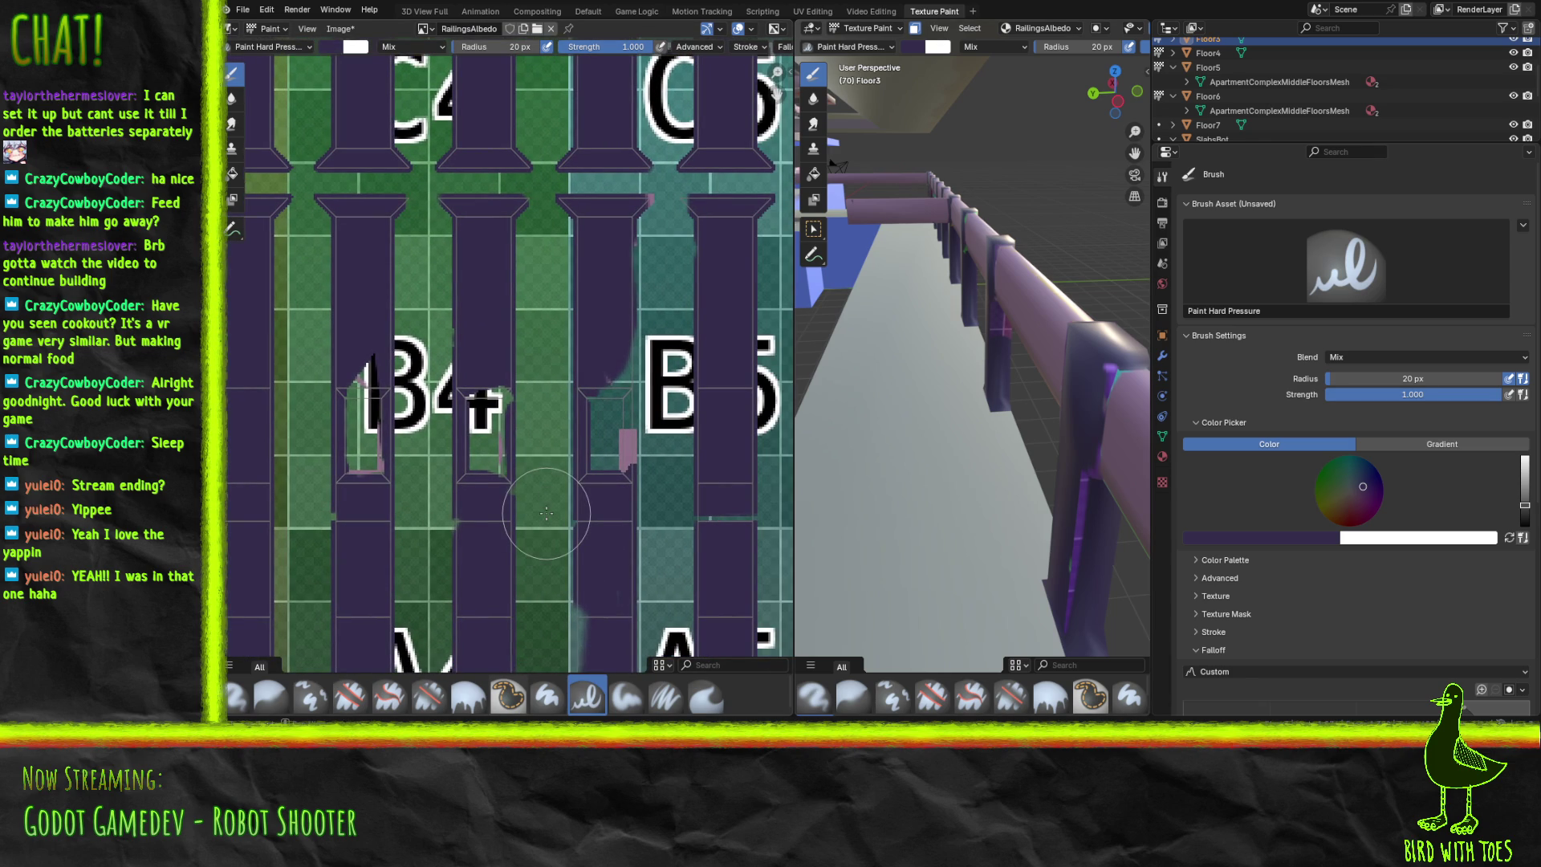
mouse_move(356, 486)
mouse_down()
mouse_move(361, 426)
mouse_move(355, 468)
mouse_move(371, 462)
mouse_move(365, 444)
mouse_up()
mouse_move(481, 490)
mouse_down()
mouse_move(498, 374)
mouse_move(501, 506)
mouse_move(457, 533)
mouse_move(498, 484)
mouse_up()
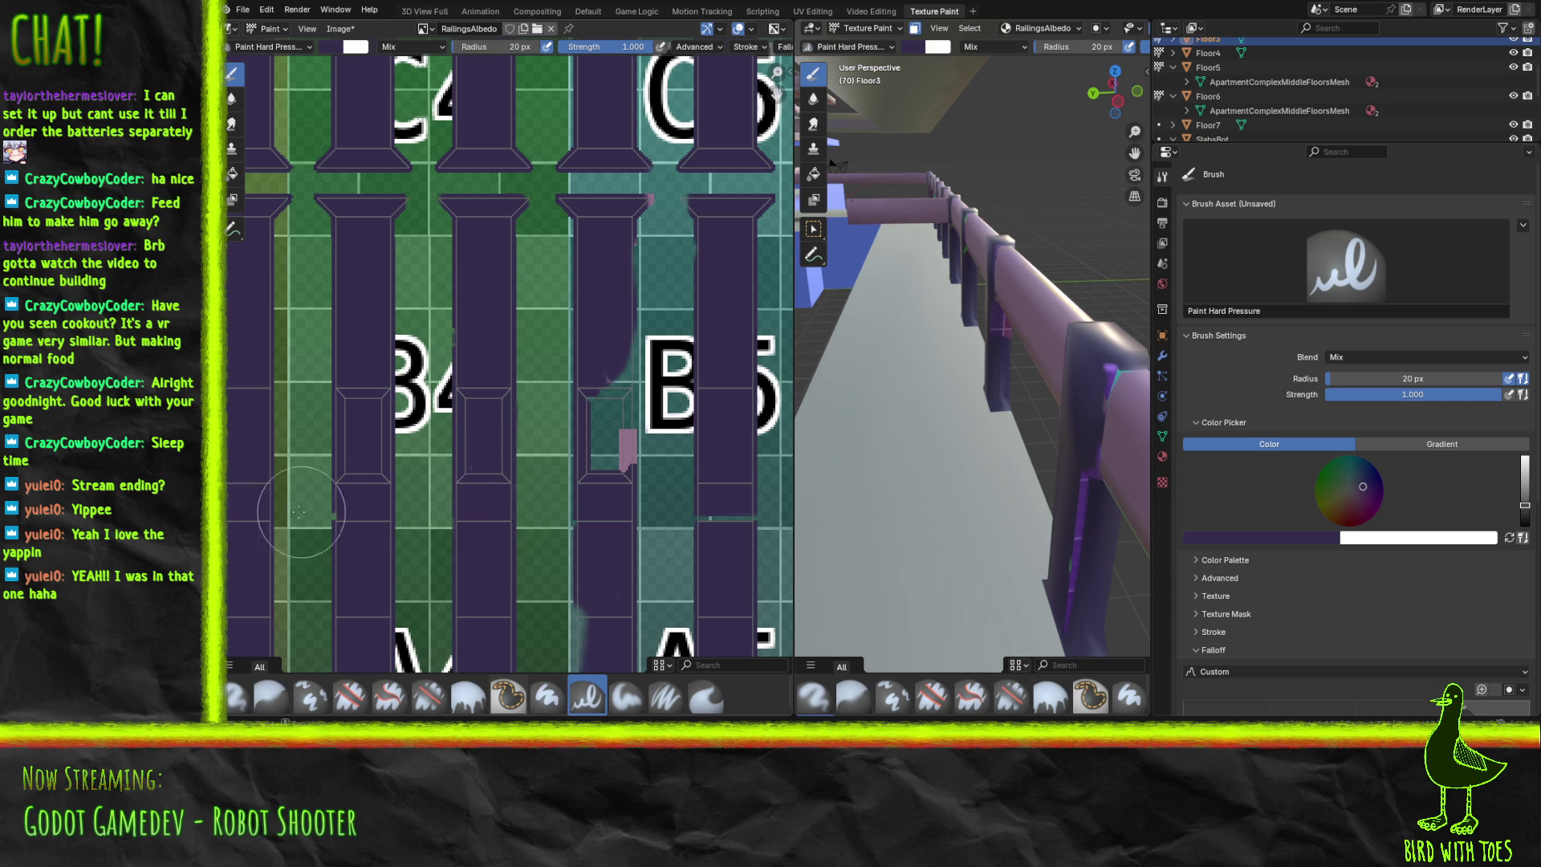
mouse_move(613, 447)
mouse_down()
mouse_move(613, 508)
mouse_move(614, 370)
mouse_move(623, 398)
mouse_move(602, 343)
mouse_move(623, 447)
mouse_up()
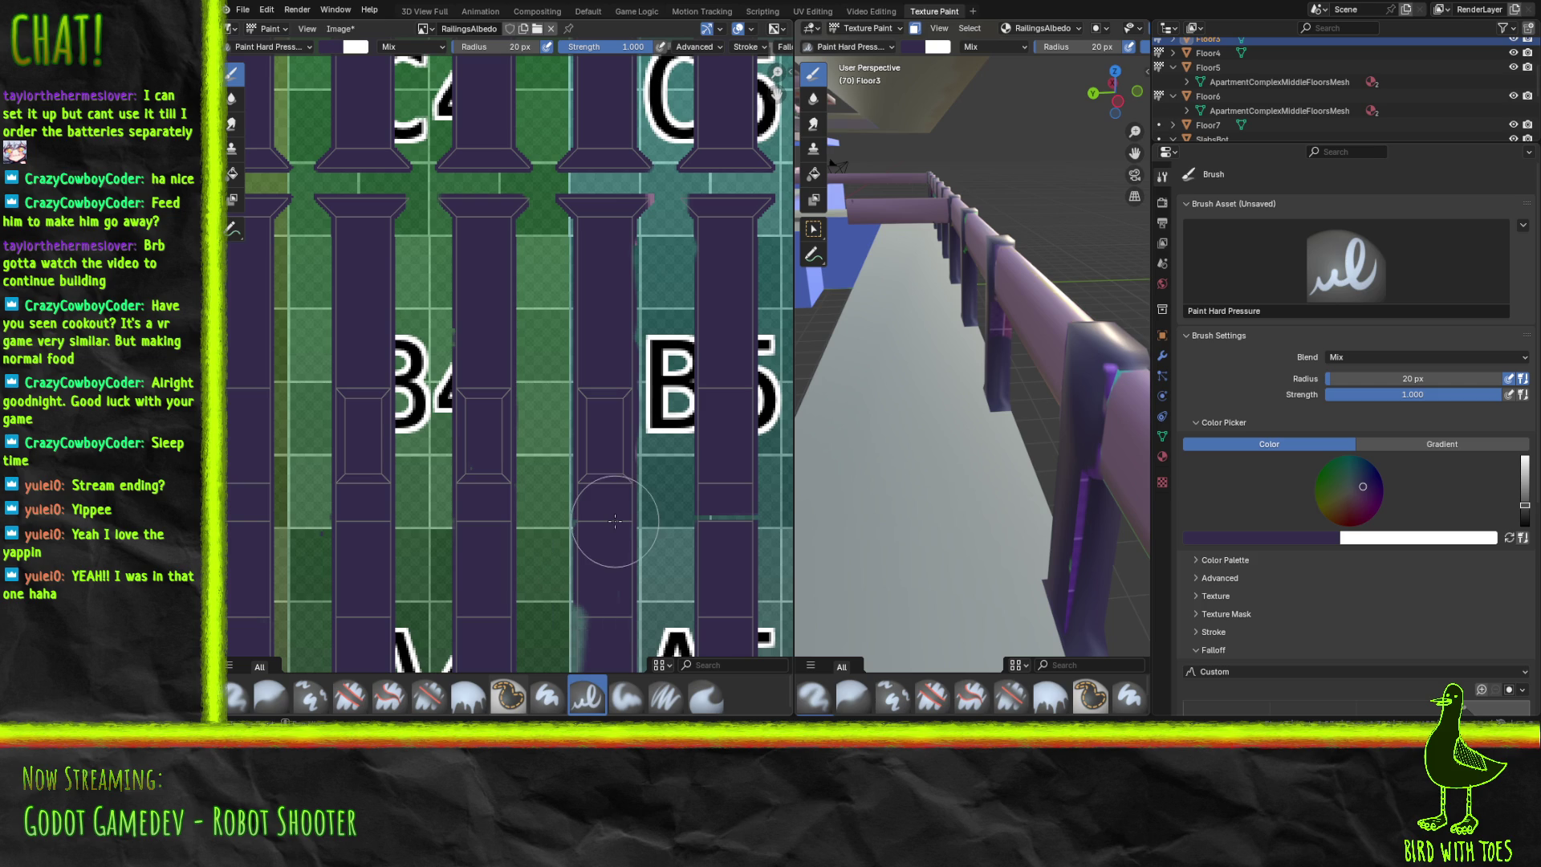
Cover the light teal seam on the fourth post in the A4/A5 row.
middle_drag(615, 522, 603, 232)
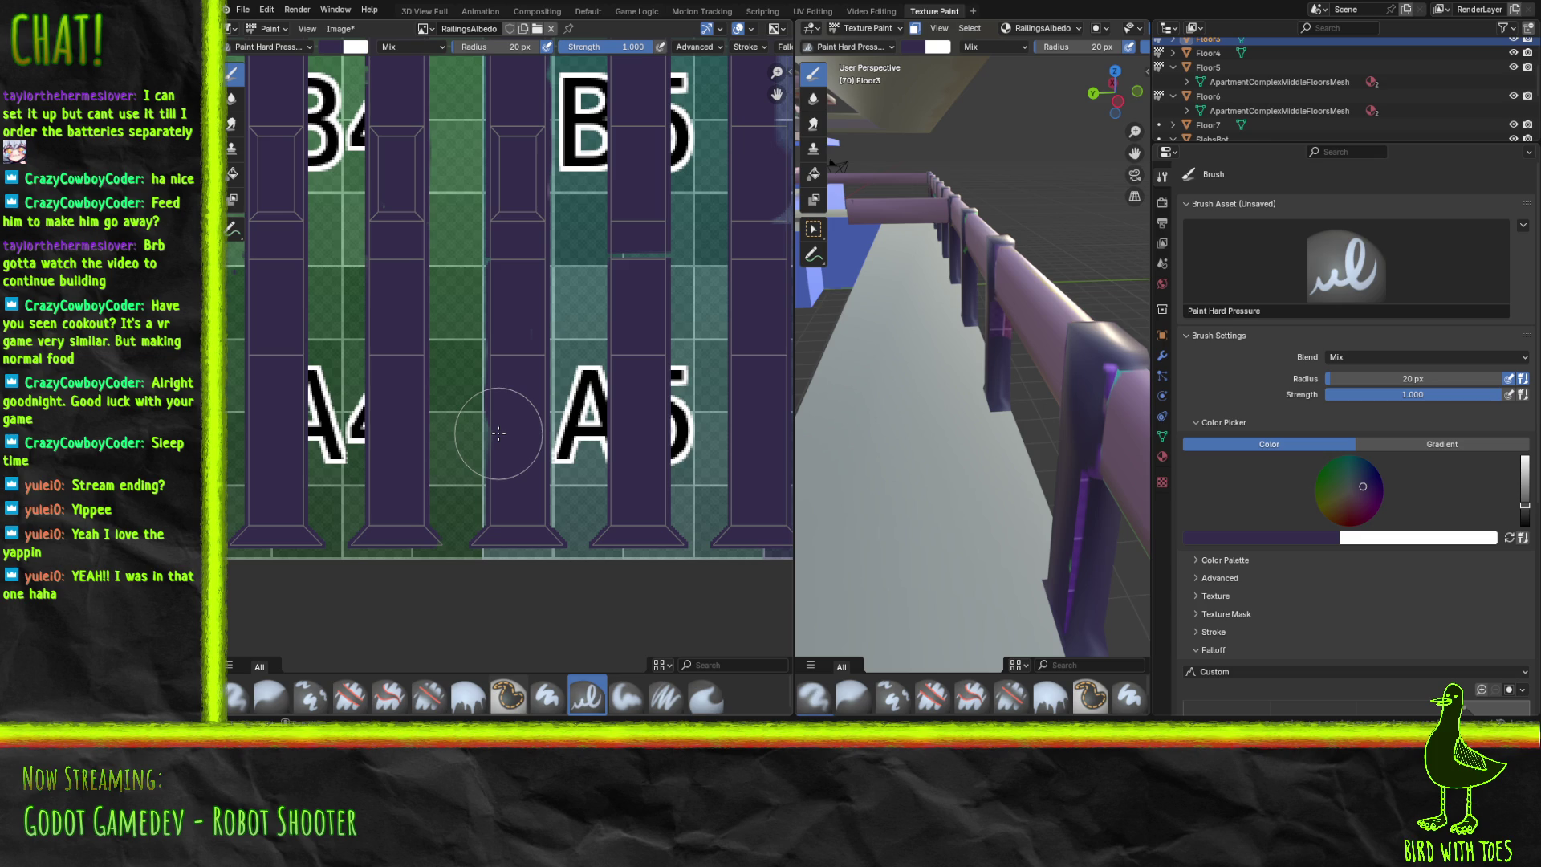
drag(629, 248, 629, 268)
click(655, 256)
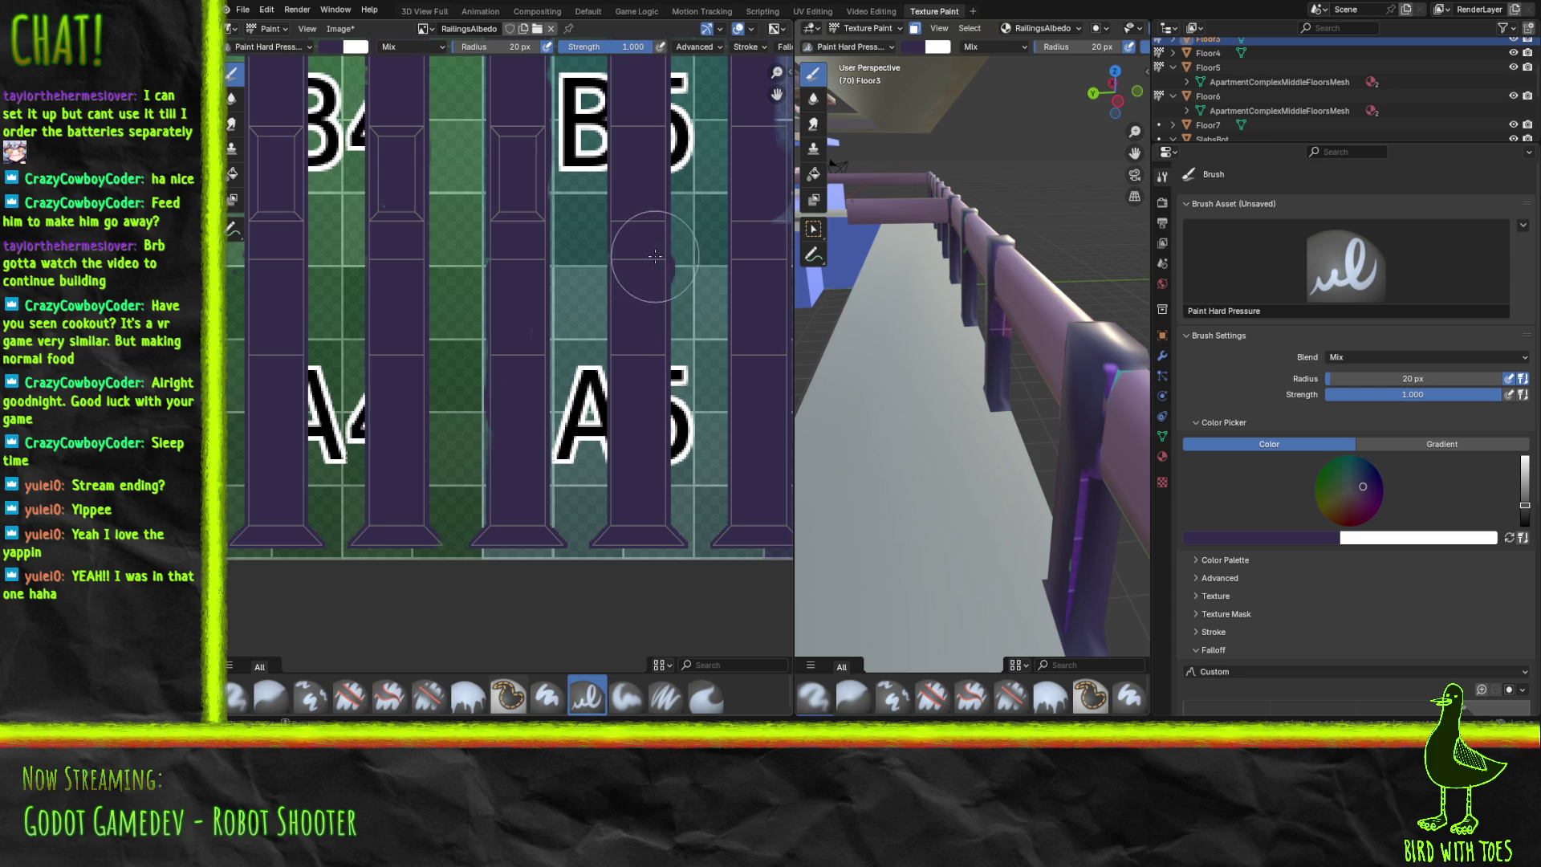
mouse_move(655, 265)
middle_down()
mouse_move(482, 401)
mouse_move(332, 602)
middle_up()
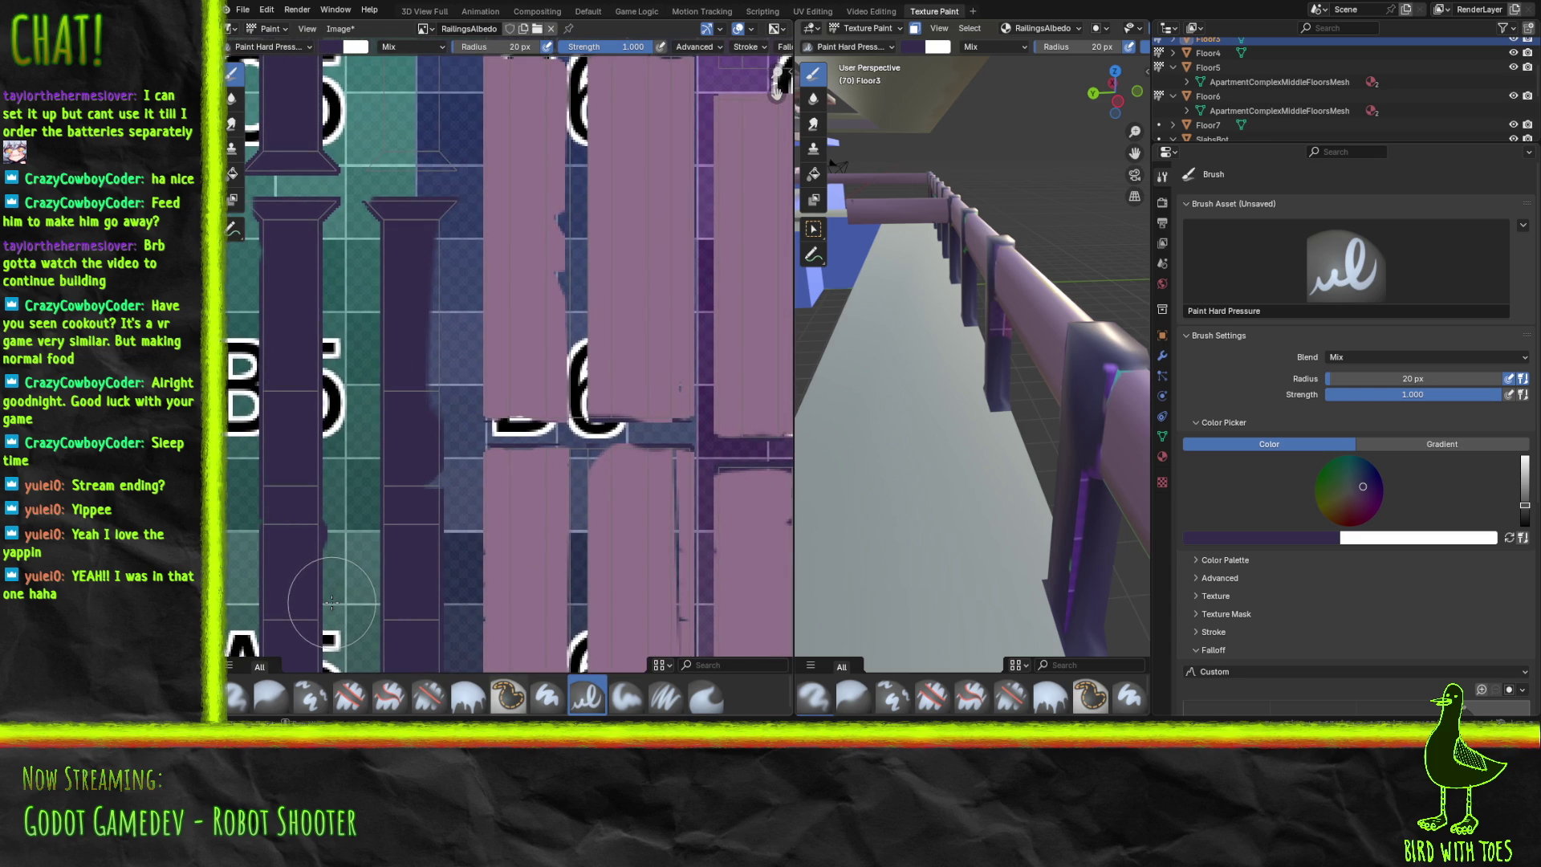
Paint the light seams and teal gaps along the posts dark purple.
drag(430, 482, 430, 217)
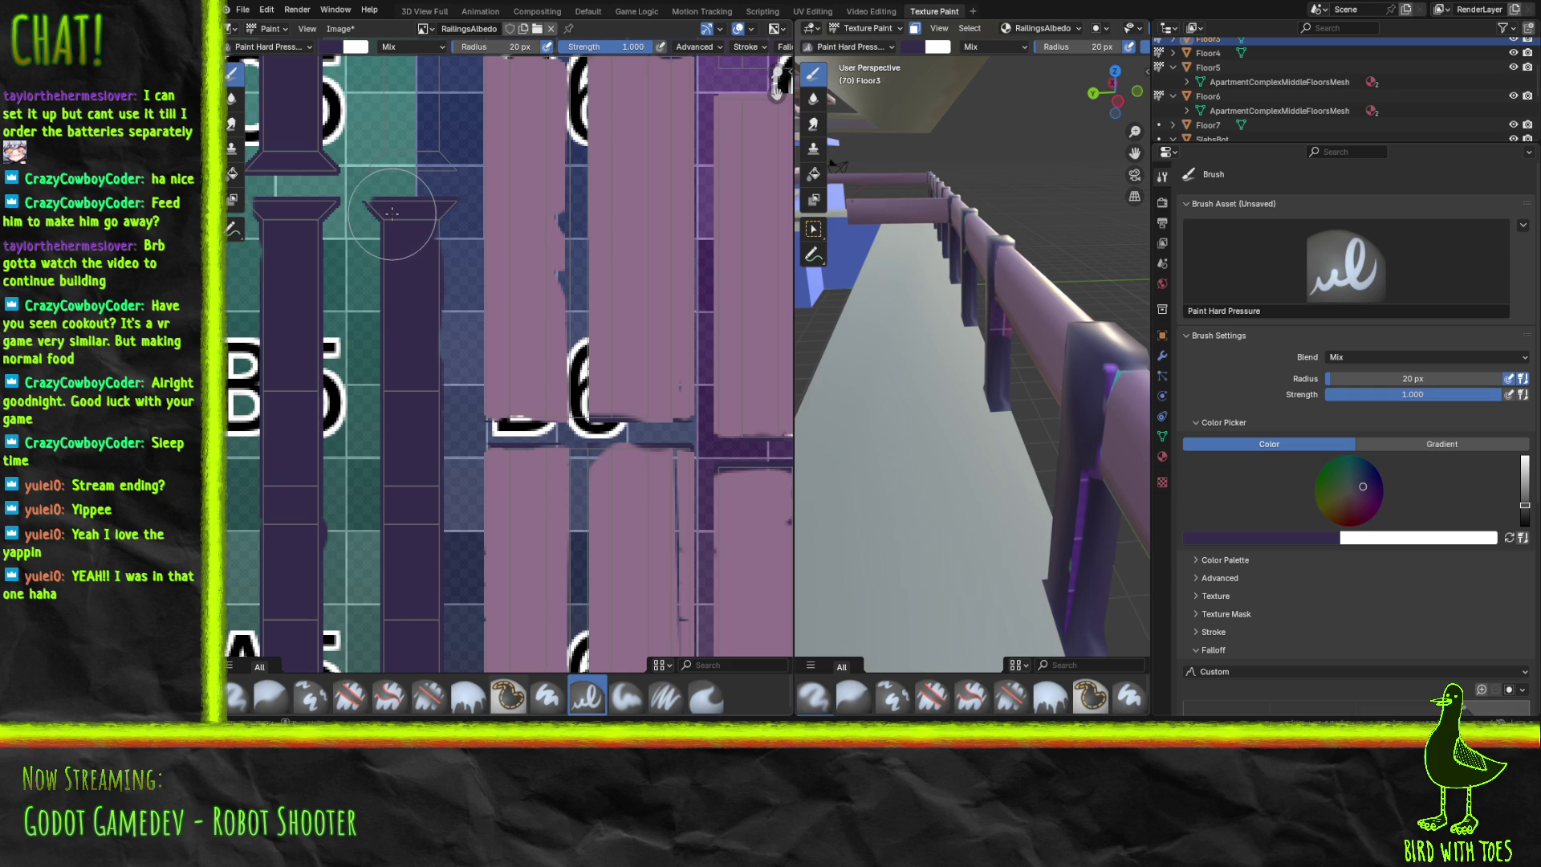
mouse_move(420, 233)
middle_down()
mouse_move(345, 447)
mouse_move(393, 619)
middle_up()
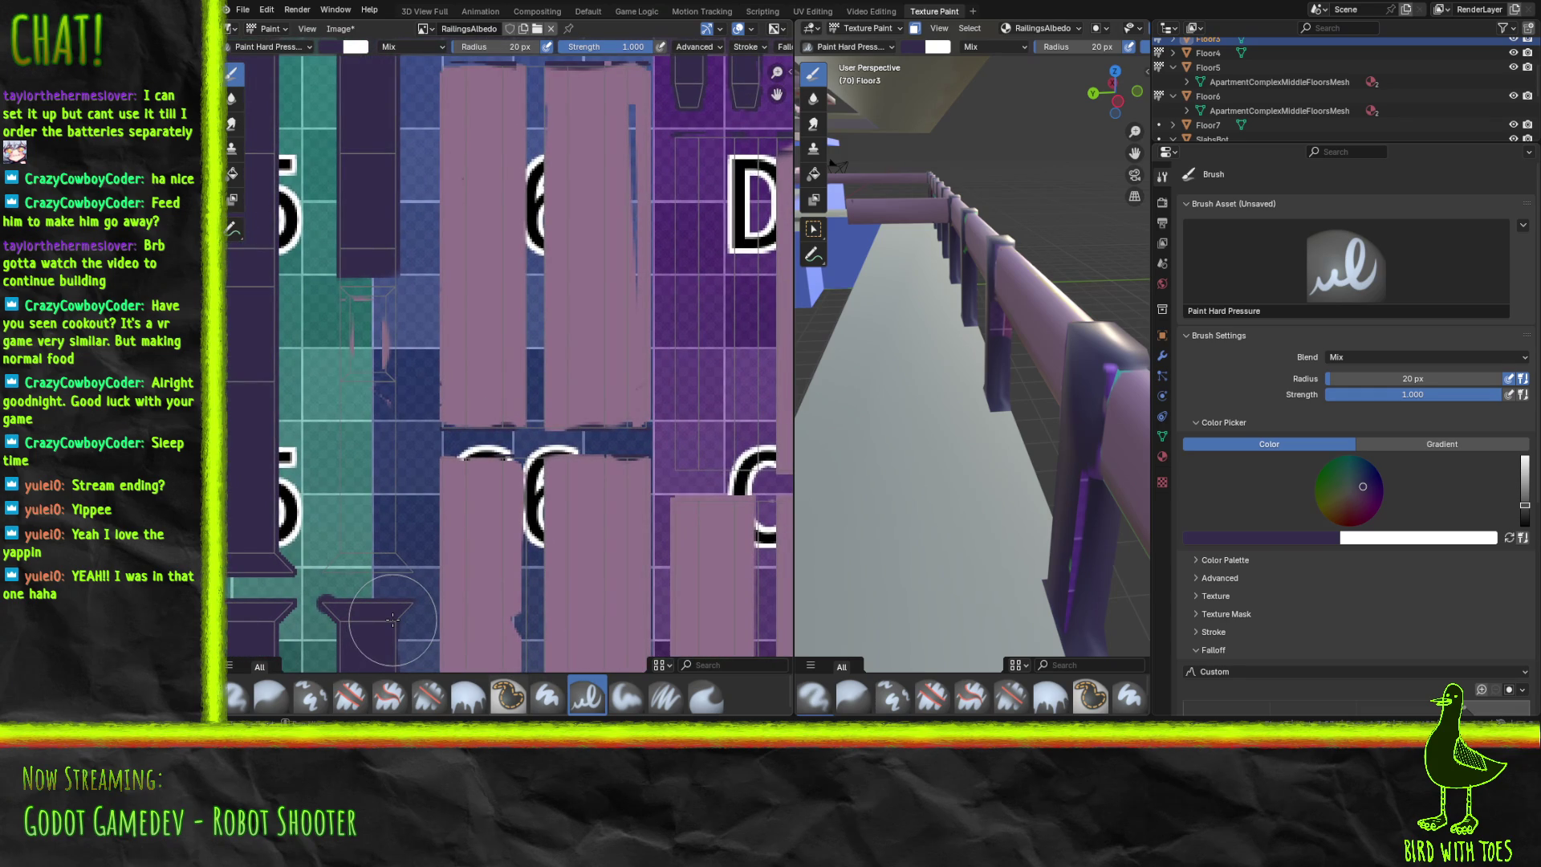
mouse_move(351, 389)
mouse_down()
mouse_move(351, 287)
mouse_move(368, 314)
mouse_move(377, 297)
mouse_move(381, 390)
mouse_move(366, 320)
mouse_move(353, 490)
mouse_up()
drag(332, 564, 347, 559)
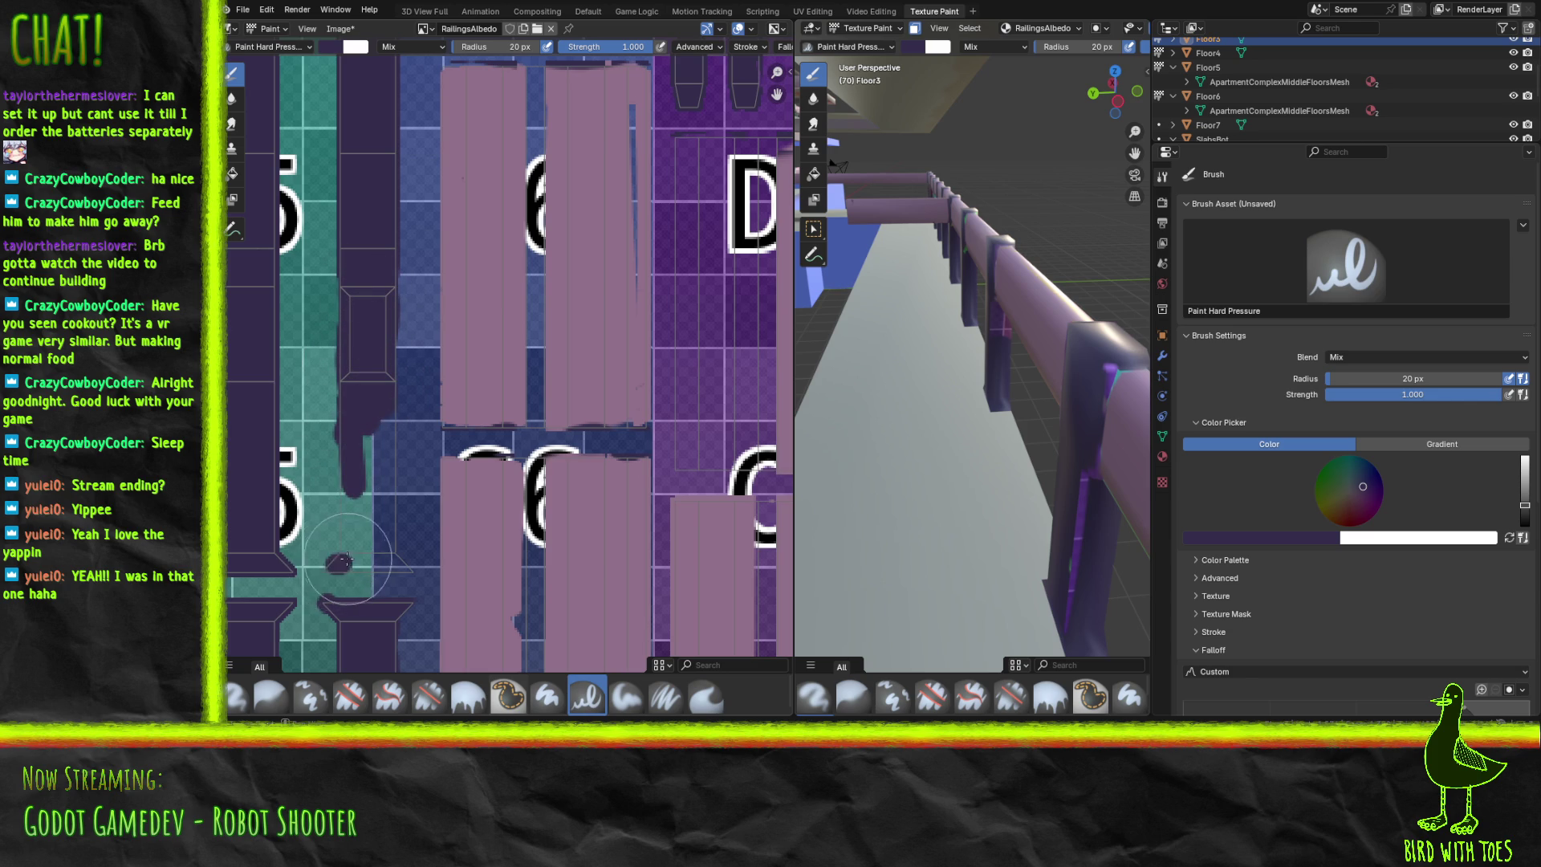
mouse_move(355, 491)
mouse_down()
mouse_move(377, 401)
mouse_move(386, 566)
mouse_move(354, 561)
mouse_move(373, 549)
mouse_up()
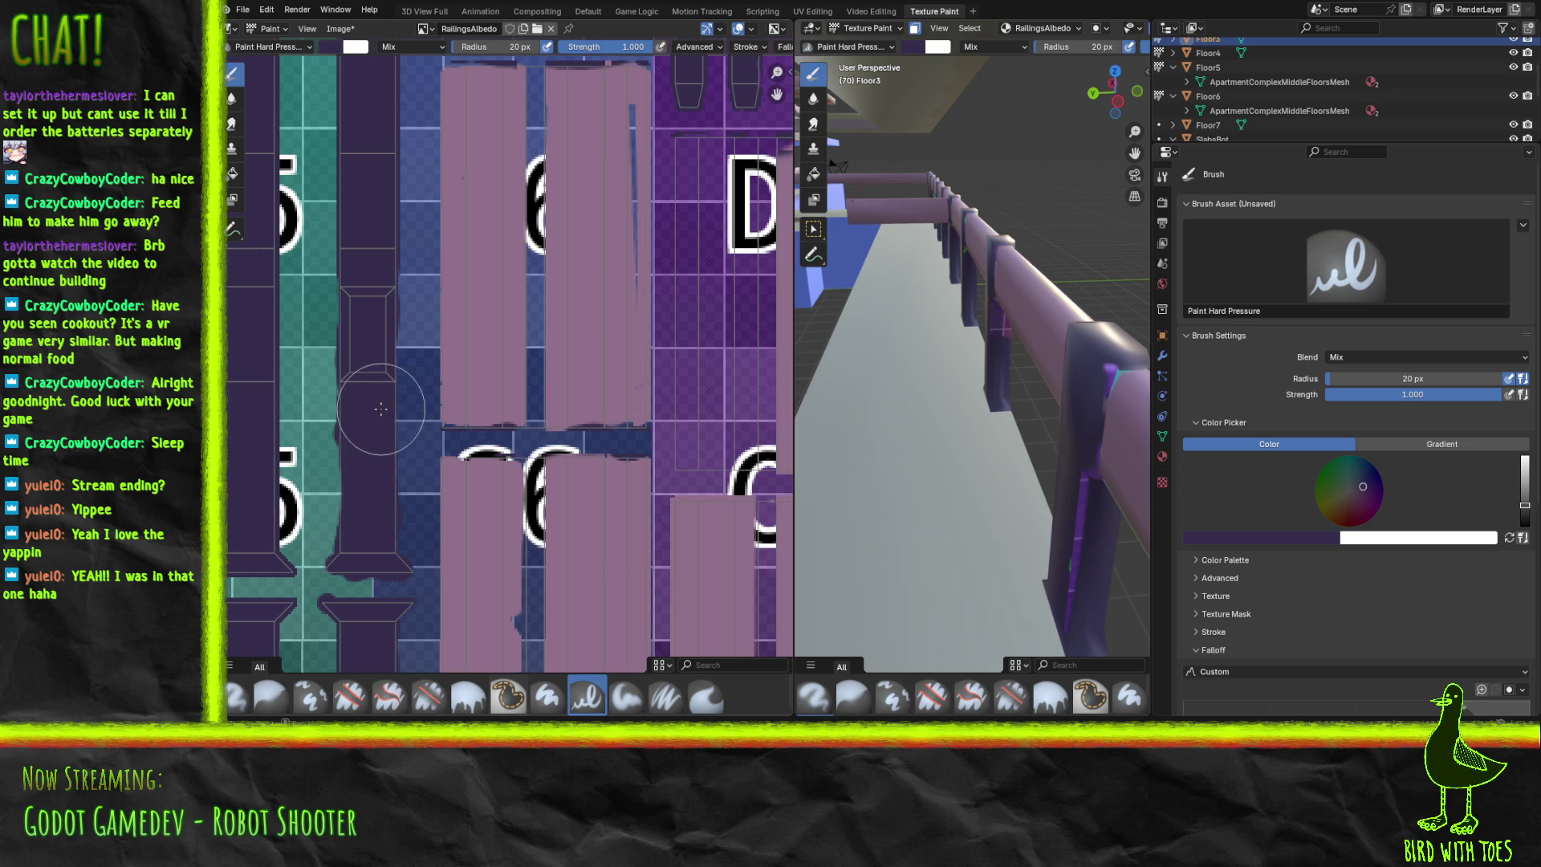
Cover the mauve marks atop the middle and third post strips near the D tile.
mouse_move(393, 377)
middle_down()
mouse_move(375, 682)
mouse_move(229, 672)
mouse_move(233, 478)
mouse_move(714, 459)
middle_up()
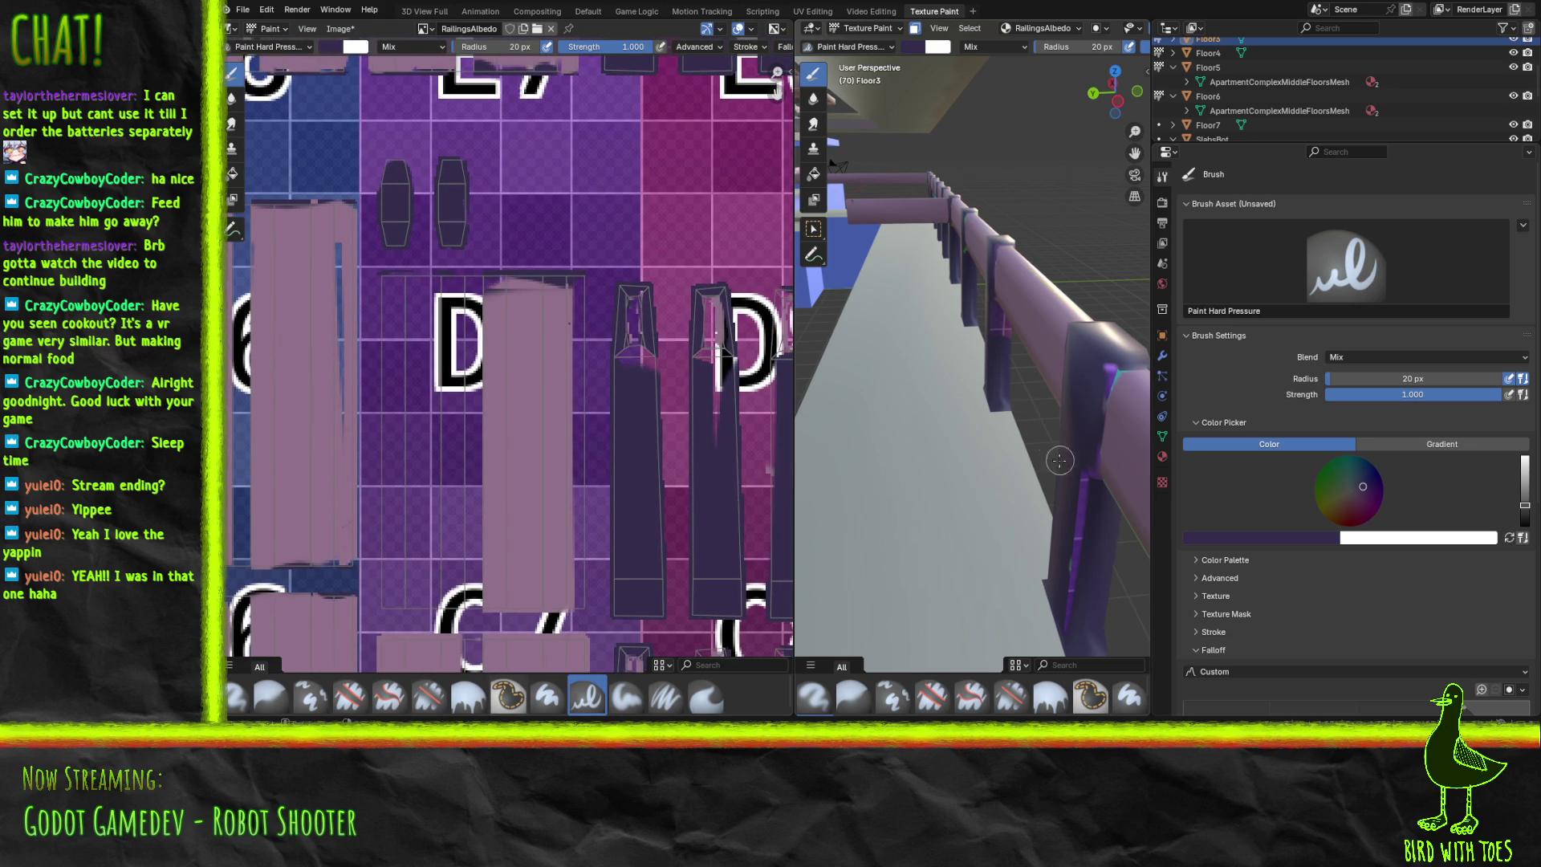
mouse_move(501, 415)
middle_down()
mouse_move(432, 407)
mouse_move(351, 364)
mouse_move(345, 405)
middle_up()
mouse_move(611, 314)
mouse_down()
mouse_move(617, 276)
mouse_move(616, 484)
mouse_move(607, 332)
mouse_up()
mouse_move(549, 275)
mouse_down()
mouse_move(542, 386)
mouse_move(546, 289)
mouse_move(545, 326)
mouse_move(472, 347)
mouse_move(477, 315)
mouse_move(466, 320)
mouse_move(448, 256)
mouse_move(472, 304)
mouse_up()
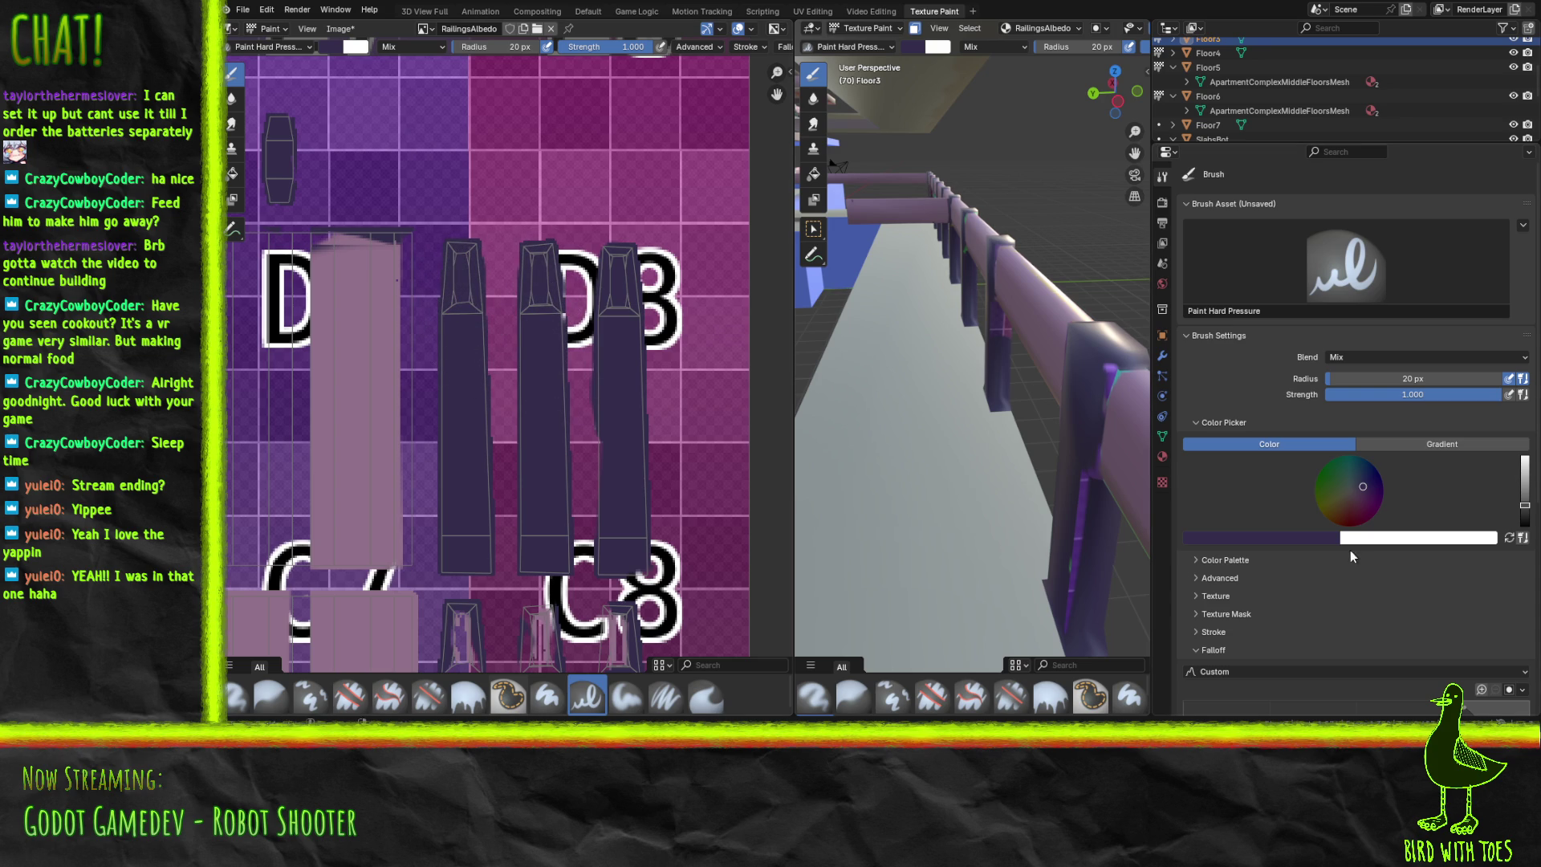
click(1251, 540)
Sample the panel-strip mauve and paint over the D tile and the blue line on the strip.
click(1305, 519)
click(347, 457)
mouse_move(253, 245)
mouse_down()
mouse_move(397, 245)
mouse_move(414, 377)
mouse_move(402, 527)
mouse_up()
middle_drag(347, 473, 568, 466)
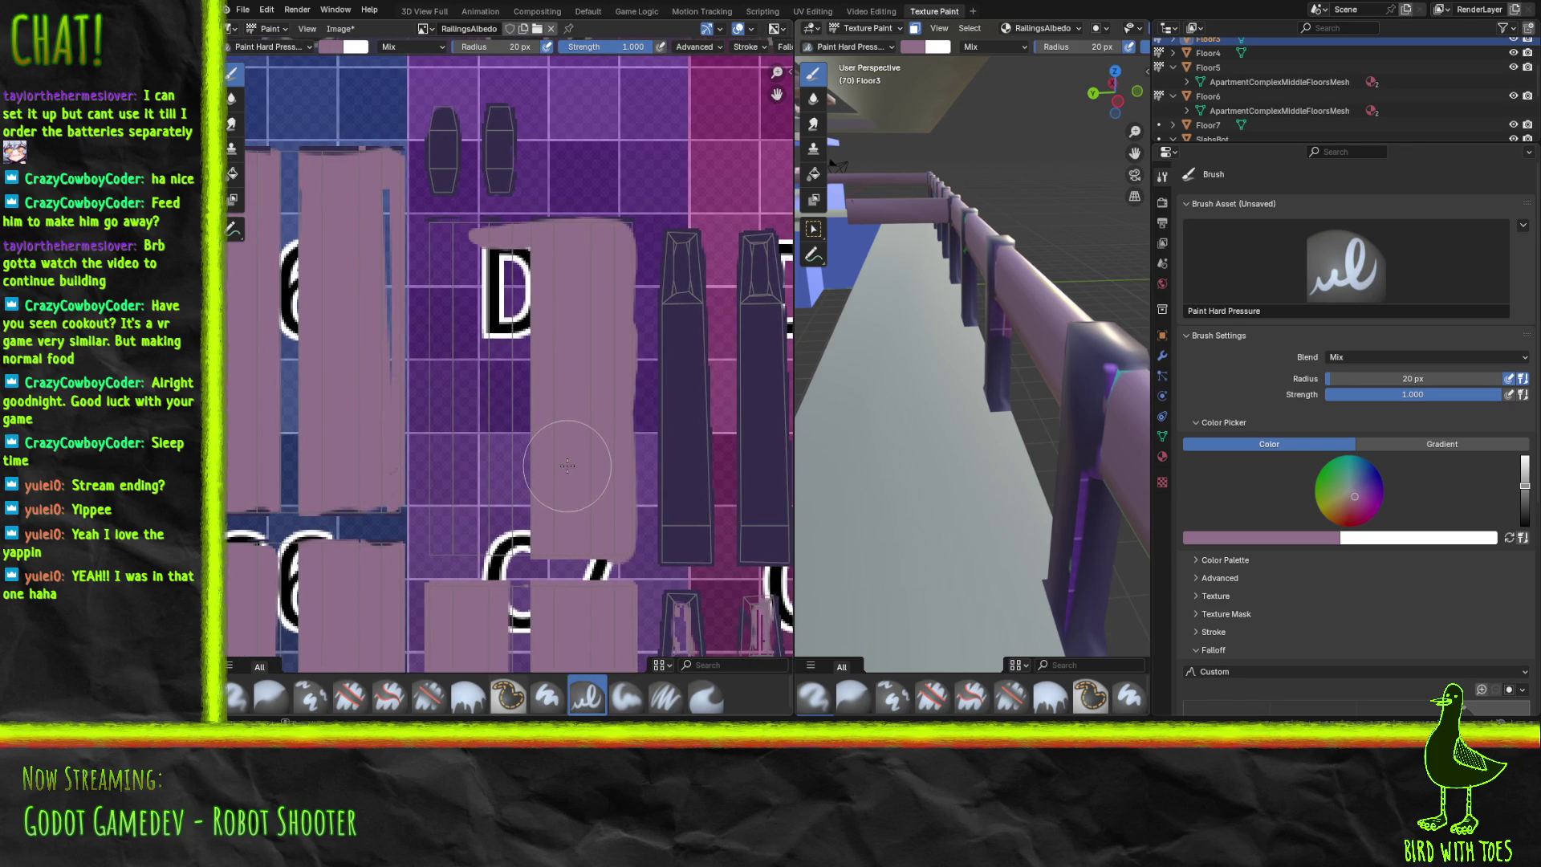
mouse_move(378, 299)
mouse_down()
mouse_move(384, 192)
mouse_move(433, 235)
mouse_move(466, 235)
mouse_move(433, 329)
mouse_move(453, 534)
mouse_move(442, 547)
mouse_move(516, 544)
mouse_move(516, 481)
mouse_move(485, 429)
mouse_move(533, 456)
mouse_move(485, 321)
mouse_move(458, 344)
mouse_move(501, 259)
mouse_move(499, 289)
mouse_move(520, 261)
mouse_up()
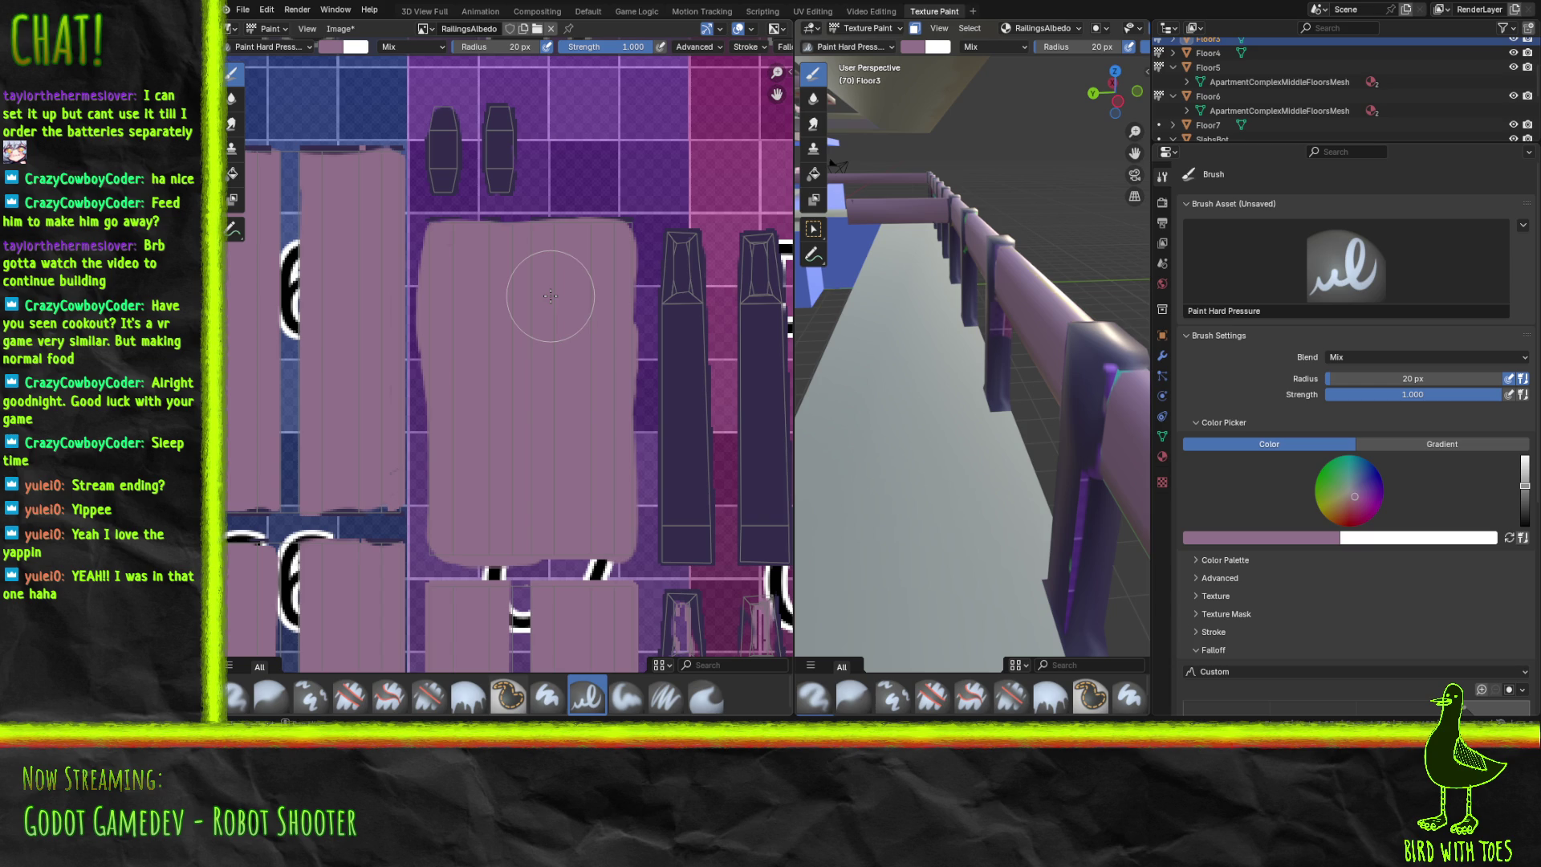
middle_drag(506, 277, 653, 511)
Save the RailingsAlbedo image with Alt+S, then fill the dark-blue gaps between panels with mauve.
key(alt+s)
middle_drag(627, 414, 588, 383)
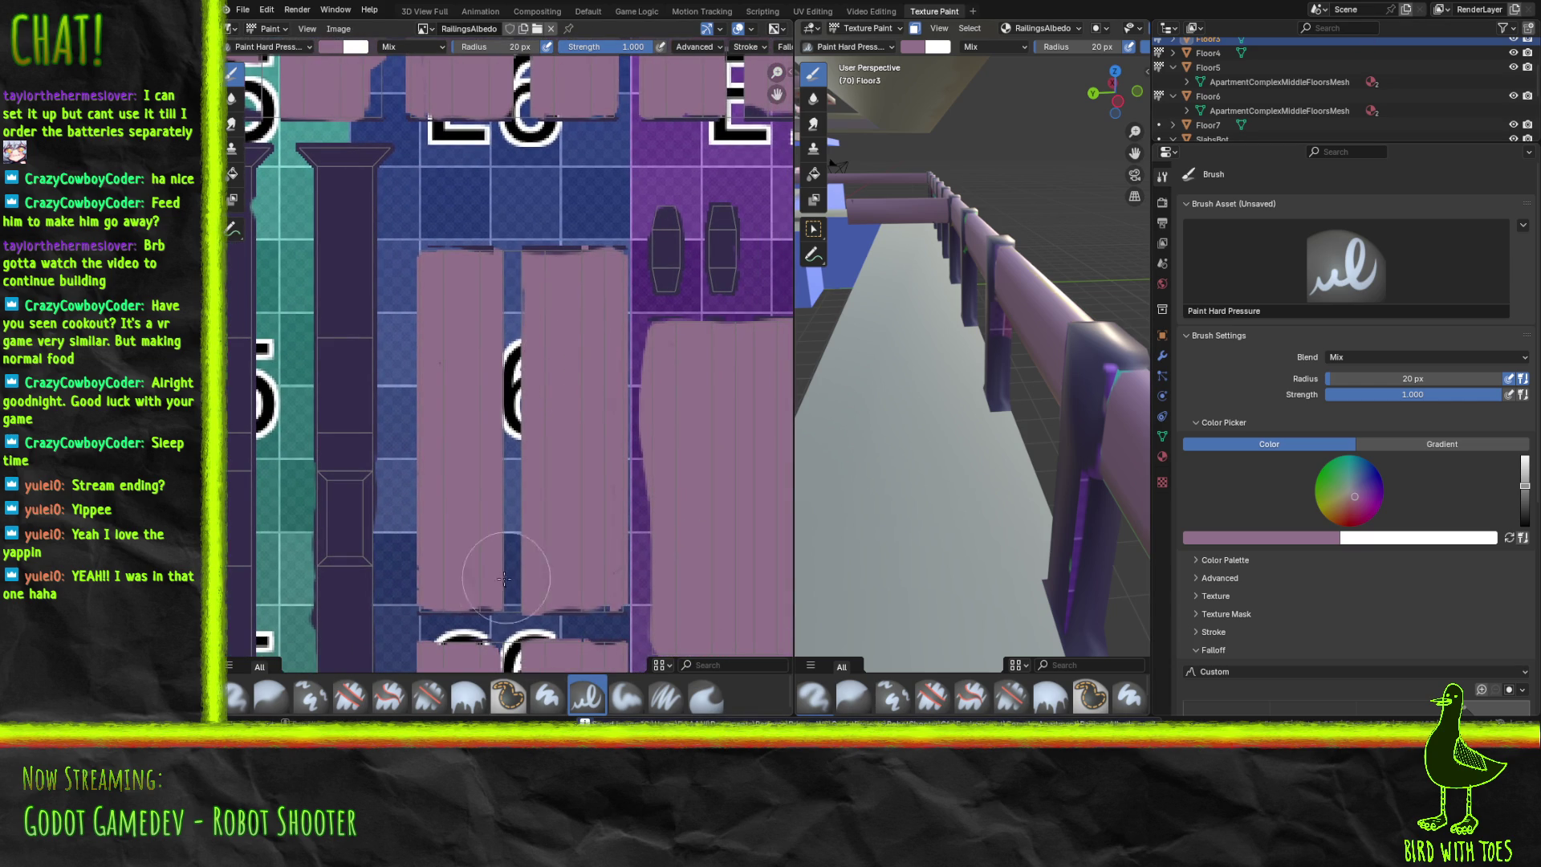
click(513, 602)
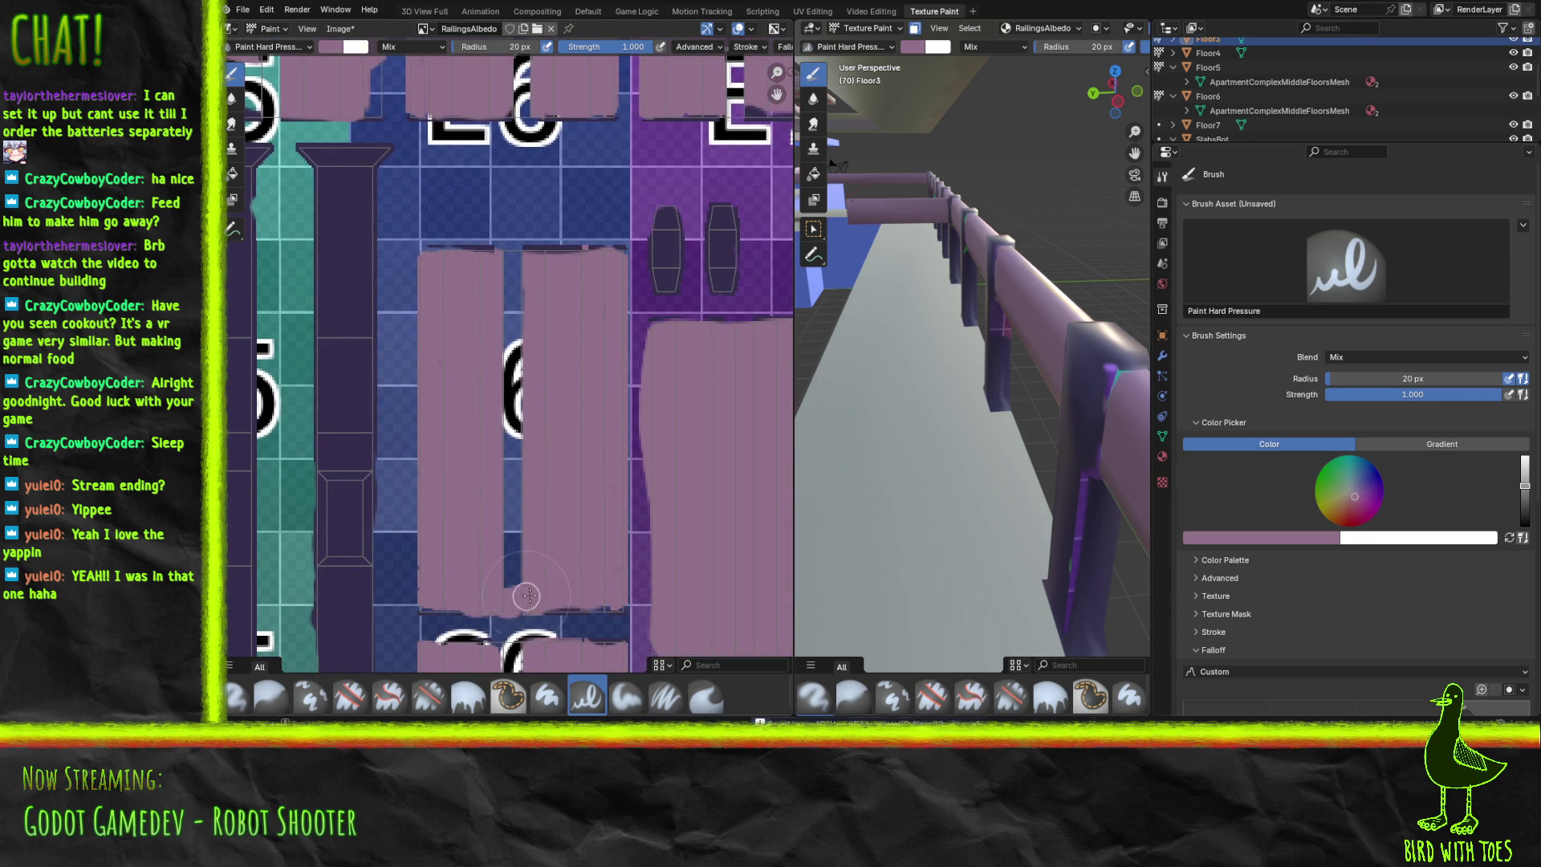
drag(503, 572, 510, 377)
drag(505, 277, 513, 264)
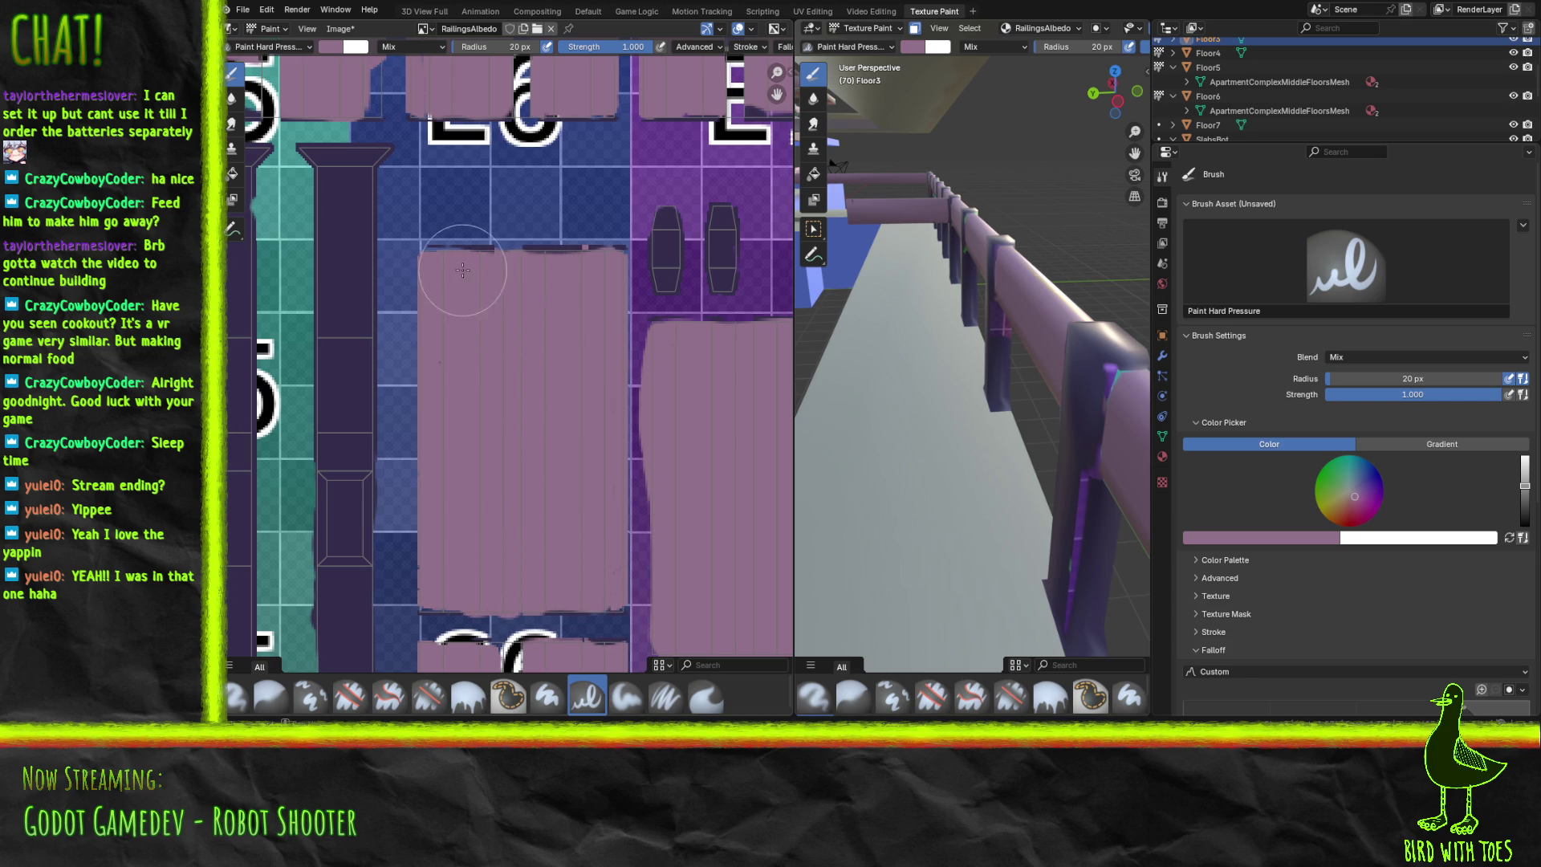
drag(598, 265, 613, 258)
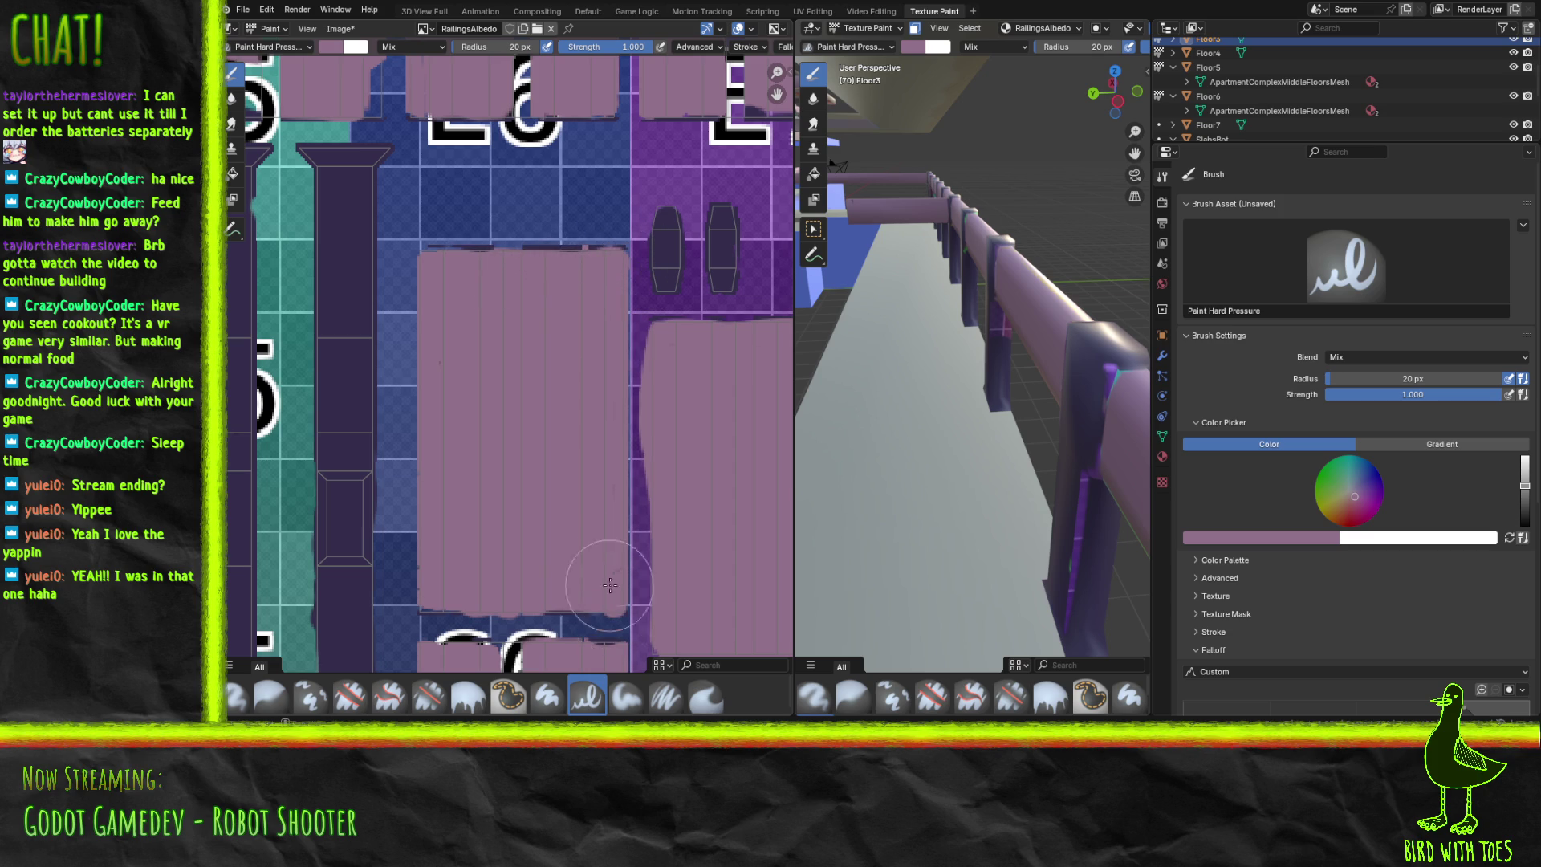
Zoom and pan the Image Editor onto the F5 and E5 tiles.
scroll(614, 592, down, 2)
shift+scroll(481, 481, up, 4)
scroll(375, 457, up, 2)
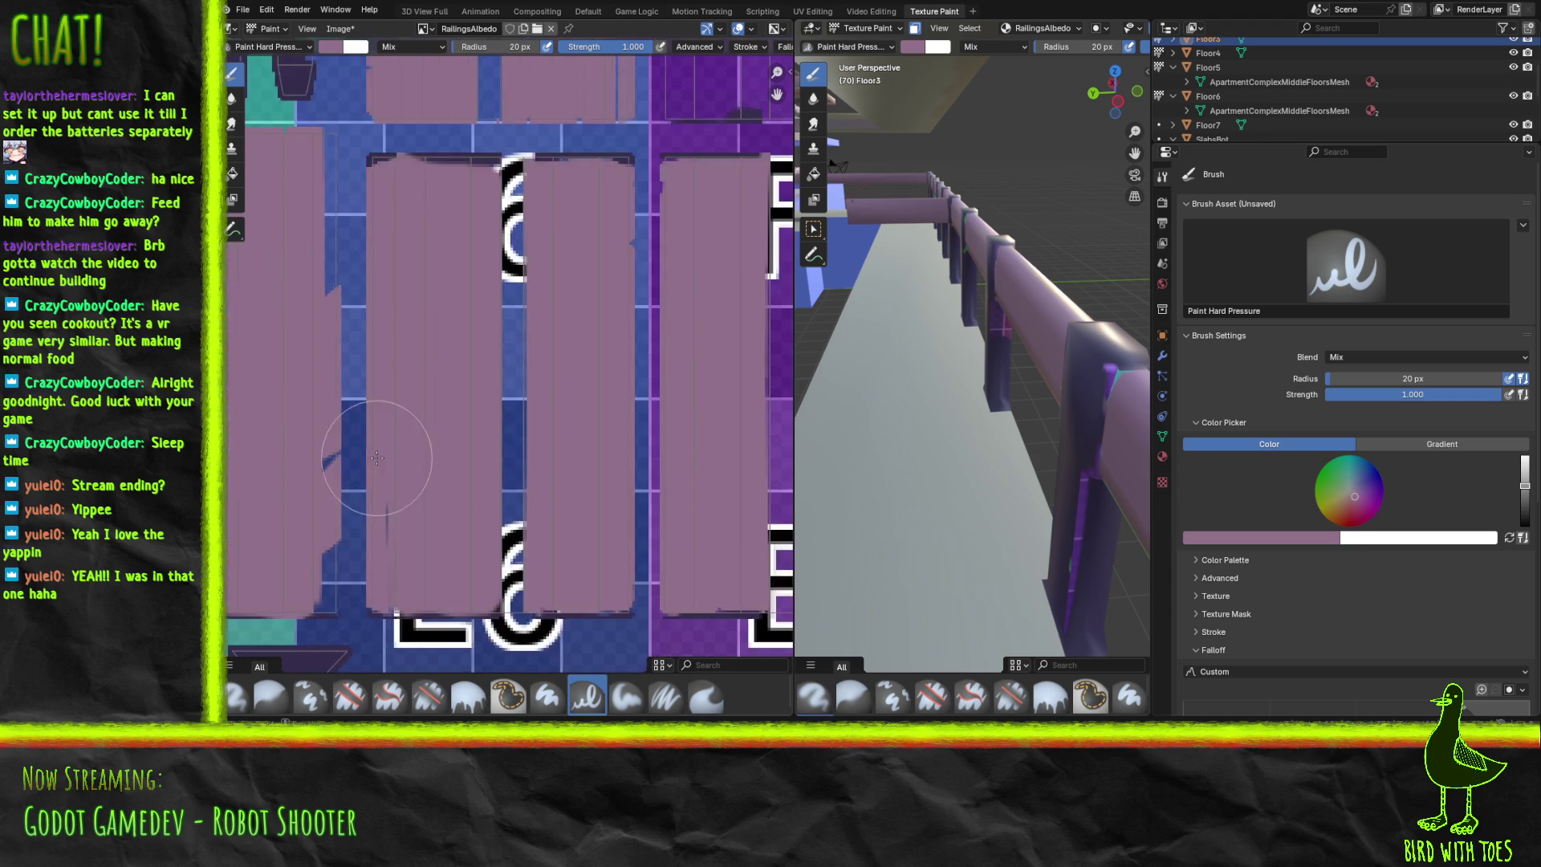
scroll(482, 517, up, 3)
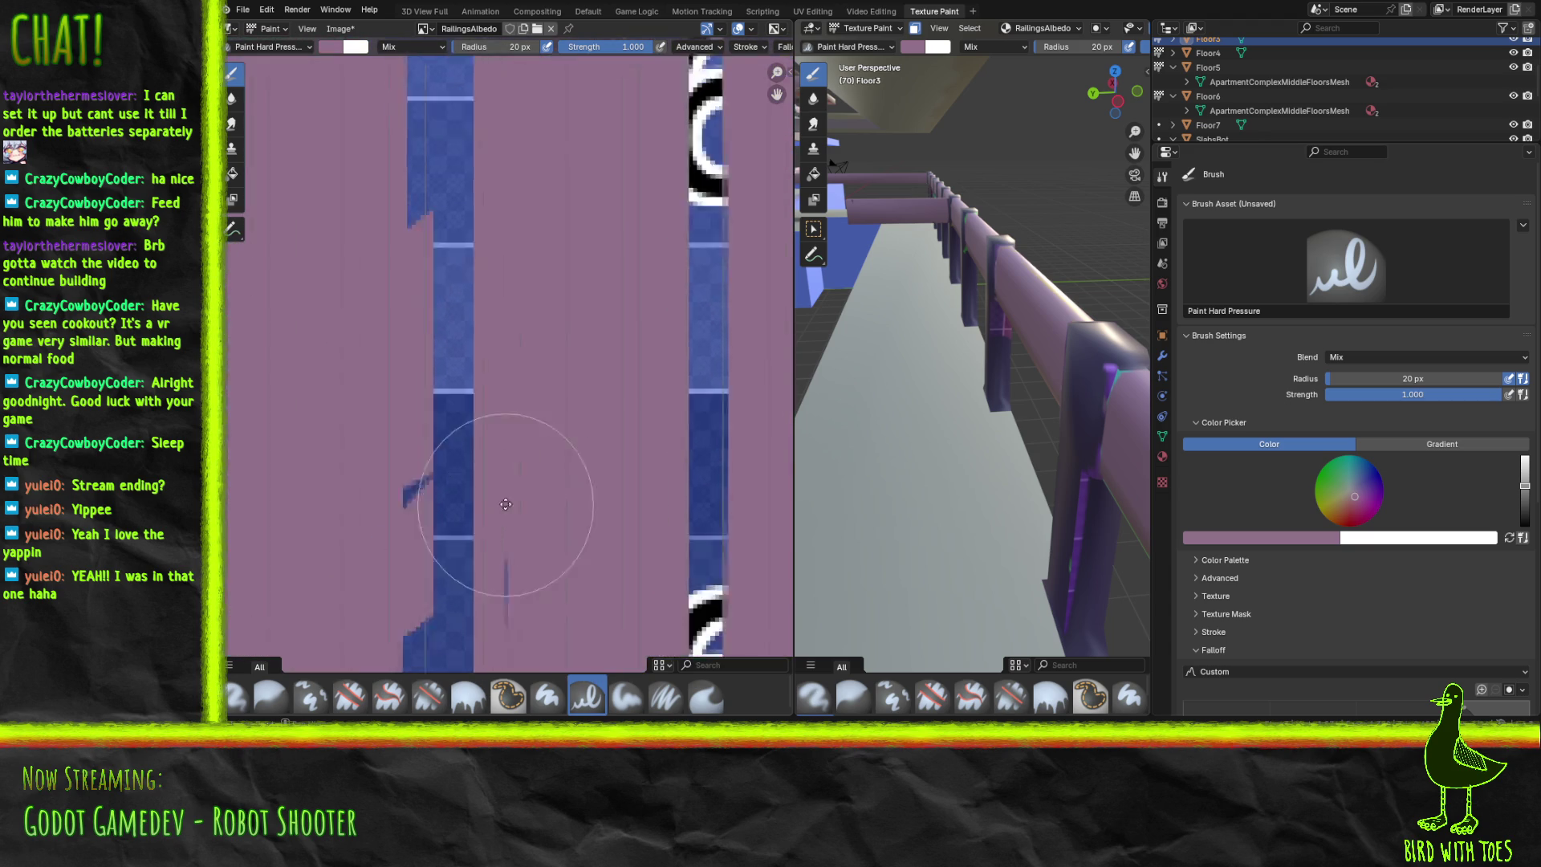
scroll(489, 548, down, 3)
scroll(674, 329, up, 1)
scroll(666, 502, up, 2)
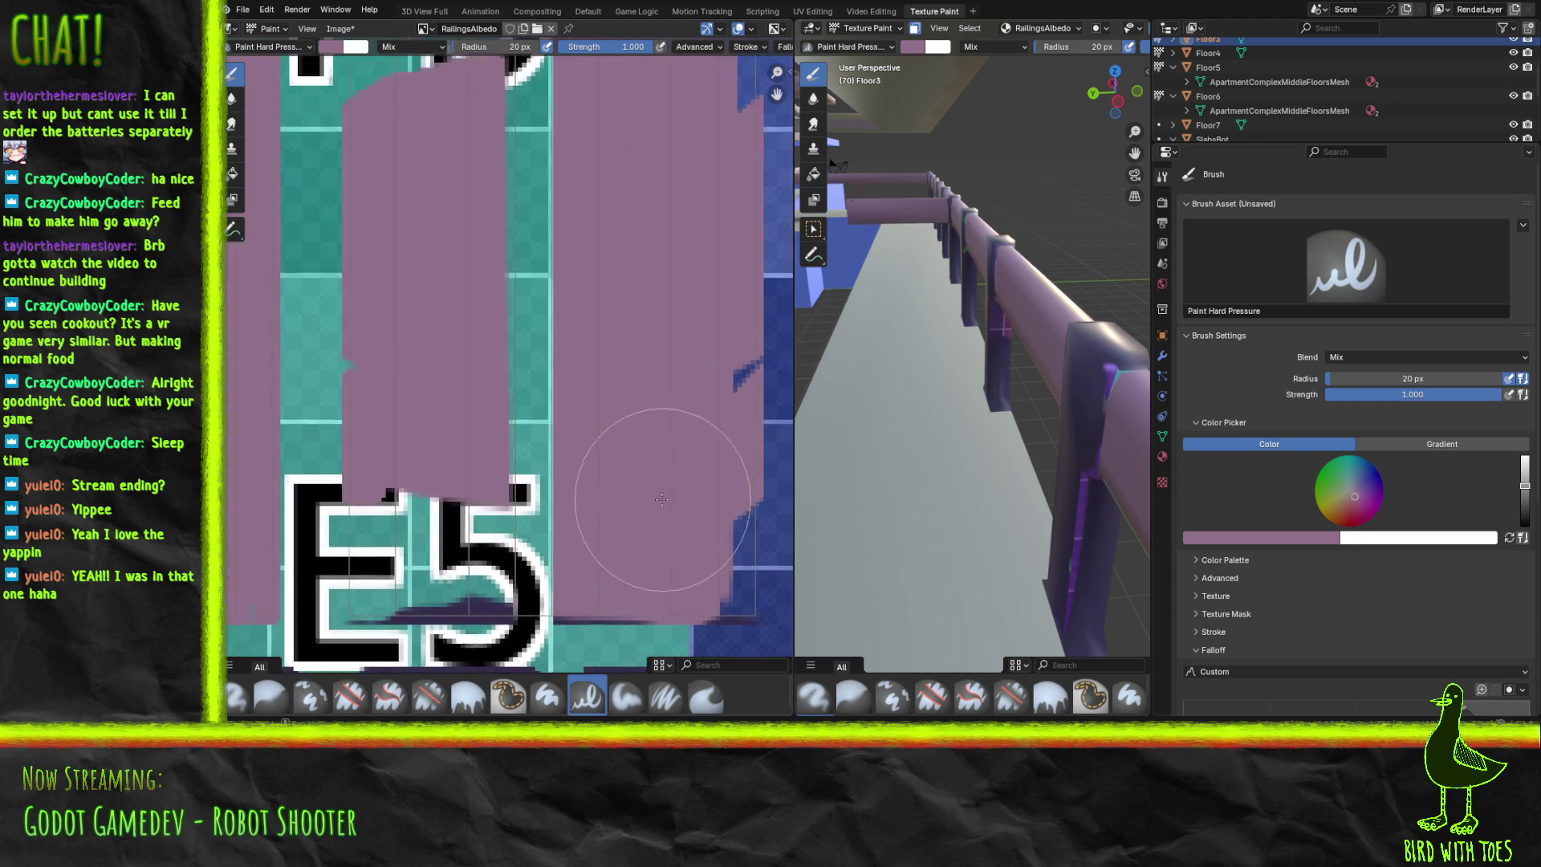
scroll(666, 503, down, 1)
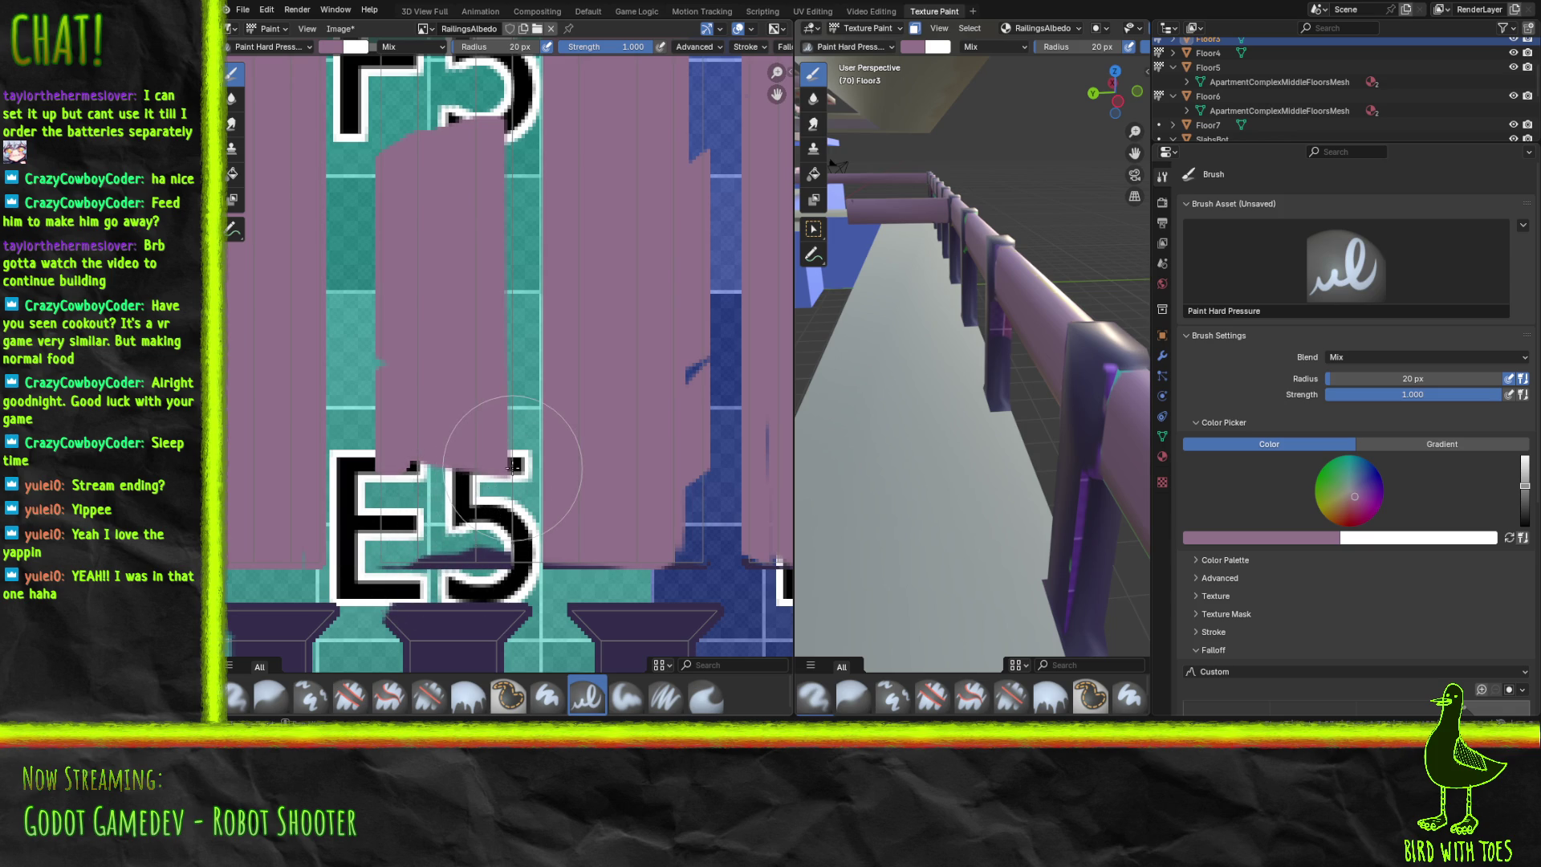
scroll(513, 466, down, 3)
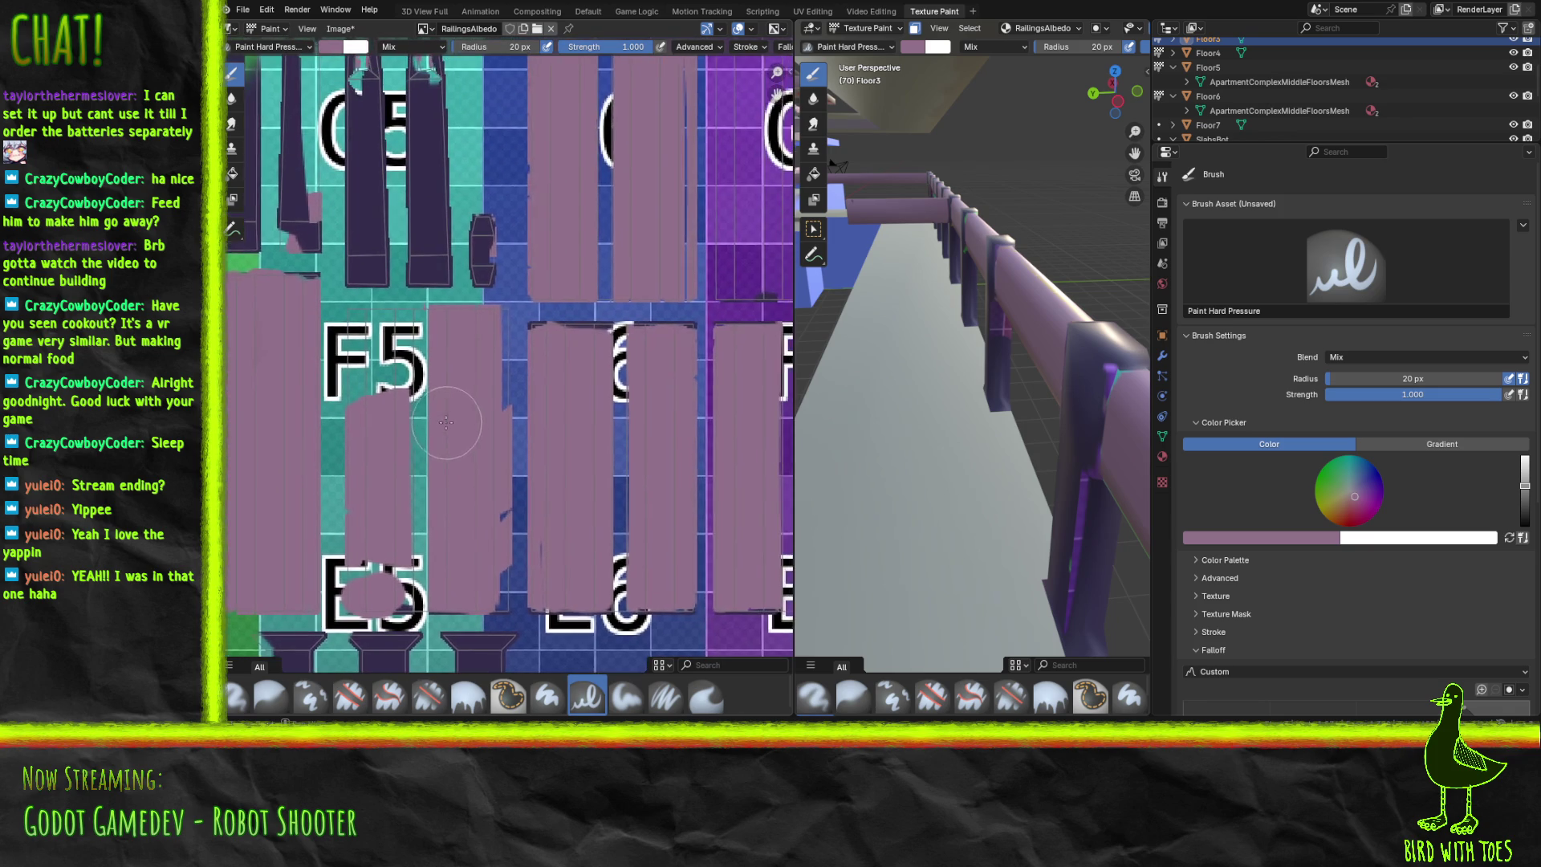
middle_drag(448, 423, 488, 439)
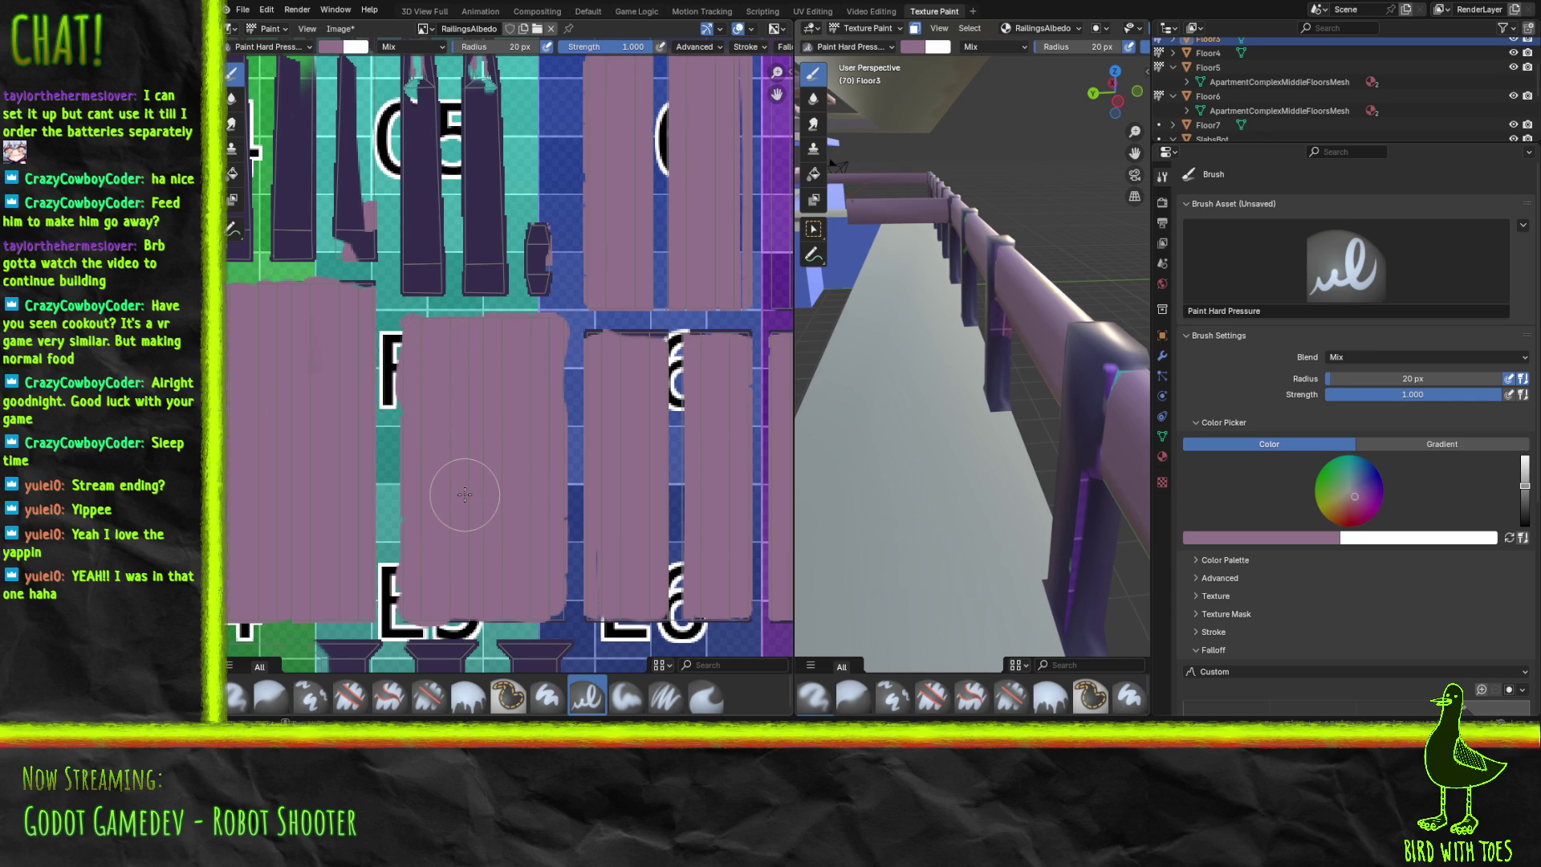
ctrl+scroll(413, 473, right, 5)
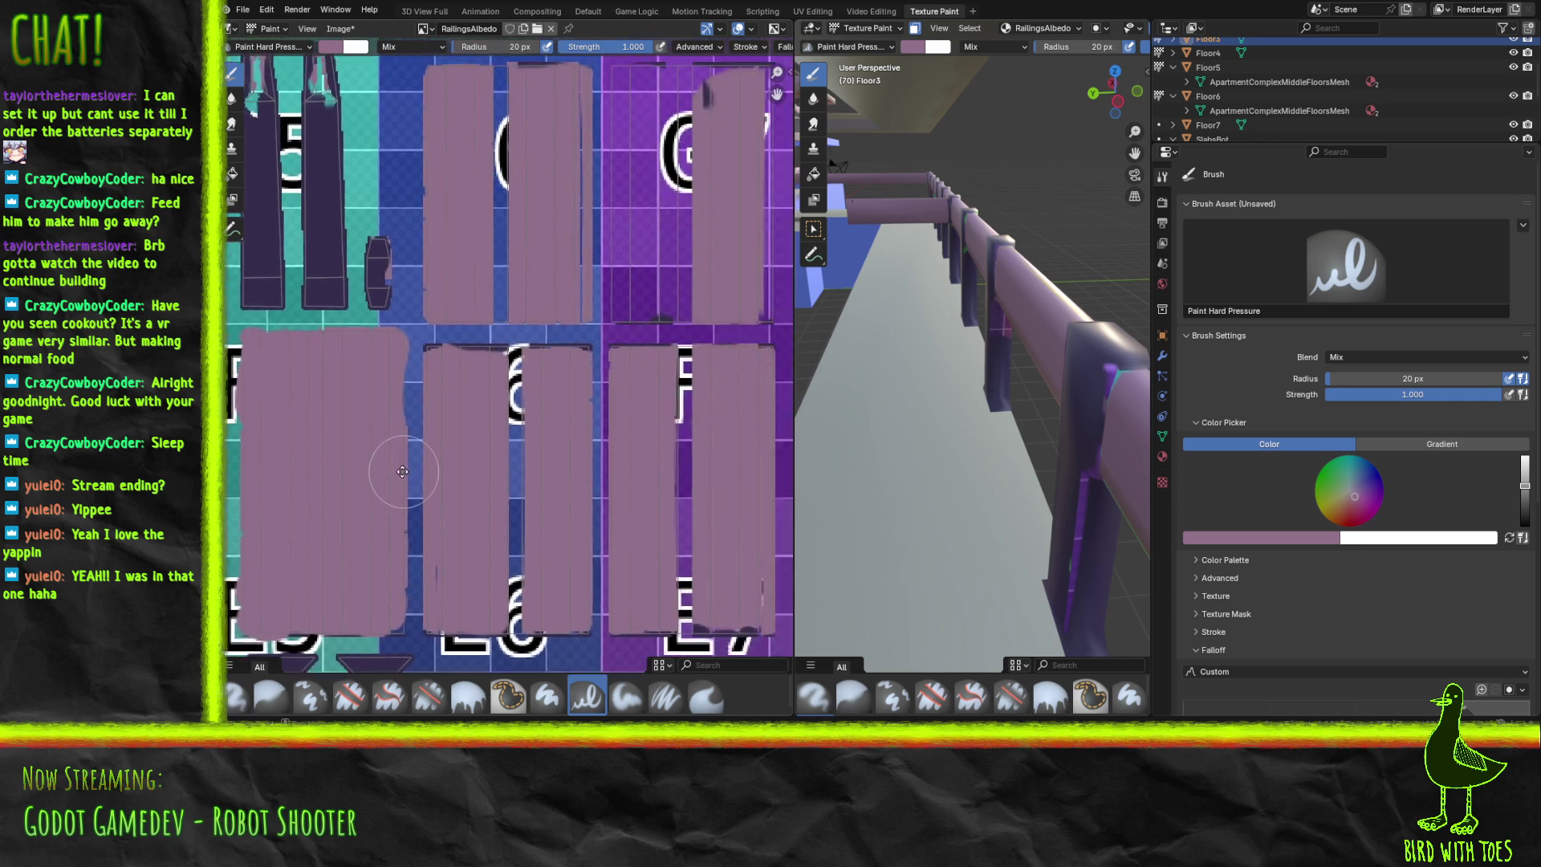
Paint mauve over the black-and-white strip, the lower blue strip and the right panel's L-shaped mark.
scroll(410, 484, up, 3)
mouse_move(409, 484)
middle_down()
mouse_move(514, 486)
mouse_move(512, 534)
middle_up()
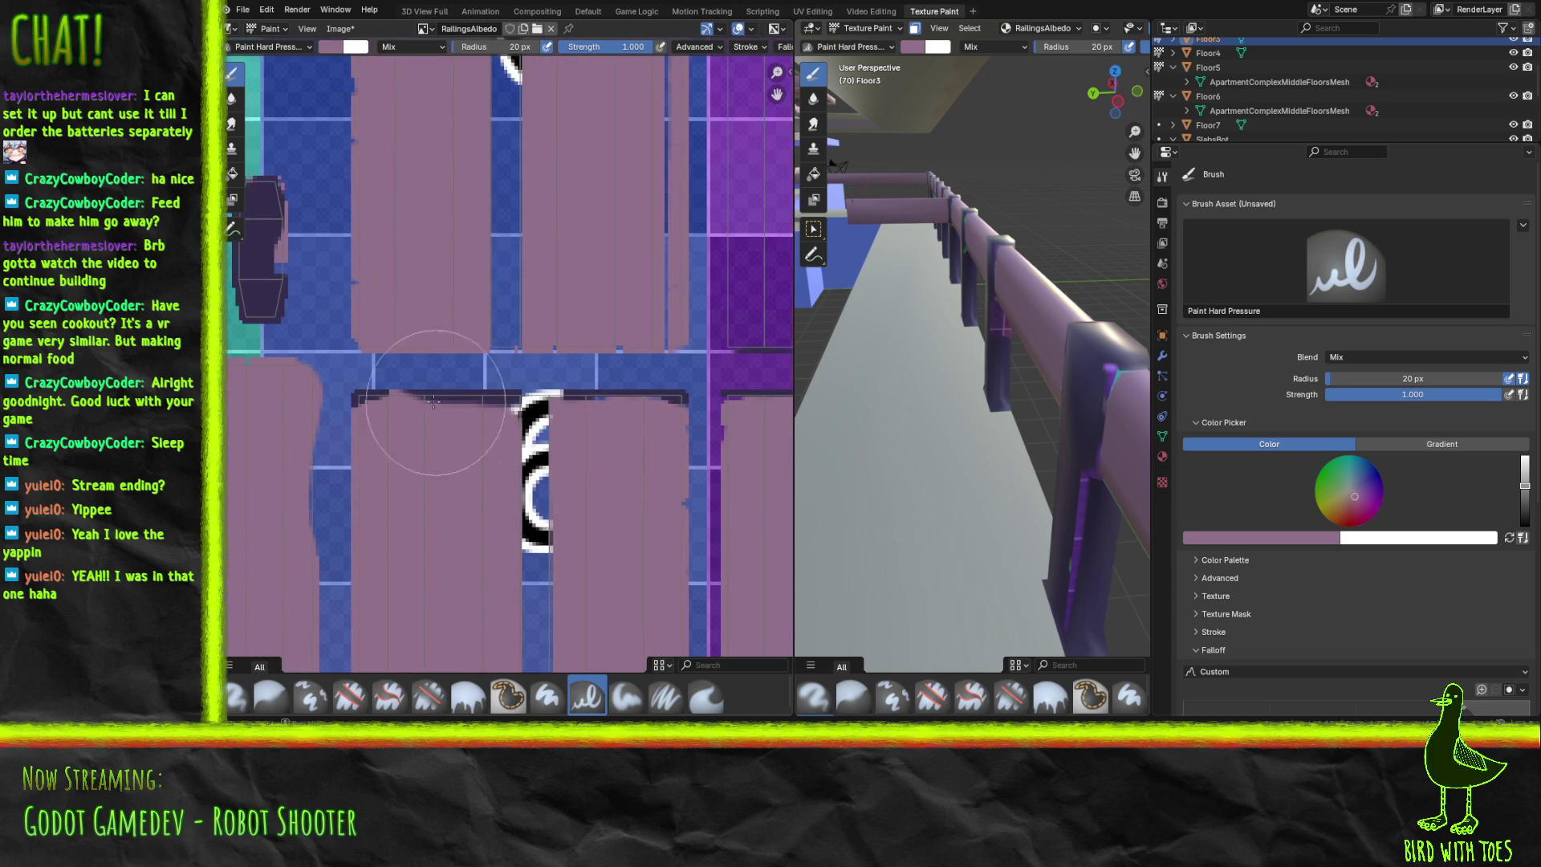
mouse_move(411, 406)
mouse_down()
mouse_move(560, 415)
mouse_move(530, 481)
mouse_move(440, 533)
mouse_move(533, 551)
mouse_move(529, 604)
mouse_up()
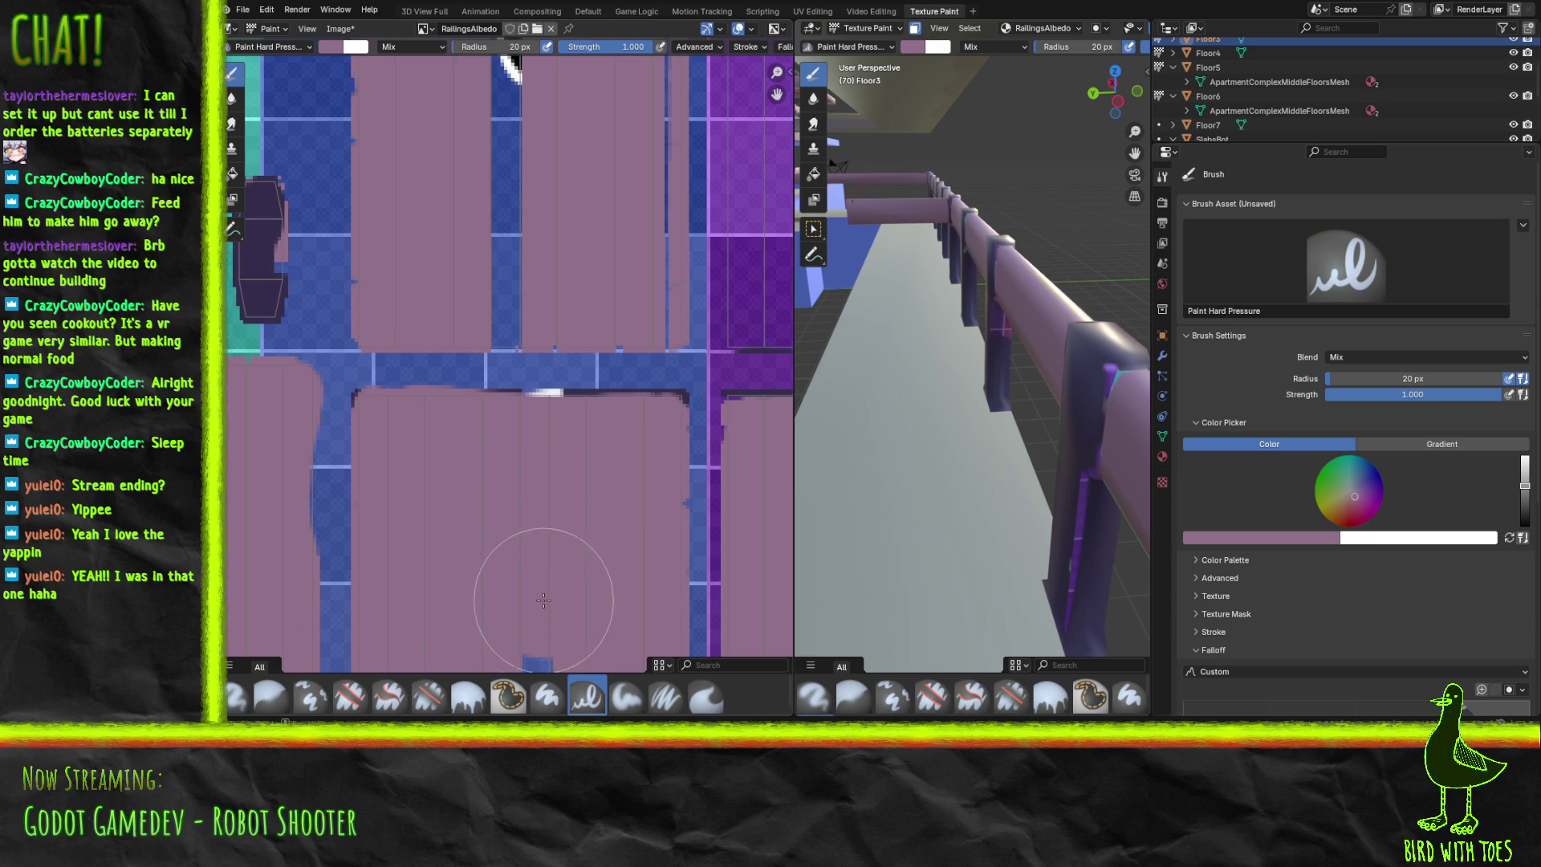
middle_drag(533, 653, 485, 241)
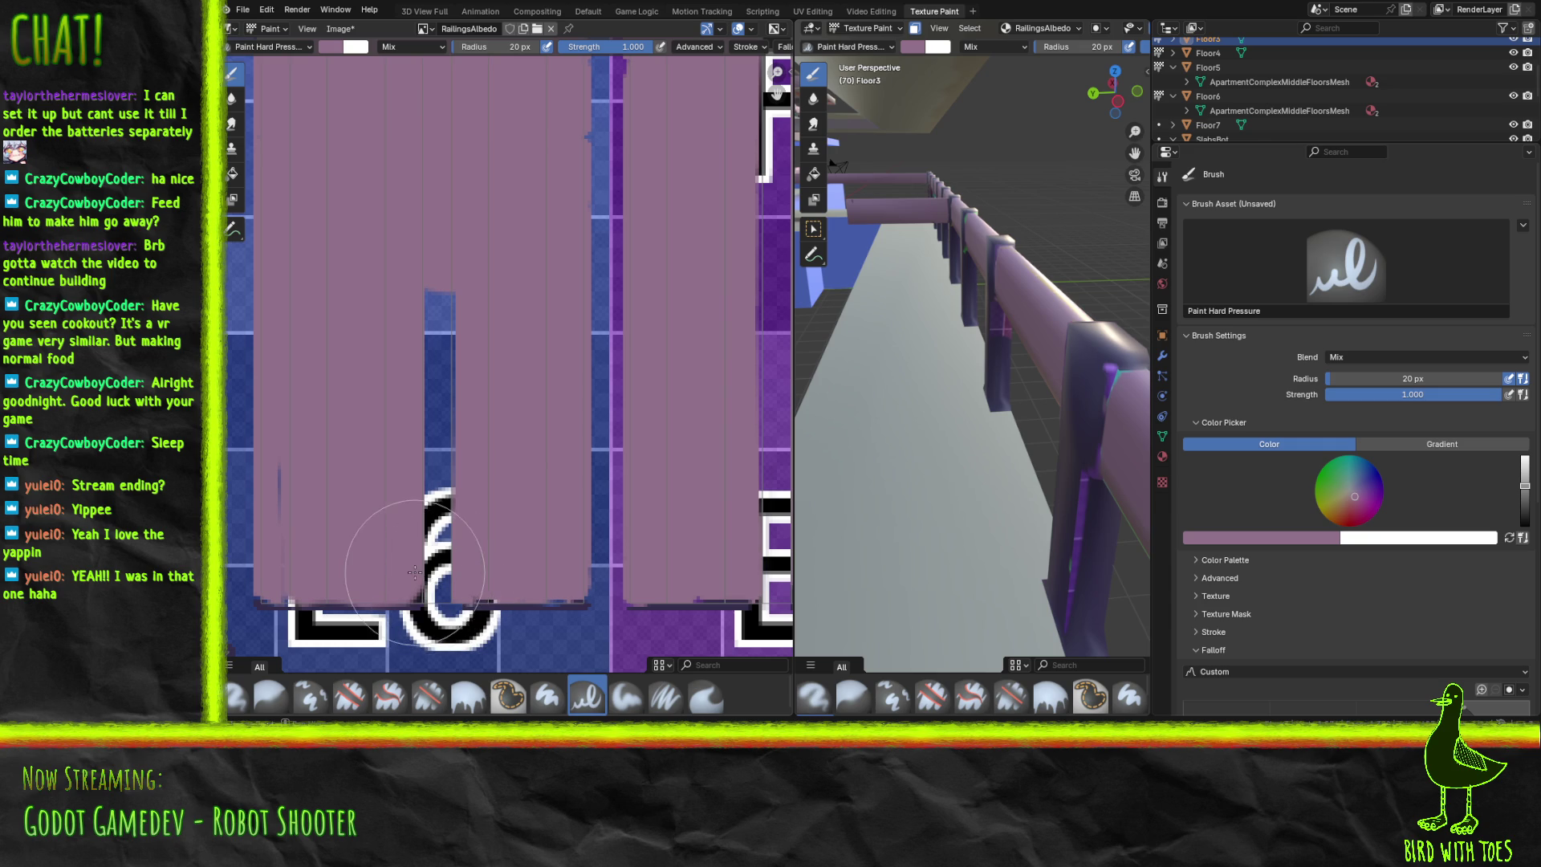
scroll(414, 571, down, 1)
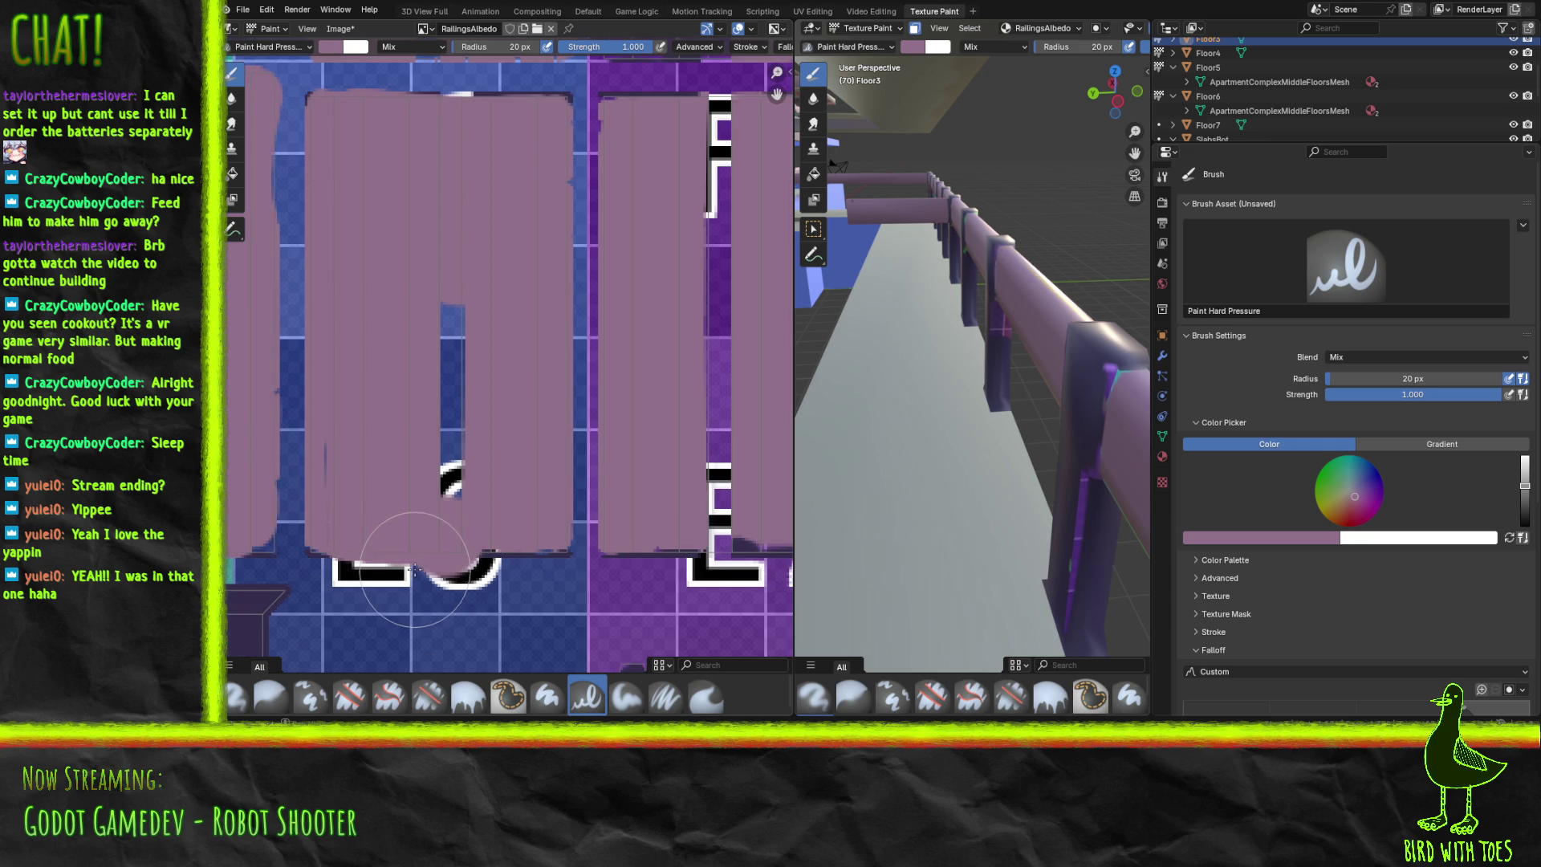
mouse_move(447, 475)
mouse_down()
mouse_move(468, 482)
mouse_move(389, 447)
mouse_move(337, 447)
mouse_move(409, 466)
mouse_move(446, 353)
mouse_move(474, 390)
mouse_move(485, 519)
mouse_move(522, 541)
mouse_move(546, 541)
mouse_move(551, 523)
mouse_up()
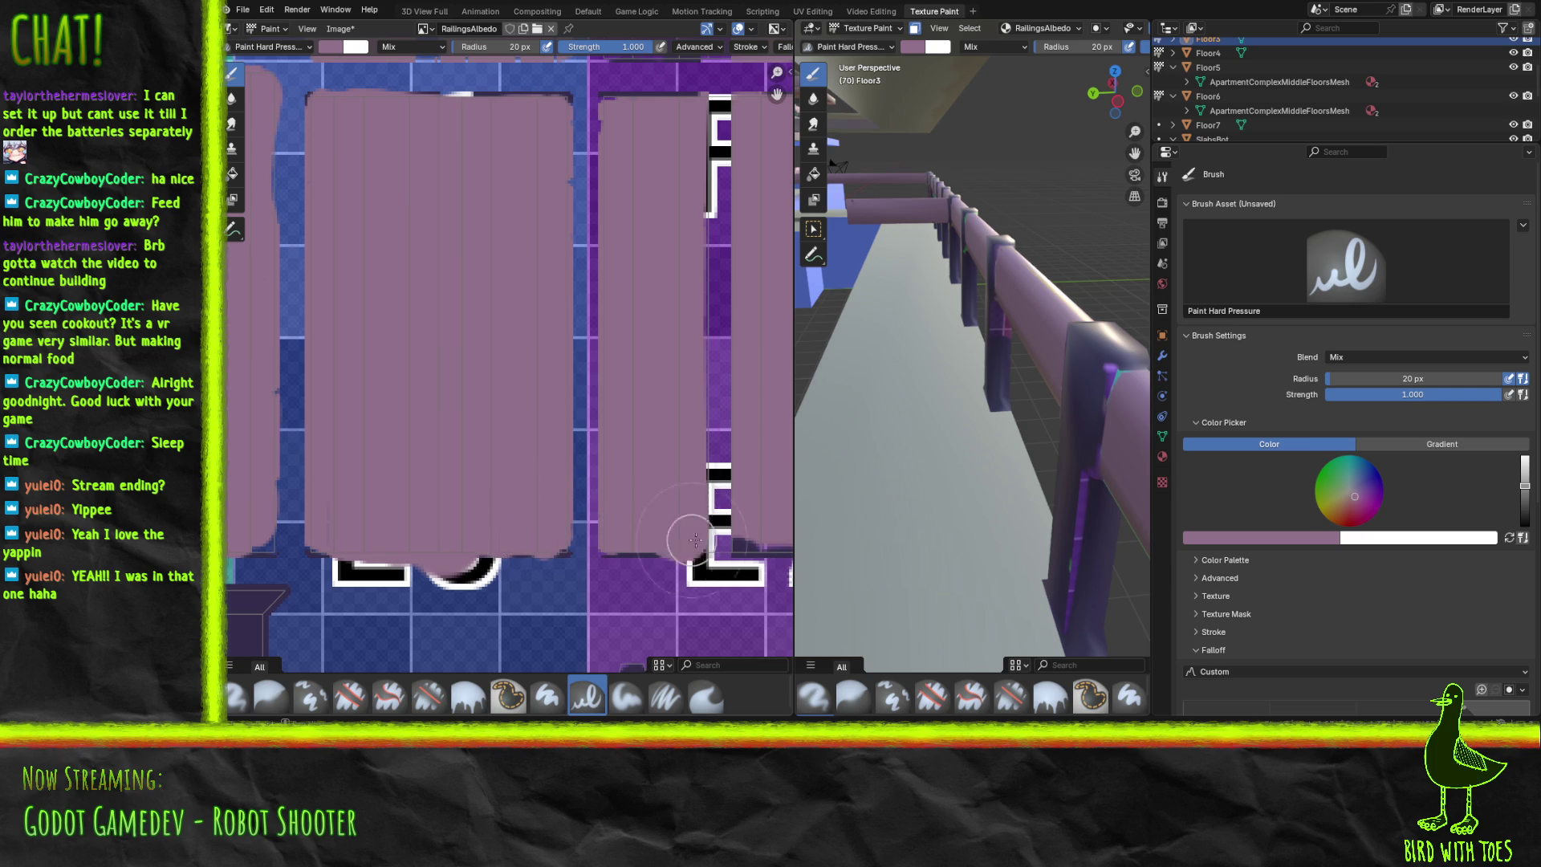
mouse_move(733, 537)
mouse_down()
mouse_move(714, 518)
mouse_move(719, 330)
mouse_move(698, 234)
mouse_move(722, 155)
mouse_move(728, 217)
mouse_move(725, 109)
mouse_up()
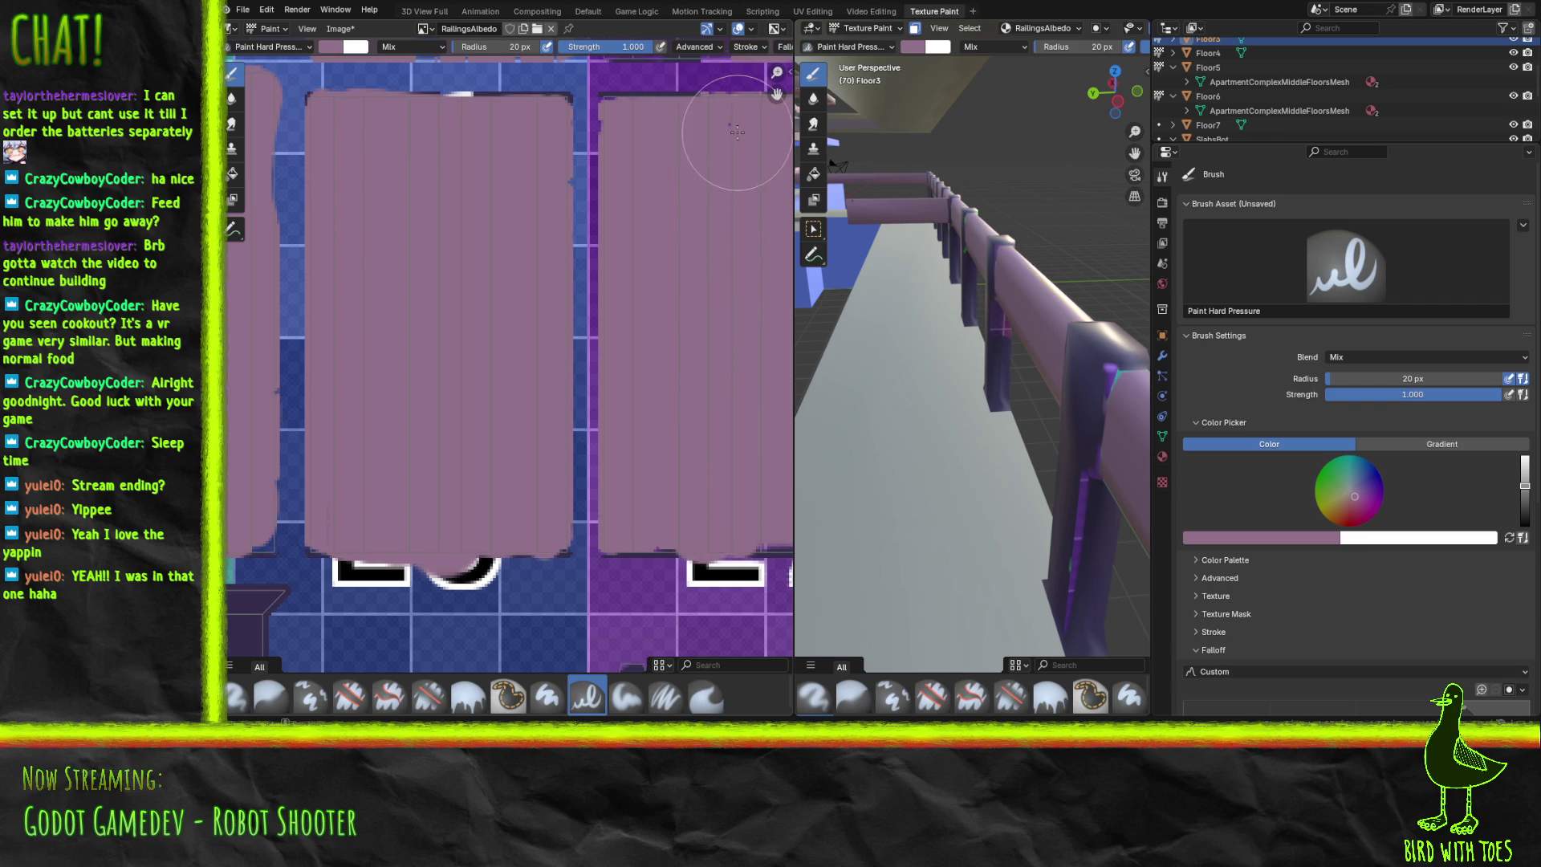
Paint mauve over the purple area, dark line, right-edge notch and top band of the panel strip.
mouse_move(678, 285)
middle_down()
mouse_move(310, 343)
mouse_move(300, 390)
mouse_move(325, 329)
mouse_move(329, 536)
mouse_move(378, 630)
mouse_move(559, 691)
middle_up()
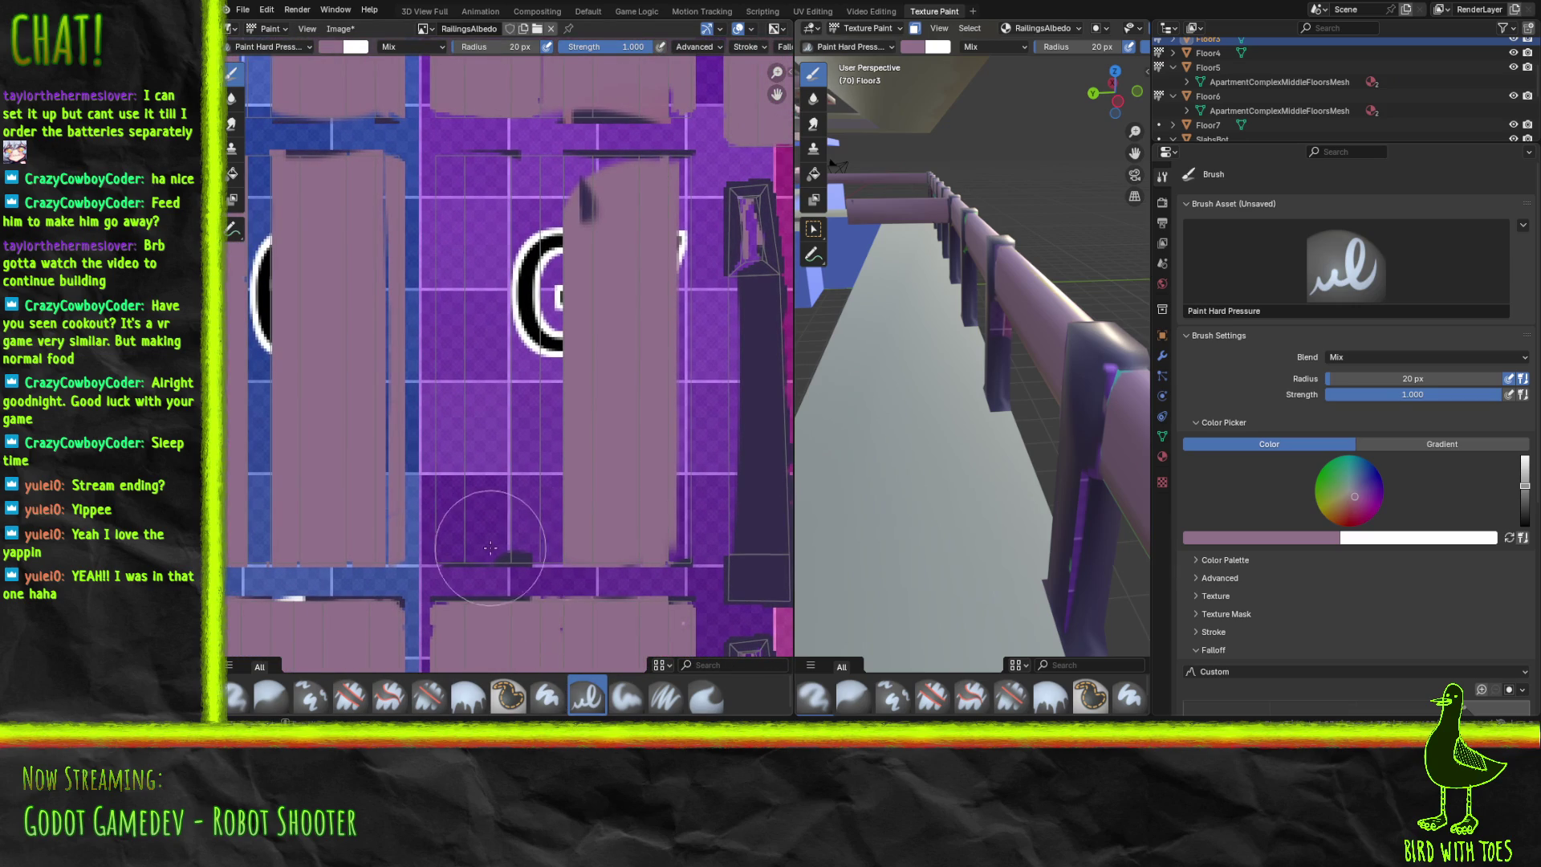
drag(518, 534, 459, 550)
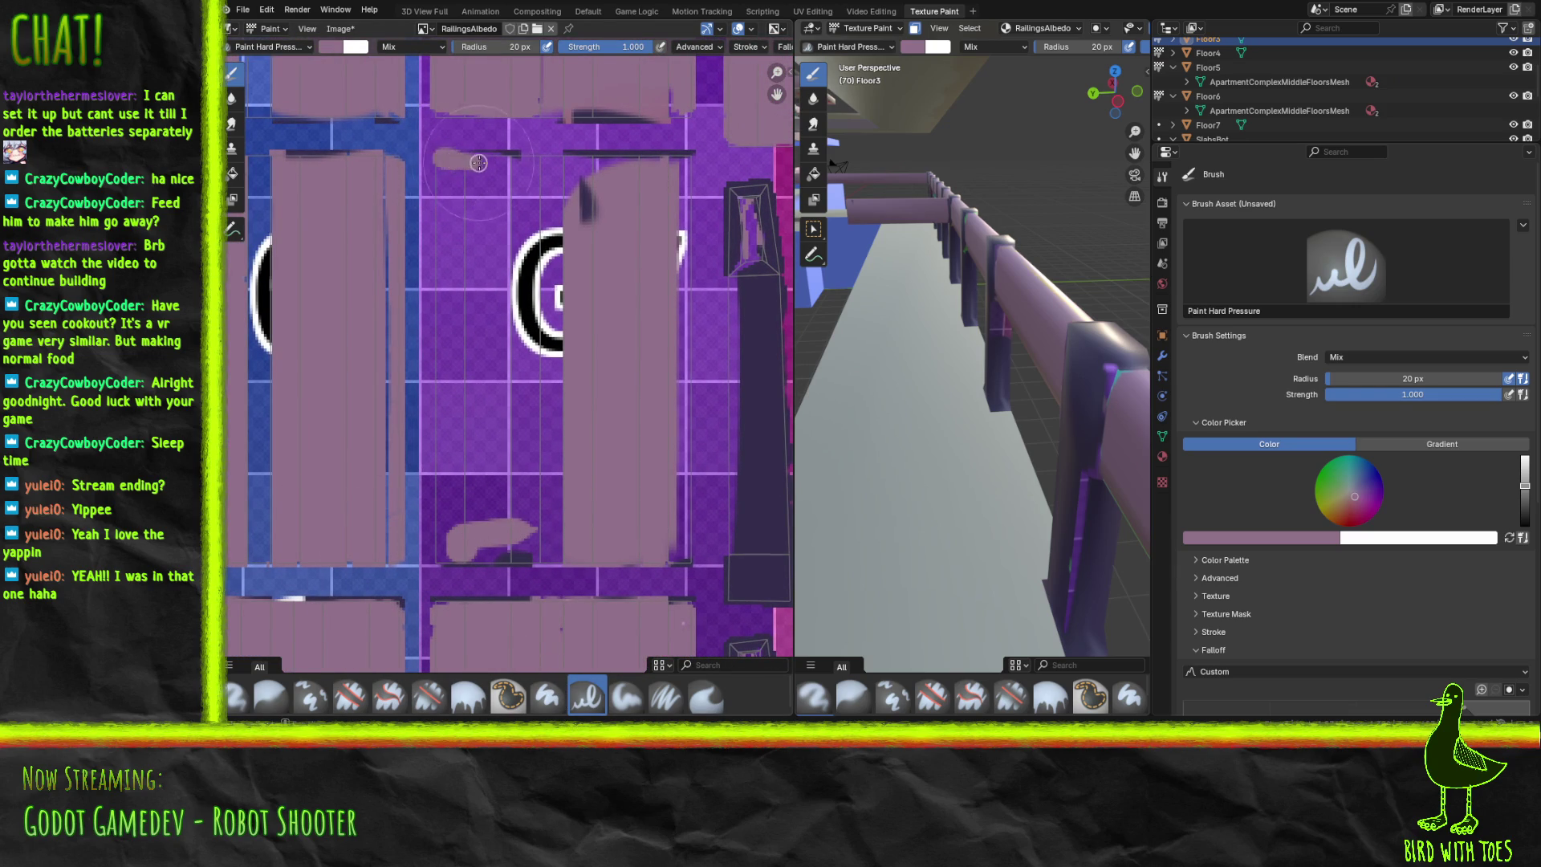
mouse_move(537, 162)
mouse_down()
mouse_move(473, 160)
mouse_move(618, 157)
mouse_move(441, 163)
mouse_move(453, 541)
mouse_move(452, 397)
mouse_up()
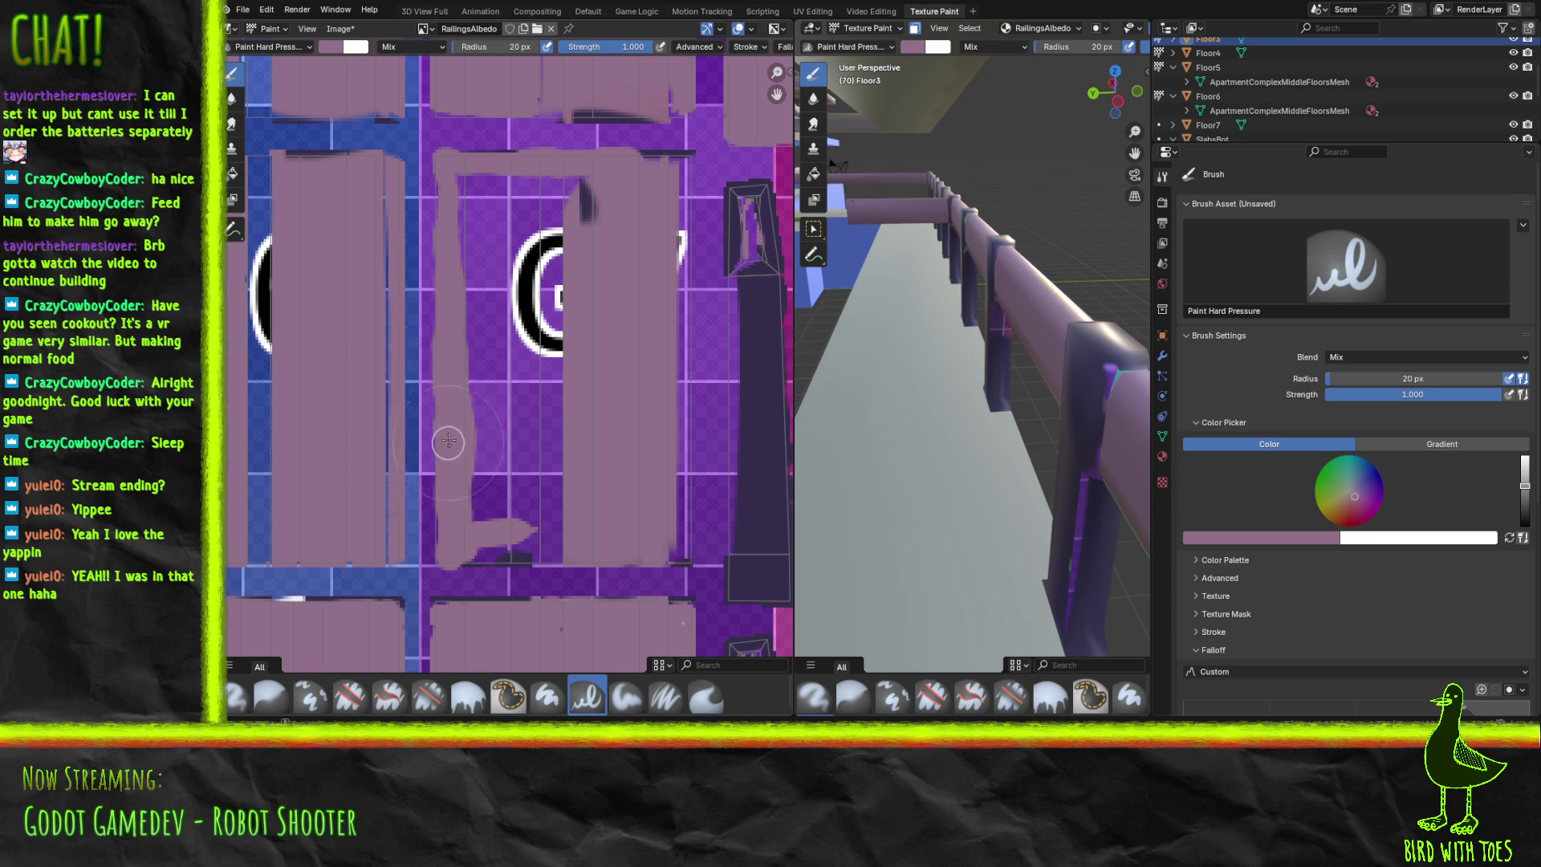
mouse_move(450, 512)
mouse_down()
mouse_move(450, 542)
mouse_move(533, 549)
mouse_move(481, 546)
mouse_move(521, 545)
mouse_move(514, 521)
mouse_move(538, 498)
mouse_move(492, 479)
mouse_move(490, 393)
mouse_move(516, 402)
mouse_move(537, 372)
mouse_move(534, 241)
mouse_move(586, 209)
mouse_move(470, 186)
mouse_move(484, 369)
mouse_move(490, 260)
mouse_move(539, 229)
mouse_up()
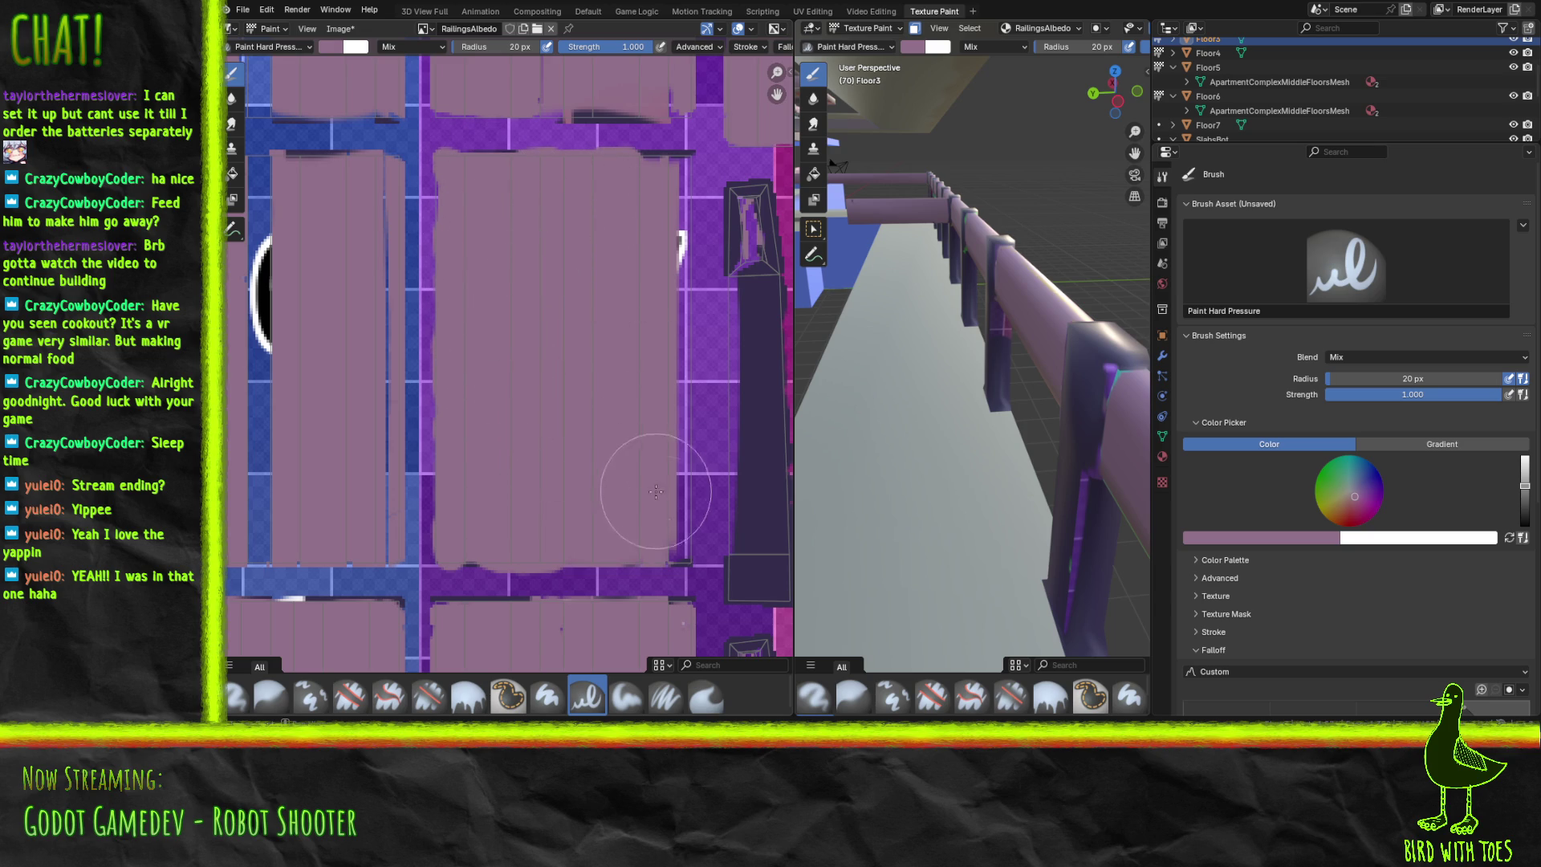
drag(682, 547, 683, 304)
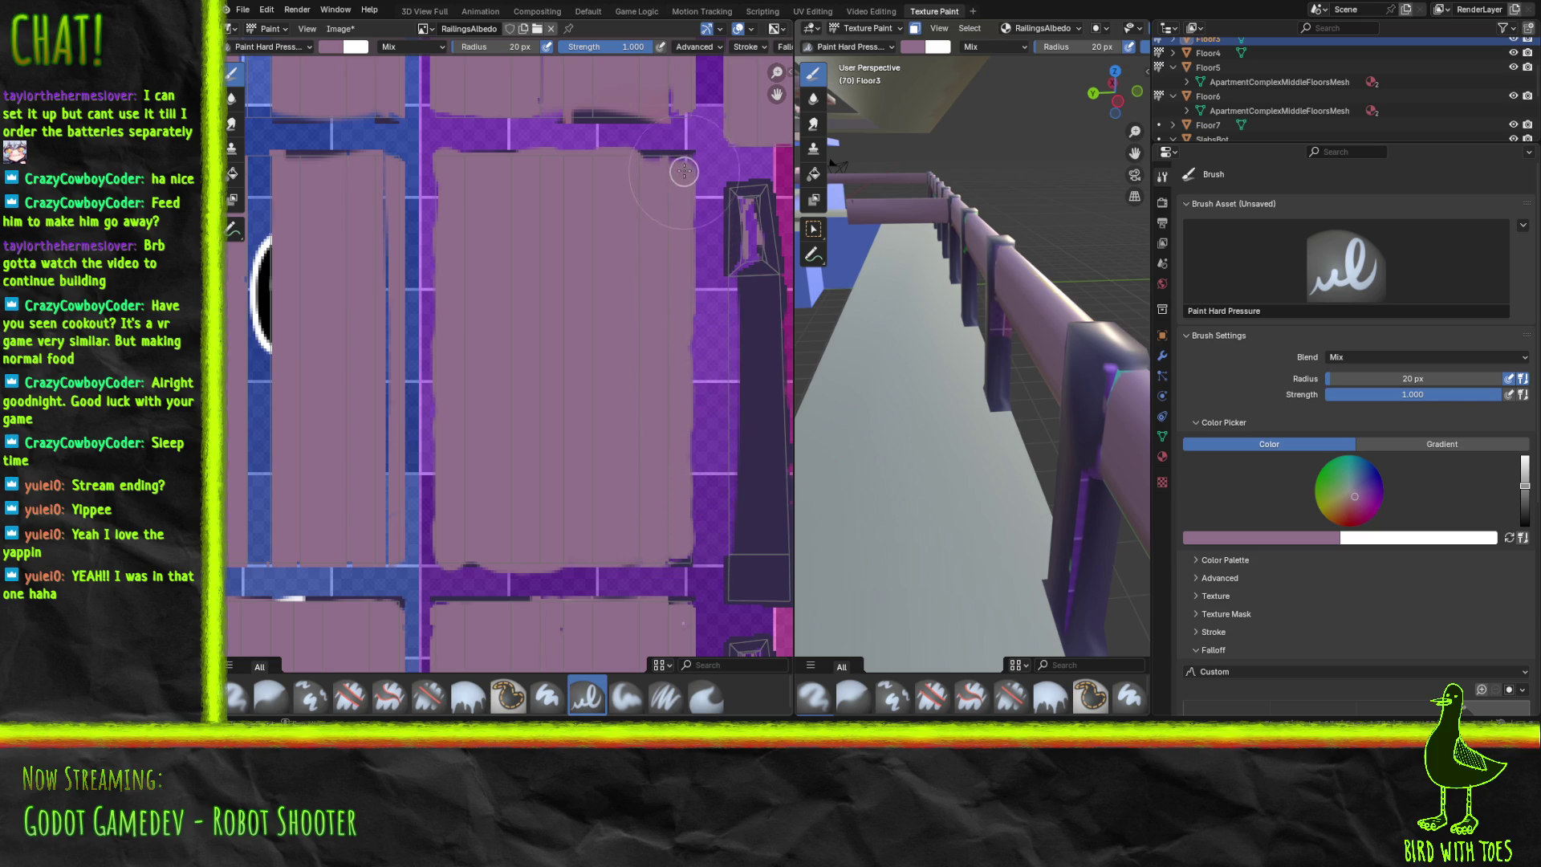
drag(684, 161, 628, 164)
Cover the blue gap and thin blue line between neighbouring strips with mauve.
middle_drag(516, 241, 677, 268)
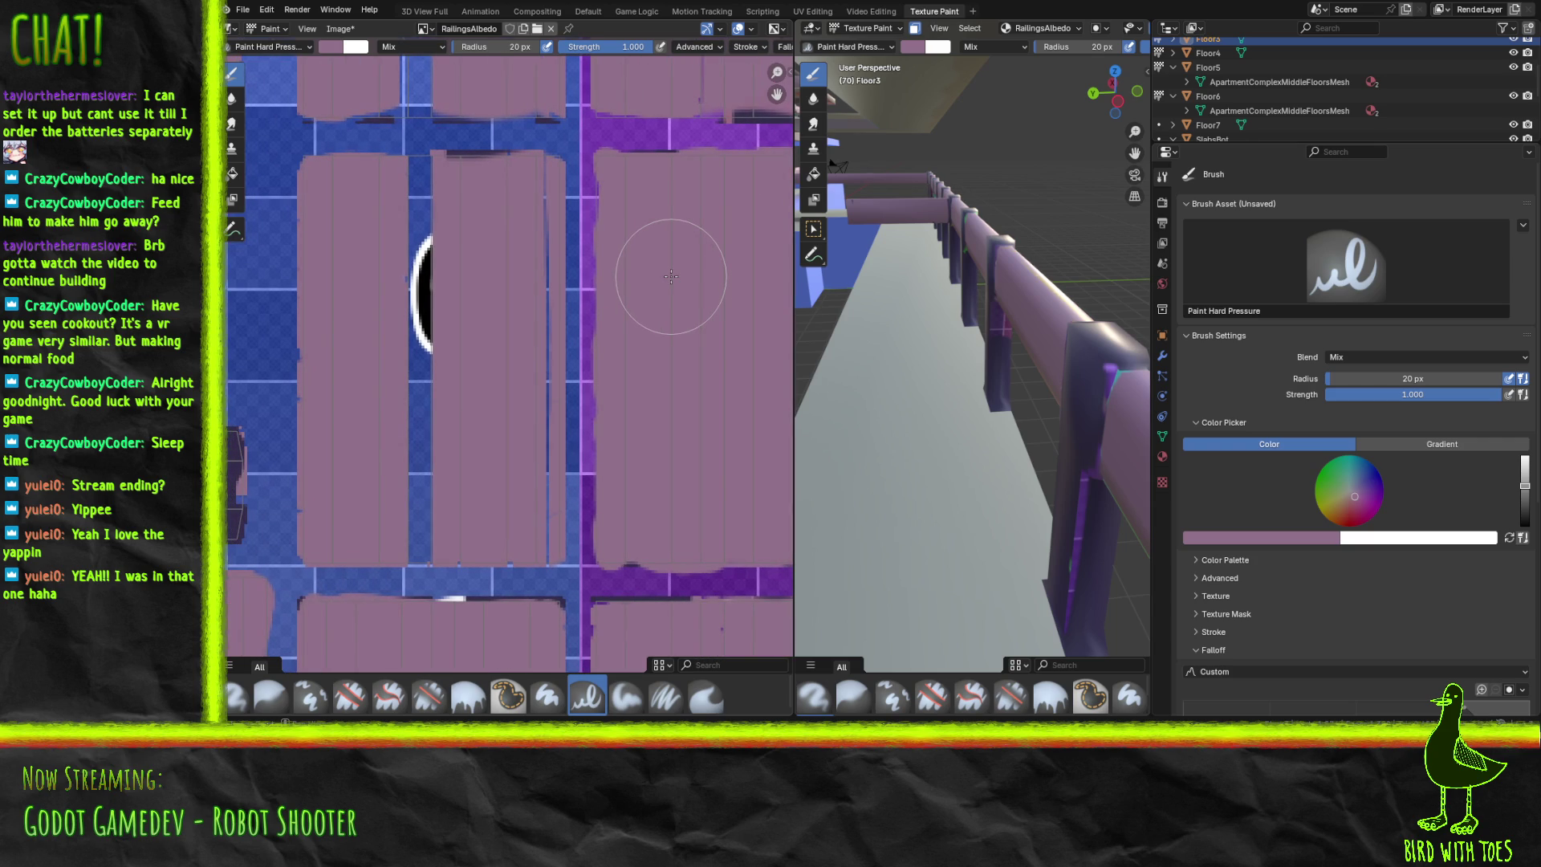
mouse_move(409, 166)
mouse_down()
mouse_move(458, 179)
mouse_move(413, 211)
mouse_move(420, 282)
mouse_move(382, 382)
mouse_move(413, 378)
mouse_move(439, 527)
mouse_up()
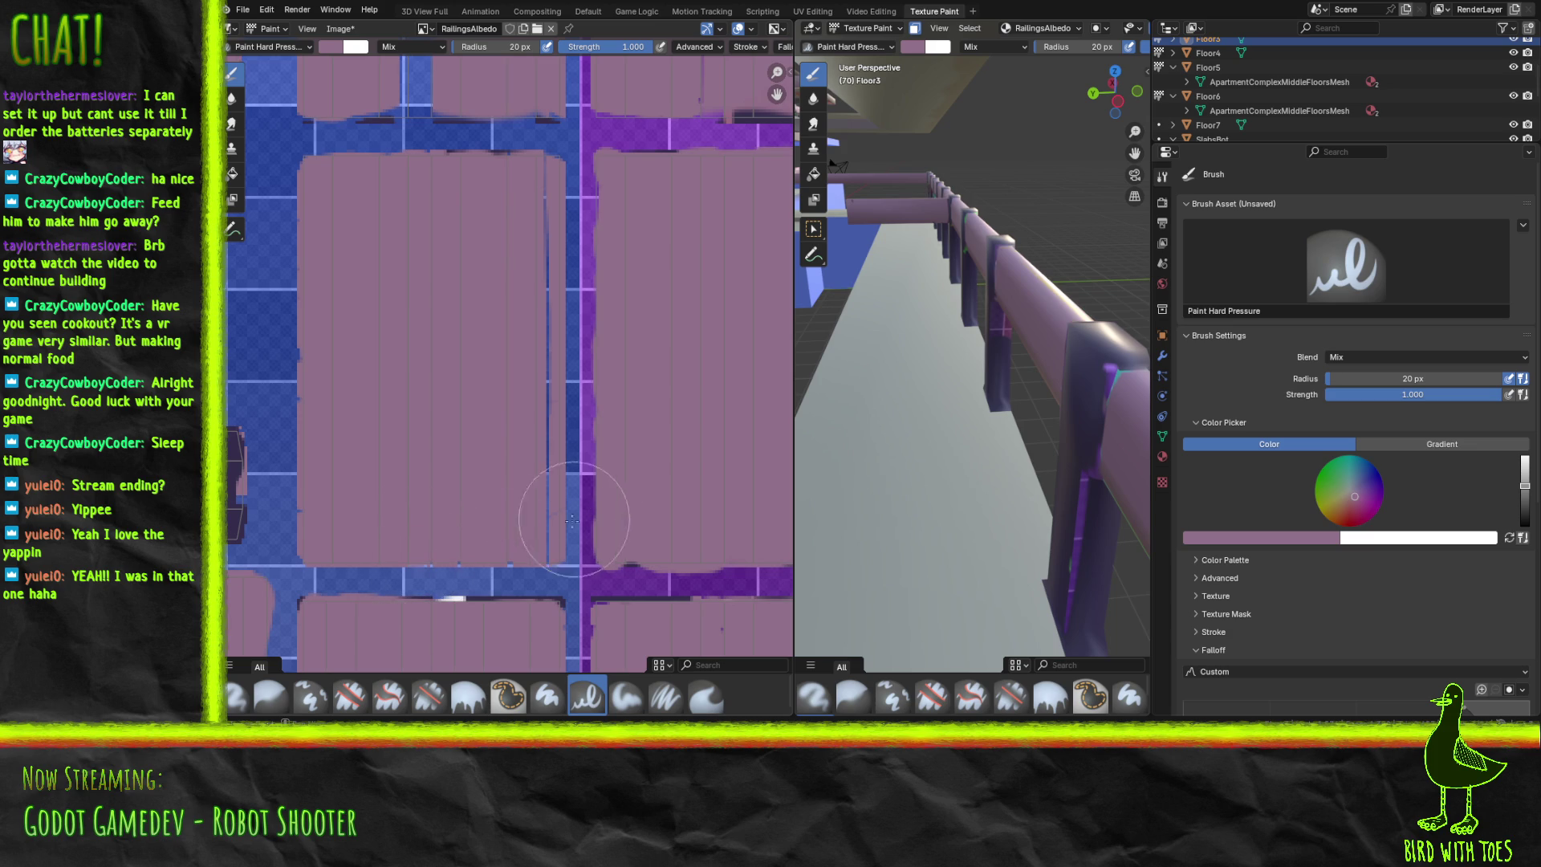
drag(542, 459, 539, 177)
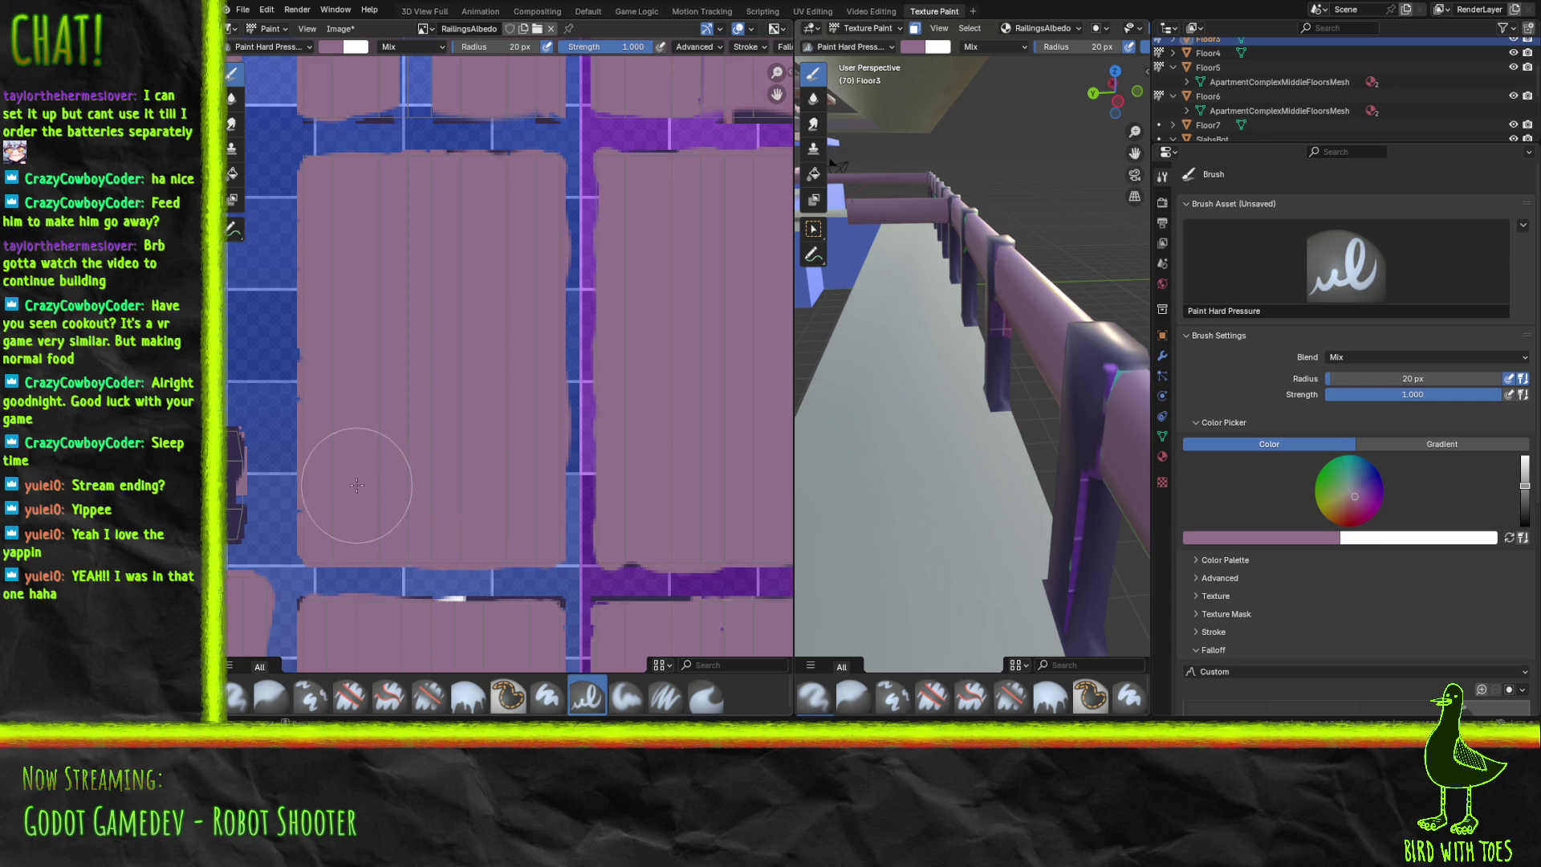
middle_drag(344, 320, 416, 475)
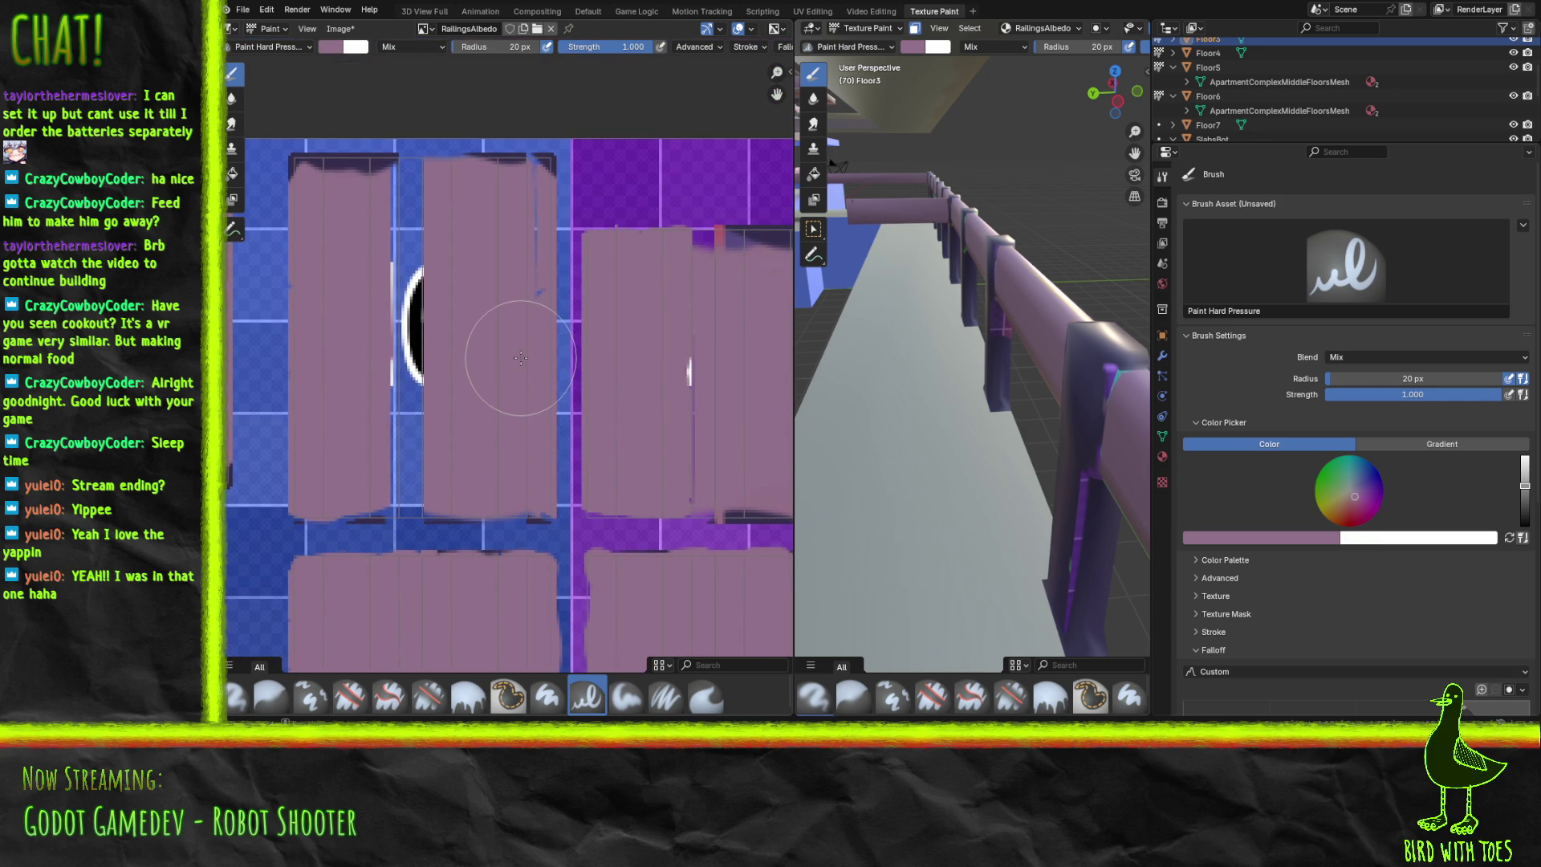
Paint mauve over the tiles' blue gaps, black arc and white streak, undoing one stray stroke.
drag(317, 172, 516, 182)
mouse_move(423, 399)
mouse_down()
mouse_move(386, 248)
mouse_move(399, 230)
mouse_up()
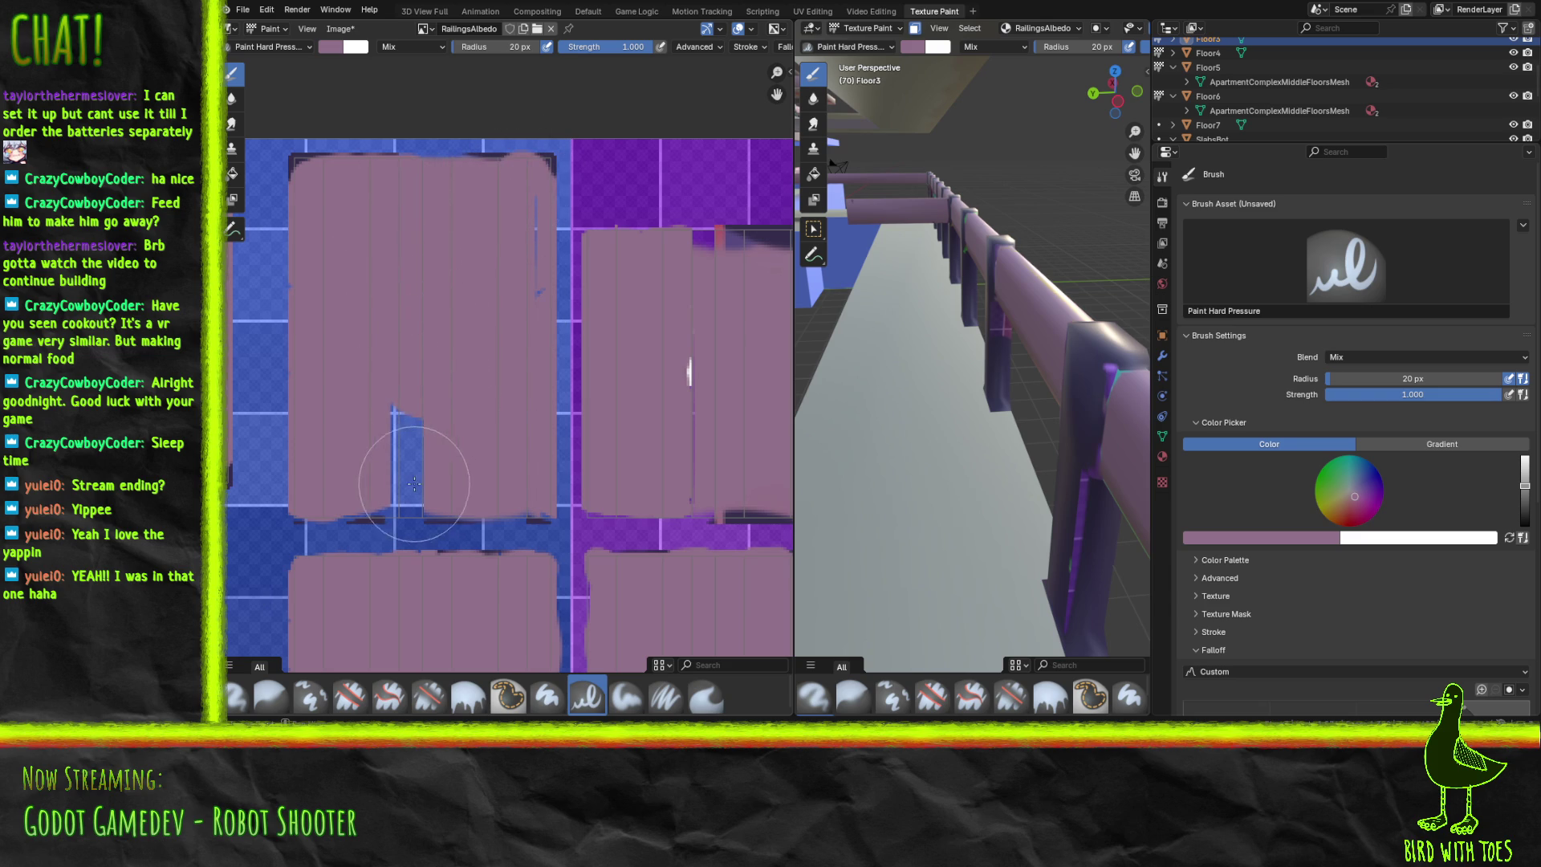
mouse_move(397, 494)
mouse_down()
mouse_move(370, 502)
mouse_move(417, 485)
mouse_move(433, 458)
mouse_move(406, 418)
mouse_up()
mouse_move(522, 457)
mouse_down()
mouse_move(482, 329)
mouse_move(526, 281)
mouse_move(527, 217)
mouse_move(525, 266)
mouse_move(494, 175)
mouse_move(542, 166)
mouse_up()
key(ctrl+z)
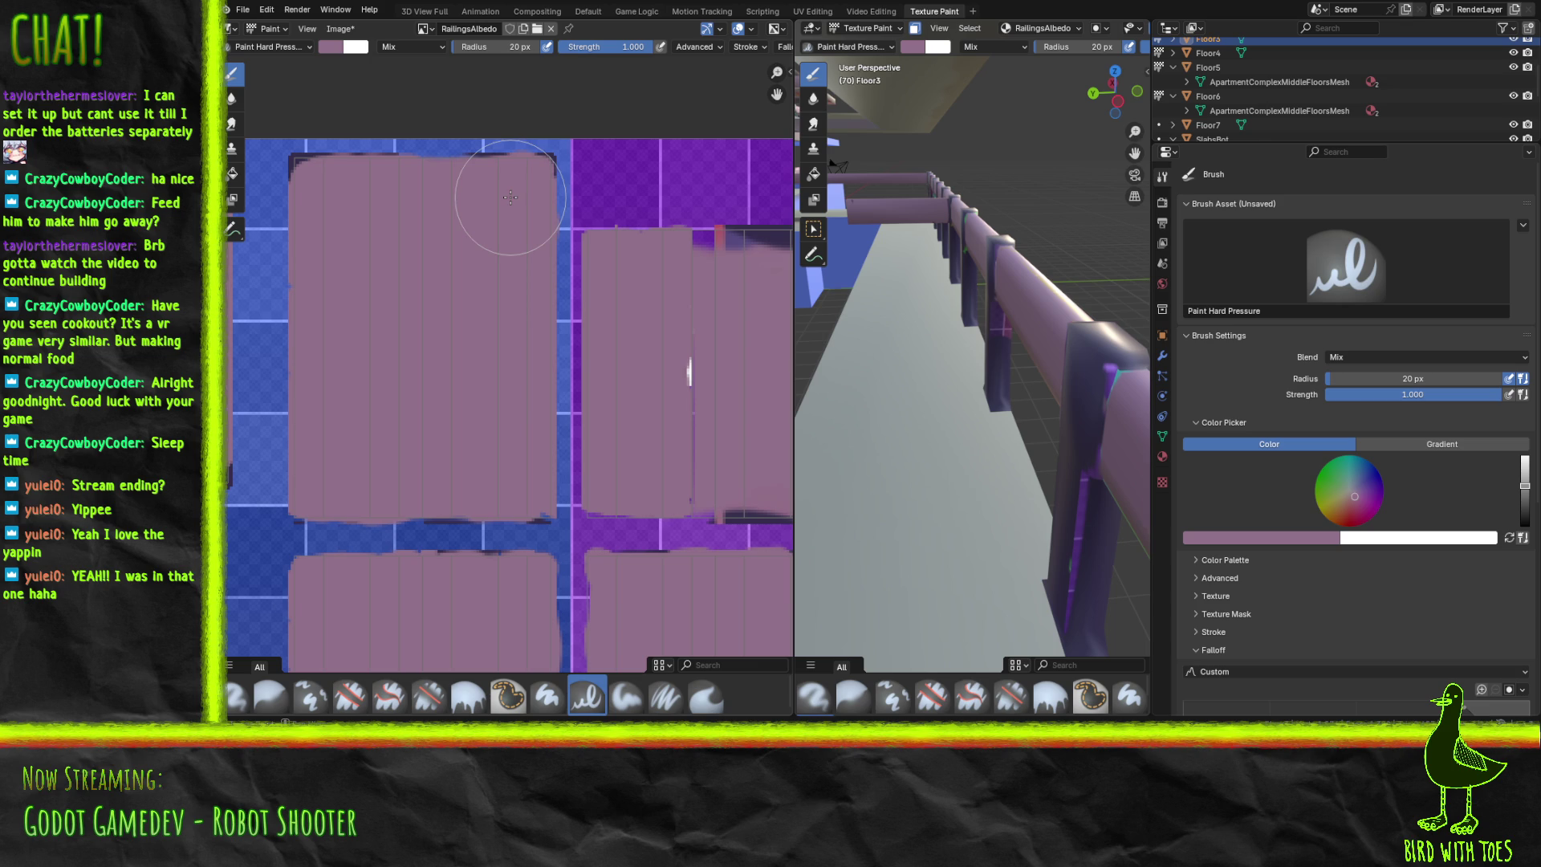
drag(710, 427, 690, 346)
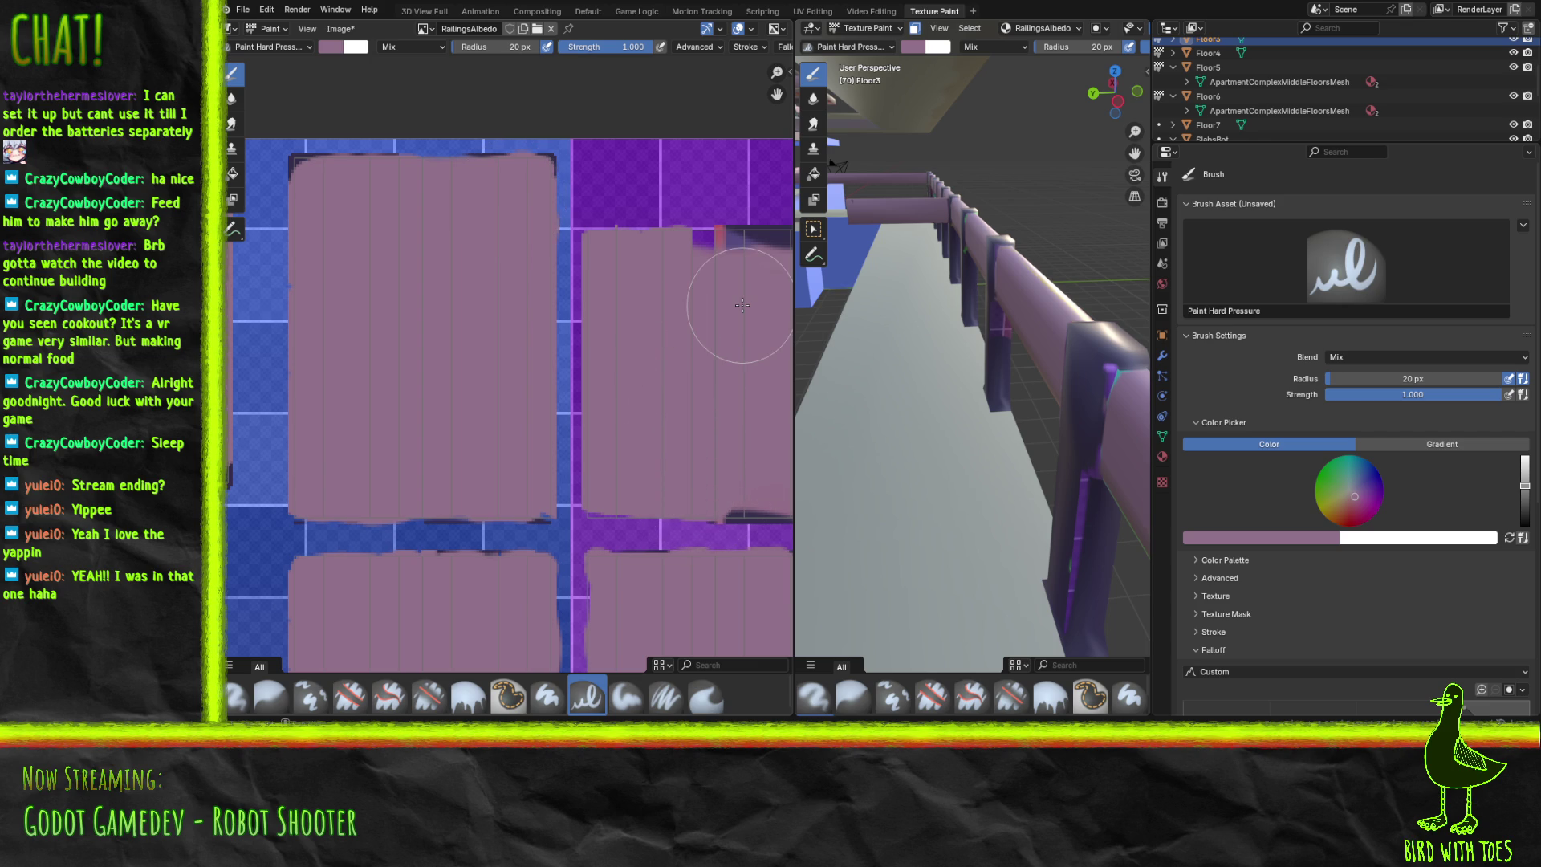
mouse_move(742, 305)
middle_down()
mouse_move(385, 309)
mouse_move(452, 318)
middle_up()
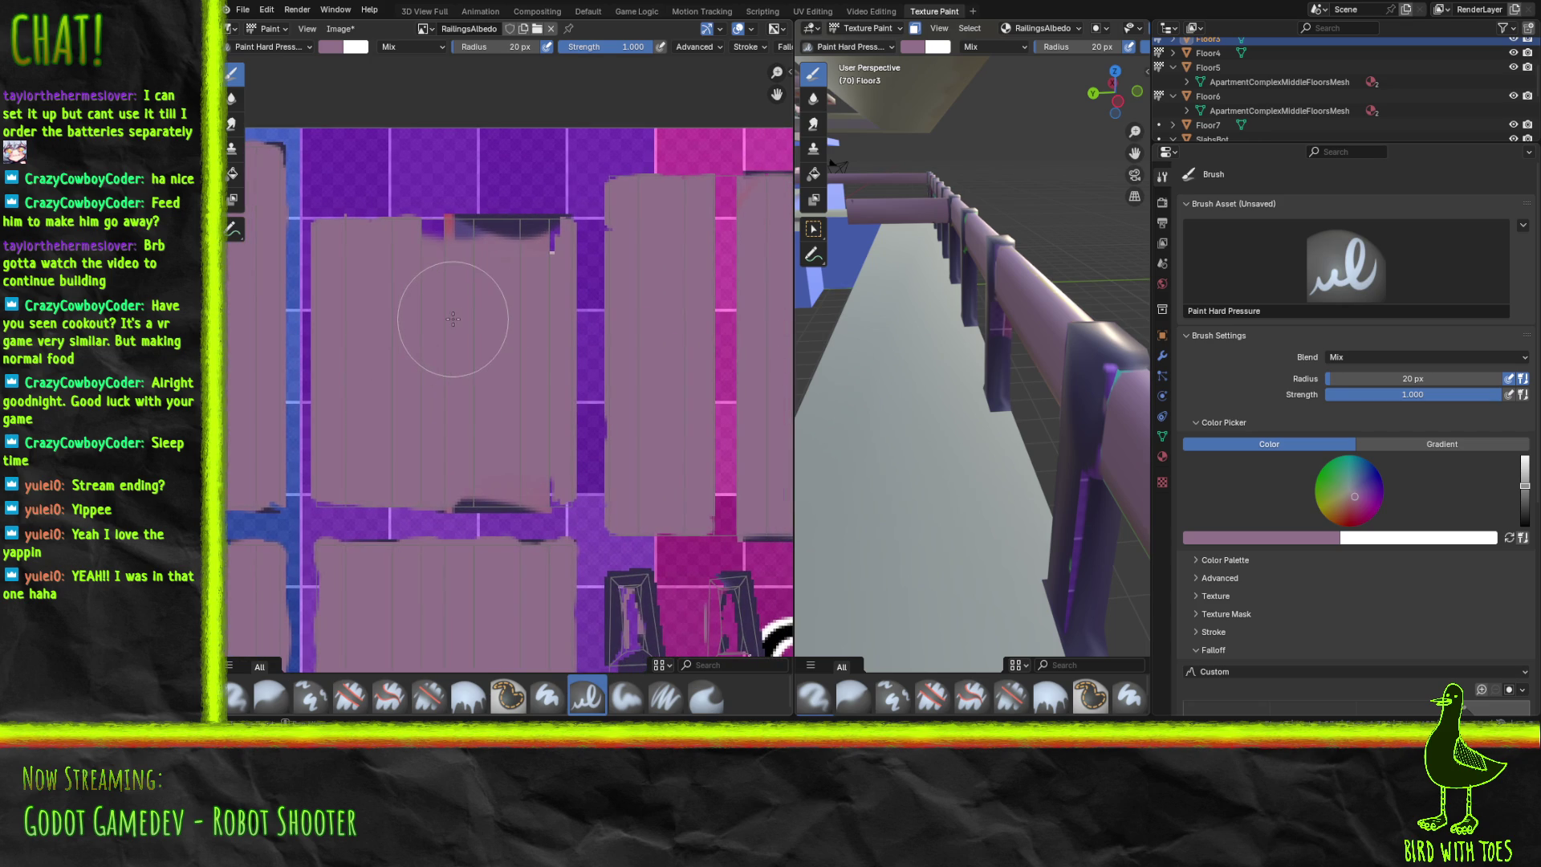
Paint mauve over the dark smudge and red mark on the tile.
mouse_move(473, 493)
mouse_down()
mouse_move(453, 496)
mouse_move(525, 492)
mouse_up()
mouse_move(430, 233)
mouse_down()
mouse_move(465, 234)
mouse_move(388, 233)
mouse_move(550, 240)
mouse_move(539, 233)
mouse_move(507, 292)
mouse_up()
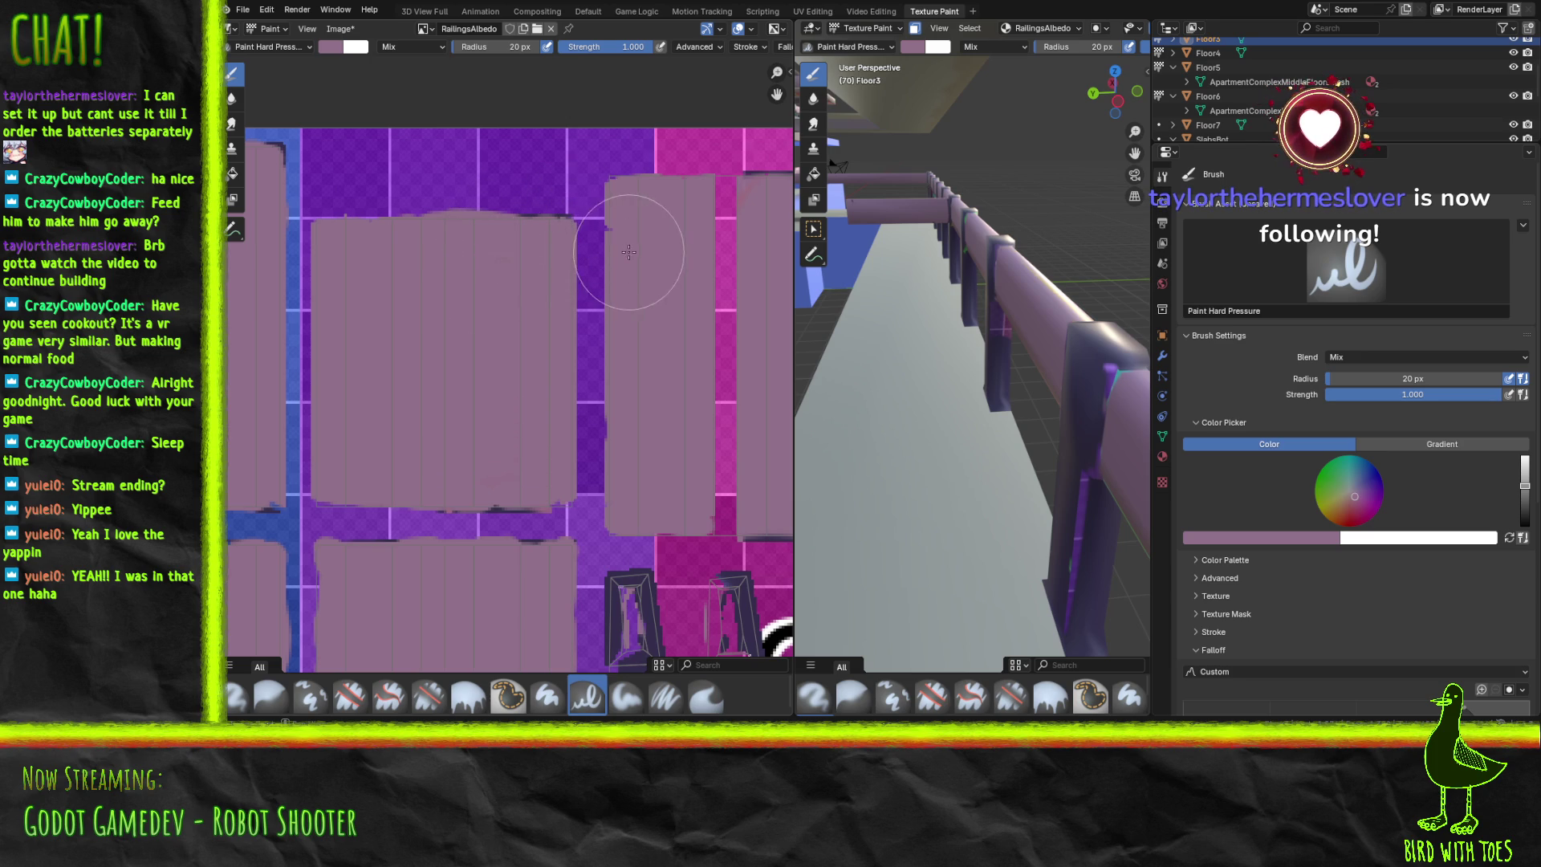
middle_drag(700, 246, 434, 278)
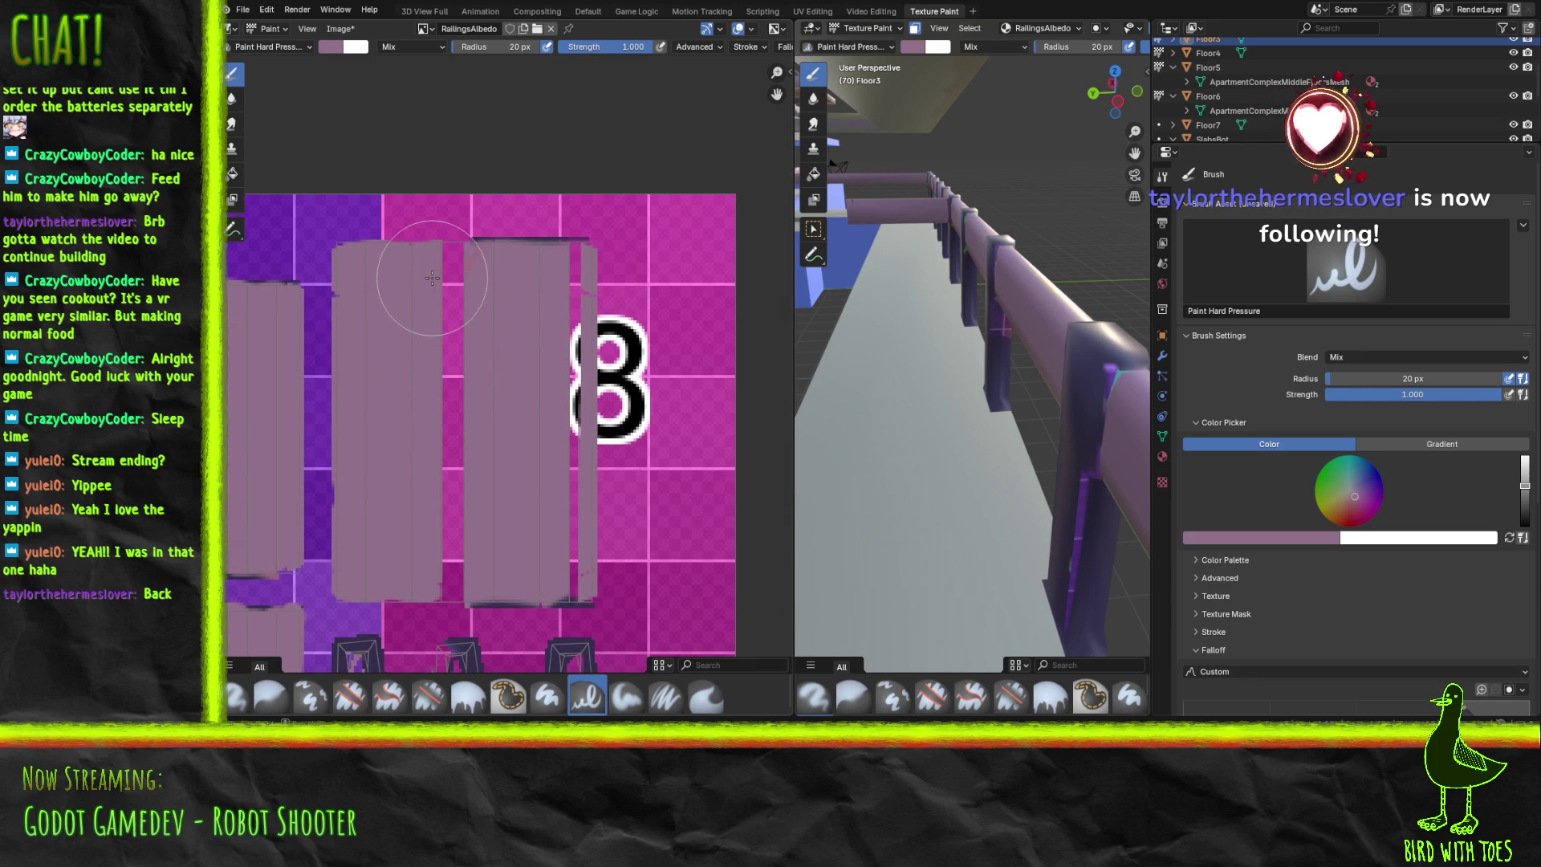
Fill the gap between the strips beside the 8 marking, then sample the posts' dark purple.
drag(424, 253, 565, 262)
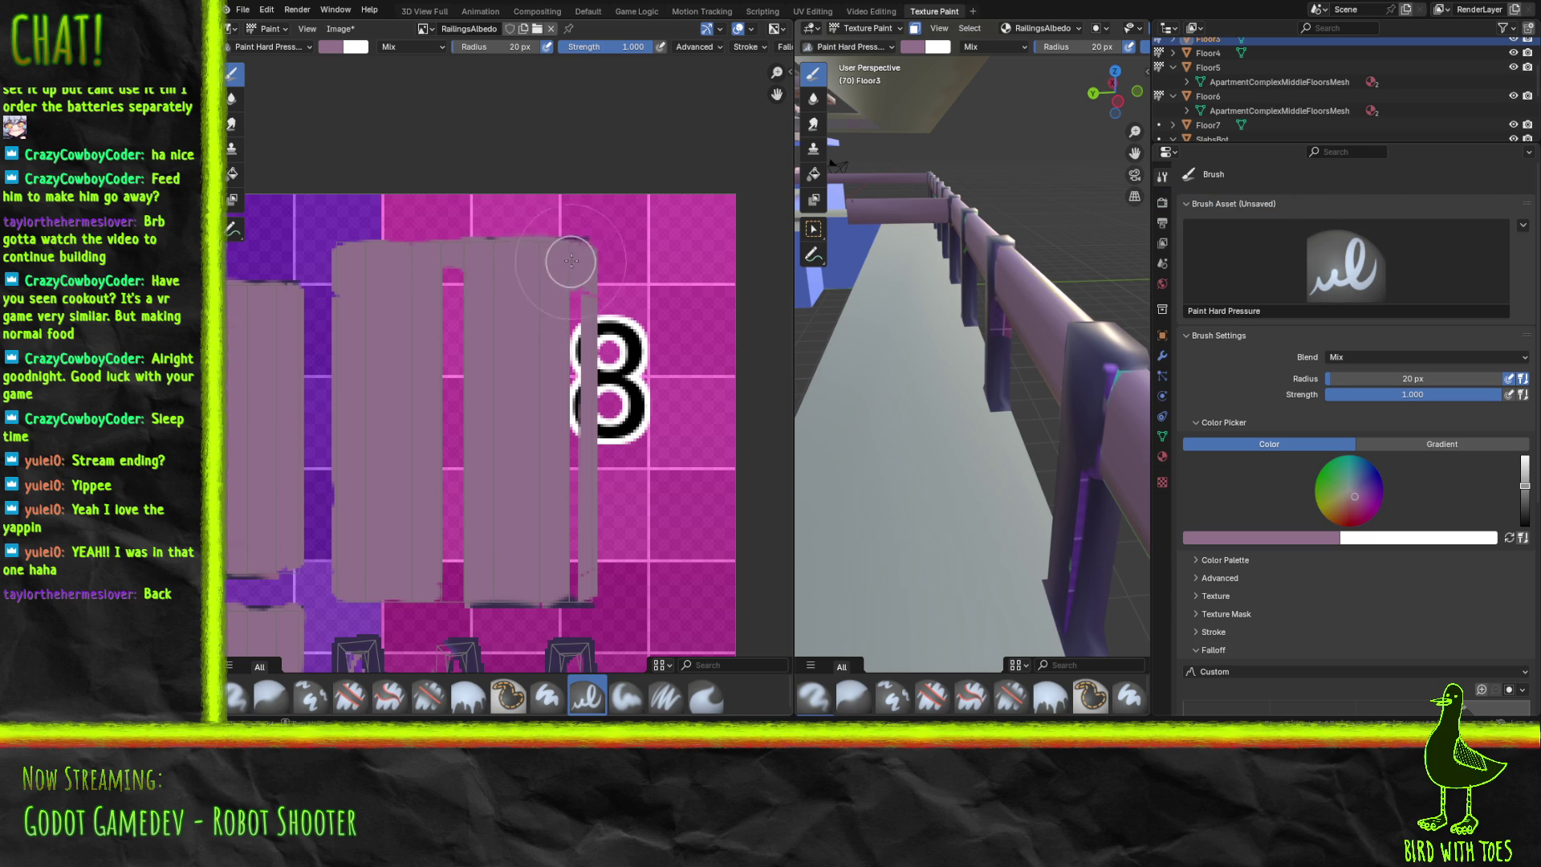
mouse_move(475, 292)
mouse_down()
mouse_move(453, 377)
mouse_move(456, 554)
mouse_move(476, 574)
mouse_move(426, 590)
mouse_move(571, 590)
mouse_move(558, 322)
mouse_up()
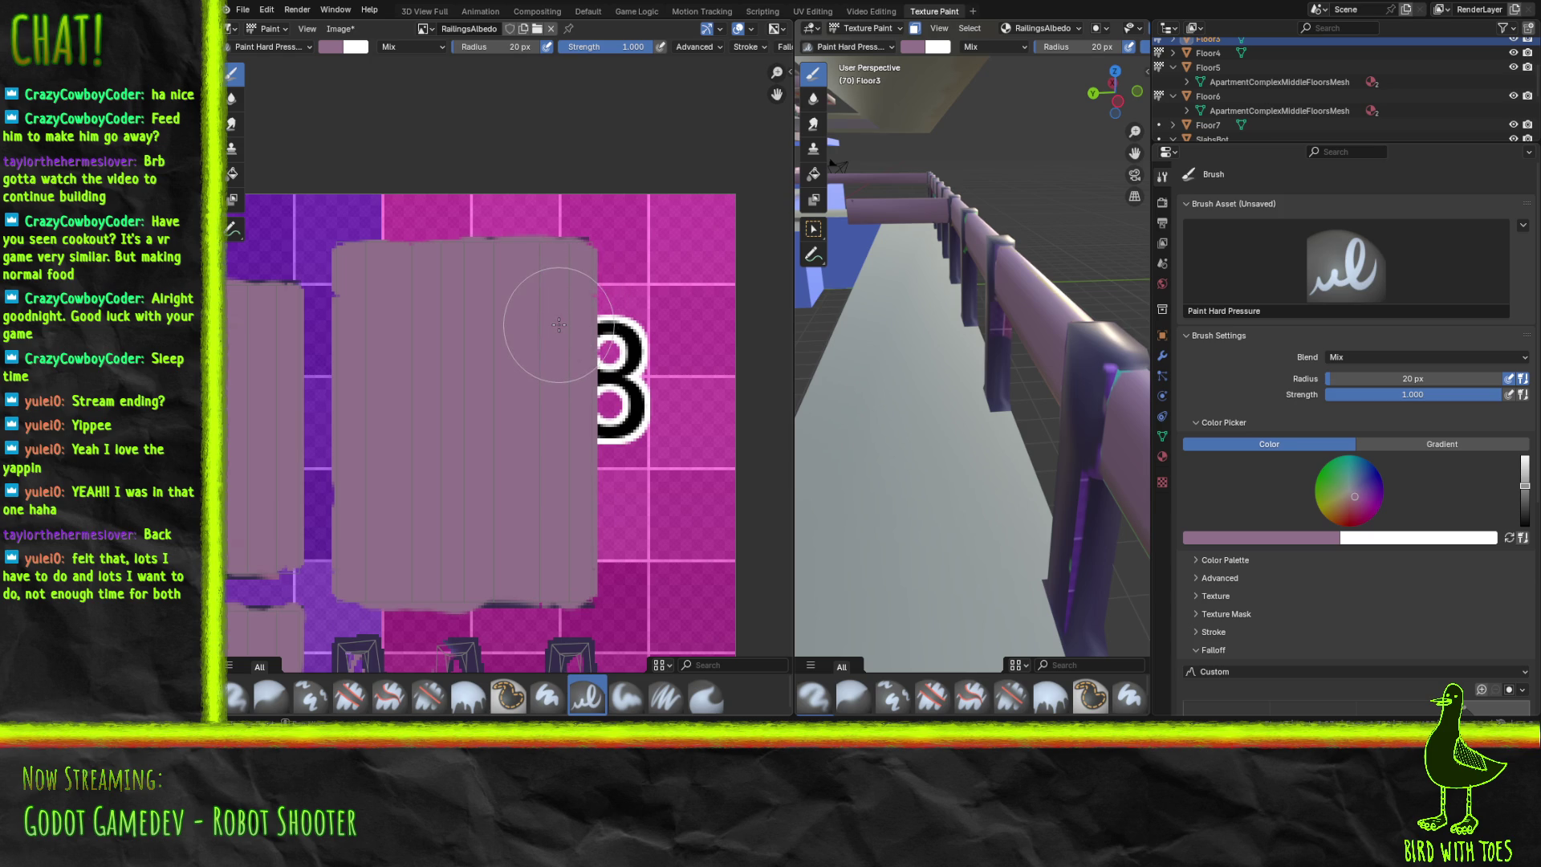
scroll(541, 338, down, 10)
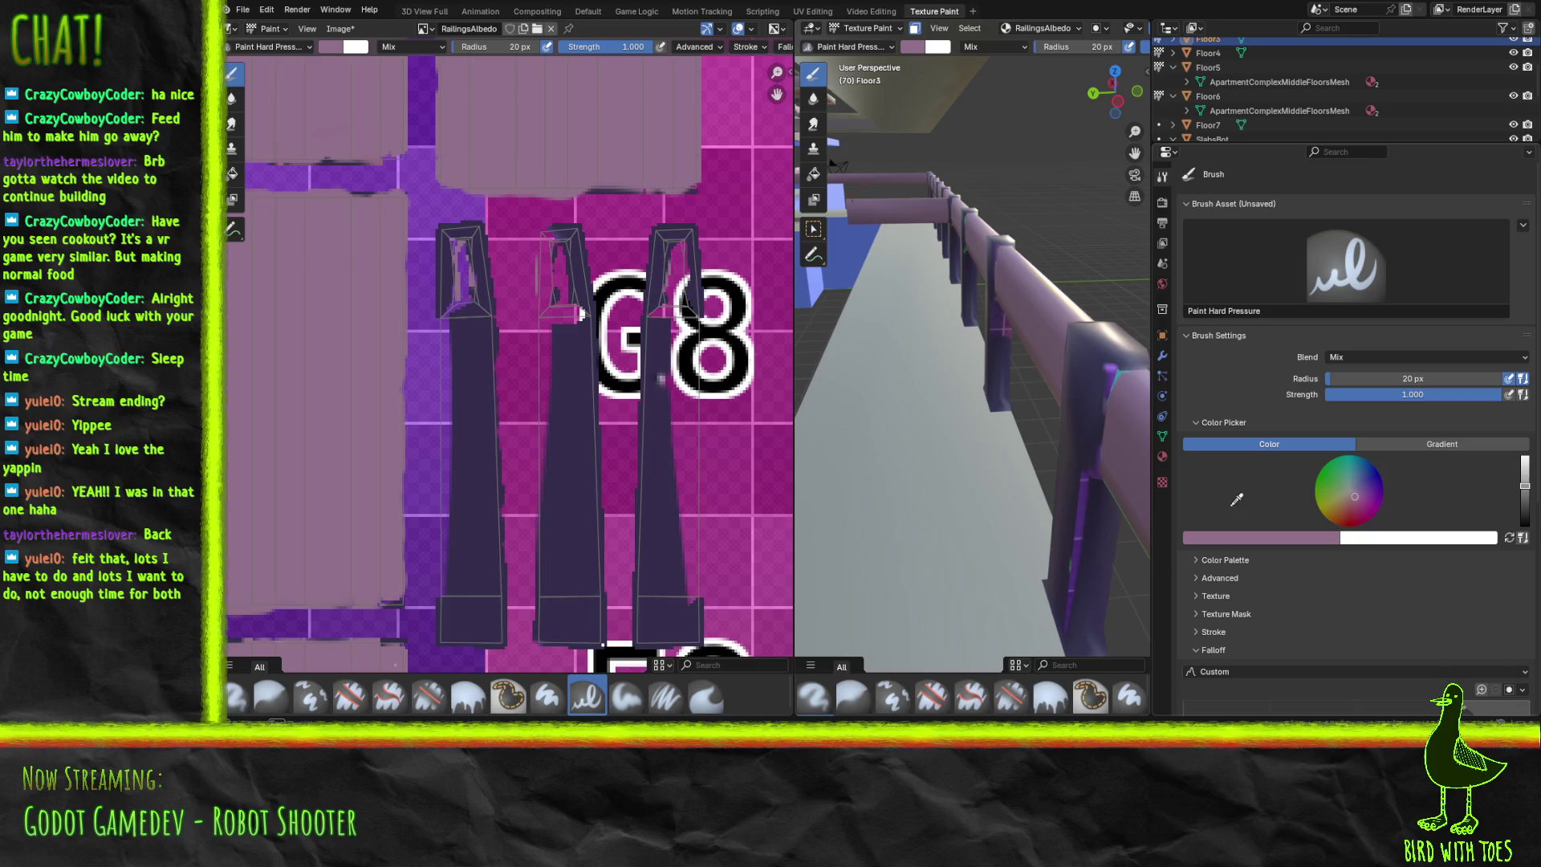
click(475, 582)
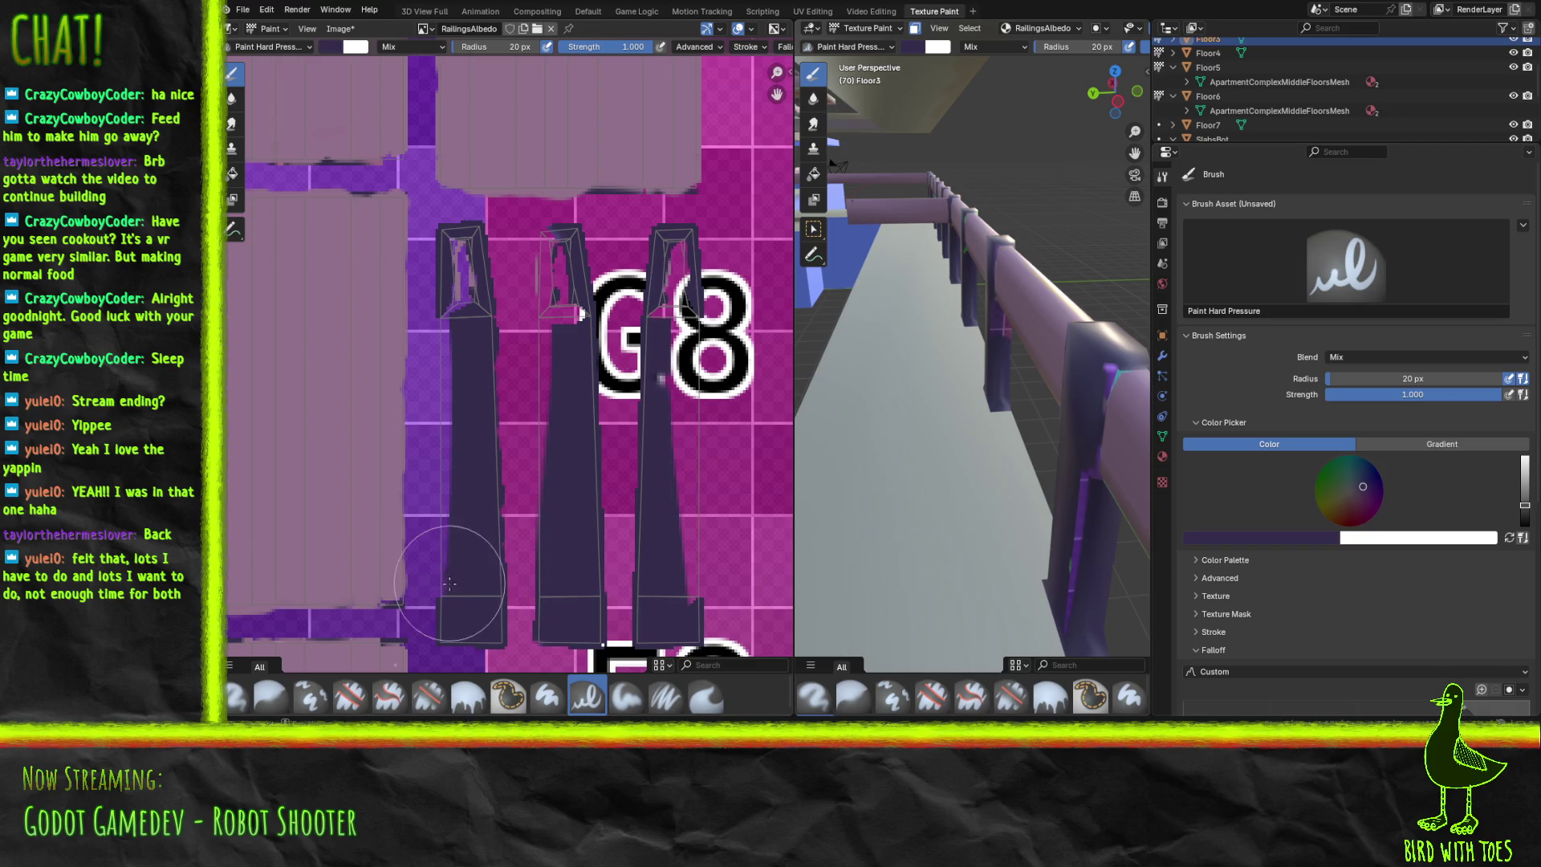
Paint dark purple up the first post and over the mauve patches atop the next two posts.
drag(444, 598, 451, 302)
mouse_move(460, 275)
mouse_down()
mouse_move(460, 253)
mouse_move(461, 272)
mouse_up()
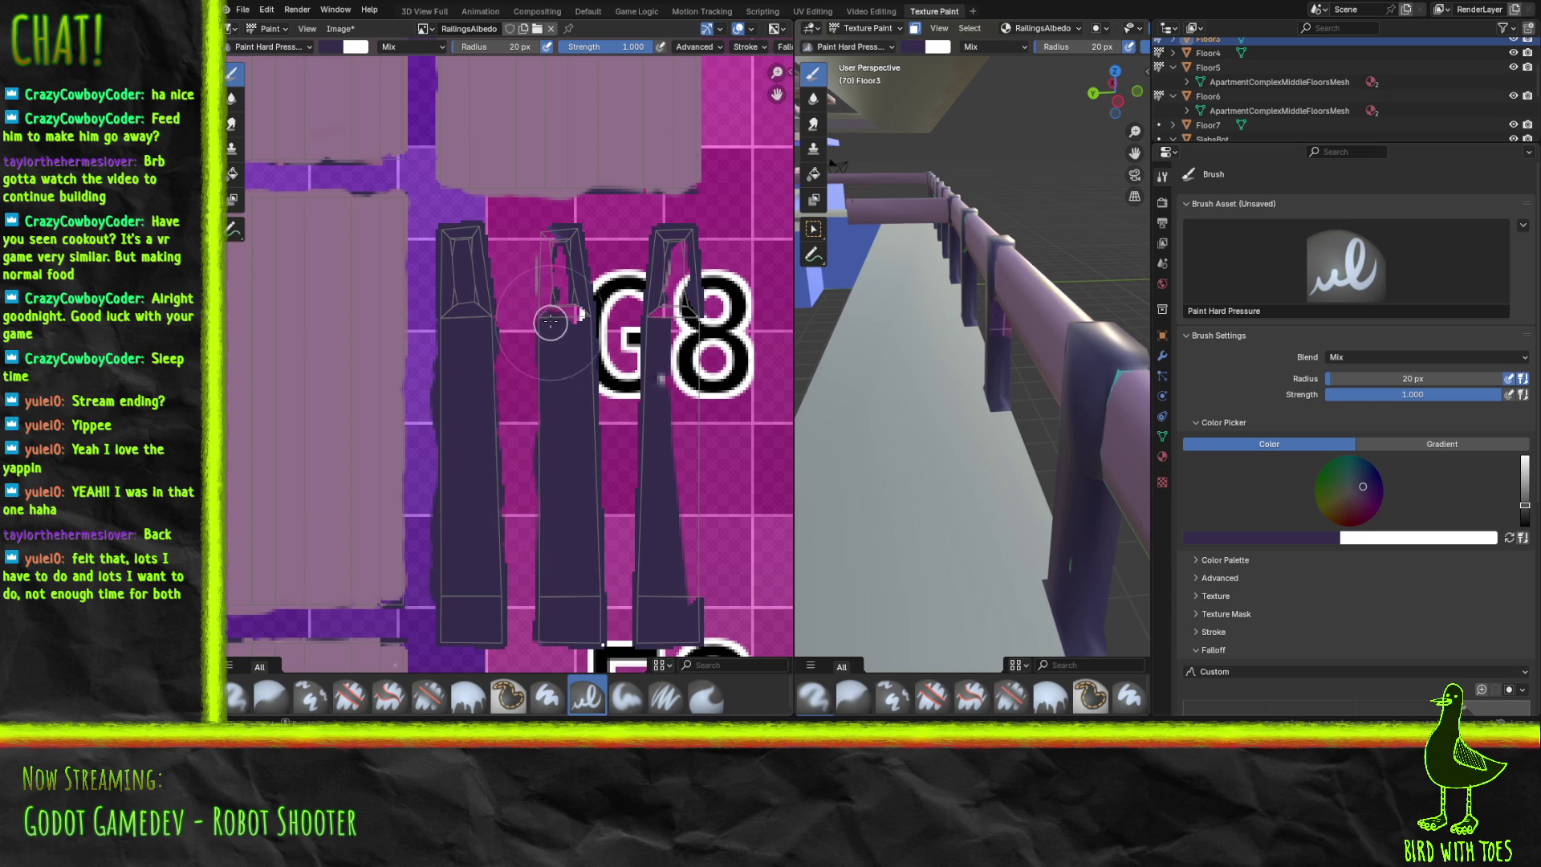
mouse_move(550, 272)
mouse_down()
mouse_move(550, 248)
mouse_move(568, 316)
mouse_move(560, 256)
mouse_up()
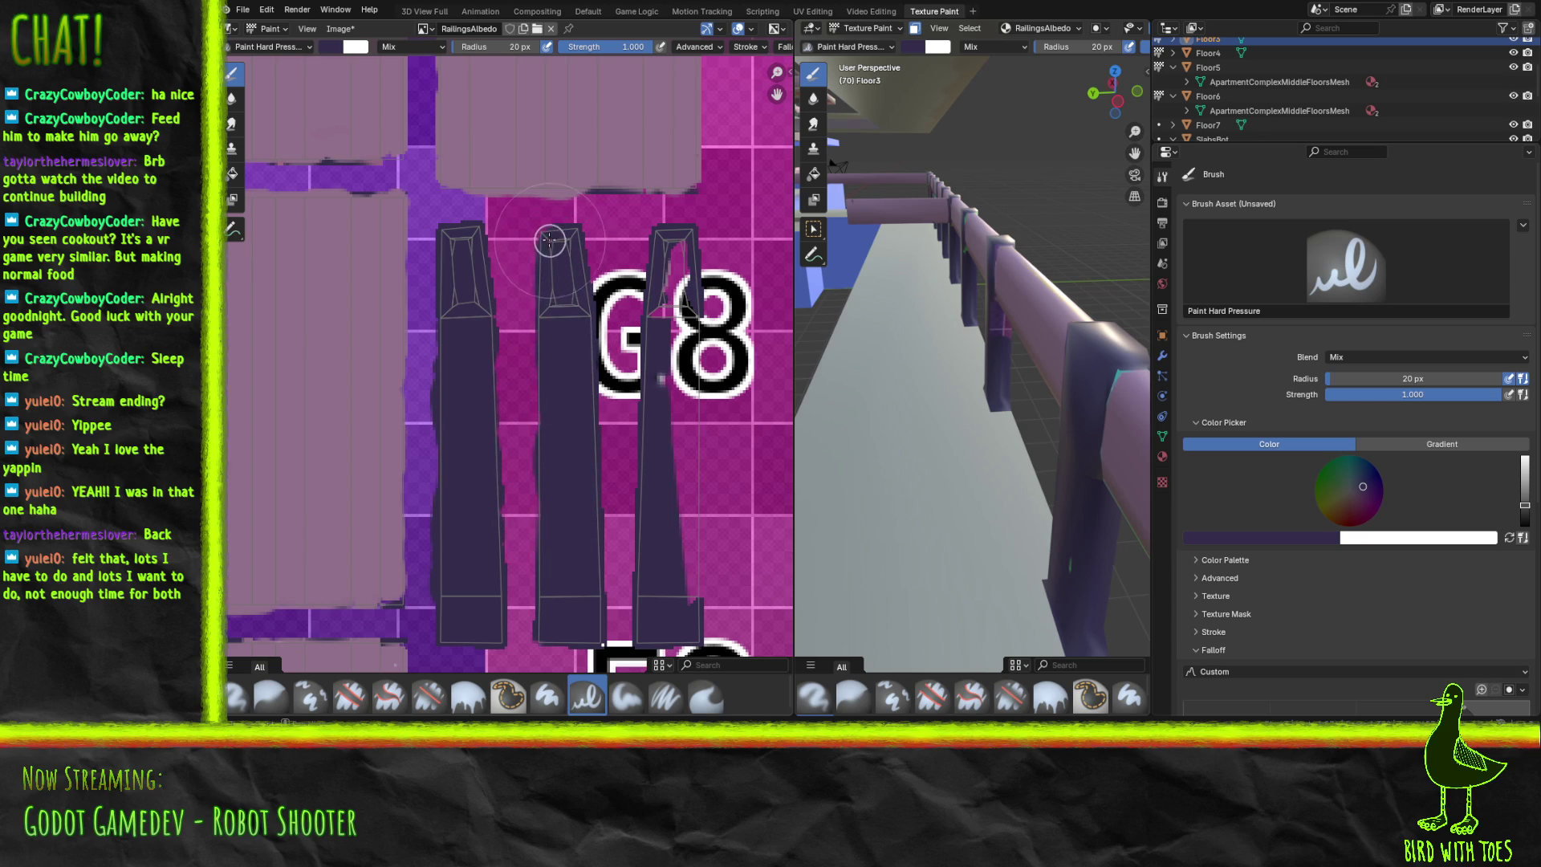
mouse_move(662, 443)
mouse_down()
mouse_move(677, 241)
mouse_move(679, 592)
mouse_move(676, 534)
mouse_move(689, 539)
mouse_up()
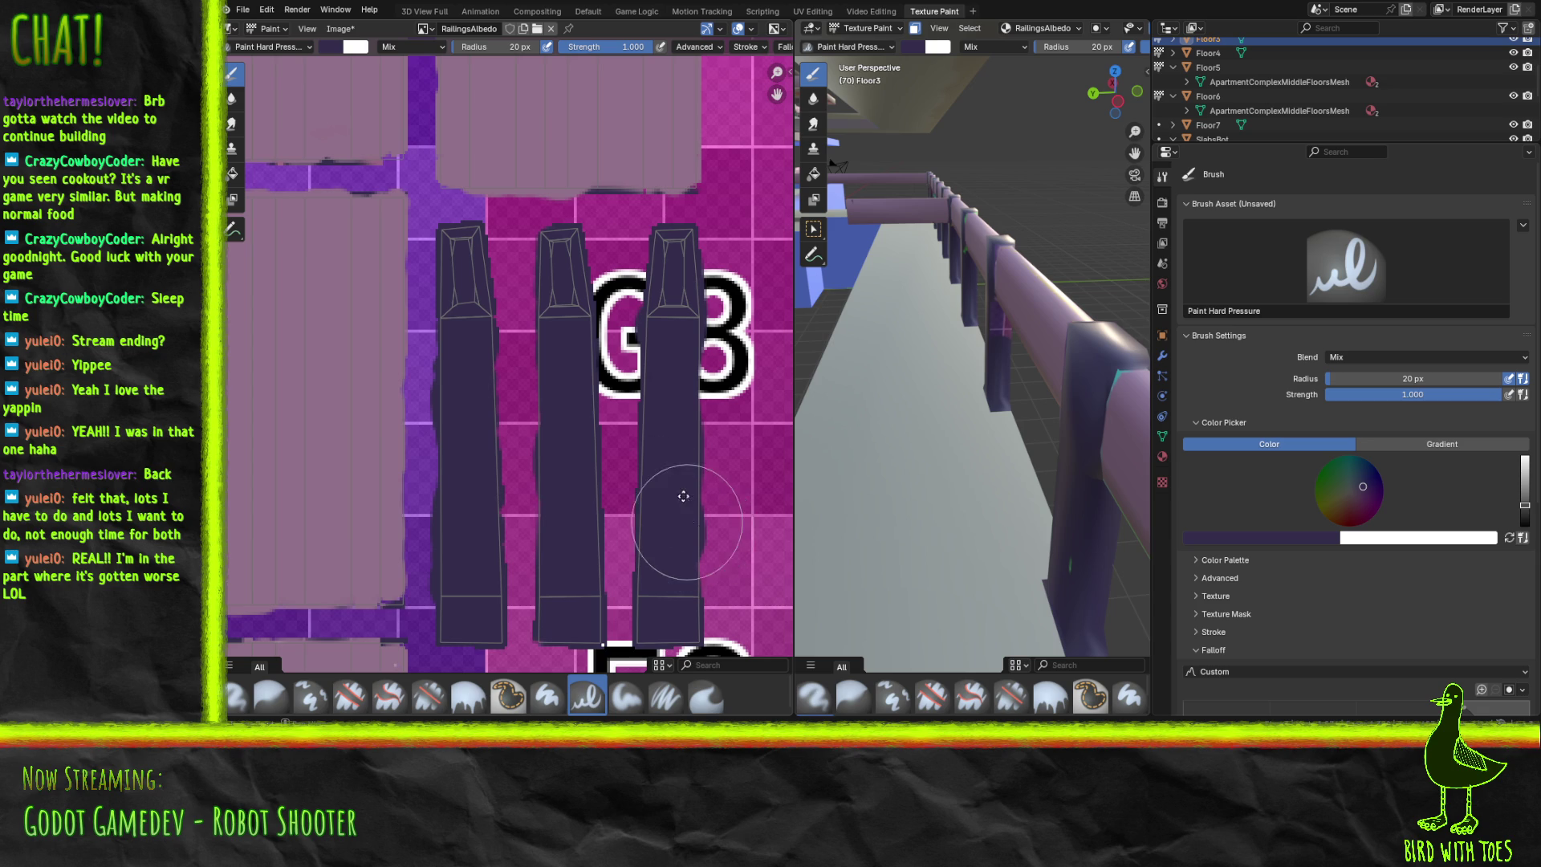
Fill the gaps, light spots and pink strip on the lower post islands with dark purple.
shift+scroll(654, 513, down, 5)
mouse_move(592, 419)
middle_down()
mouse_move(576, 254)
mouse_move(565, 307)
middle_up()
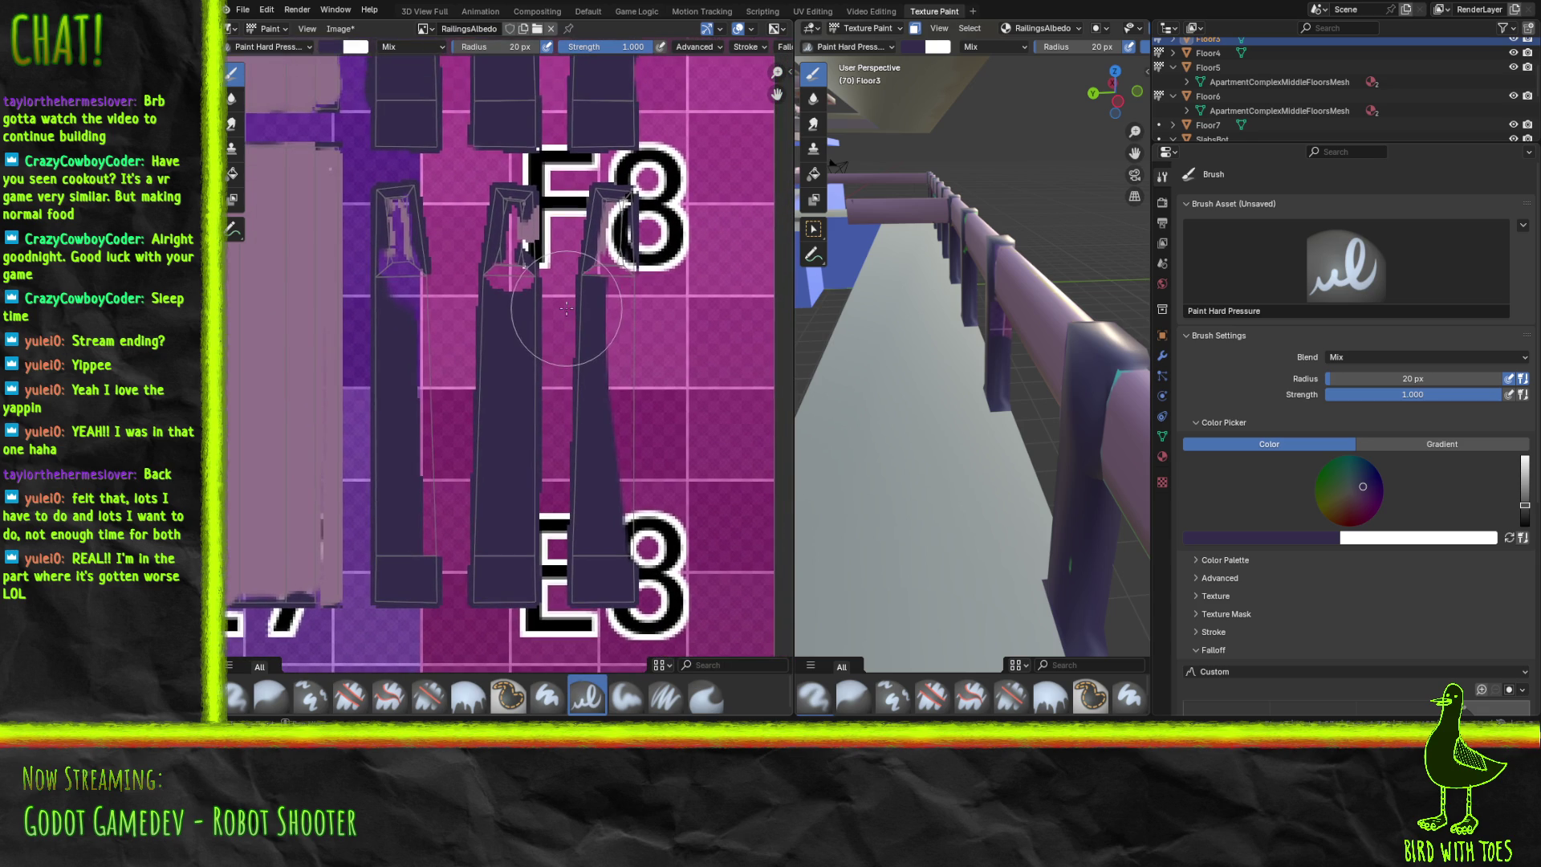
mouse_move(402, 516)
mouse_down()
mouse_move(423, 540)
mouse_move(397, 204)
mouse_up()
mouse_move(520, 276)
mouse_down()
mouse_move(507, 281)
mouse_move(518, 211)
mouse_up()
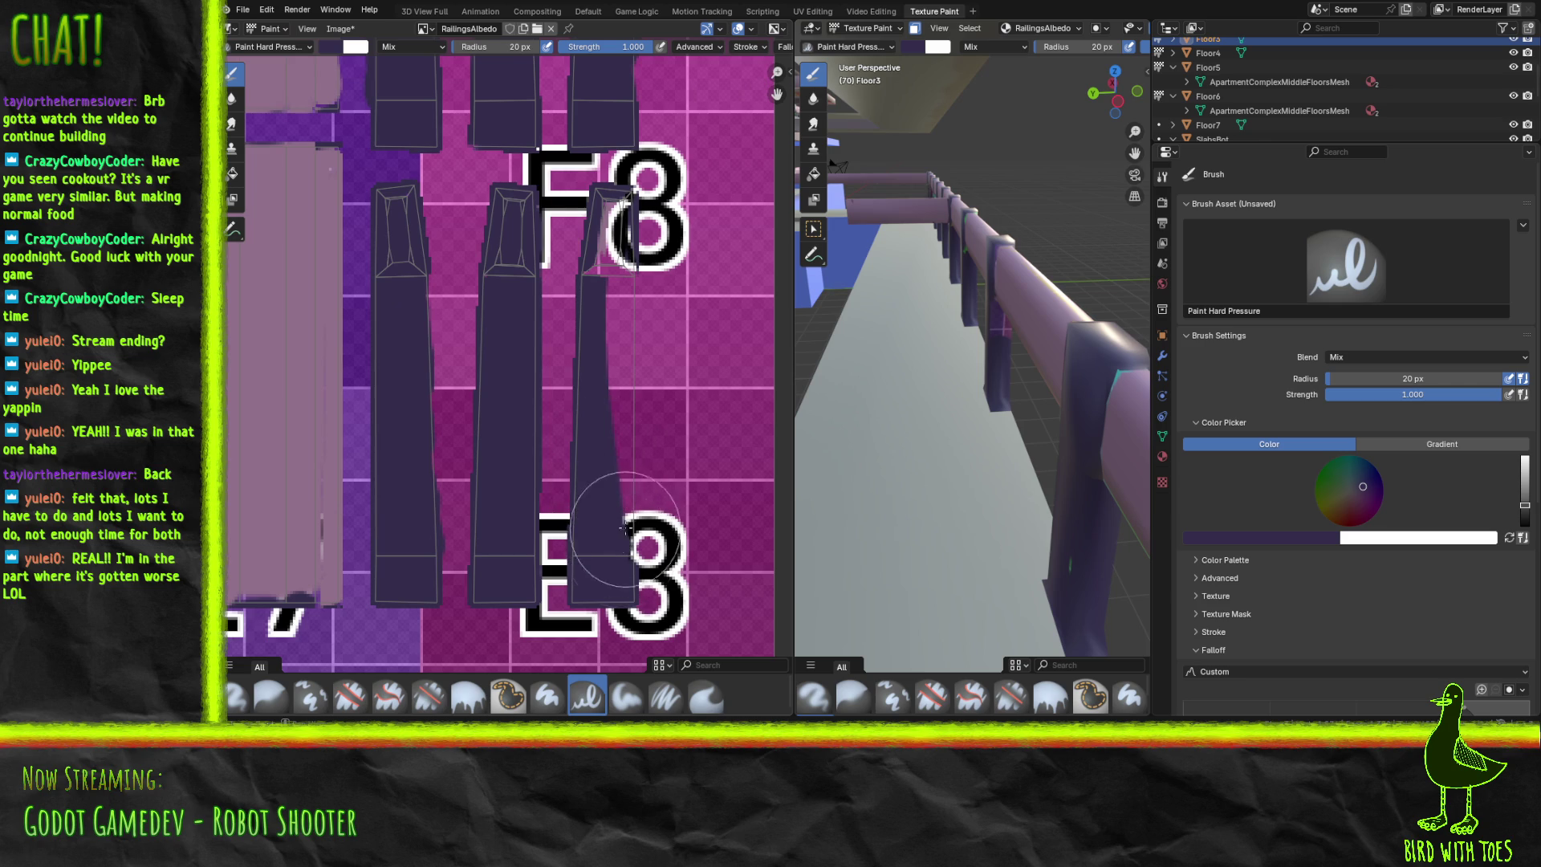
mouse_move(625, 528)
mouse_down()
mouse_move(612, 213)
mouse_move(604, 273)
mouse_up()
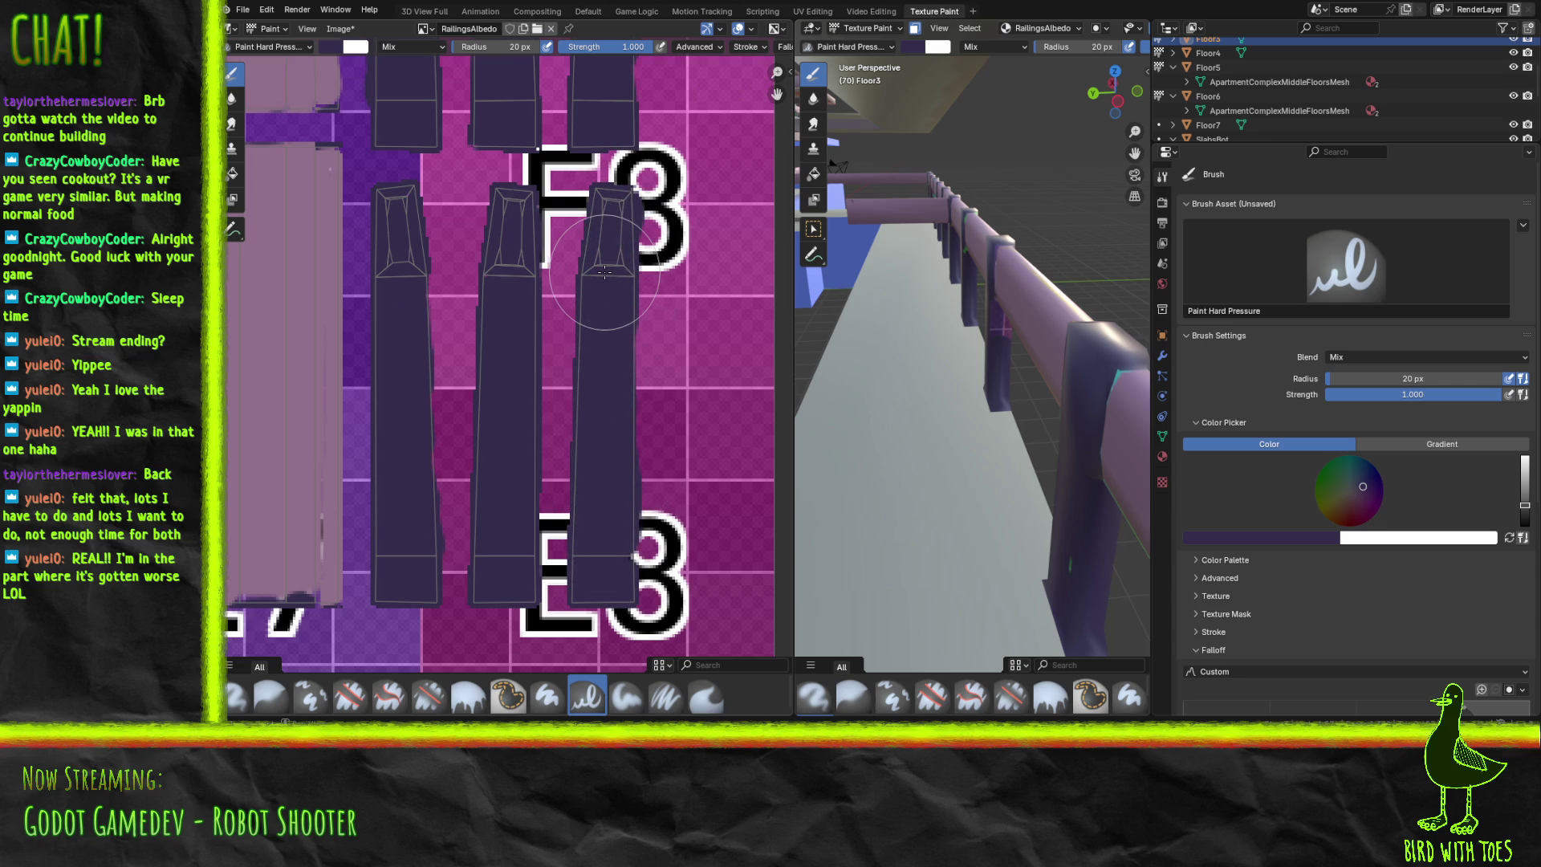
Extend and widen the dark purple fill on the left and right post columns of the D3 row.
middle_drag(562, 558, 633, 84)
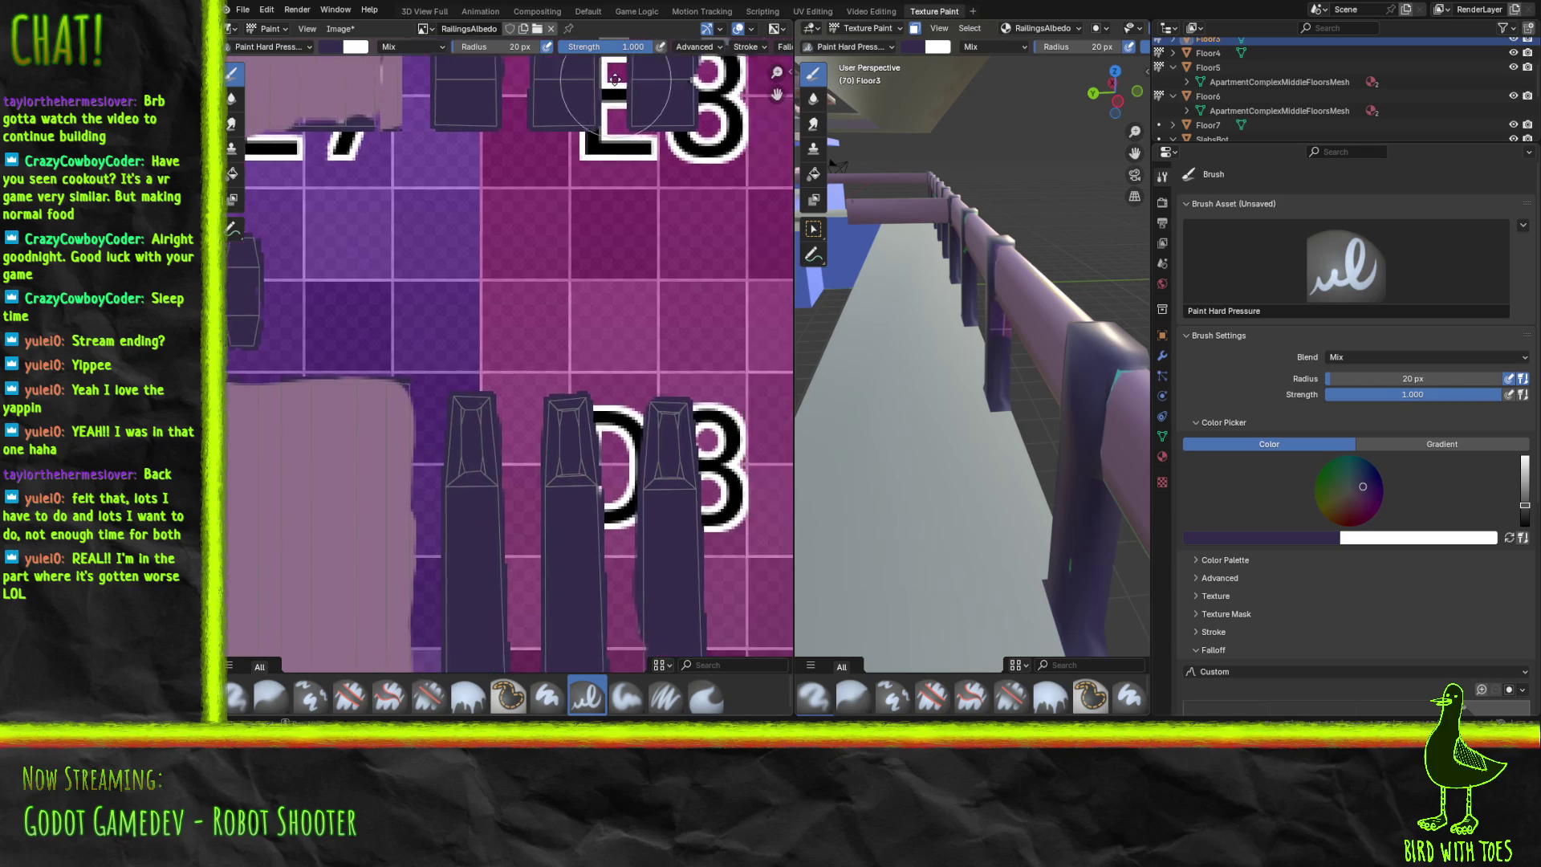
shift+scroll(523, 239, down, 4)
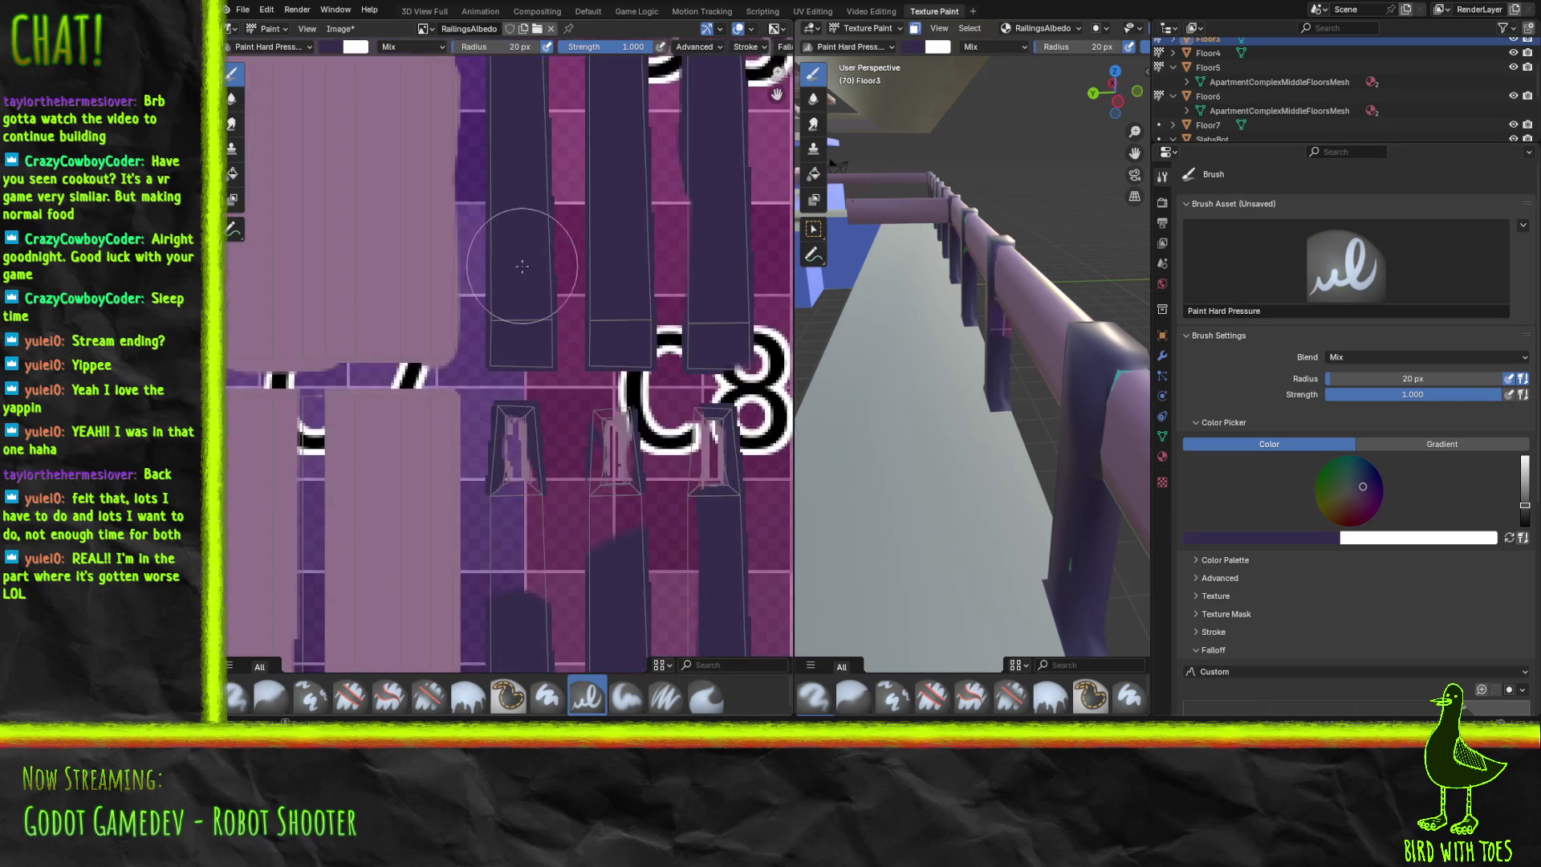
shift+scroll(523, 239, down, 3)
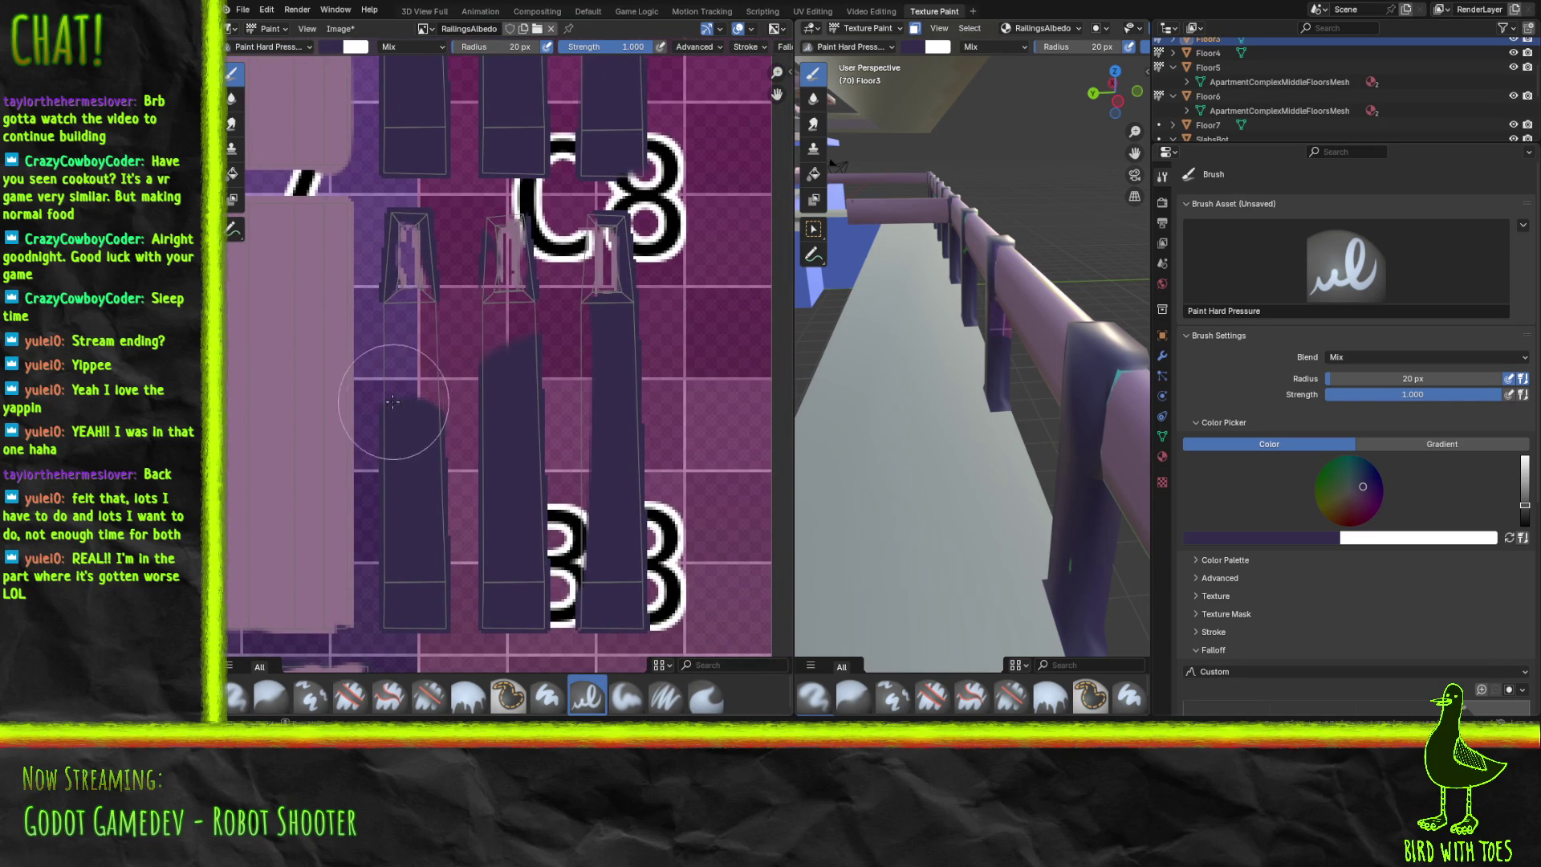
mouse_move(394, 406)
mouse_down()
mouse_move(395, 241)
mouse_move(417, 406)
mouse_move(420, 319)
mouse_move(442, 391)
mouse_move(491, 361)
mouse_move(510, 226)
mouse_move(511, 321)
mouse_move(504, 241)
mouse_up()
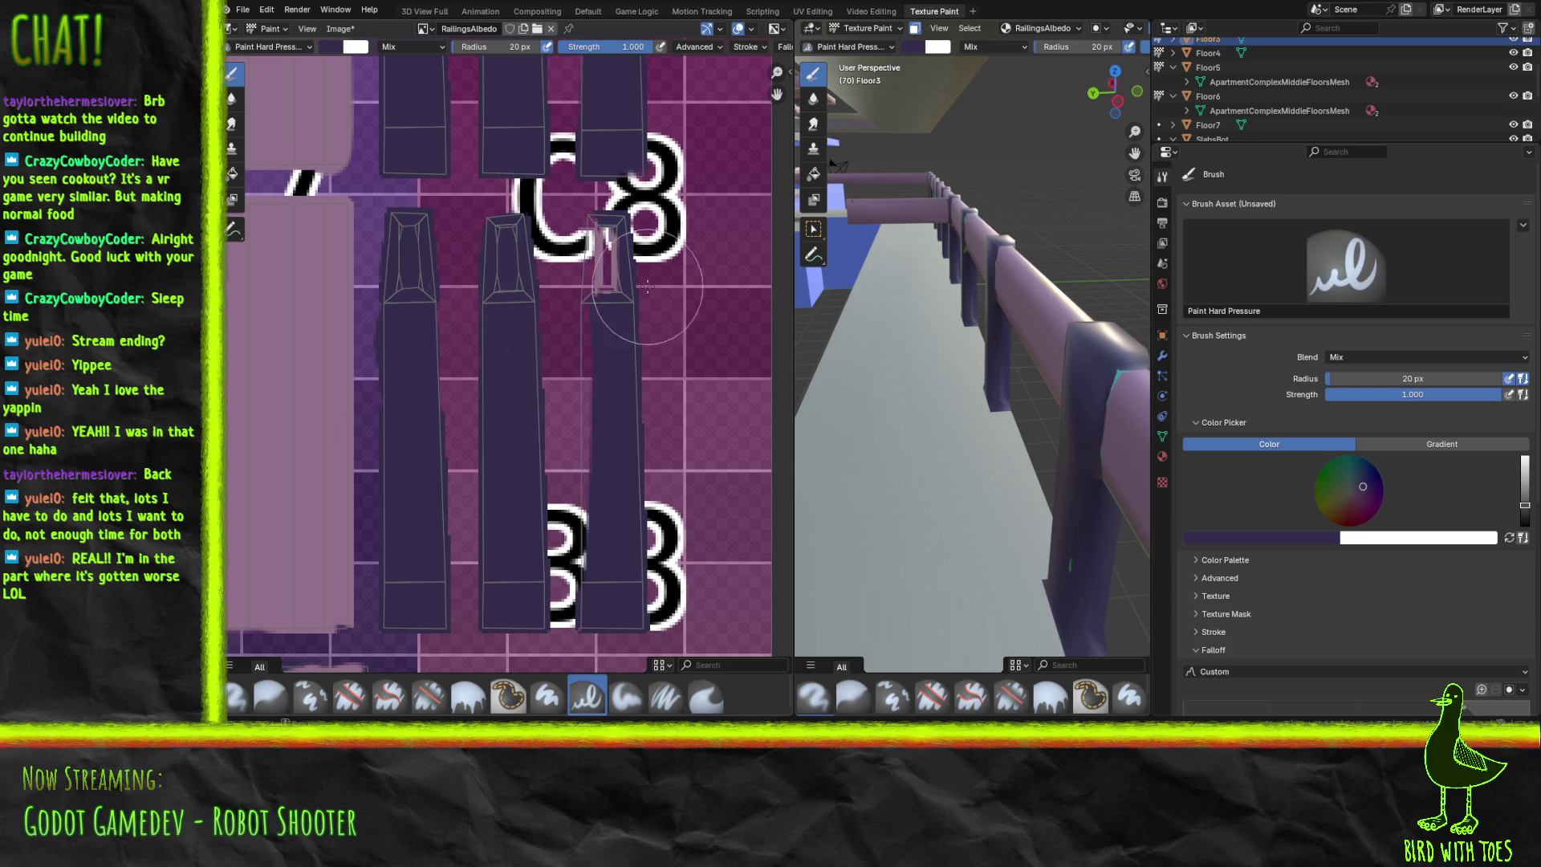
mouse_move(588, 561)
mouse_down()
mouse_move(584, 309)
mouse_move(596, 228)
mouse_move(598, 265)
mouse_move(608, 238)
mouse_up()
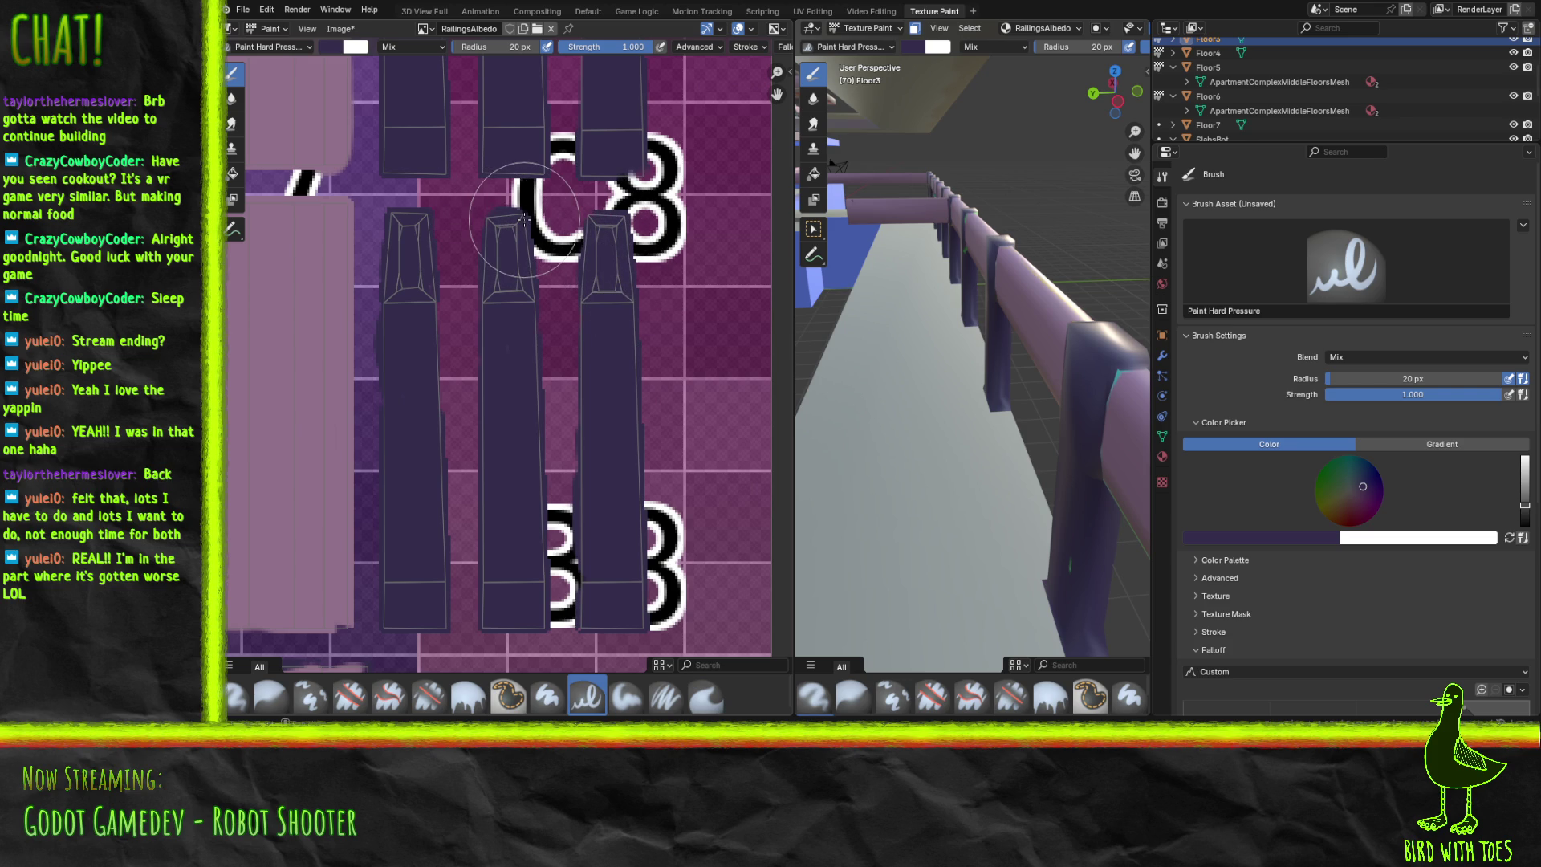
scroll(493, 337, up, 5)
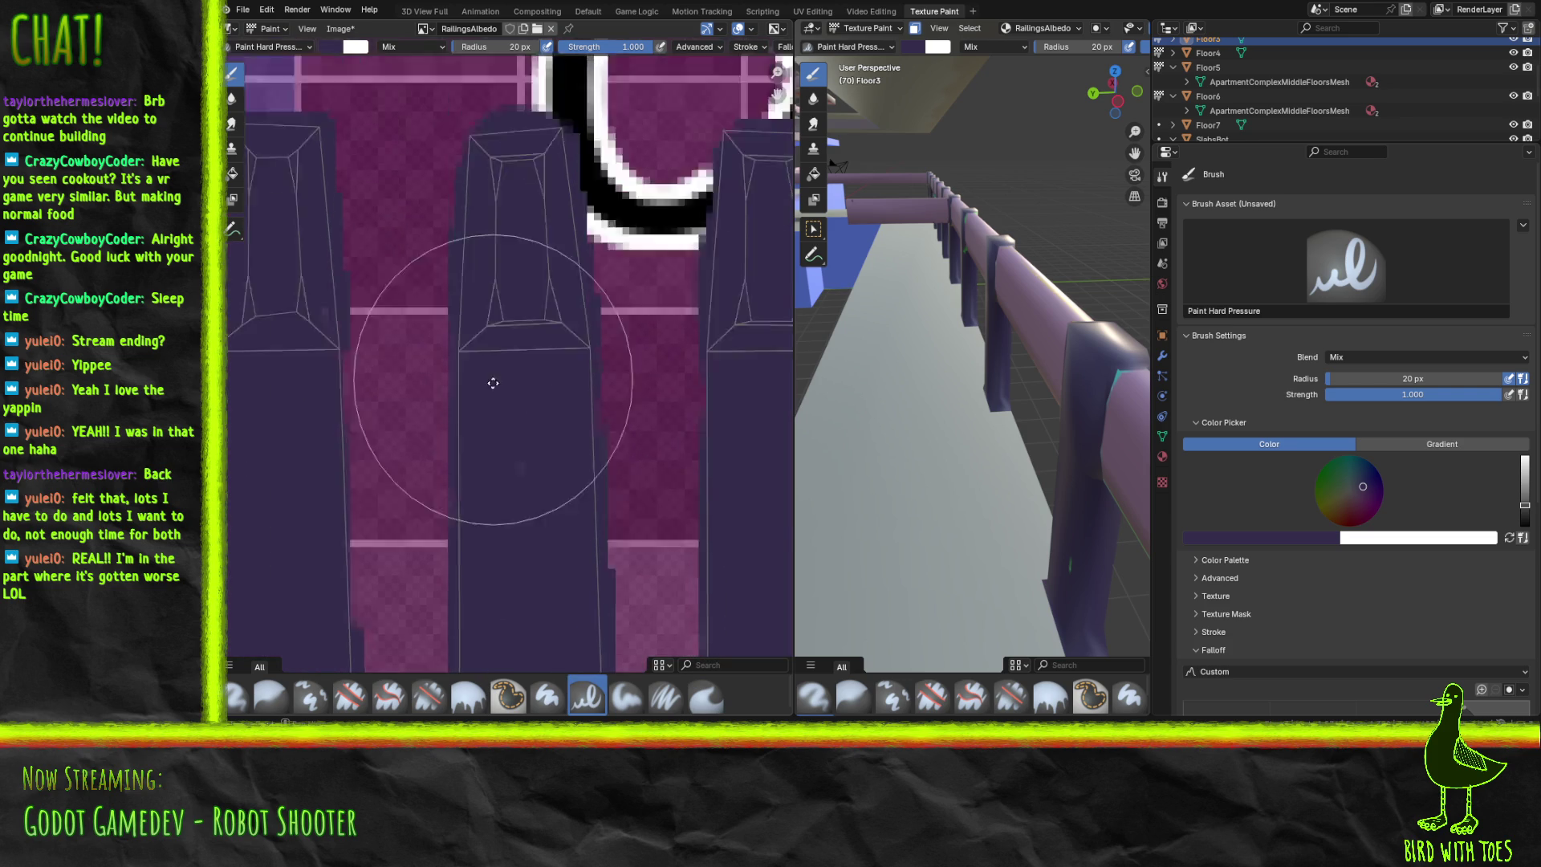
scroll(493, 336, up, 5)
scroll(494, 377, right, 5)
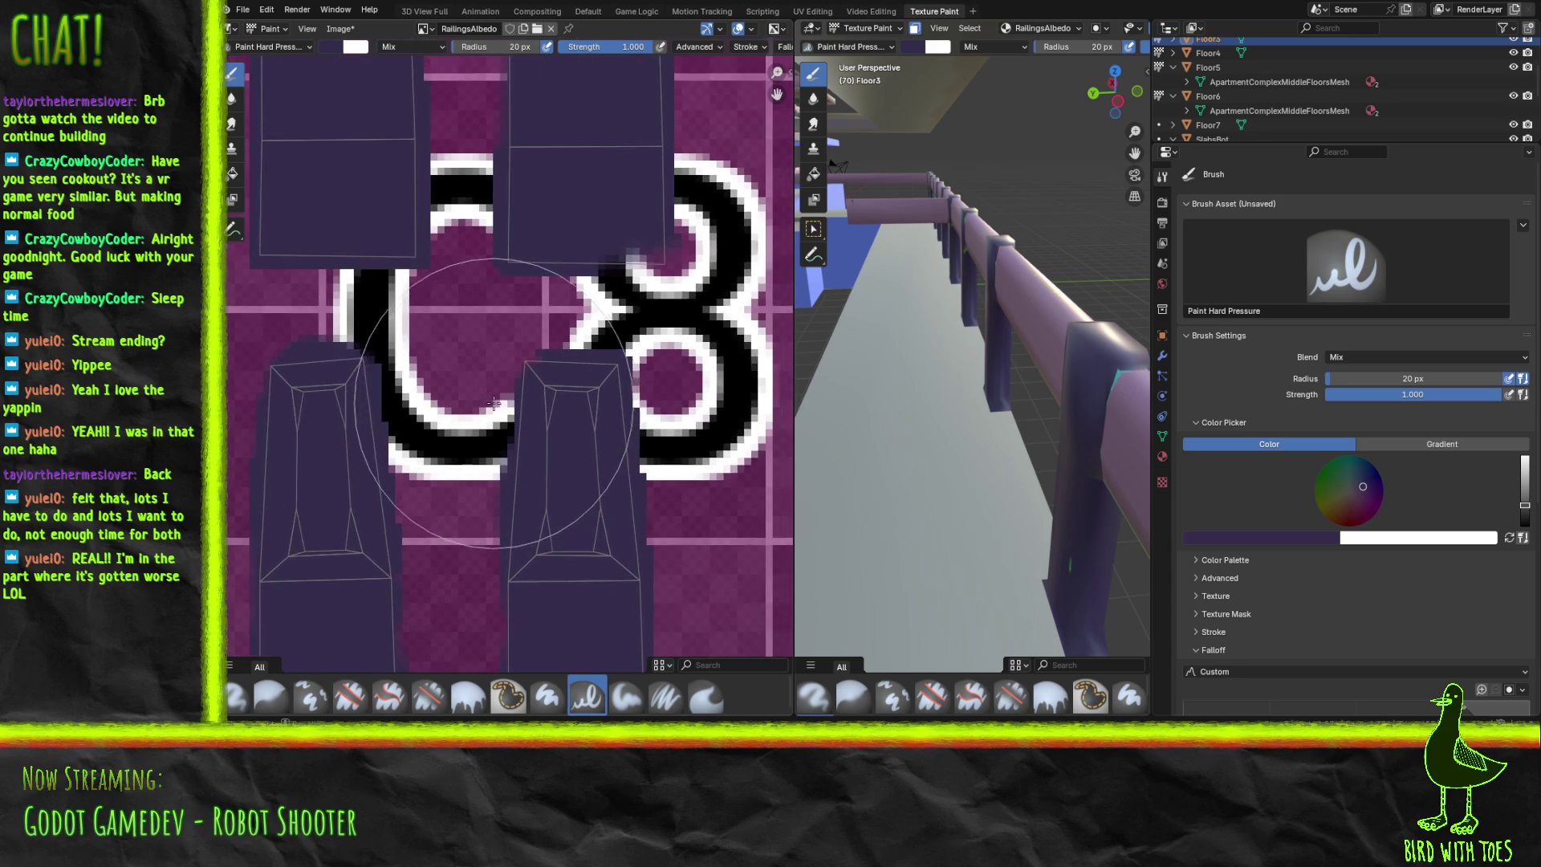
scroll(494, 403, down, 3)
scroll(441, 442, up, 5)
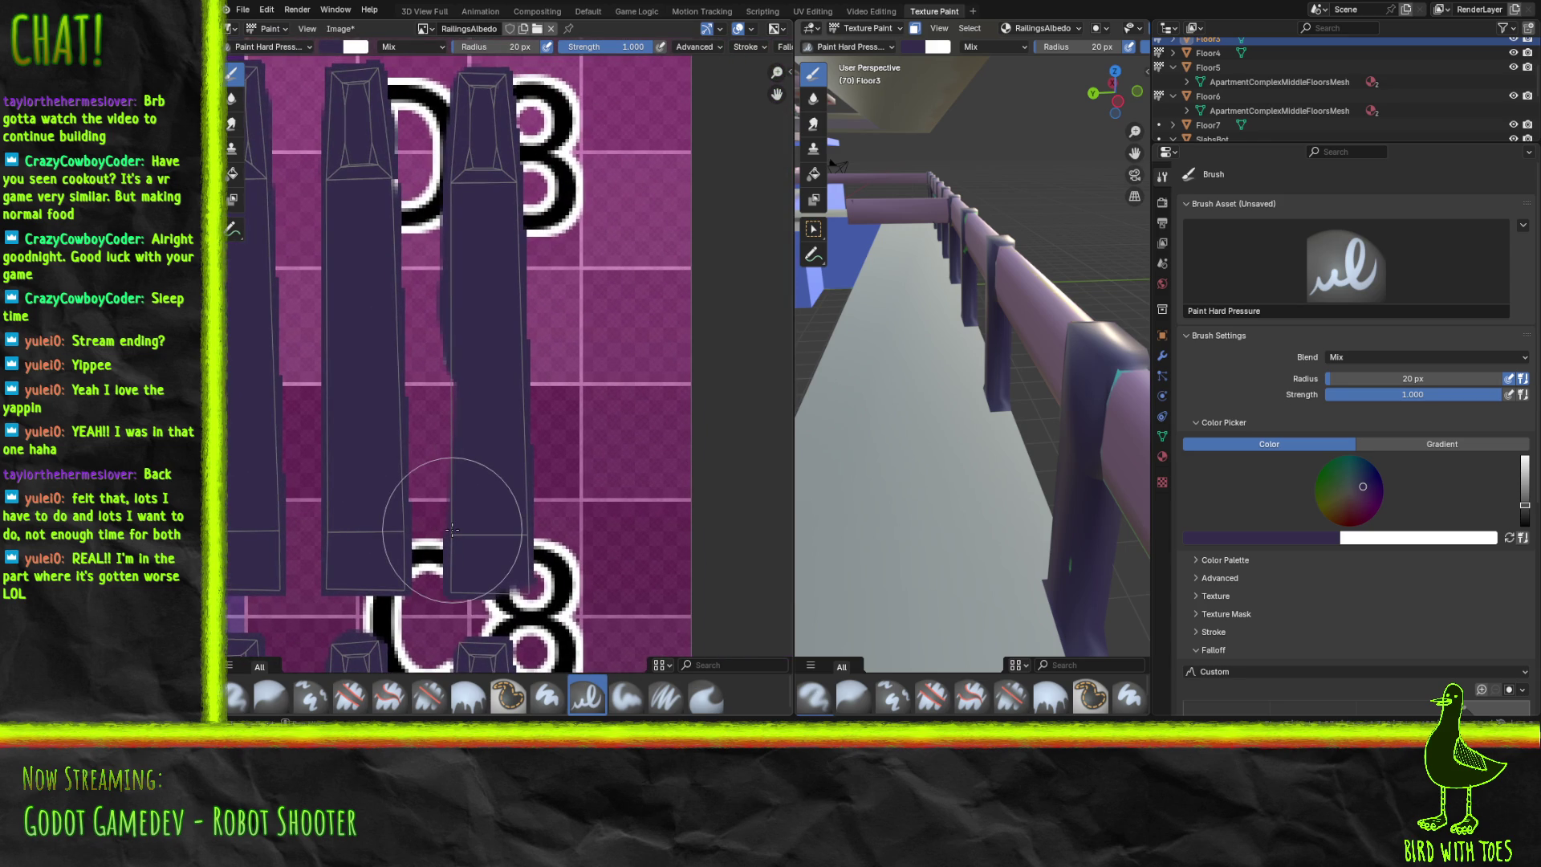
drag(464, 514, 454, 350)
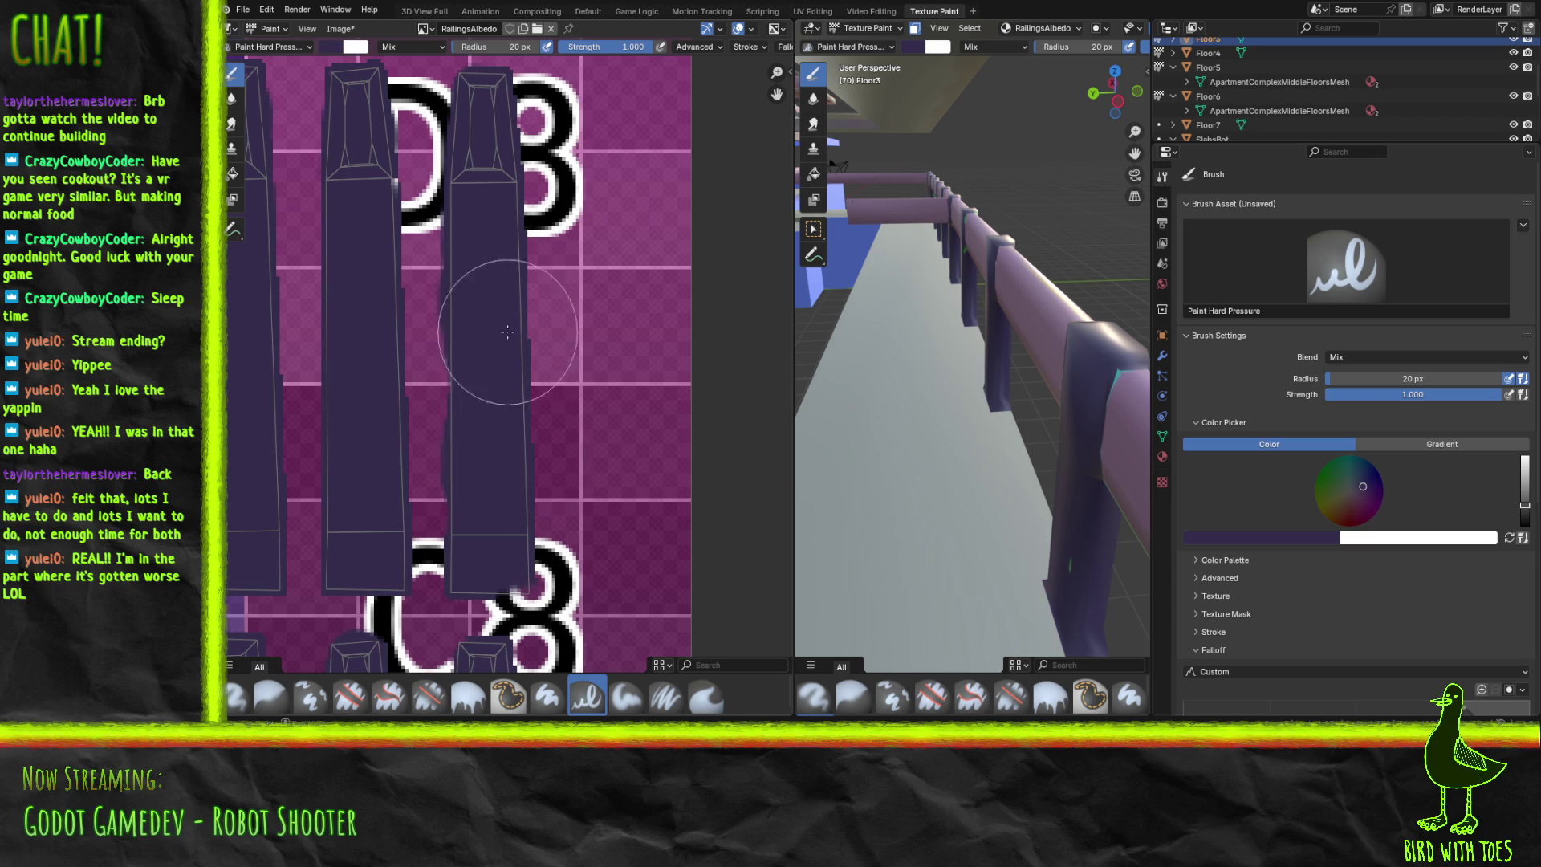
scroll(508, 336, down, 5)
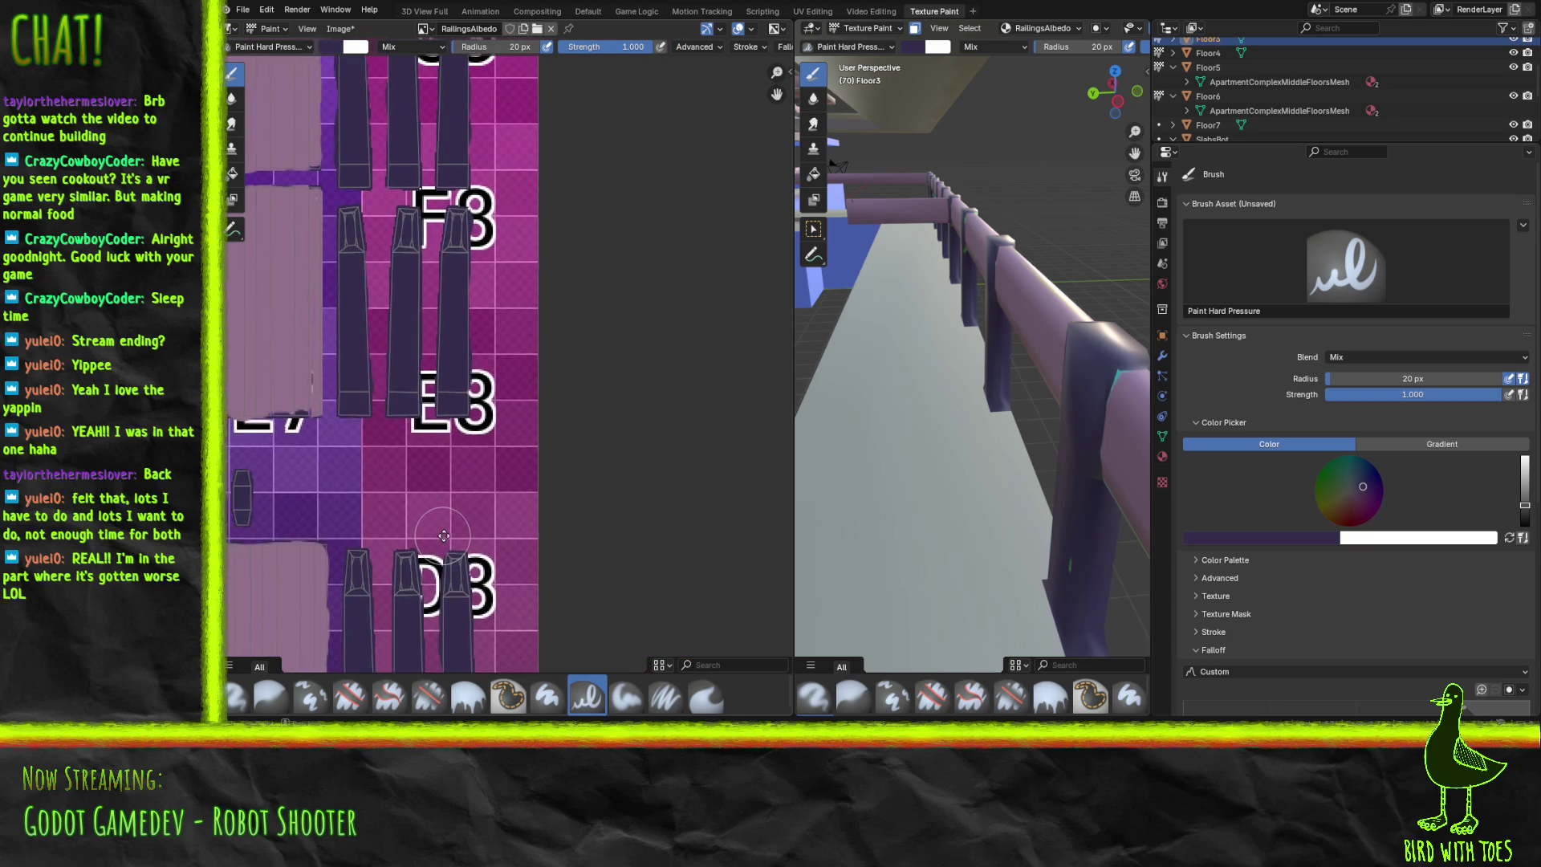
scroll(442, 535, up, 10)
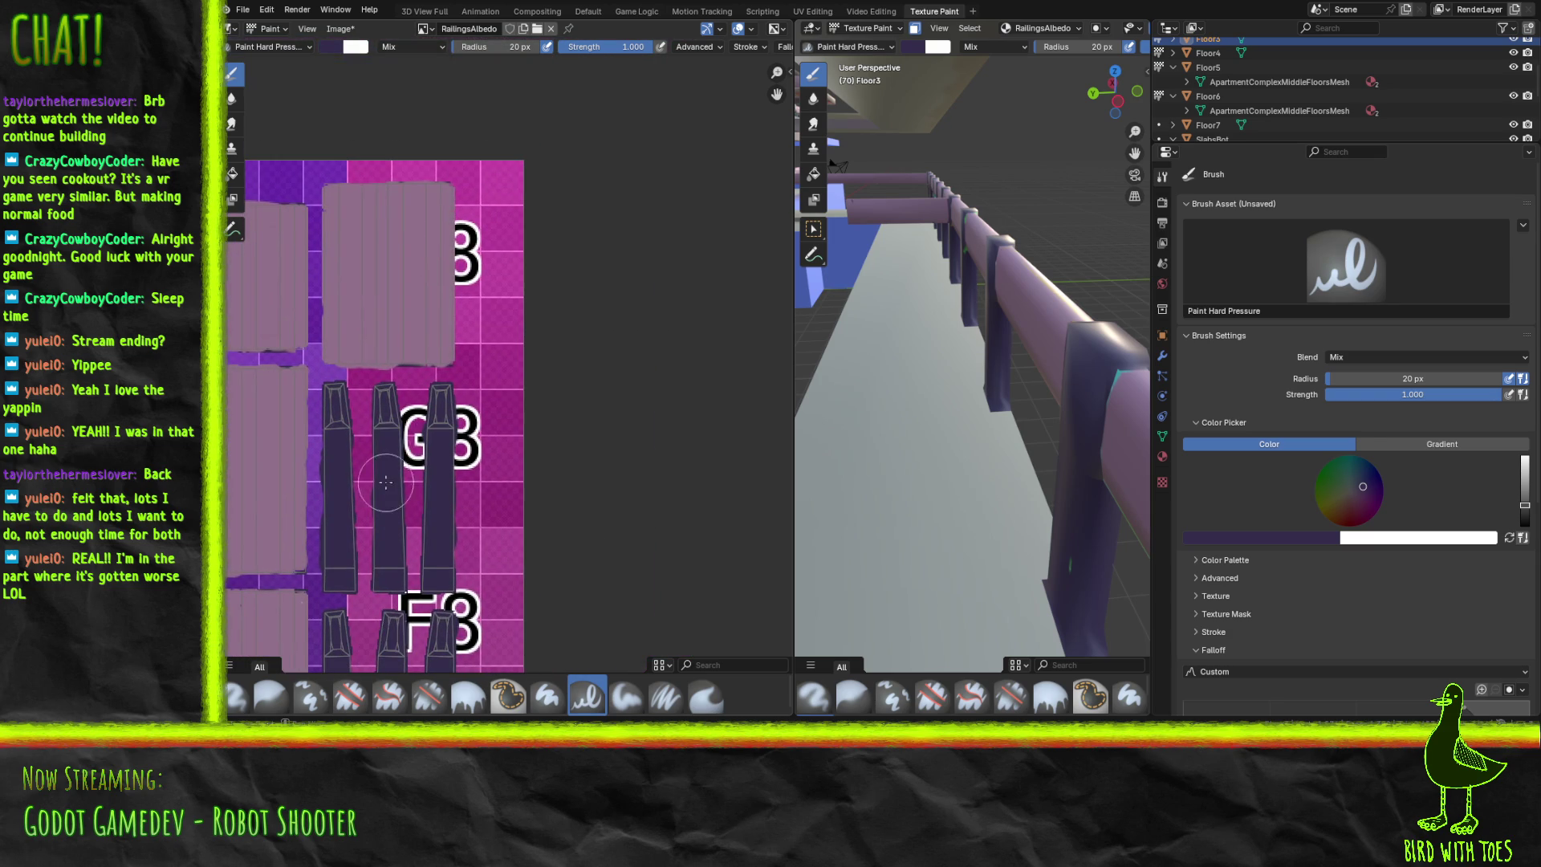
Paint the 05 post islands by G4 and G5 dark purple over their green smear and pink patch.
scroll(386, 475, left, 10)
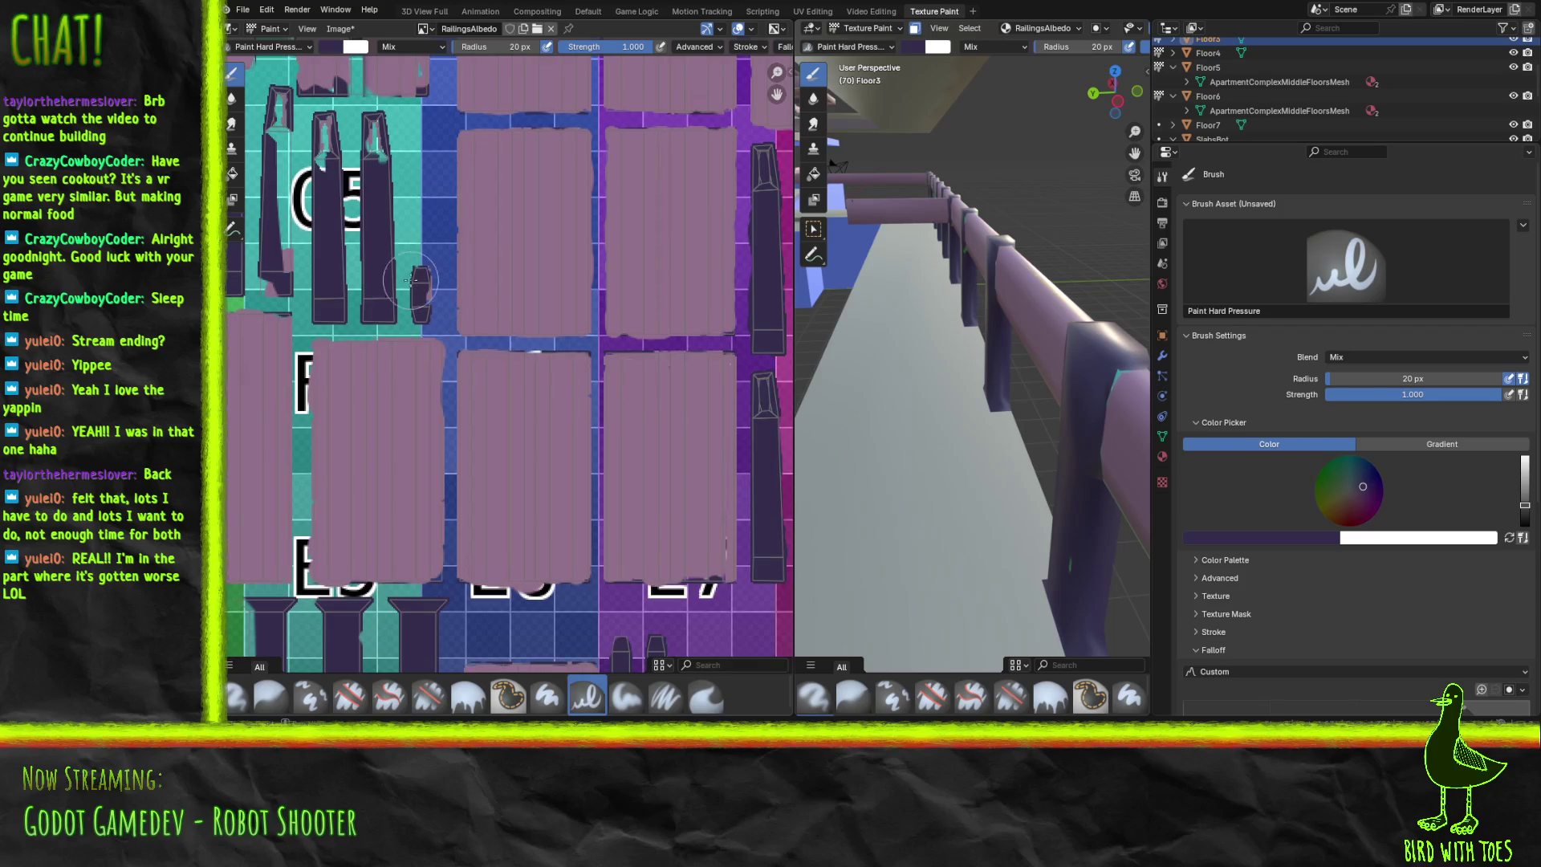
scroll(415, 285, up, 4)
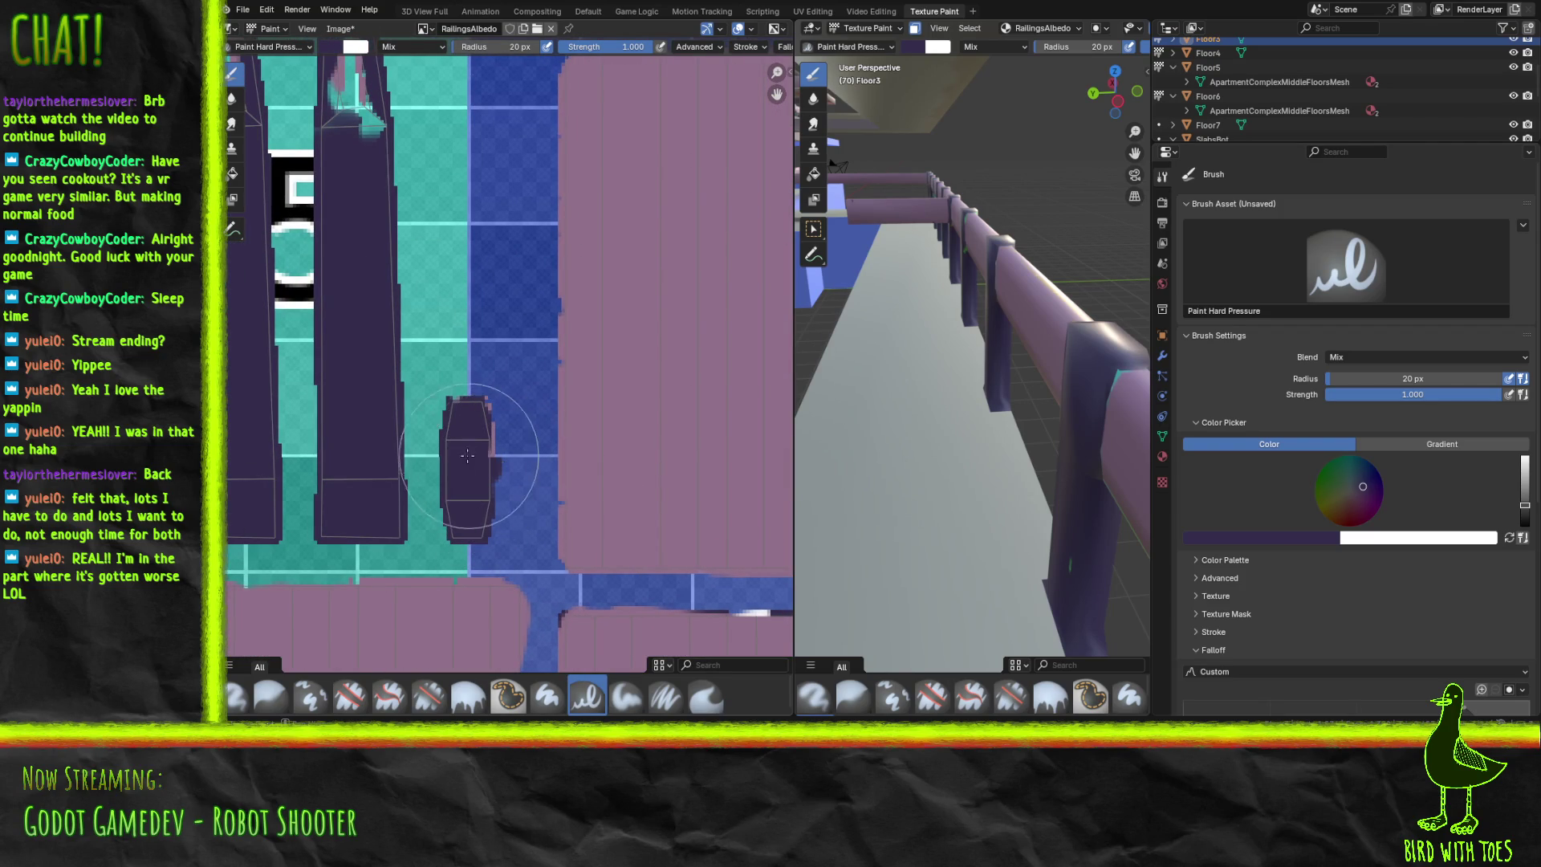
mouse_move(498, 337)
middle_down()
mouse_move(585, 618)
mouse_move(621, 639)
middle_up()
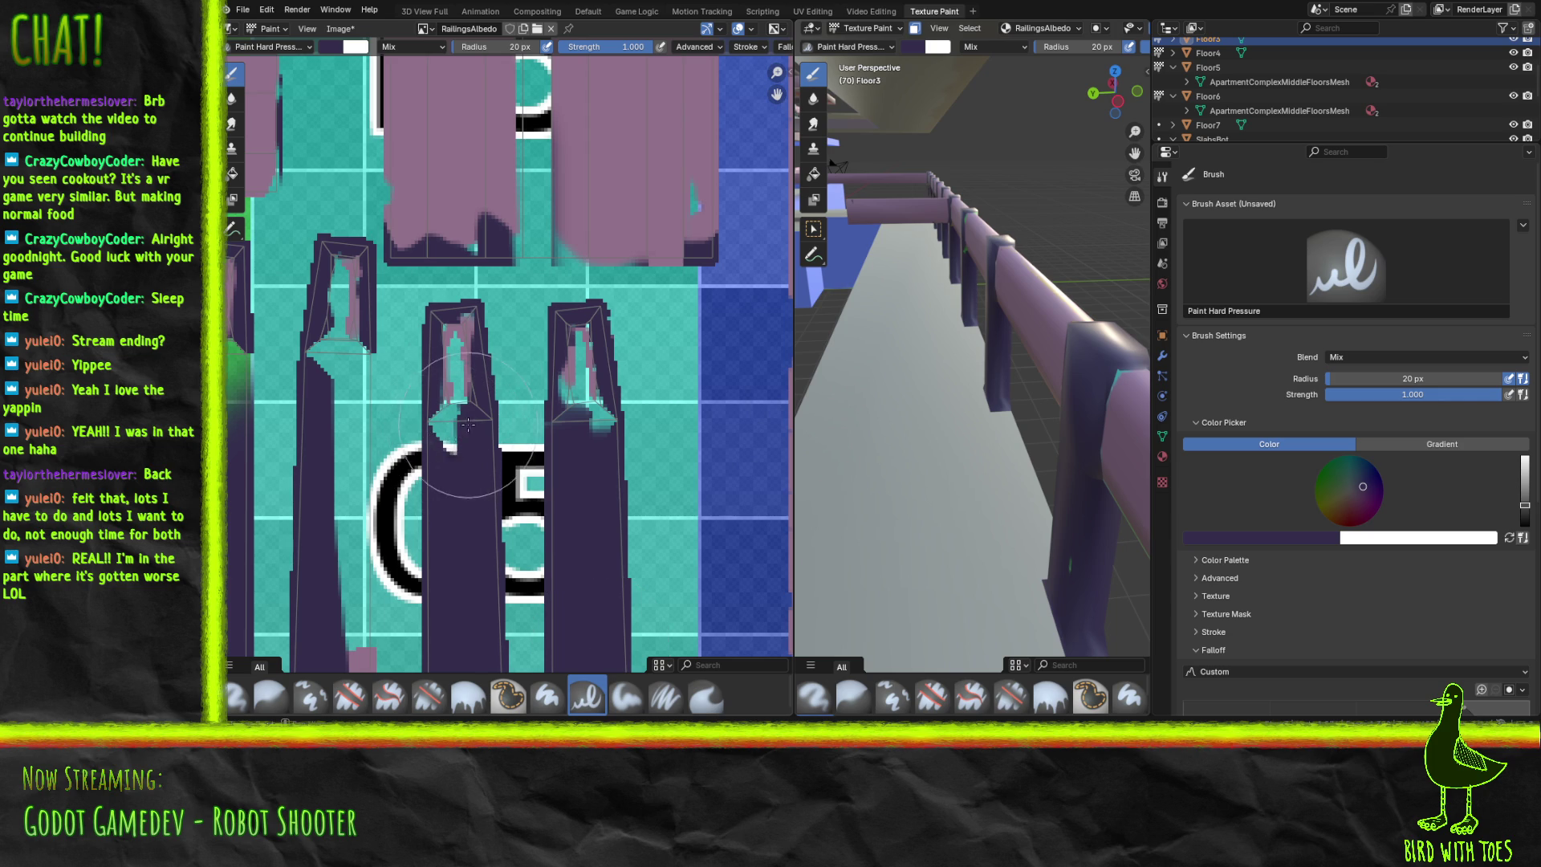
scroll(522, 407, down, 2)
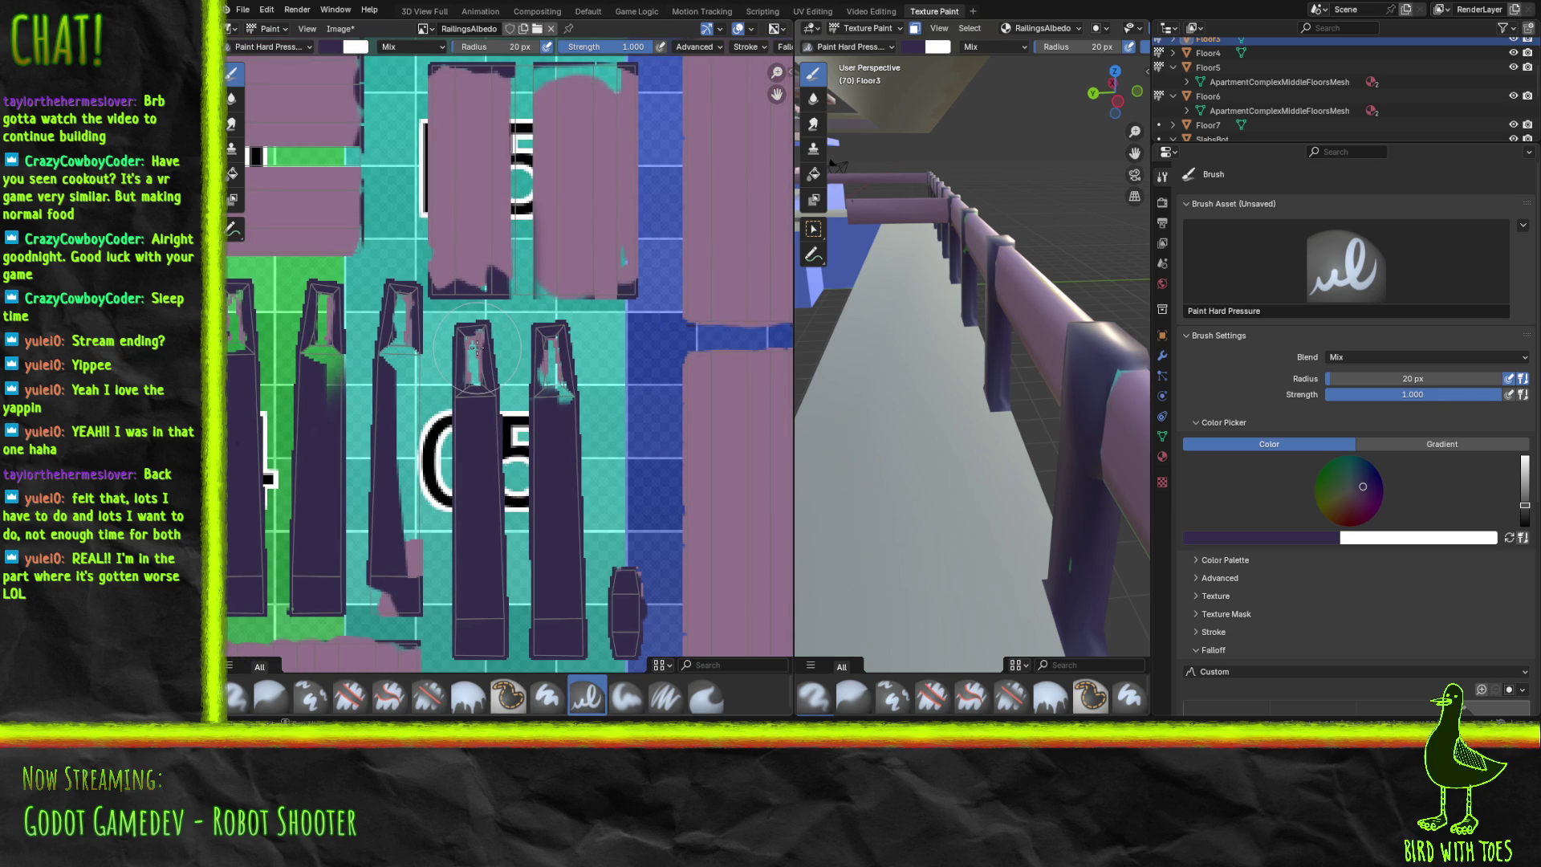
middle_drag(489, 353, 534, 339)
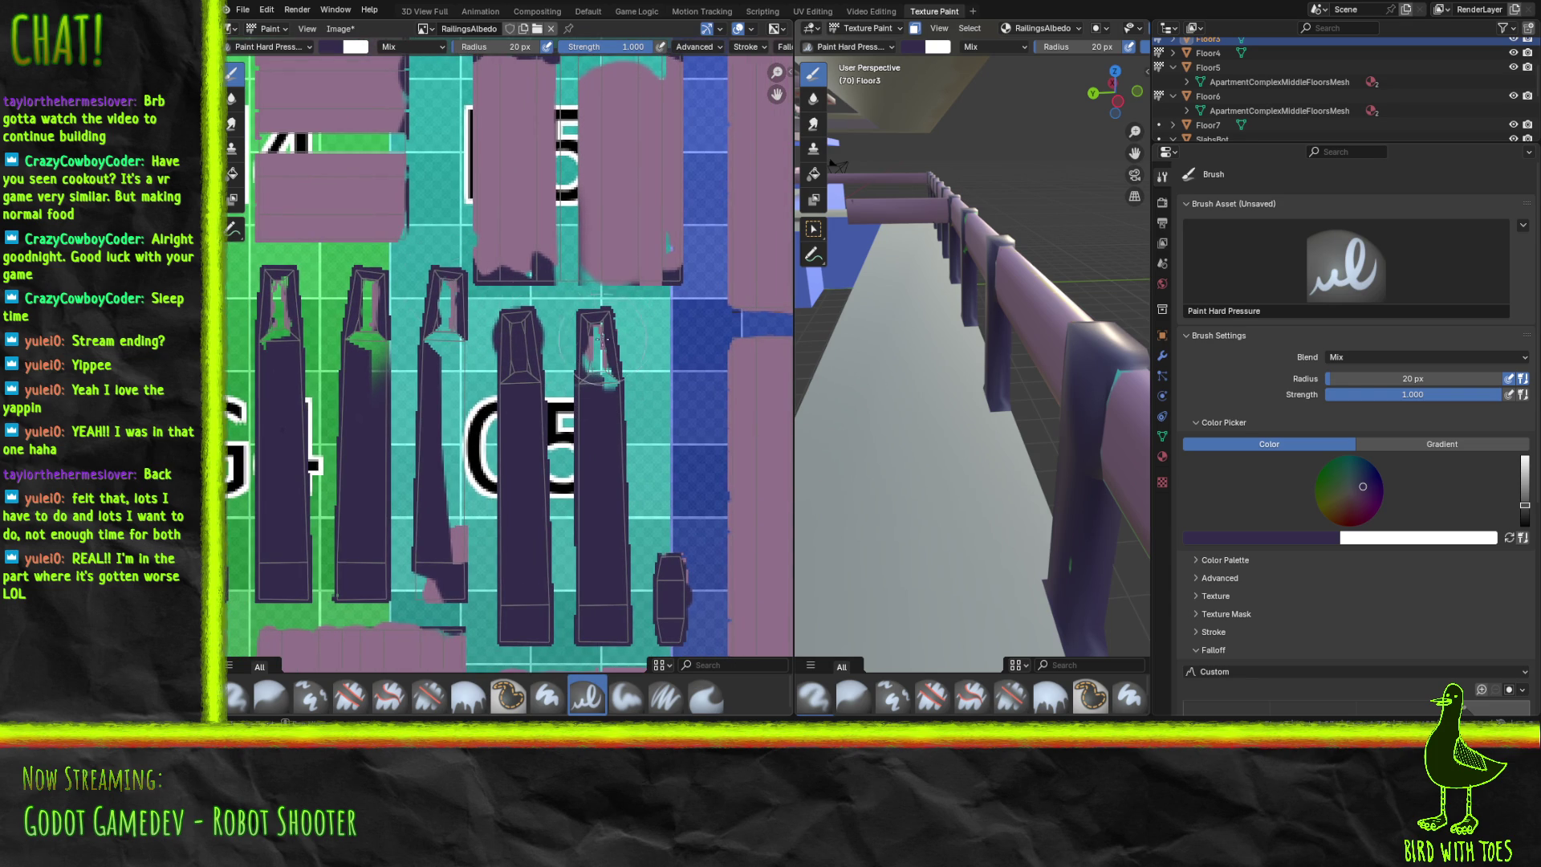
scroll(568, 324, down, 2)
scroll(587, 357, up, 2)
scroll(587, 357, up, 2)
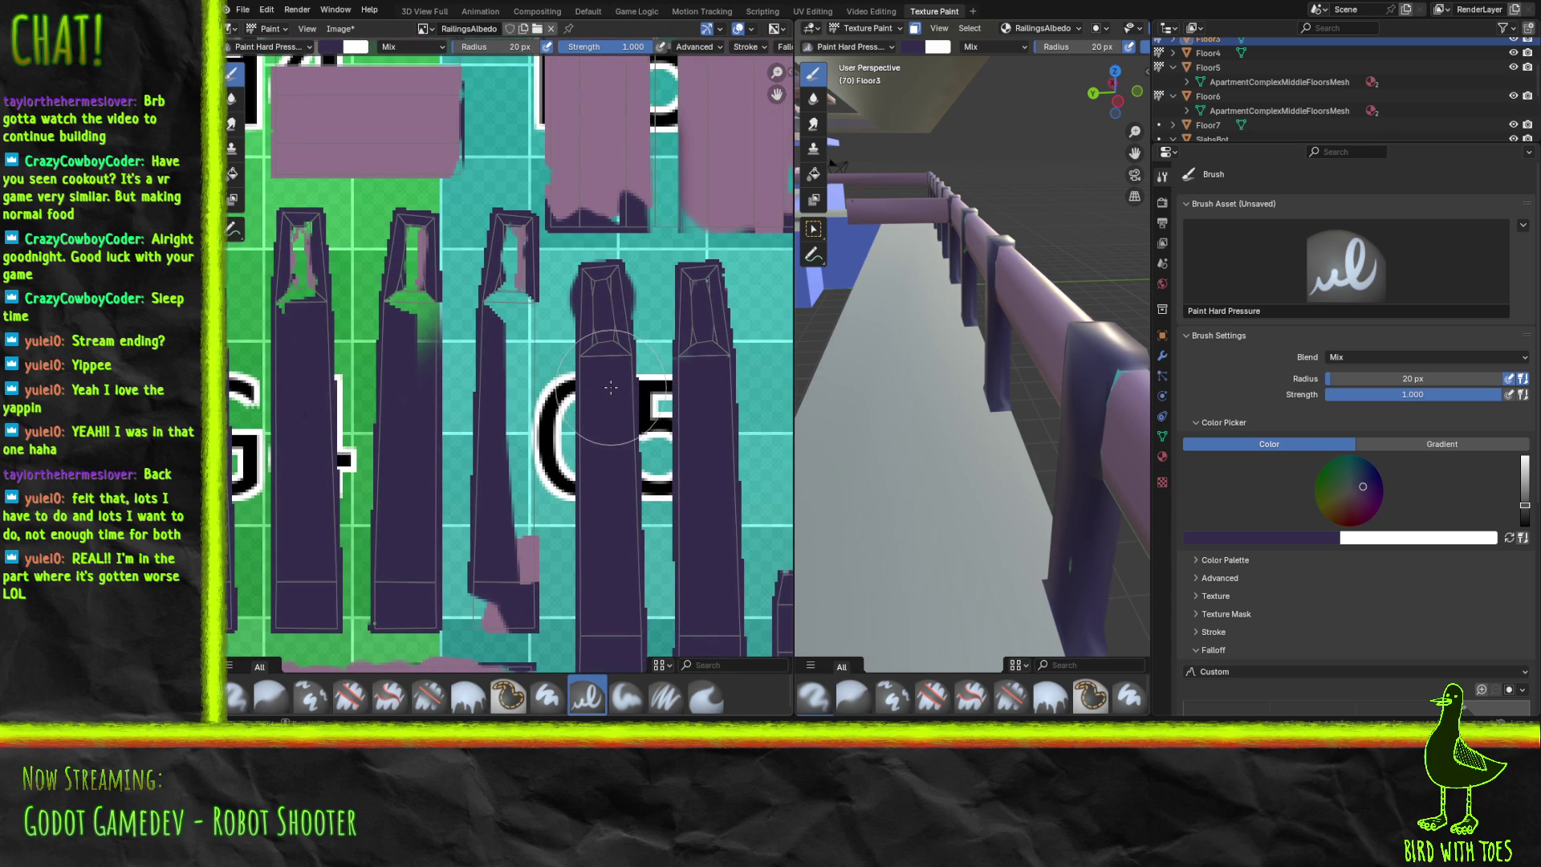
mouse_move(512, 348)
mouse_down()
mouse_move(512, 252)
mouse_move(508, 353)
mouse_move(530, 428)
mouse_move(519, 581)
mouse_move(485, 618)
mouse_move(484, 578)
mouse_up()
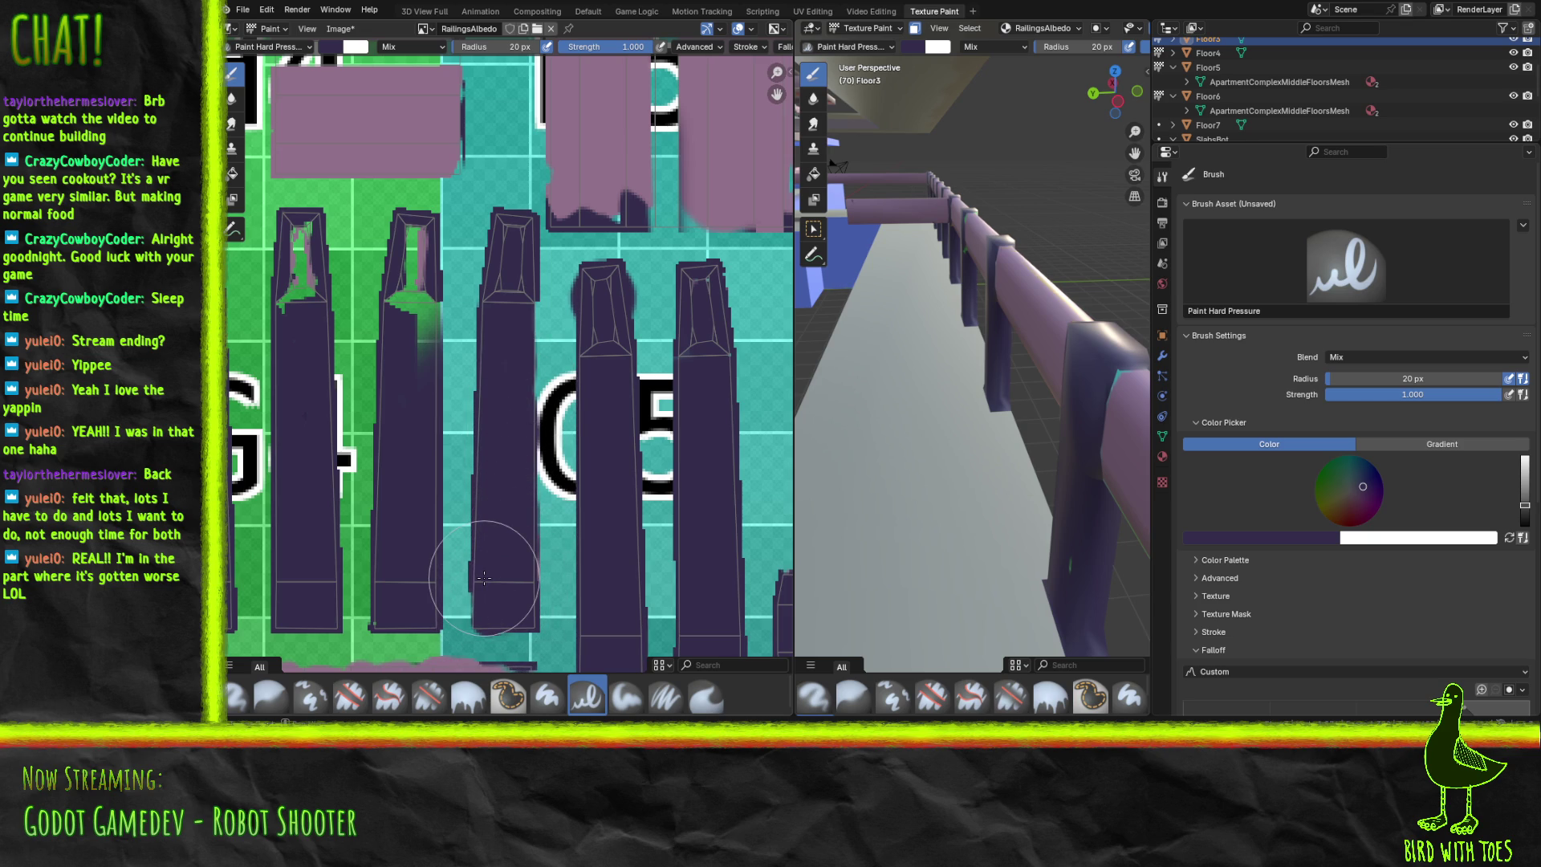
drag(429, 309, 424, 366)
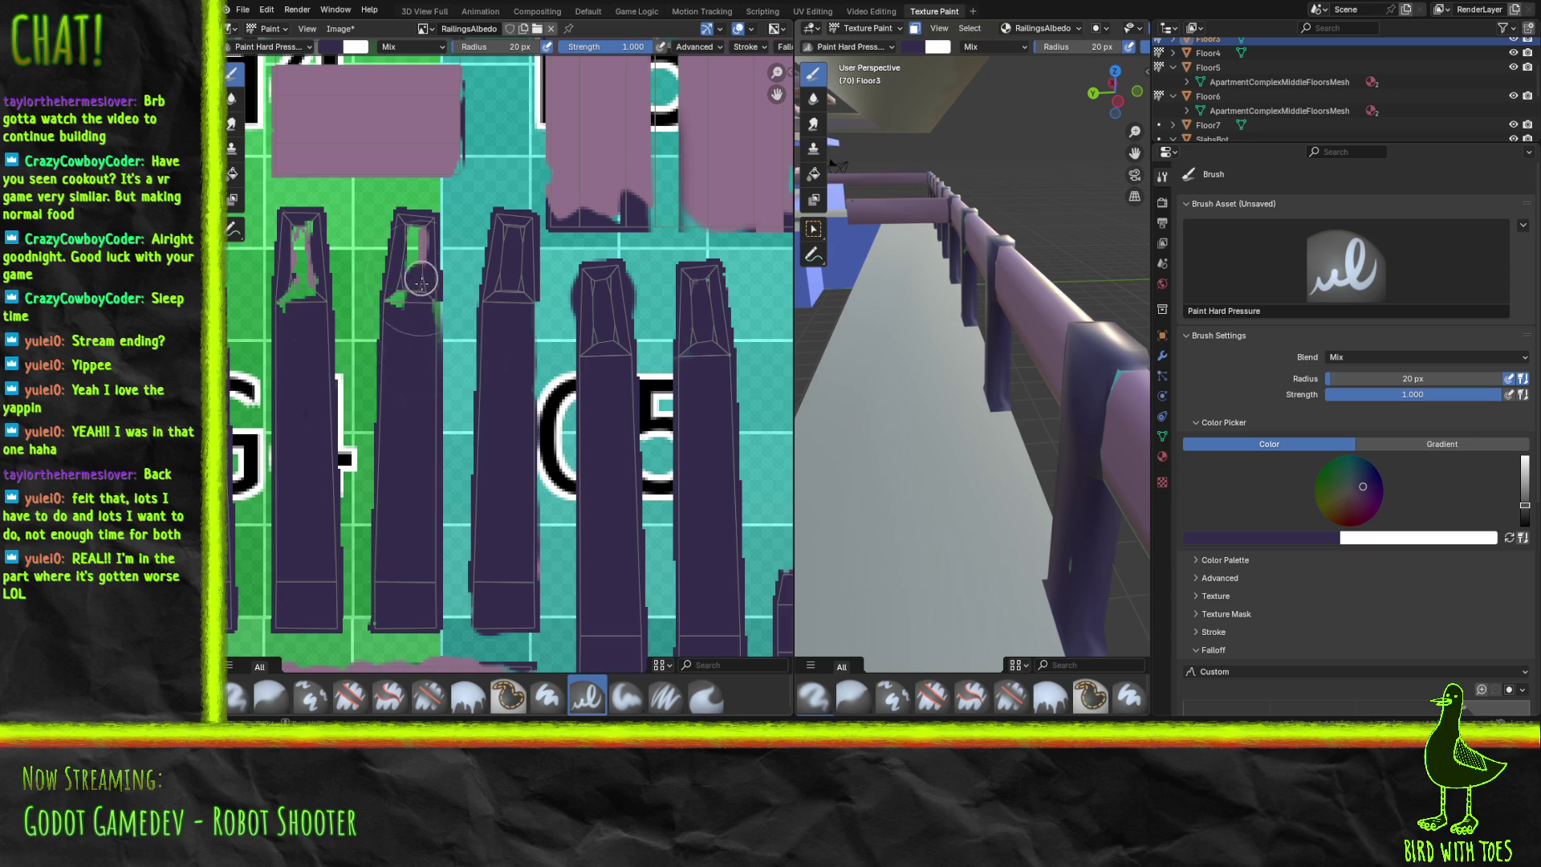
drag(399, 294, 414, 242)
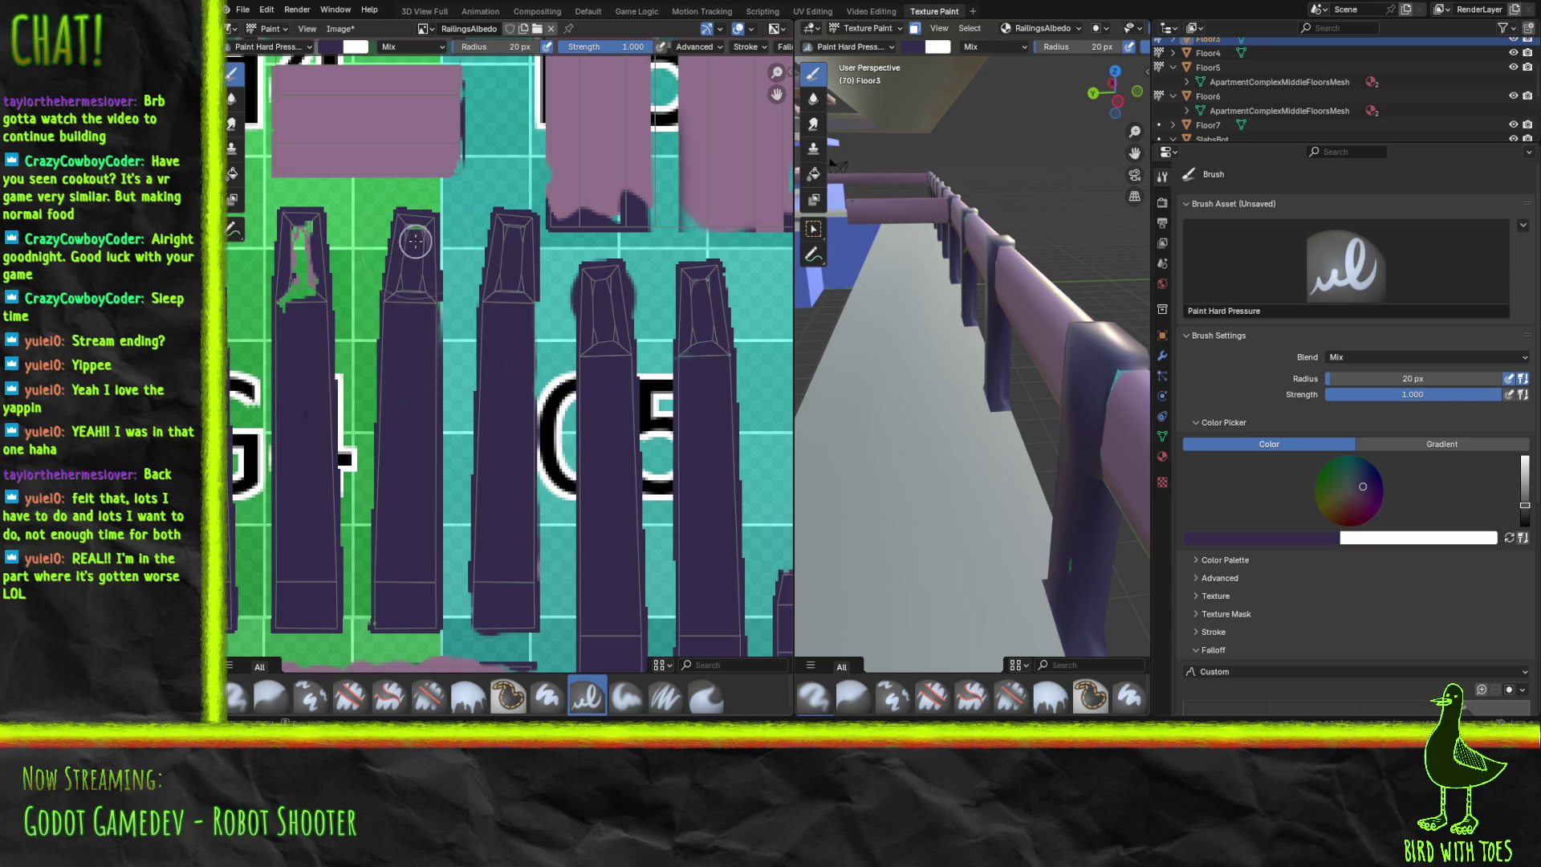
mouse_move(287, 302)
mouse_down()
mouse_move(298, 248)
mouse_move(306, 287)
mouse_up()
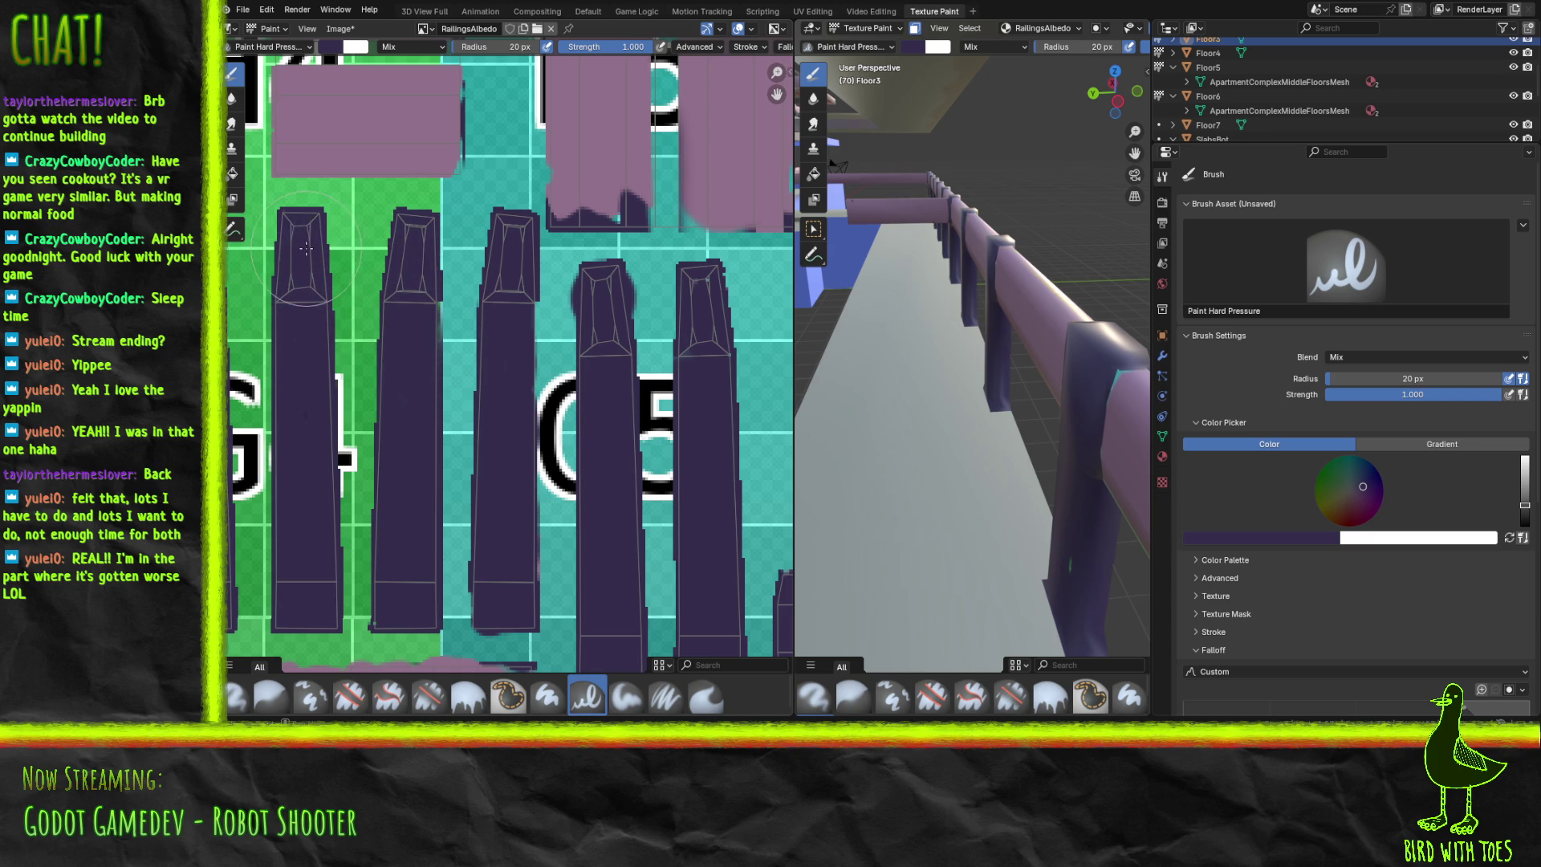
Paint dark purple over the green and other smears on the tops and edges of four posts.
middle_drag(325, 287, 708, 315)
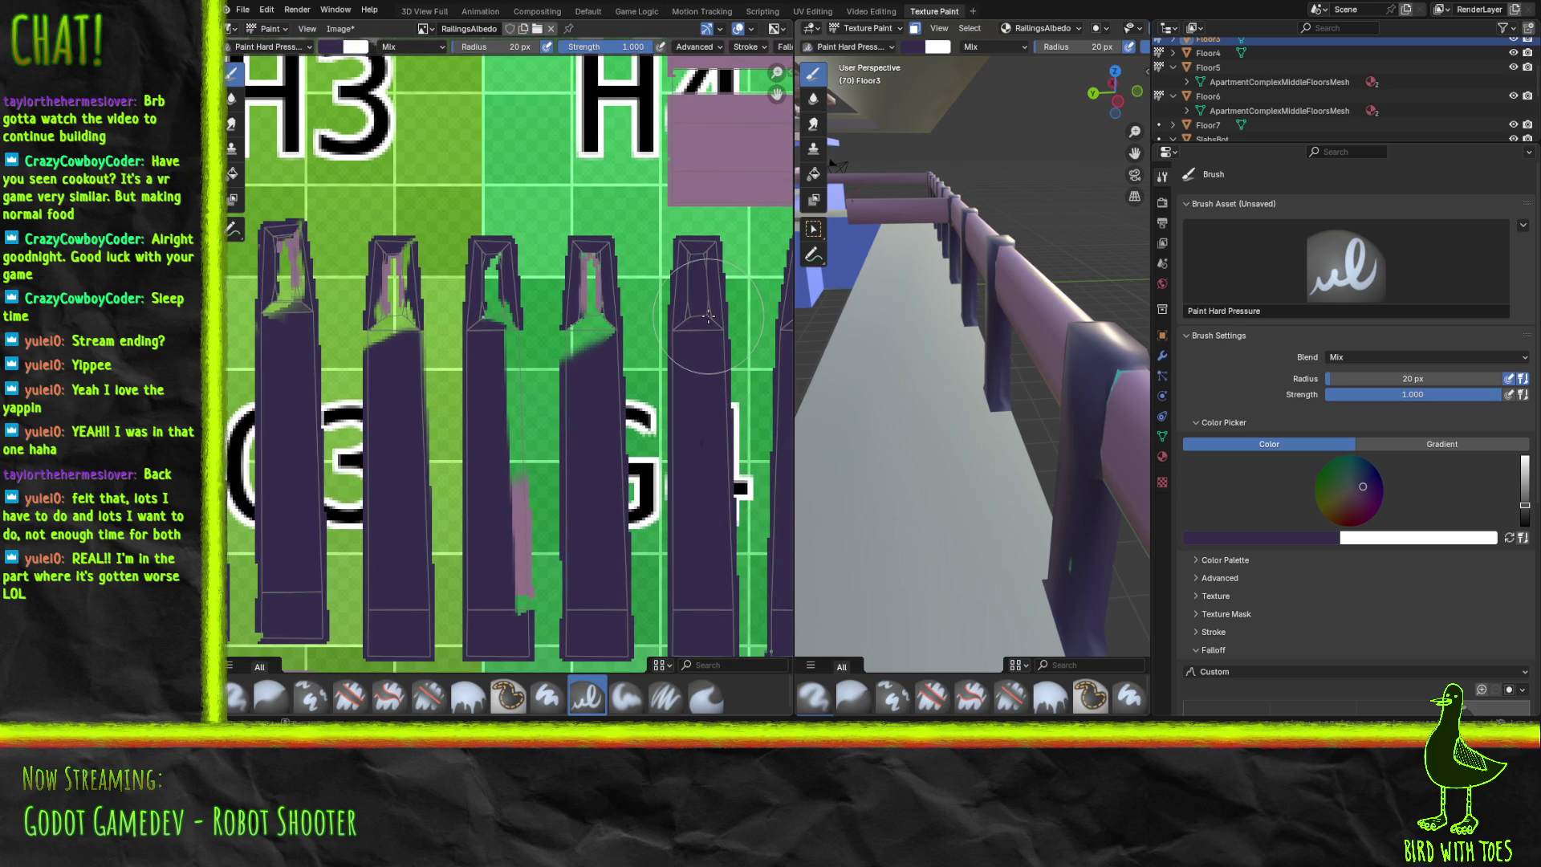
mouse_move(562, 352)
mouse_down()
mouse_move(571, 331)
mouse_move(599, 332)
mouse_move(592, 263)
mouse_up()
drag(513, 614, 495, 264)
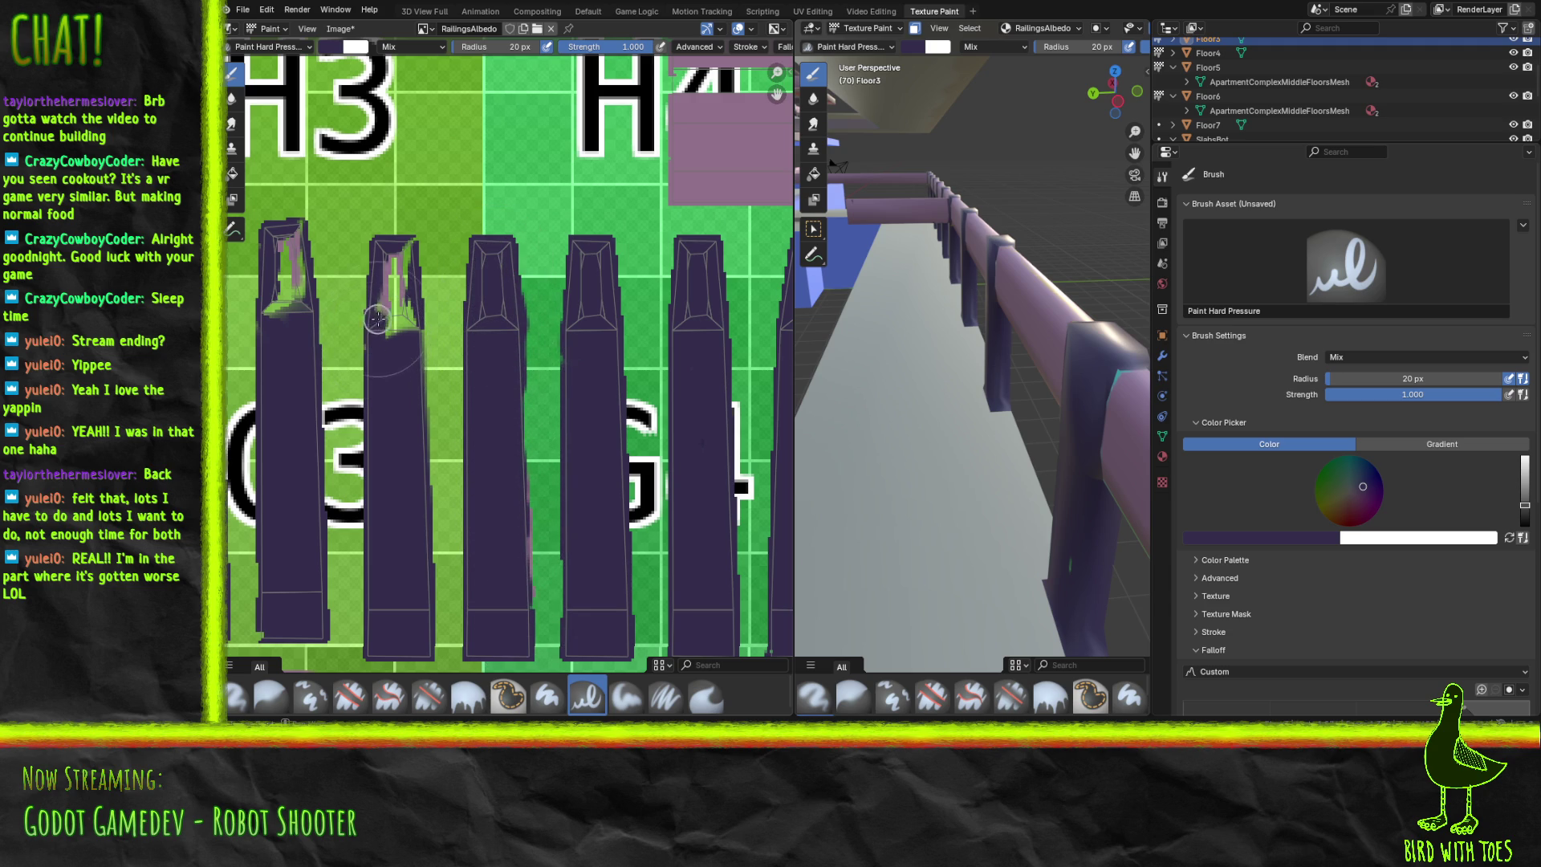
drag(376, 320, 400, 329)
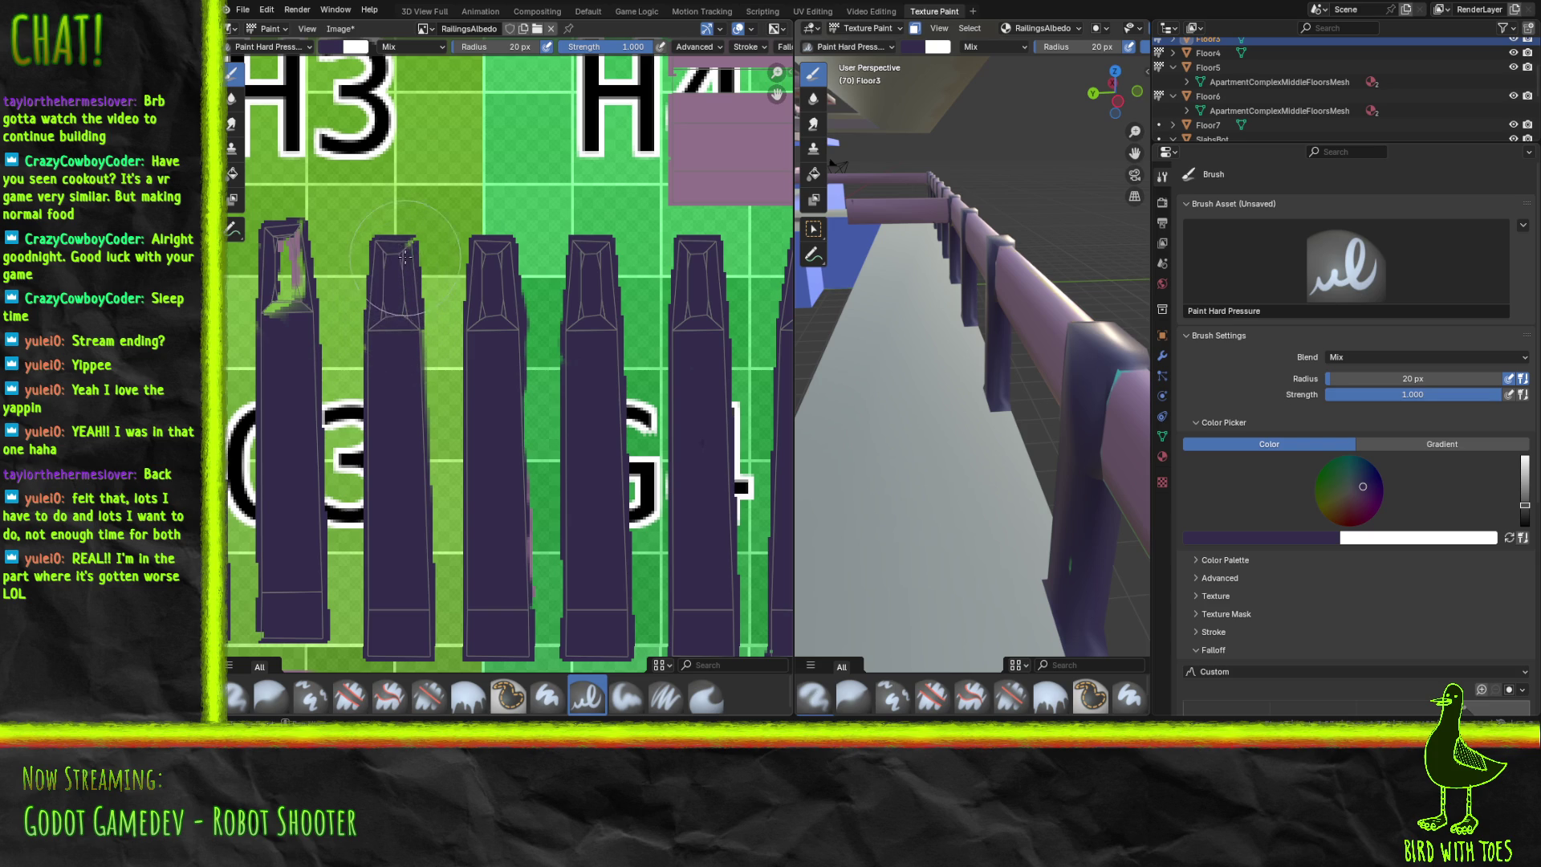
drag(276, 315, 291, 255)
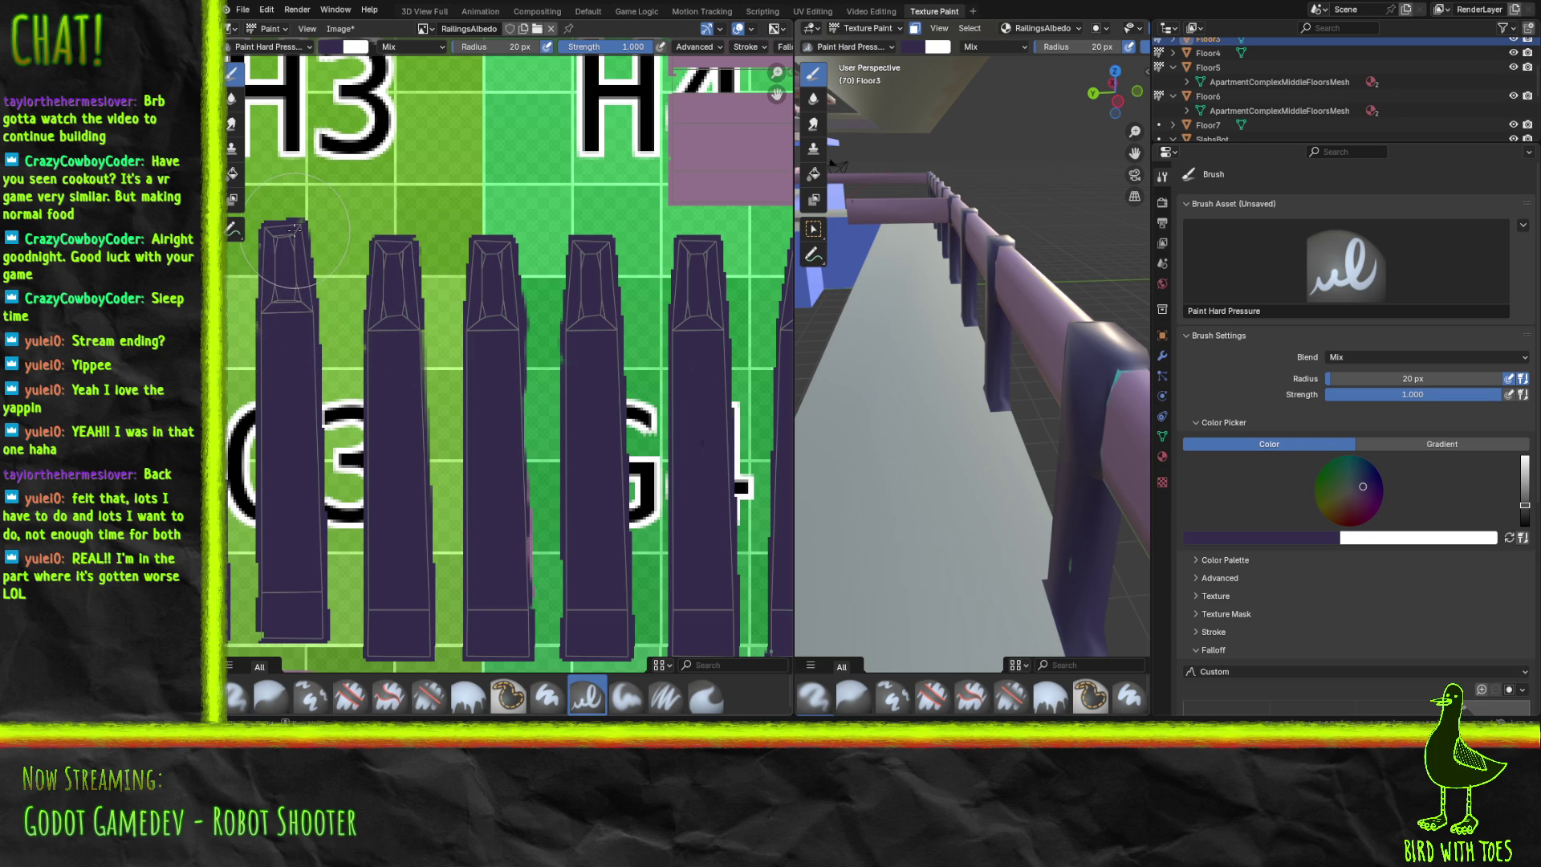
Cover the orange smear and bottom of the posts around H3 and 03 in dark purple.
middle_drag(378, 340, 646, 361)
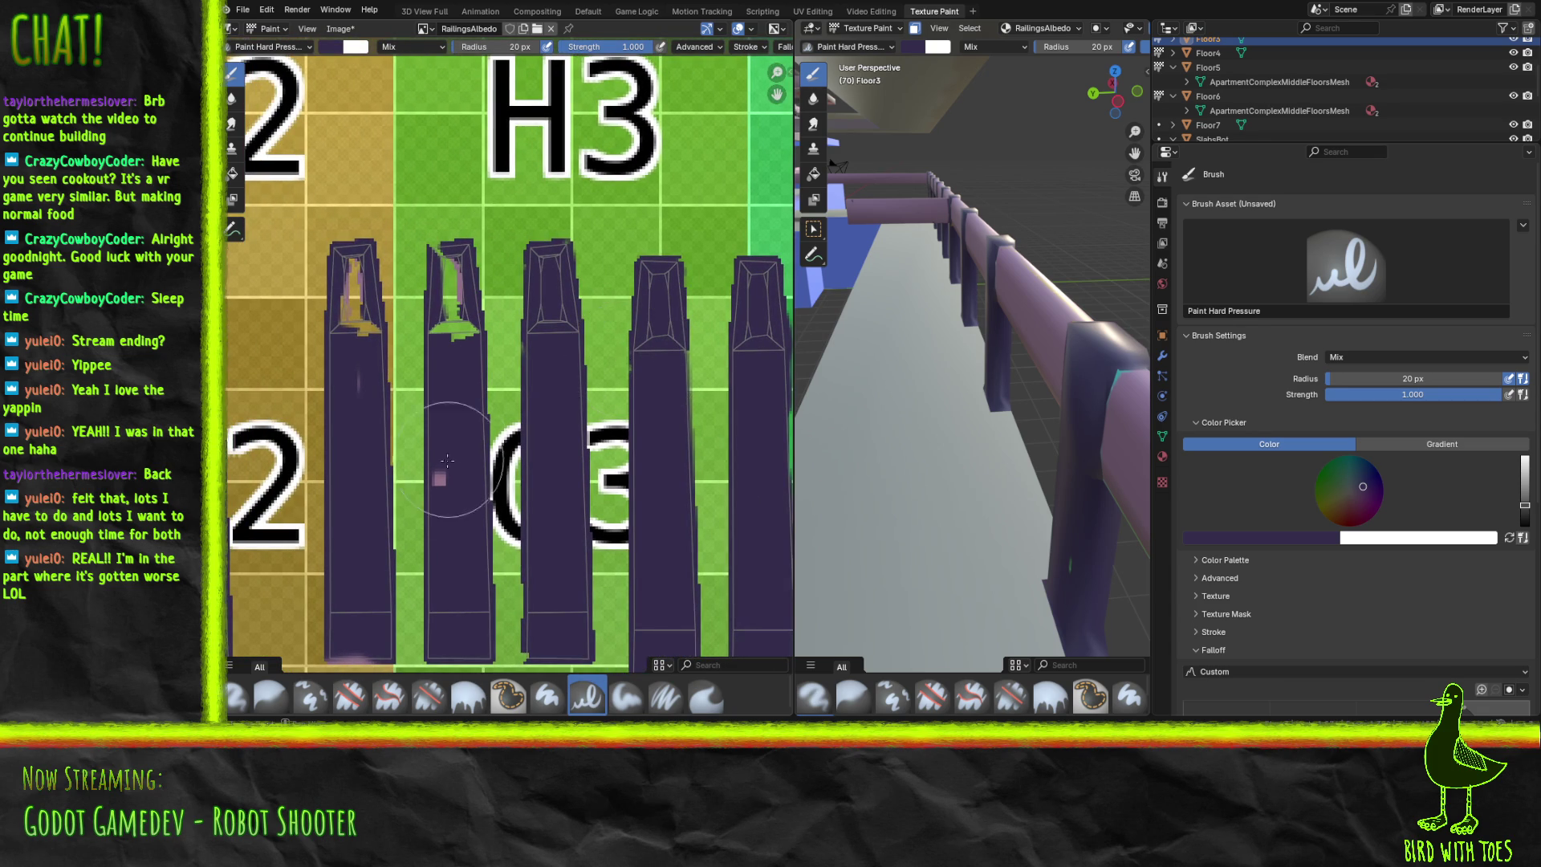
drag(447, 490, 449, 279)
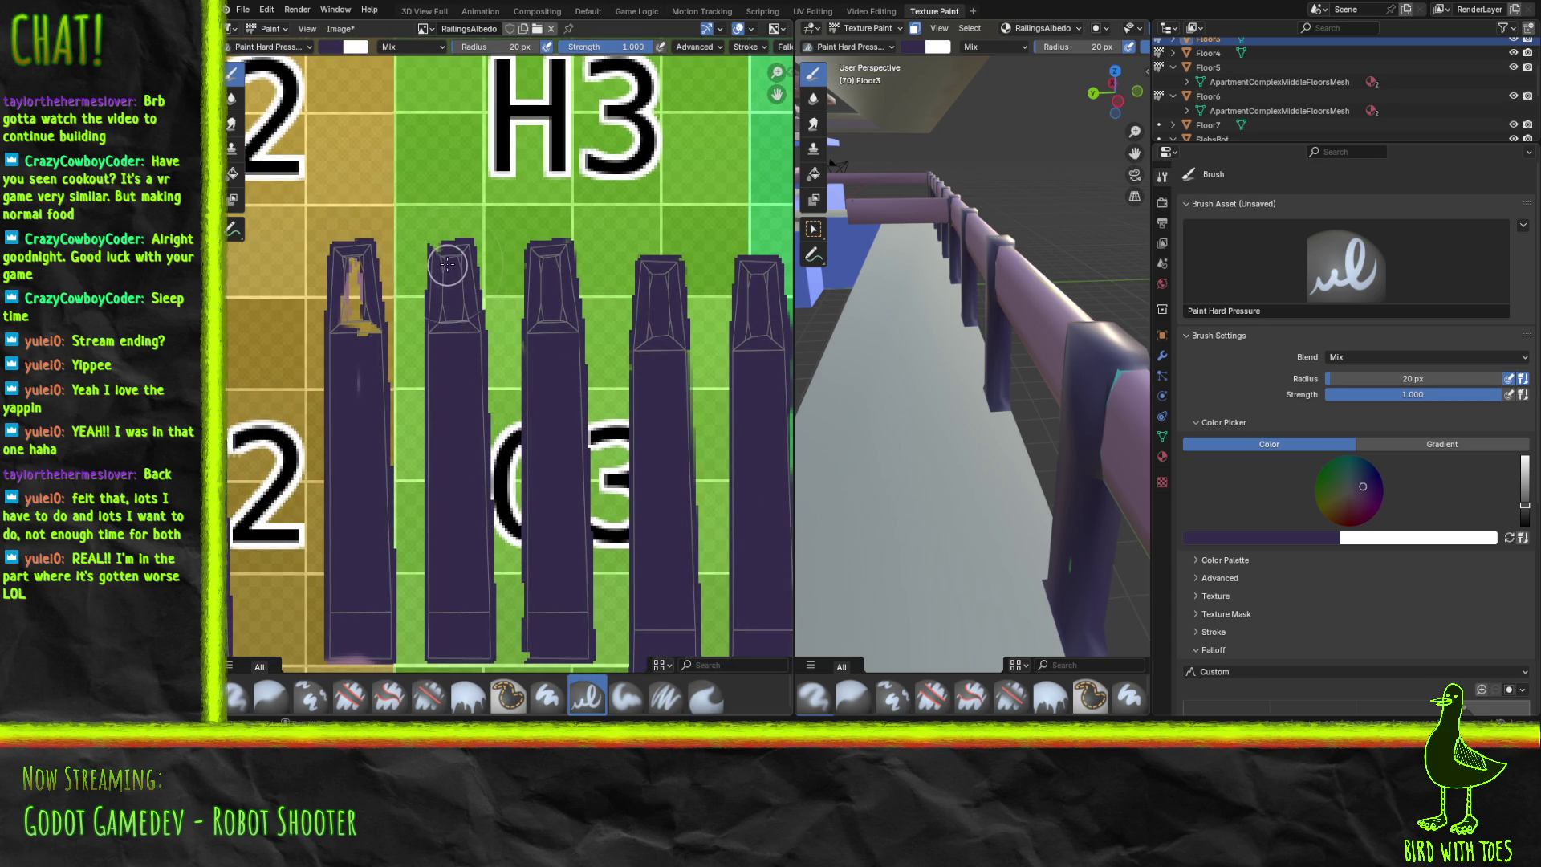
drag(359, 396, 353, 274)
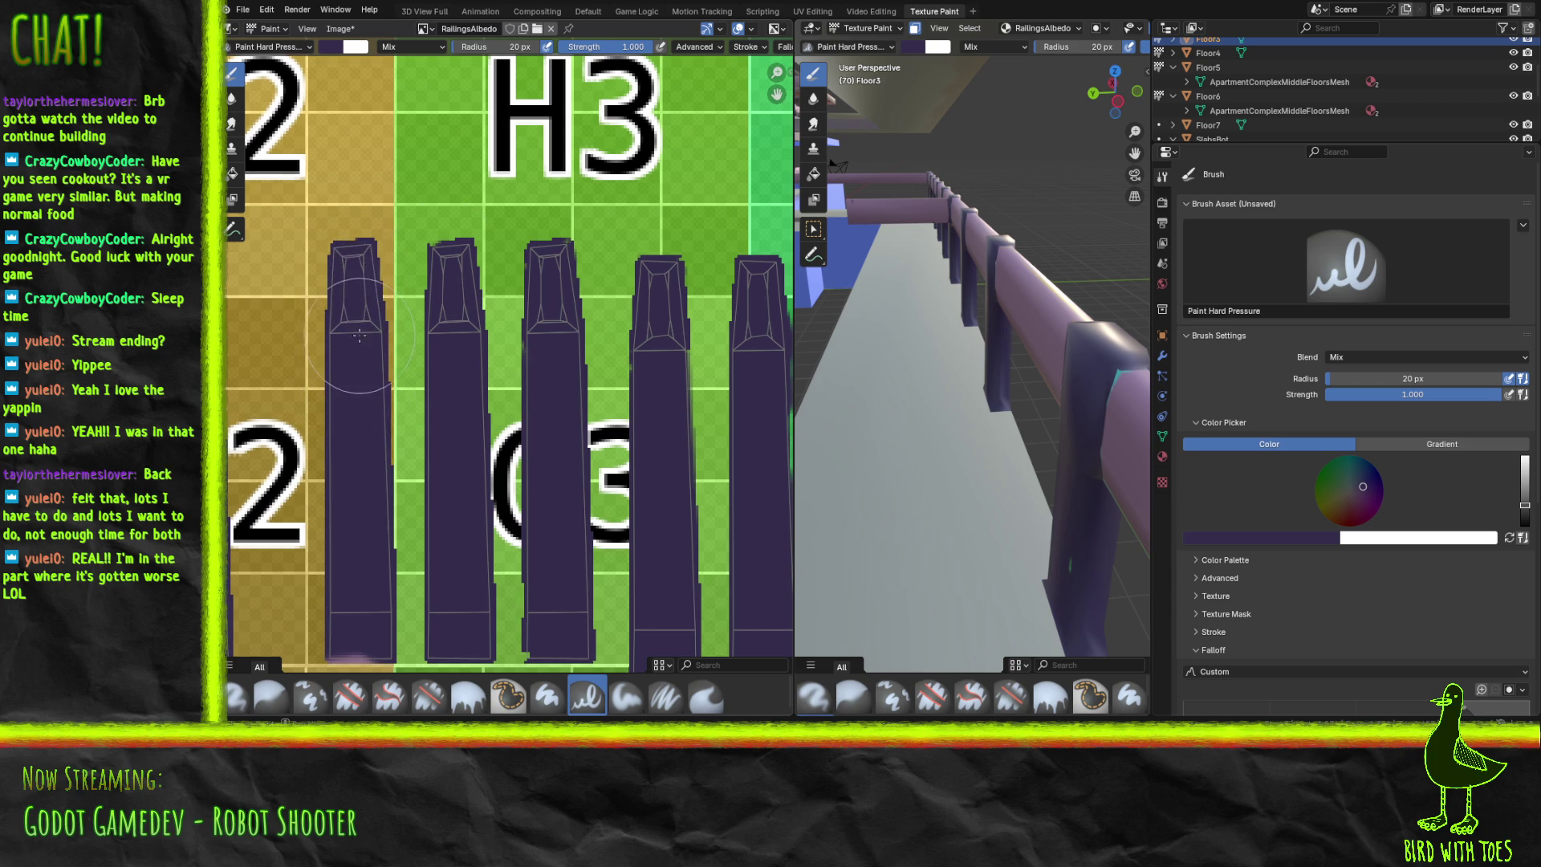
drag(361, 650, 381, 645)
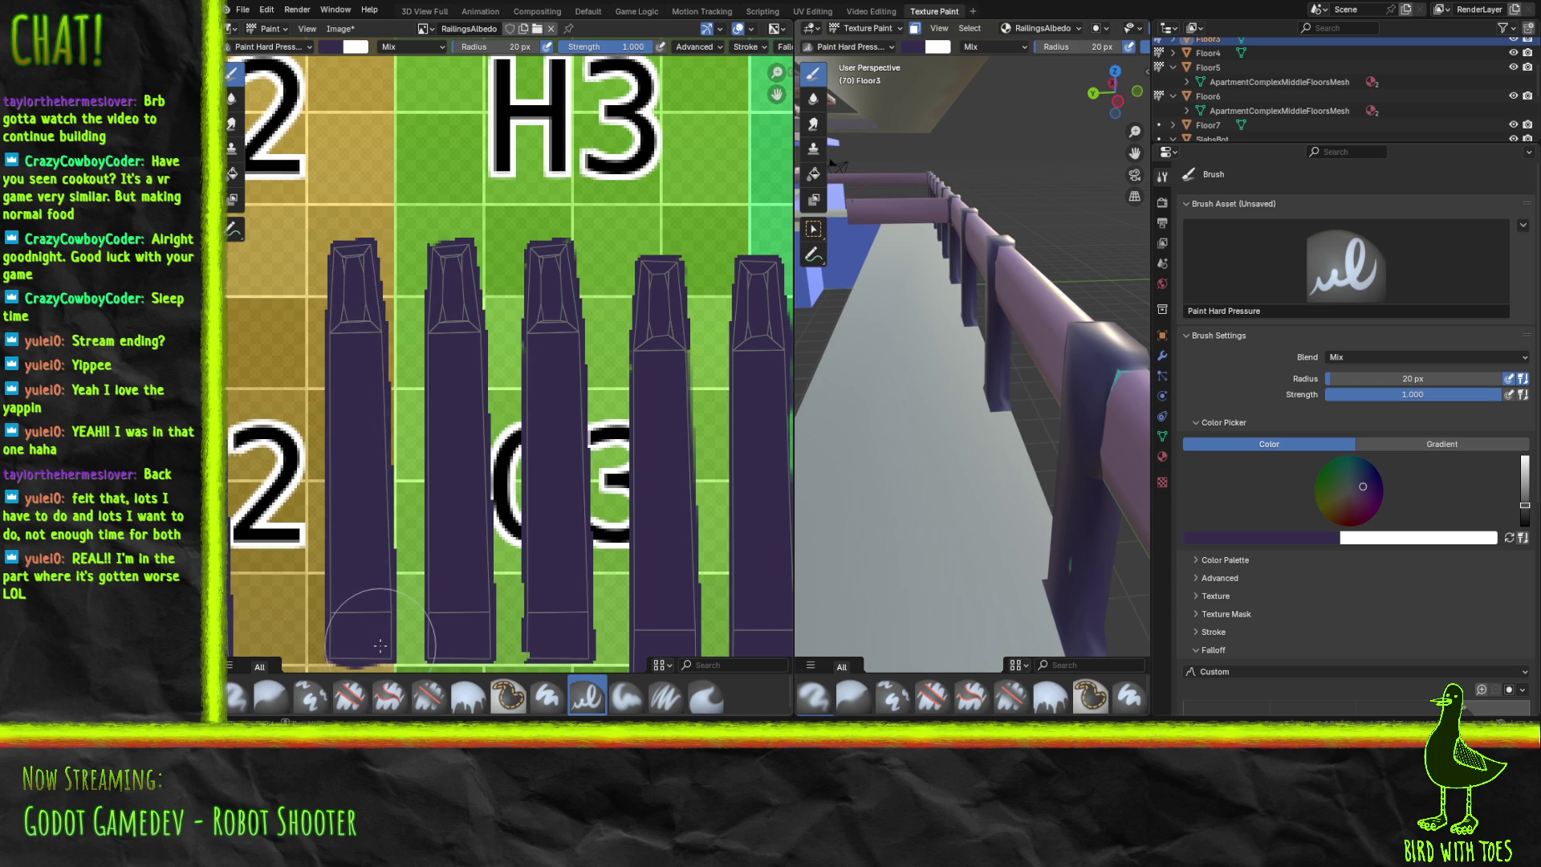
mouse_move(381, 645)
middle_down()
mouse_move(742, 551)
mouse_move(658, 706)
mouse_move(626, 572)
mouse_move(605, 561)
mouse_move(610, 476)
middle_up()
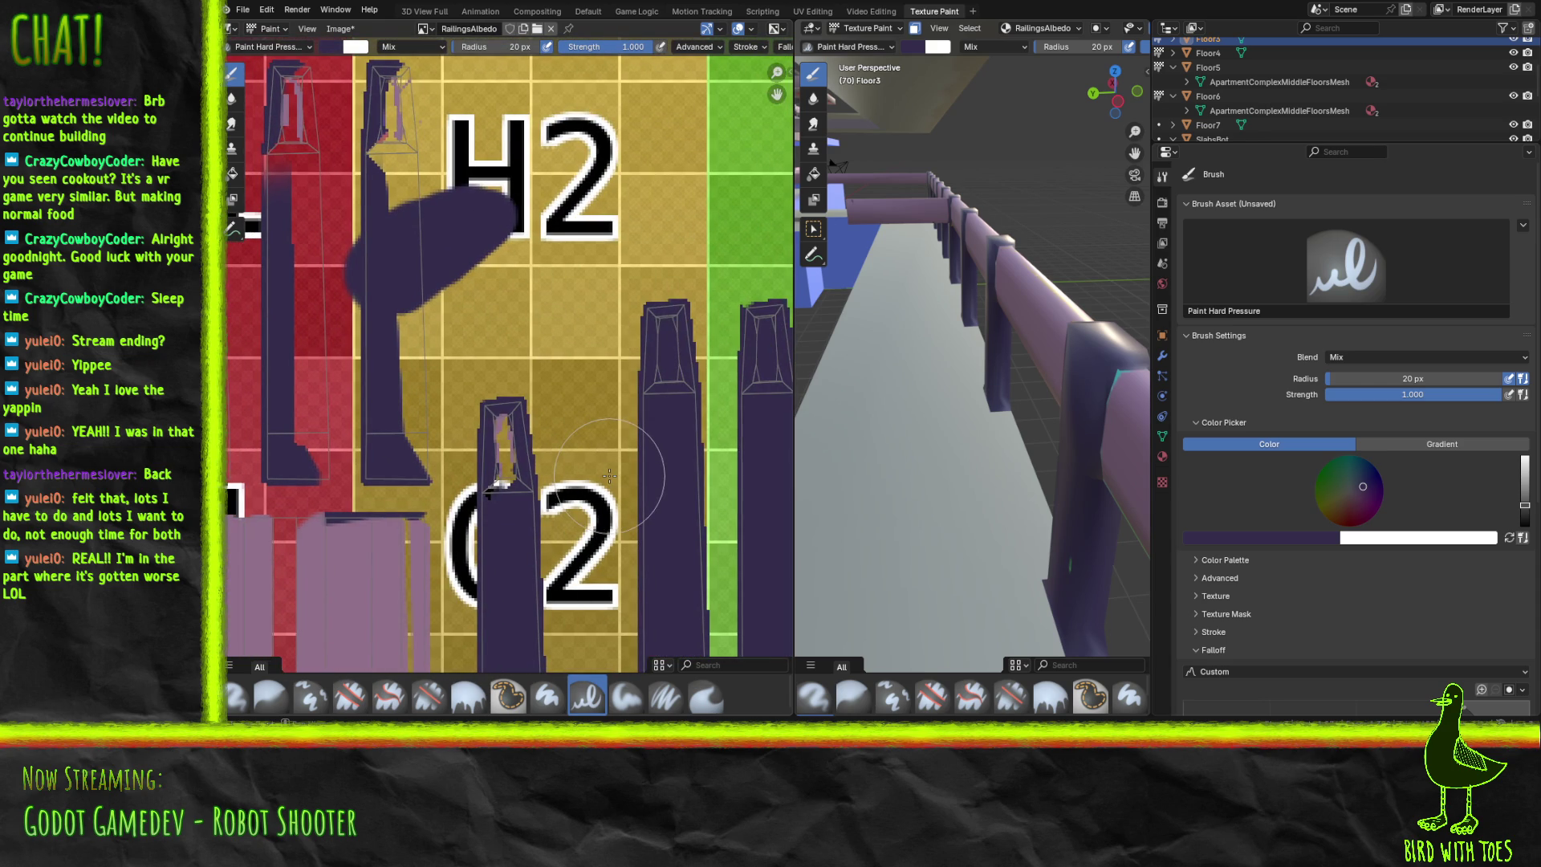
Cover the pink streak atop the 02 post and the red patches on the left H1 post.
drag(501, 482, 502, 428)
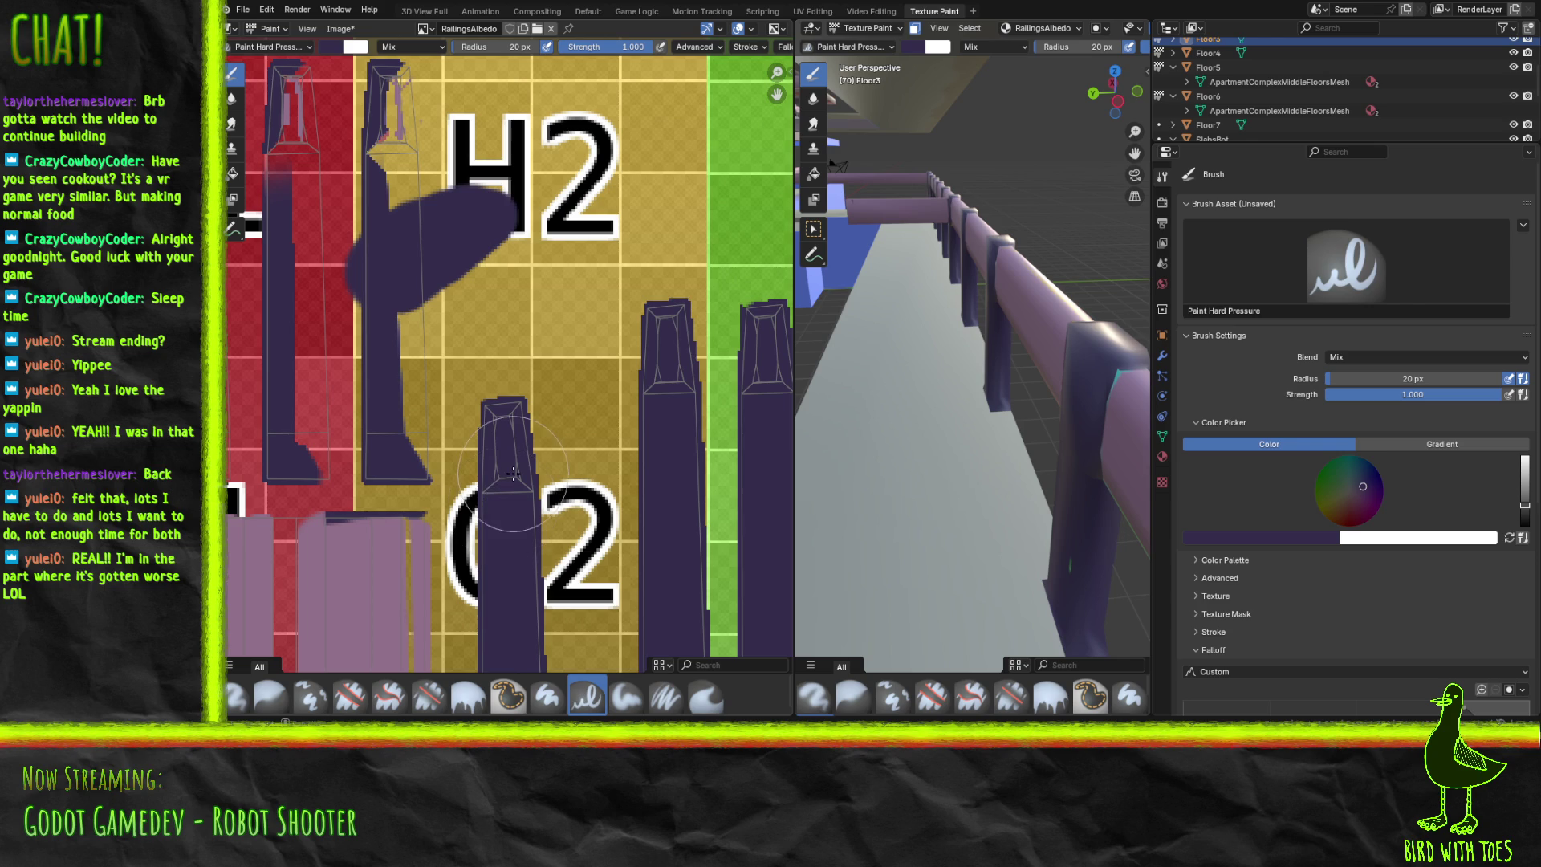
mouse_move(469, 340)
middle_down()
mouse_move(637, 493)
mouse_move(756, 412)
mouse_move(667, 279)
middle_up()
middle_drag(673, 311, 683, 329)
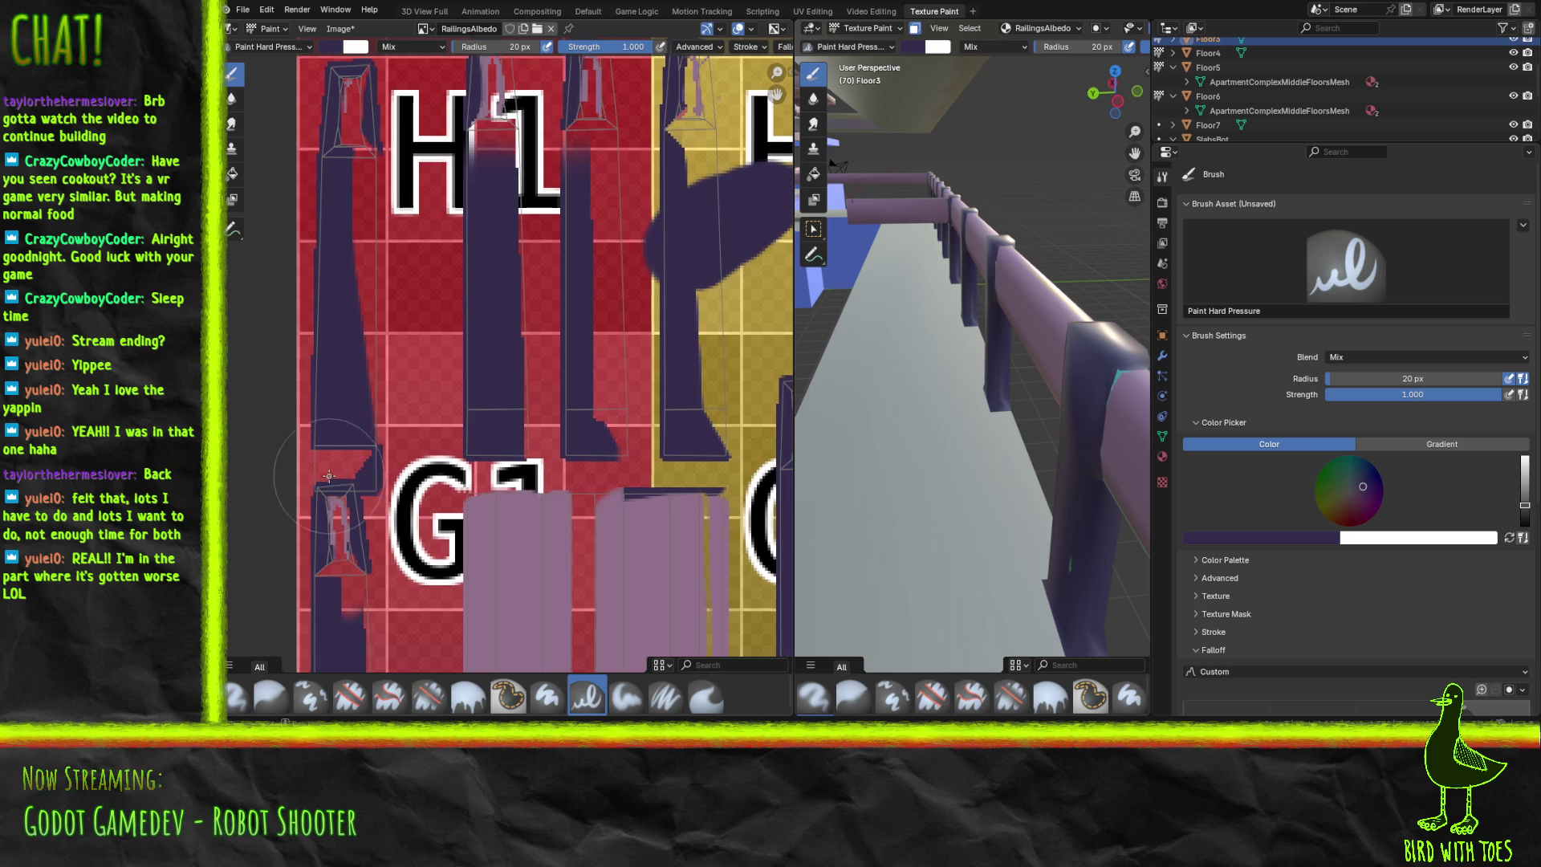
mouse_move(320, 447)
mouse_down()
mouse_move(352, 626)
mouse_move(369, 377)
mouse_move(369, 427)
mouse_move(357, 92)
mouse_up()
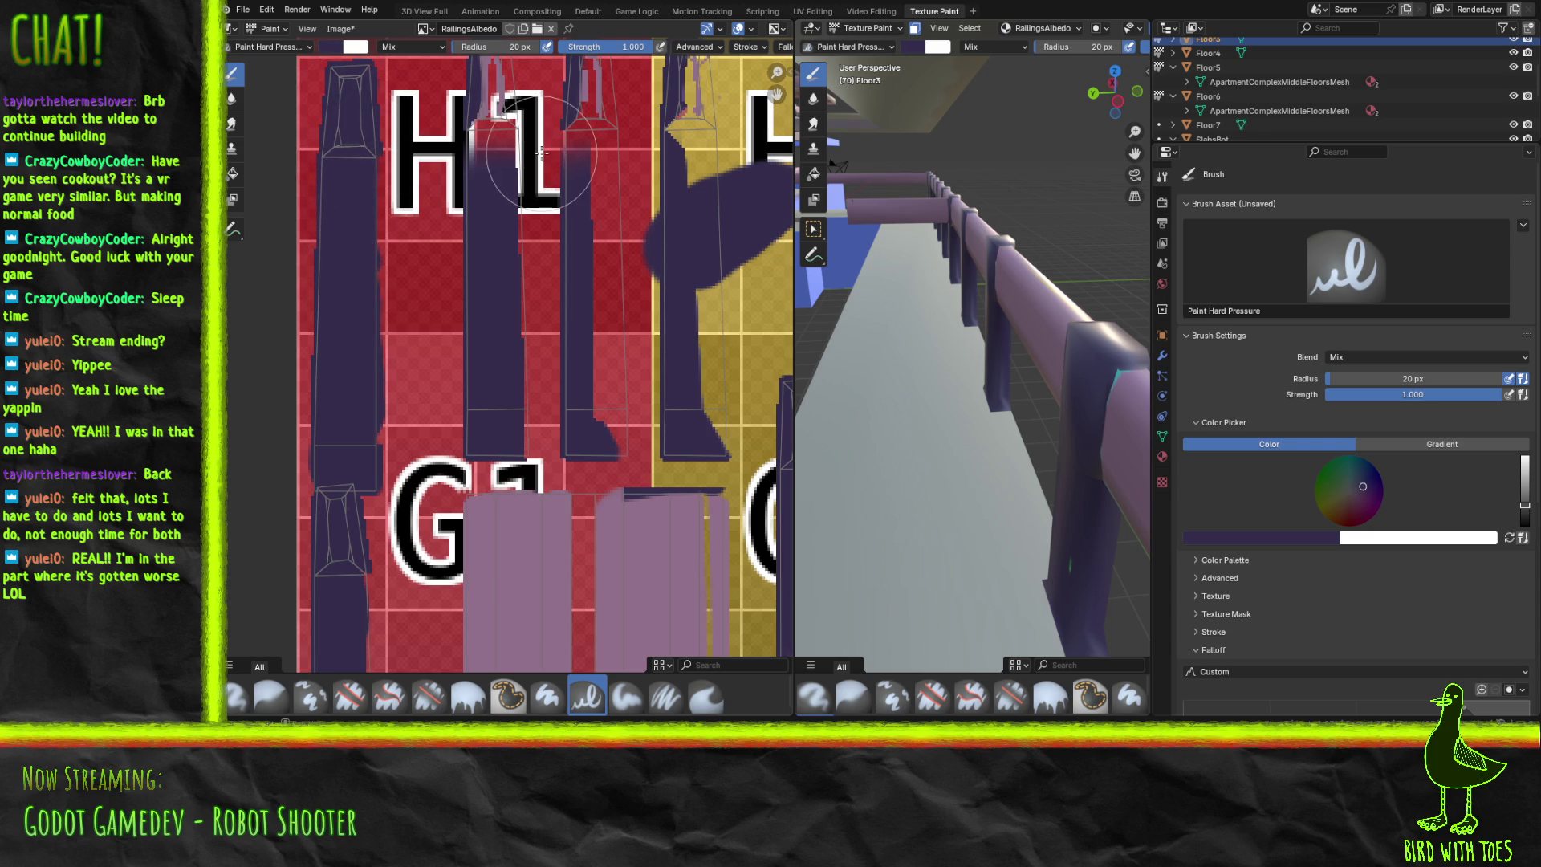
Paint the post strips between H1 and H2 solid dark purple over their red and pink patches.
middle_drag(537, 160, 430, 379)
mouse_move(430, 378)
mouse_down()
mouse_move(377, 389)
mouse_move(362, 255)
mouse_move(353, 378)
mouse_up()
mouse_move(398, 321)
mouse_down()
mouse_move(395, 630)
mouse_move(391, 503)
mouse_up()
mouse_move(478, 598)
mouse_down()
mouse_move(491, 642)
mouse_move(474, 353)
mouse_move(459, 386)
mouse_move(453, 341)
mouse_move(478, 305)
mouse_move(475, 321)
mouse_move(473, 244)
mouse_move(473, 304)
mouse_move(463, 288)
mouse_up()
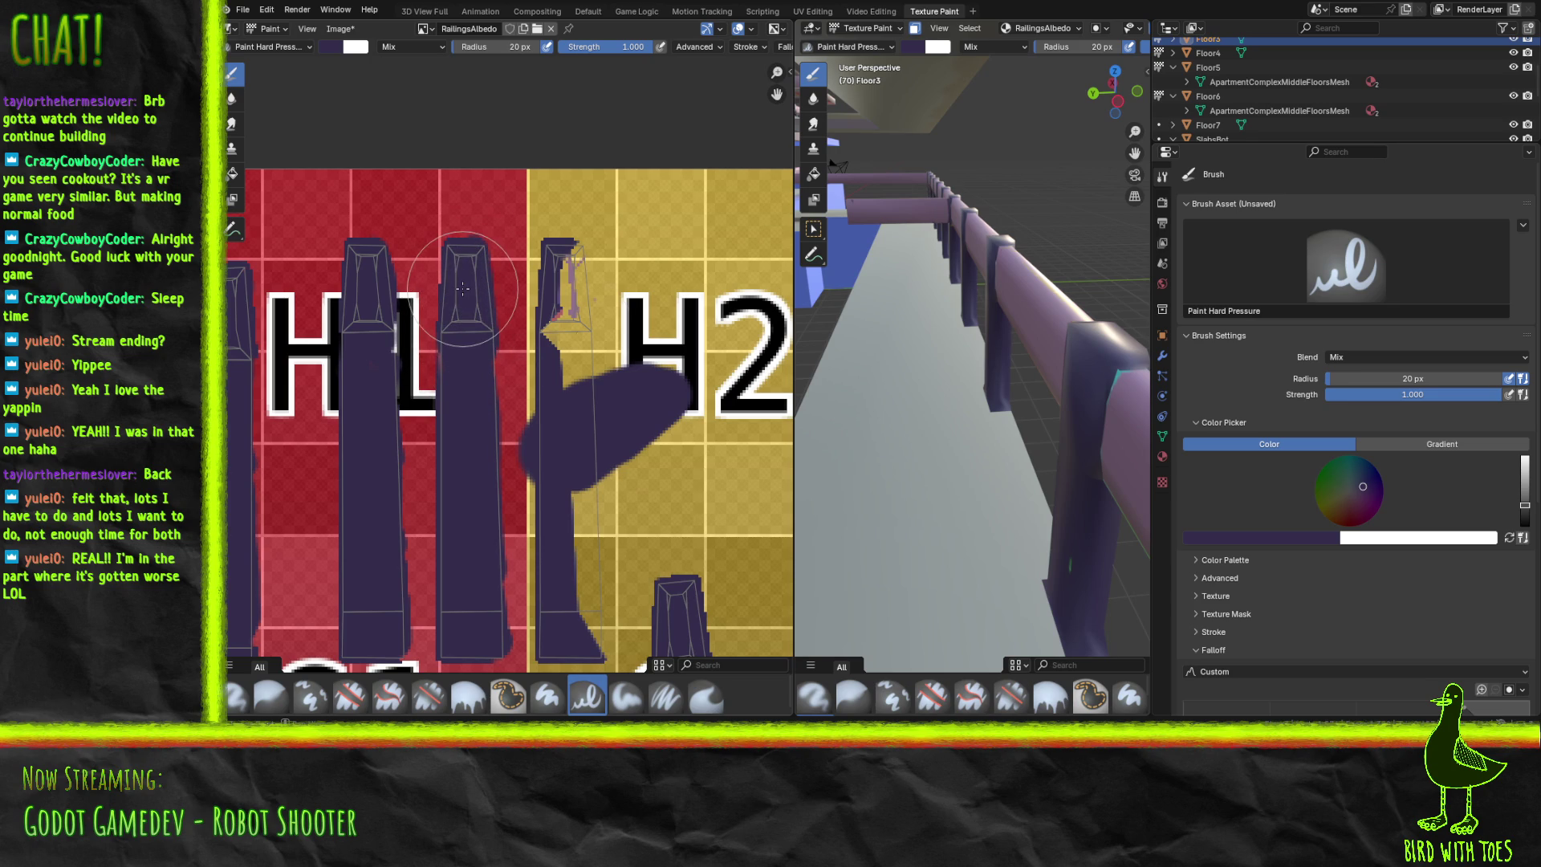
mouse_move(578, 369)
mouse_down()
mouse_move(566, 313)
mouse_move(562, 337)
mouse_move(577, 357)
mouse_move(569, 238)
mouse_move(566, 273)
mouse_up()
mouse_move(586, 609)
mouse_down()
mouse_move(590, 635)
mouse_move(586, 455)
mouse_move(576, 542)
mouse_up()
mouse_move(570, 468)
mouse_down()
mouse_move(565, 361)
mouse_move(591, 283)
mouse_up()
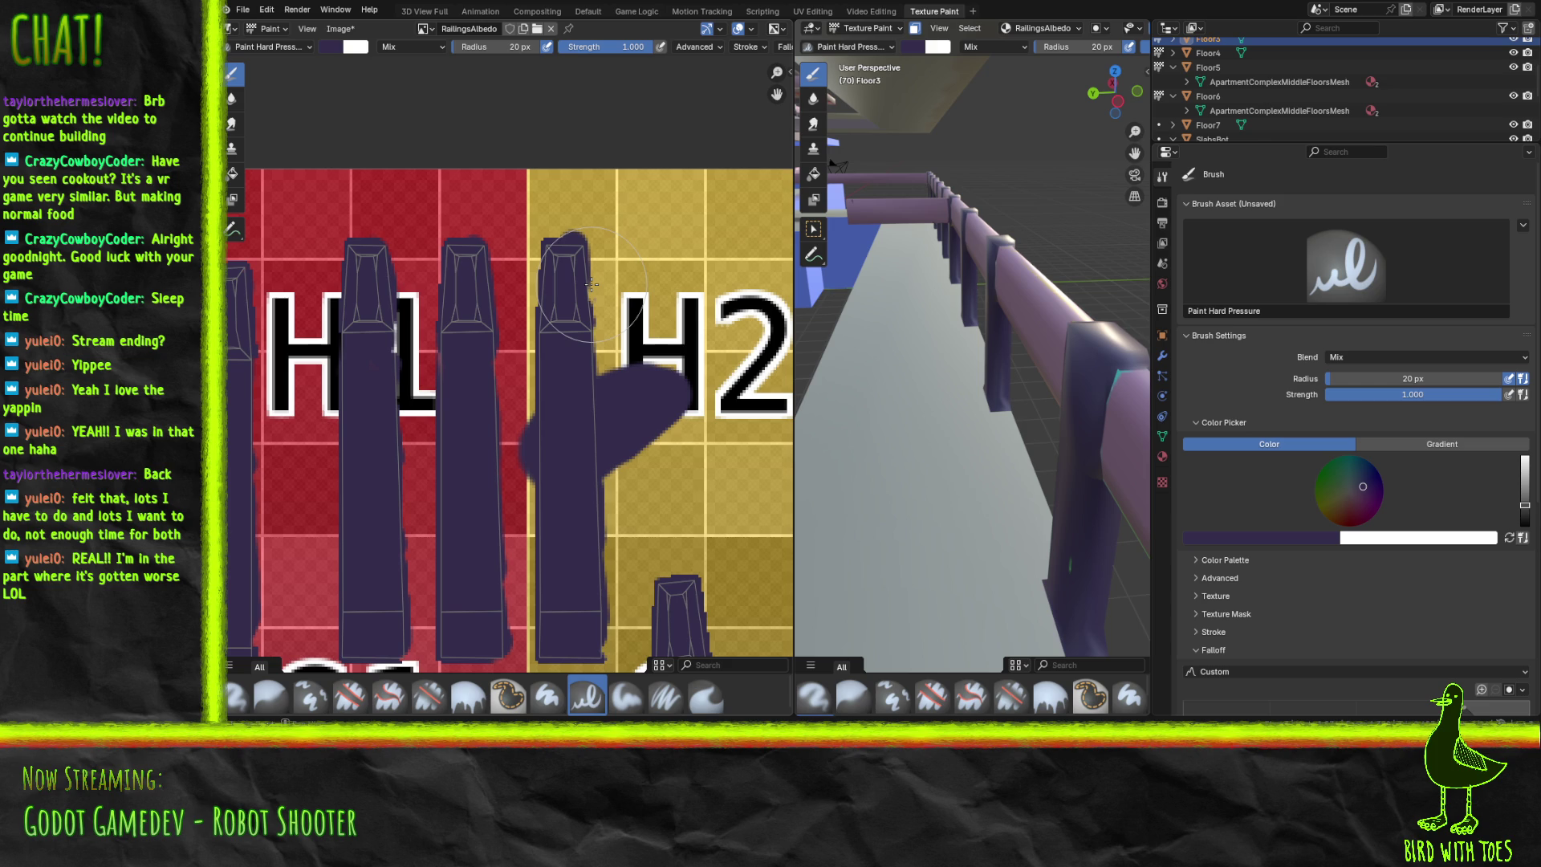
mouse_move(590, 277)
middle_down()
mouse_move(551, 155)
mouse_move(476, 414)
mouse_move(375, 248)
mouse_move(397, 275)
middle_up()
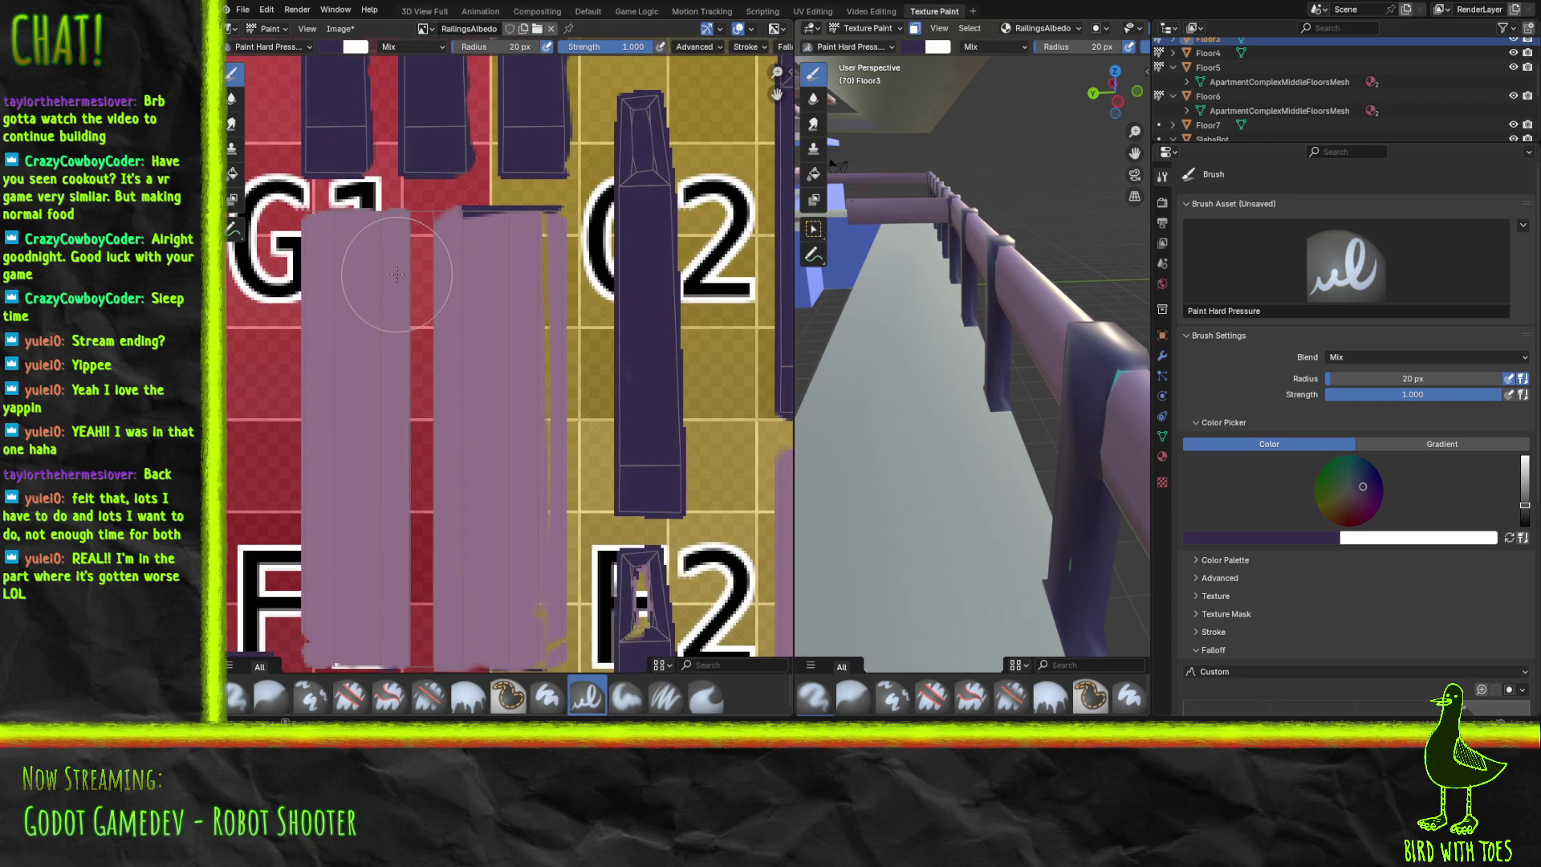
Sample the panel mauve from a painted strip as the brush colour.
click(1235, 546)
click(1304, 520)
click(495, 418)
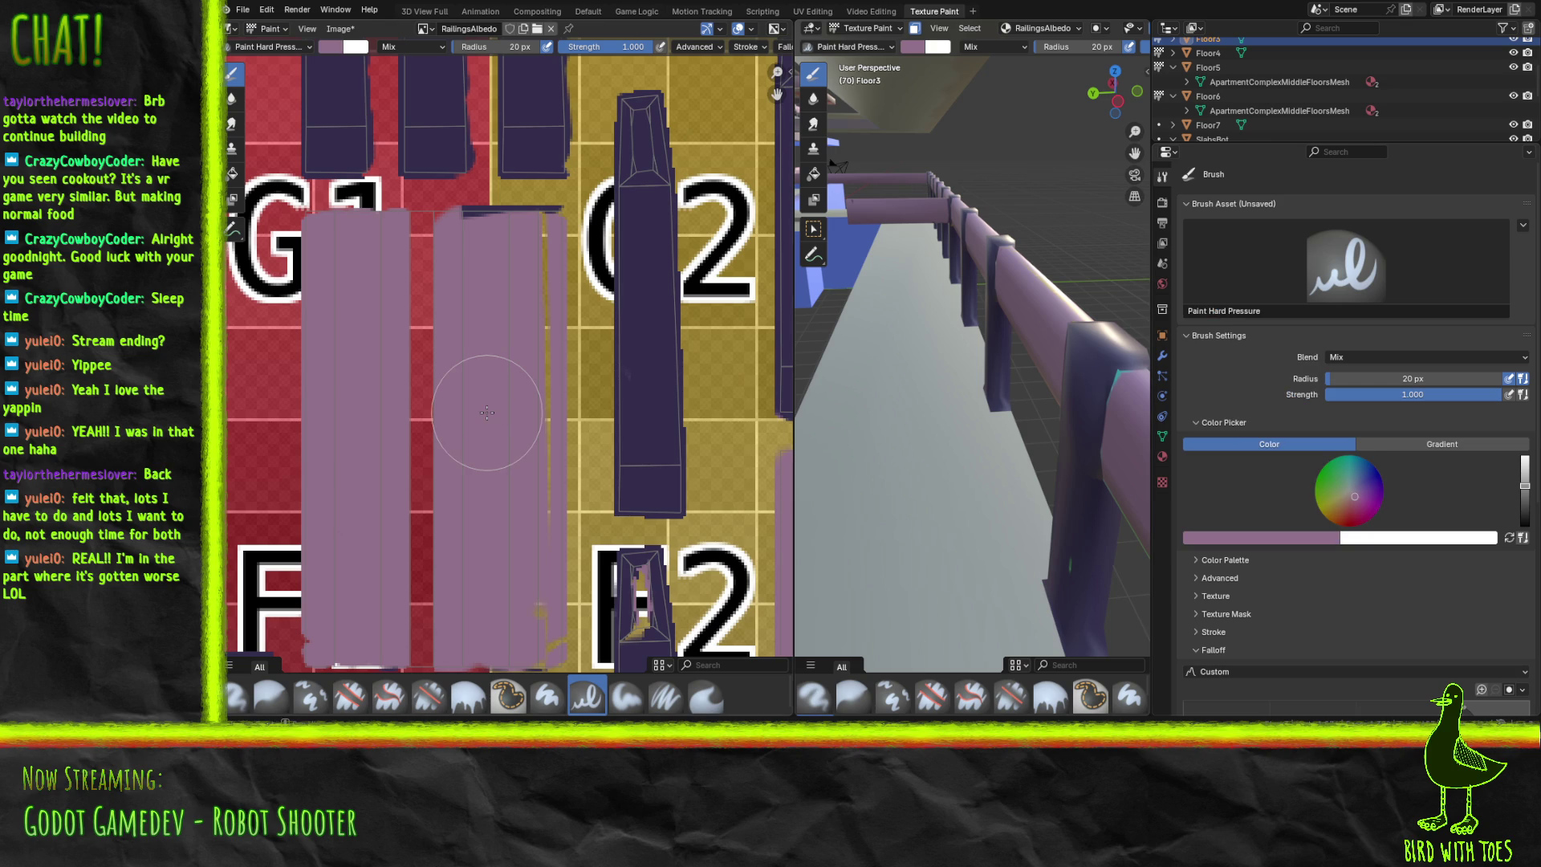
Fill the red column and red band near the G1 strip with mauve.
mouse_move(434, 241)
mouse_down()
mouse_move(385, 232)
mouse_move(510, 226)
mouse_up()
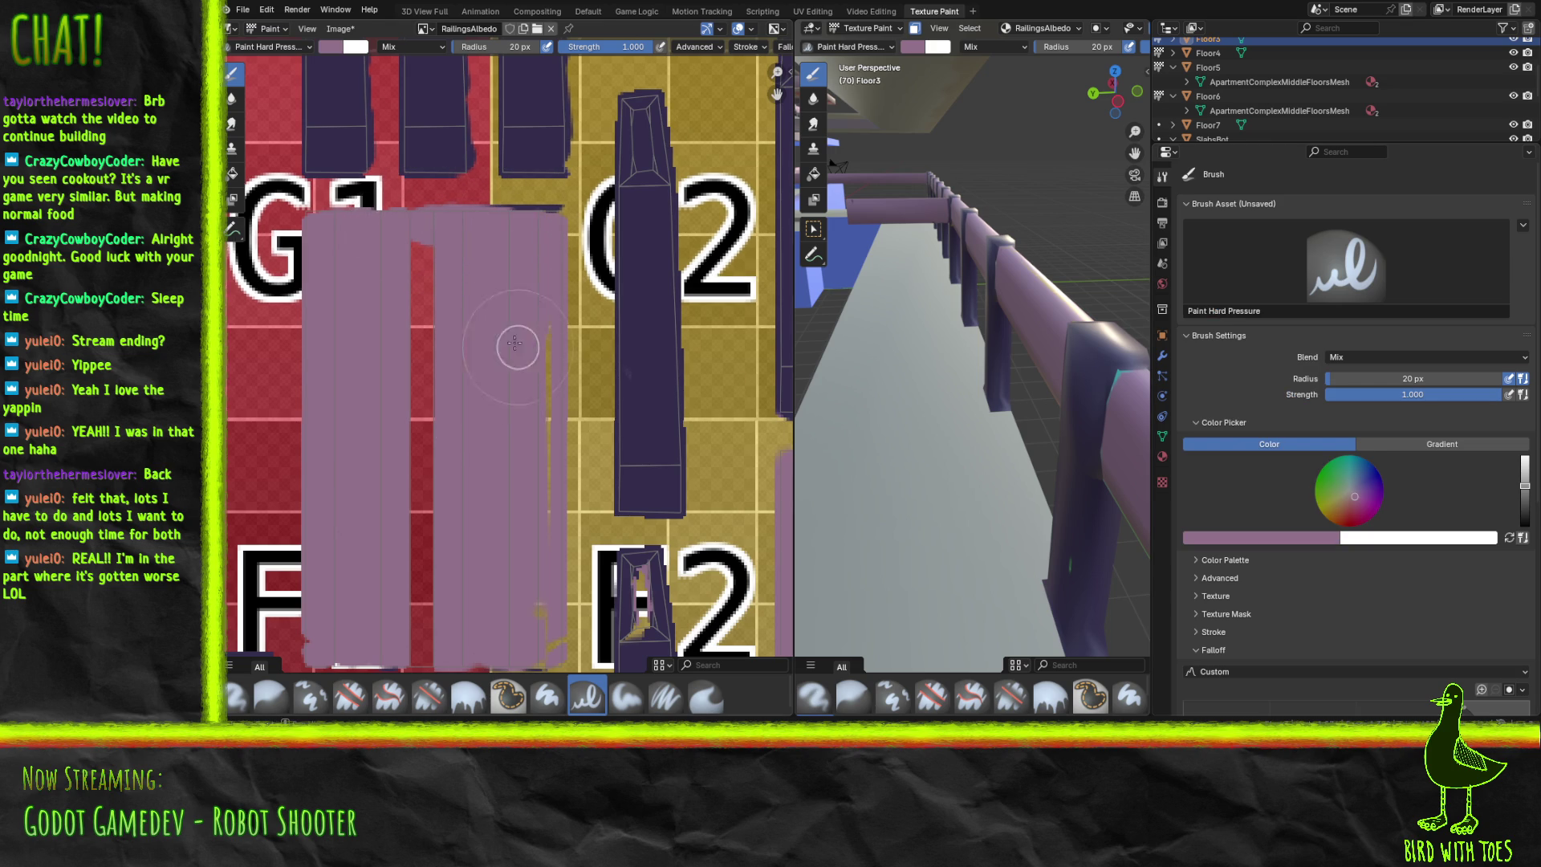
drag(419, 265, 430, 580)
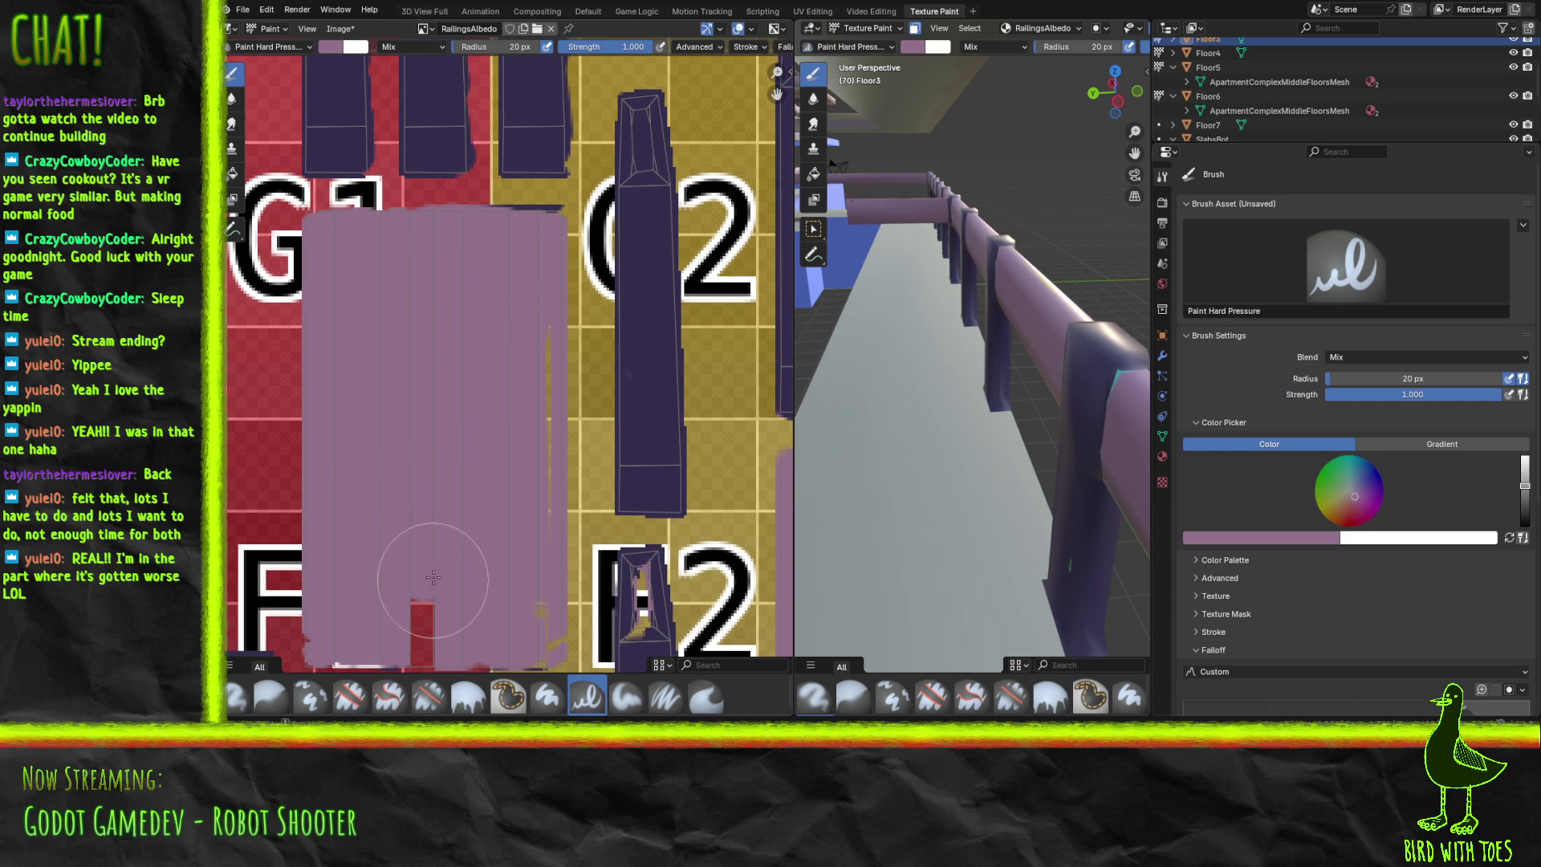
middle_drag(433, 567, 295, 430)
mouse_move(306, 517)
mouse_down()
mouse_move(318, 557)
mouse_move(371, 554)
mouse_move(368, 506)
mouse_move(471, 483)
mouse_move(487, 228)
mouse_move(463, 228)
mouse_up()
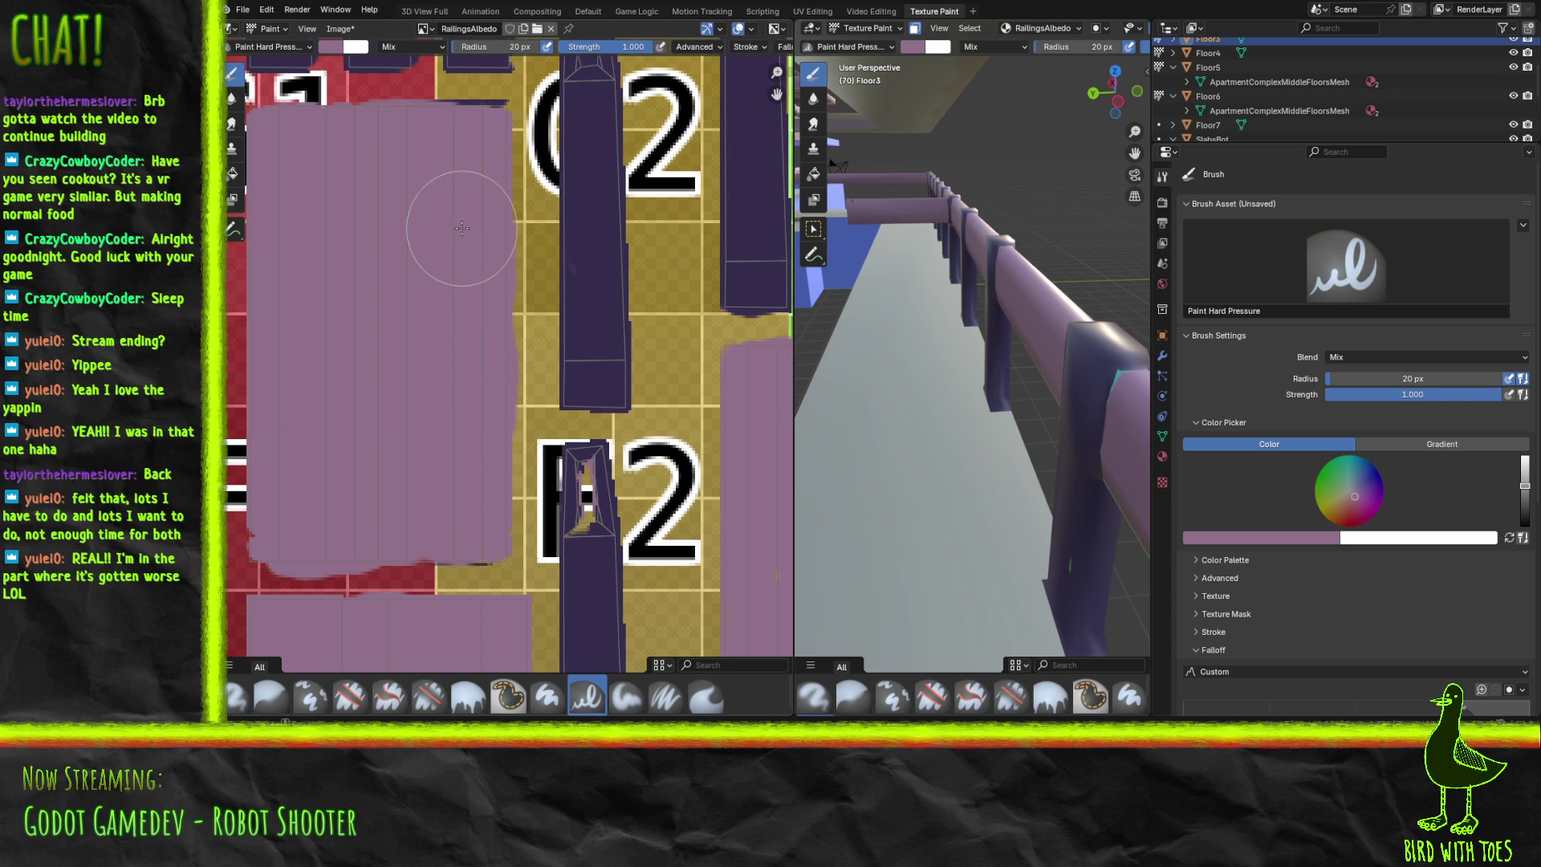
mouse_move(447, 258)
middle_down()
mouse_move(550, 224)
mouse_move(543, 330)
mouse_move(582, 270)
mouse_move(634, 301)
mouse_move(560, 273)
mouse_move(509, 189)
mouse_move(498, 128)
mouse_move(594, 490)
mouse_move(578, 522)
mouse_move(533, 447)
mouse_move(533, 613)
middle_up()
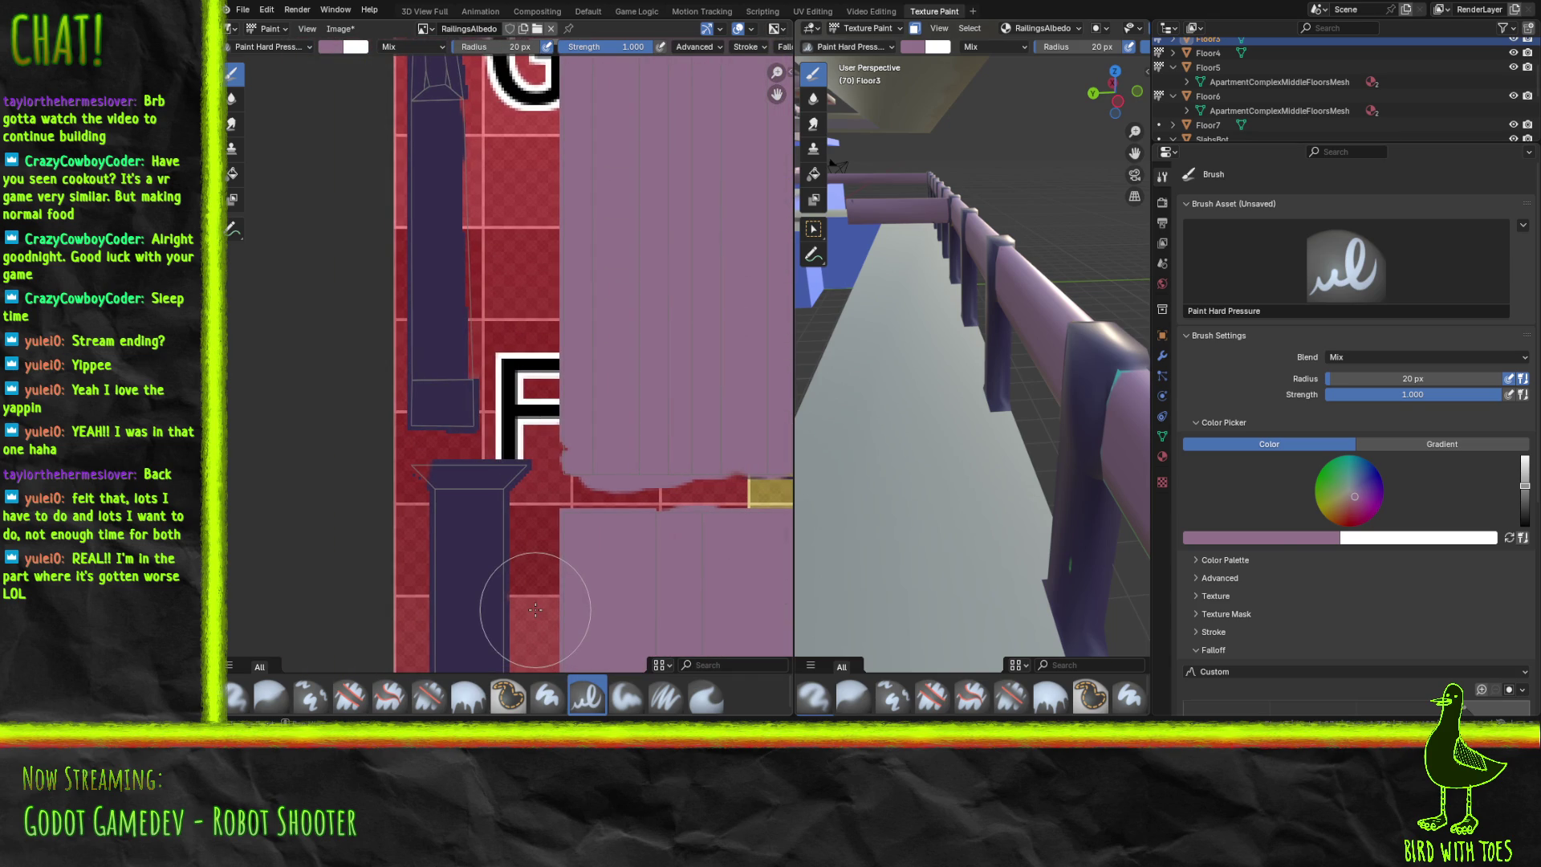
Sample the posts' dark purple and paint the red gaps beneath and beside the post blocks.
click(1265, 538)
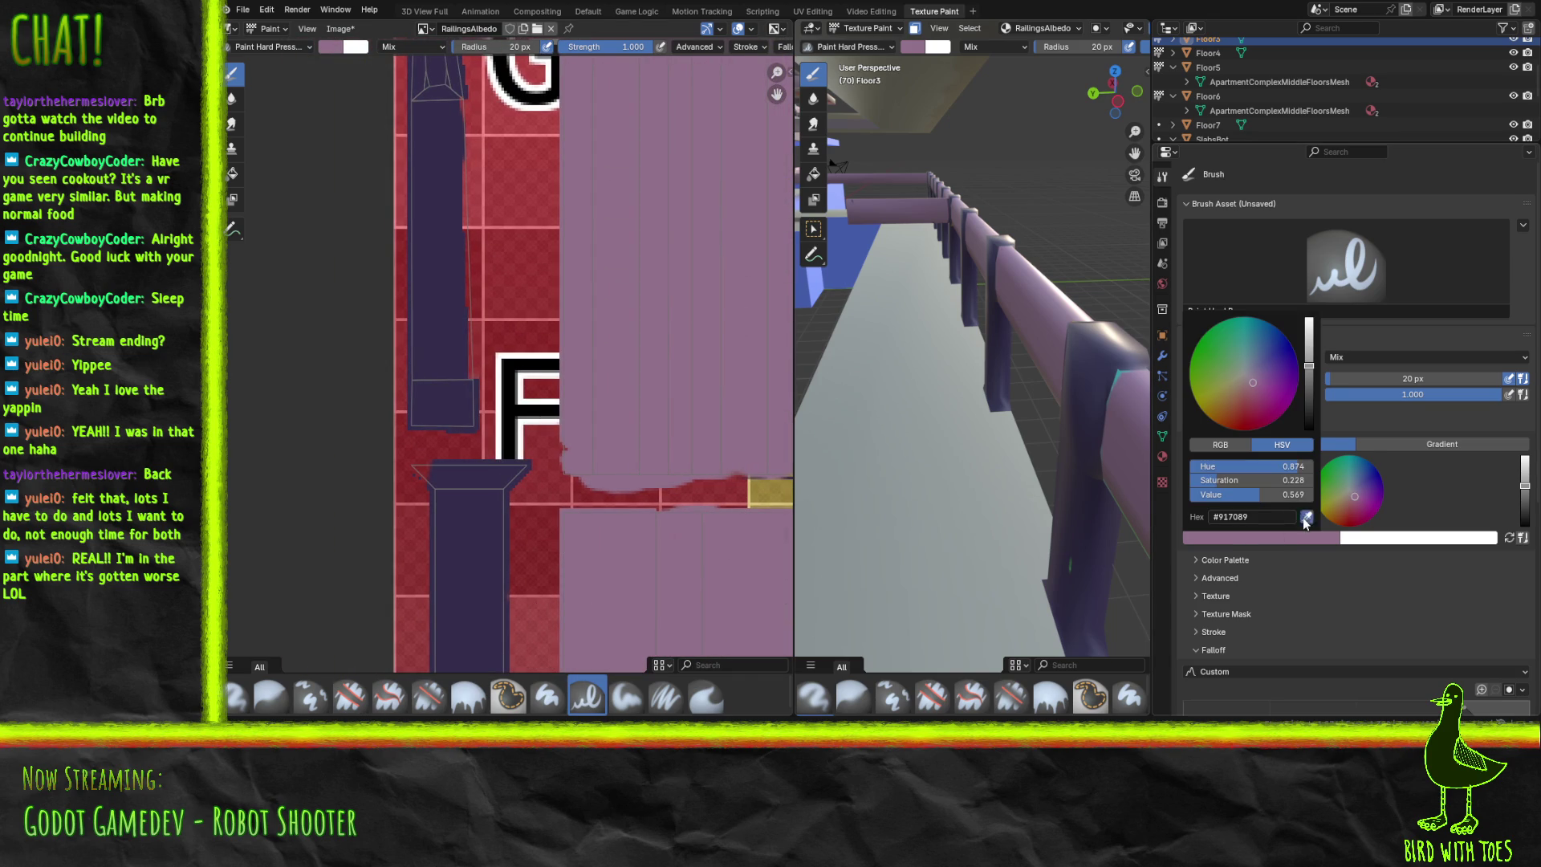
click(1306, 519)
click(480, 418)
drag(450, 437, 424, 472)
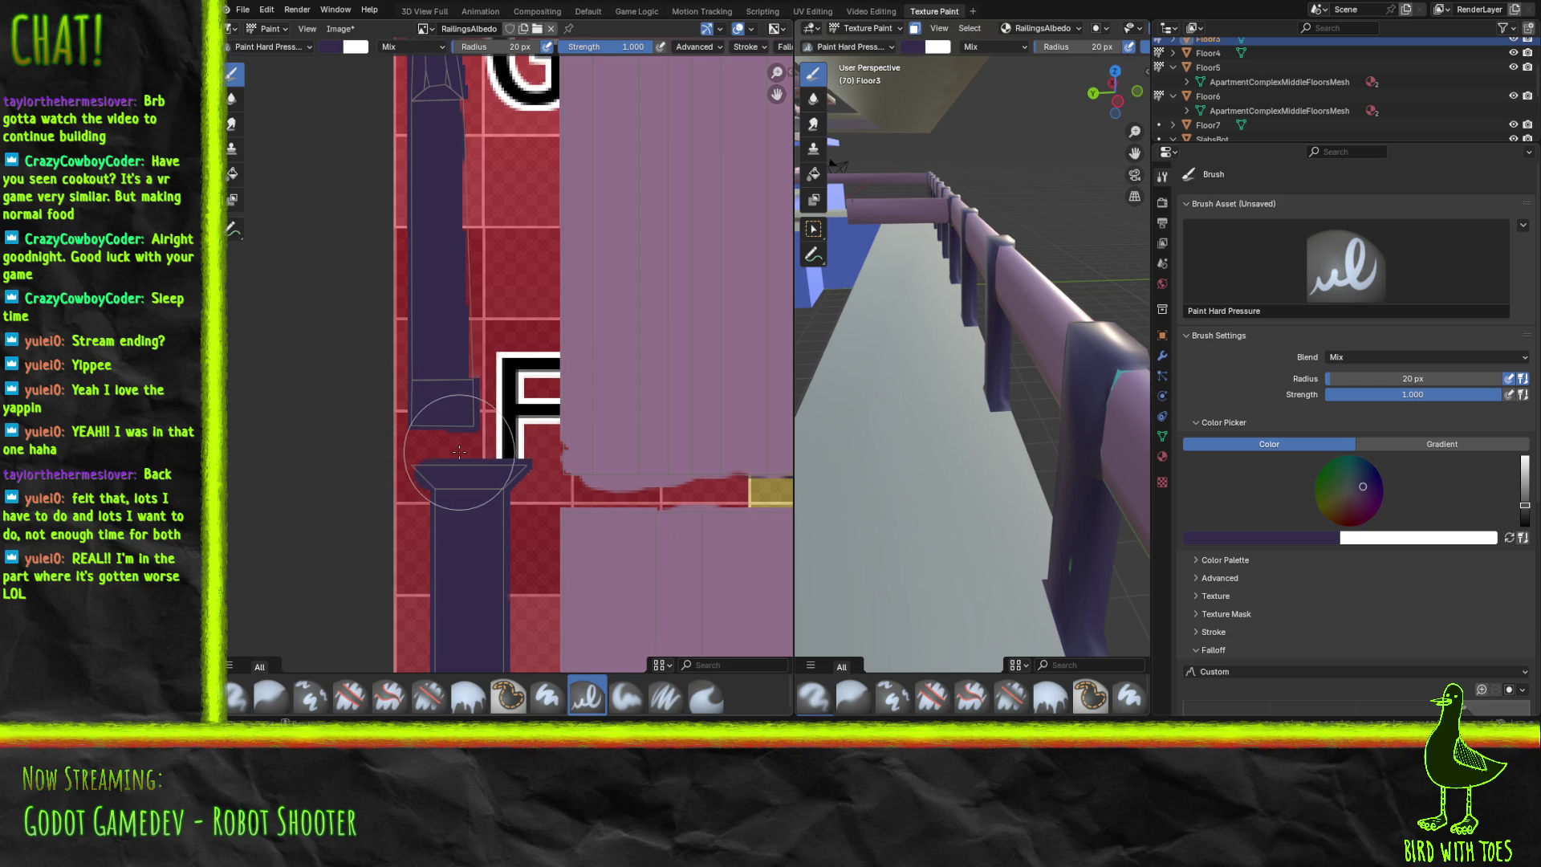
middle_drag(529, 329, 341, 485)
mouse_move(285, 482)
mouse_down()
mouse_move(277, 562)
mouse_move(267, 327)
mouse_up()
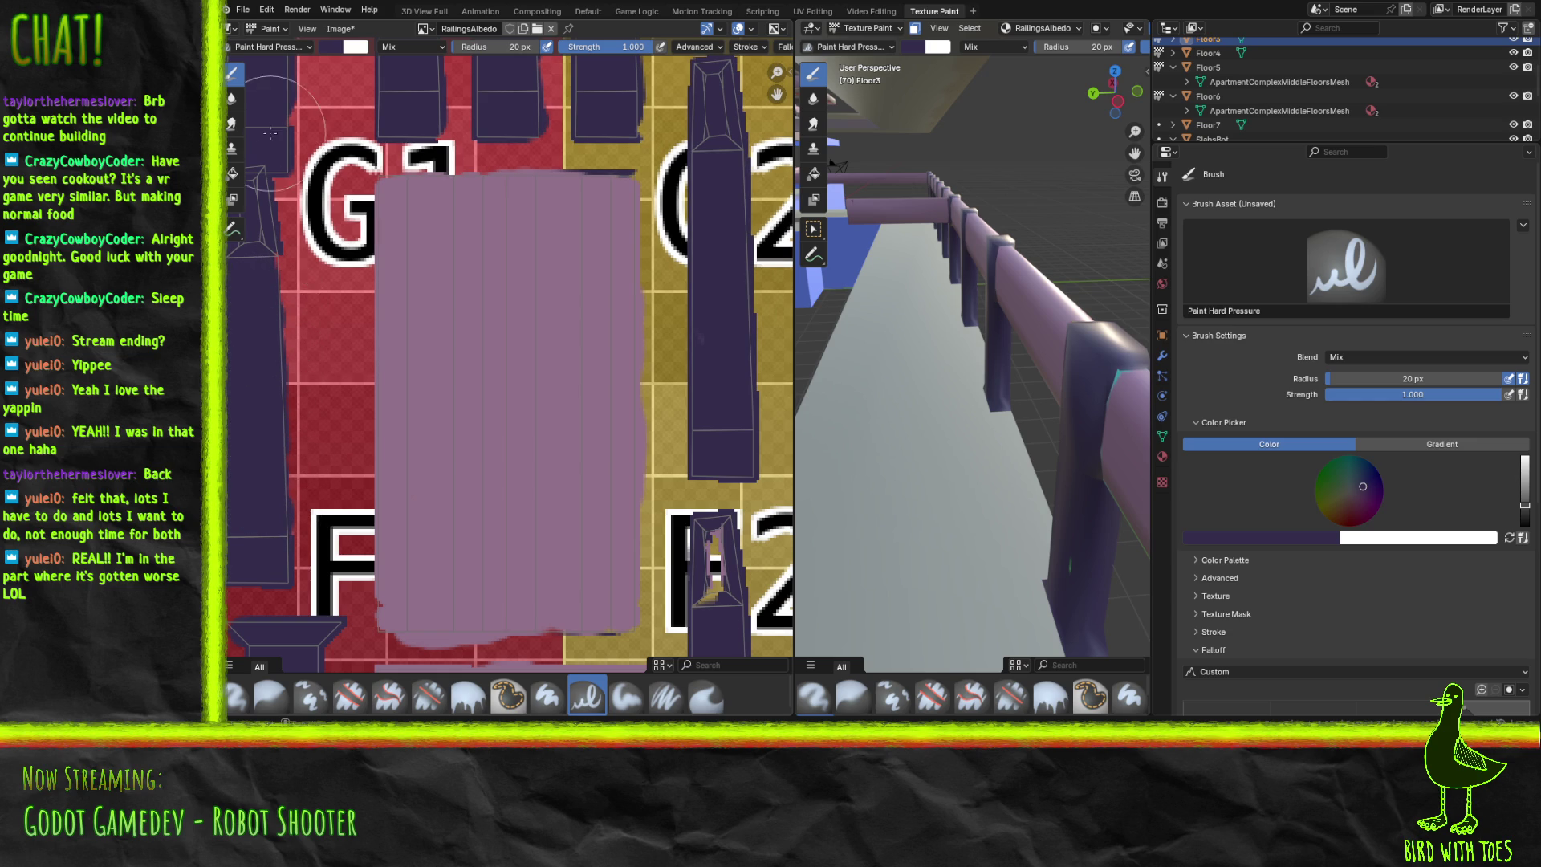
Undo the purple that bled into the L, then move to the teal strips near G2/G3.
mouse_move(366, 318)
middle_down()
mouse_move(343, 537)
mouse_move(475, 464)
mouse_move(343, 529)
middle_up()
scroll(373, 513, down, 1)
scroll(333, 431, up, 2)
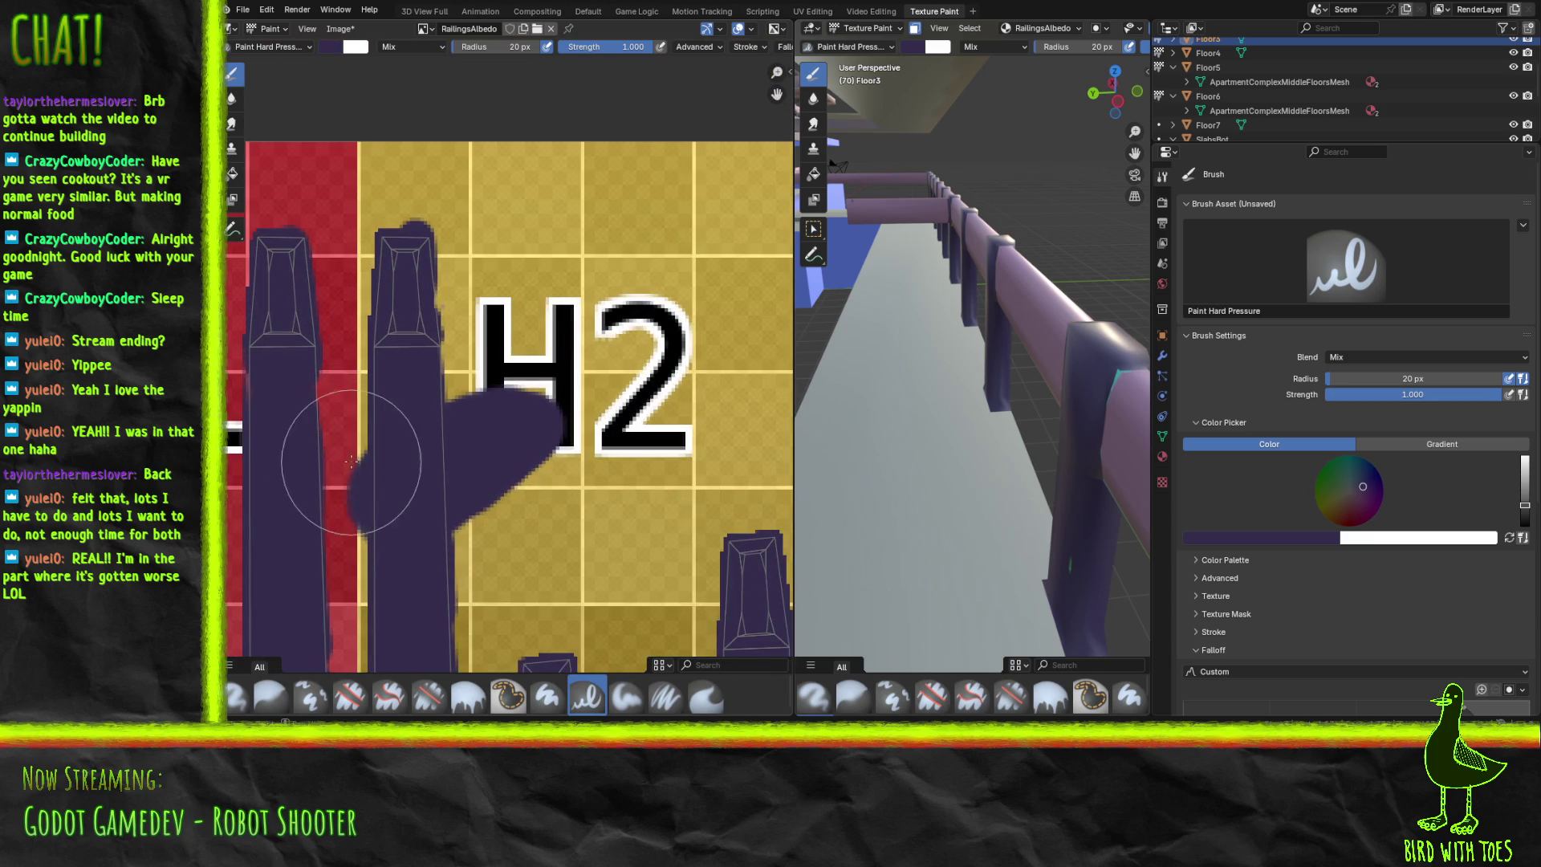
scroll(351, 463, down, 2)
middle_drag(351, 462, 464, 498)
scroll(465, 499, up, 4)
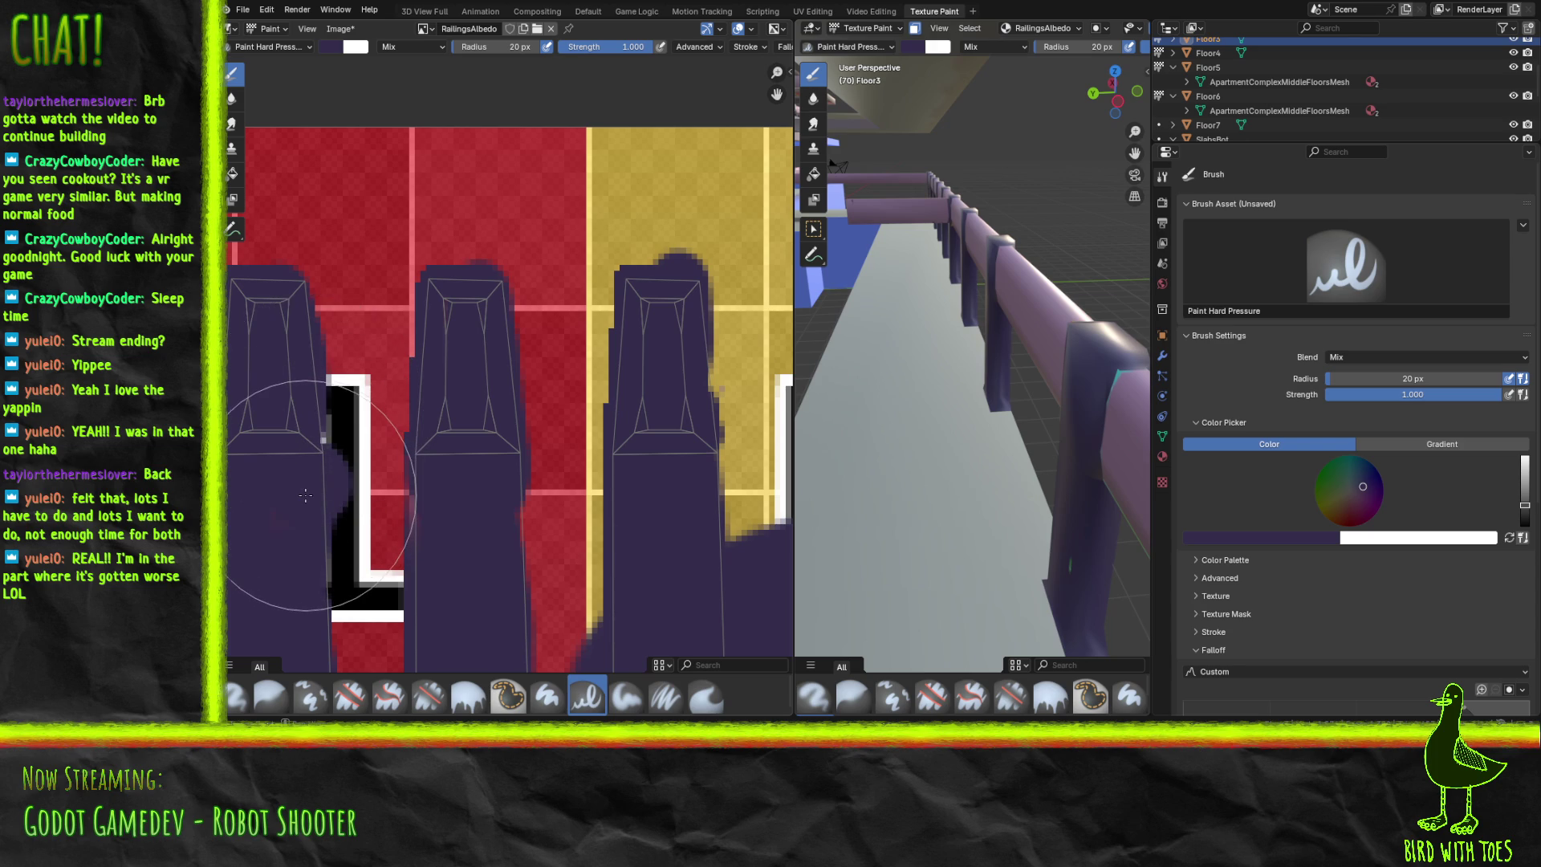
key(ctrl+z)
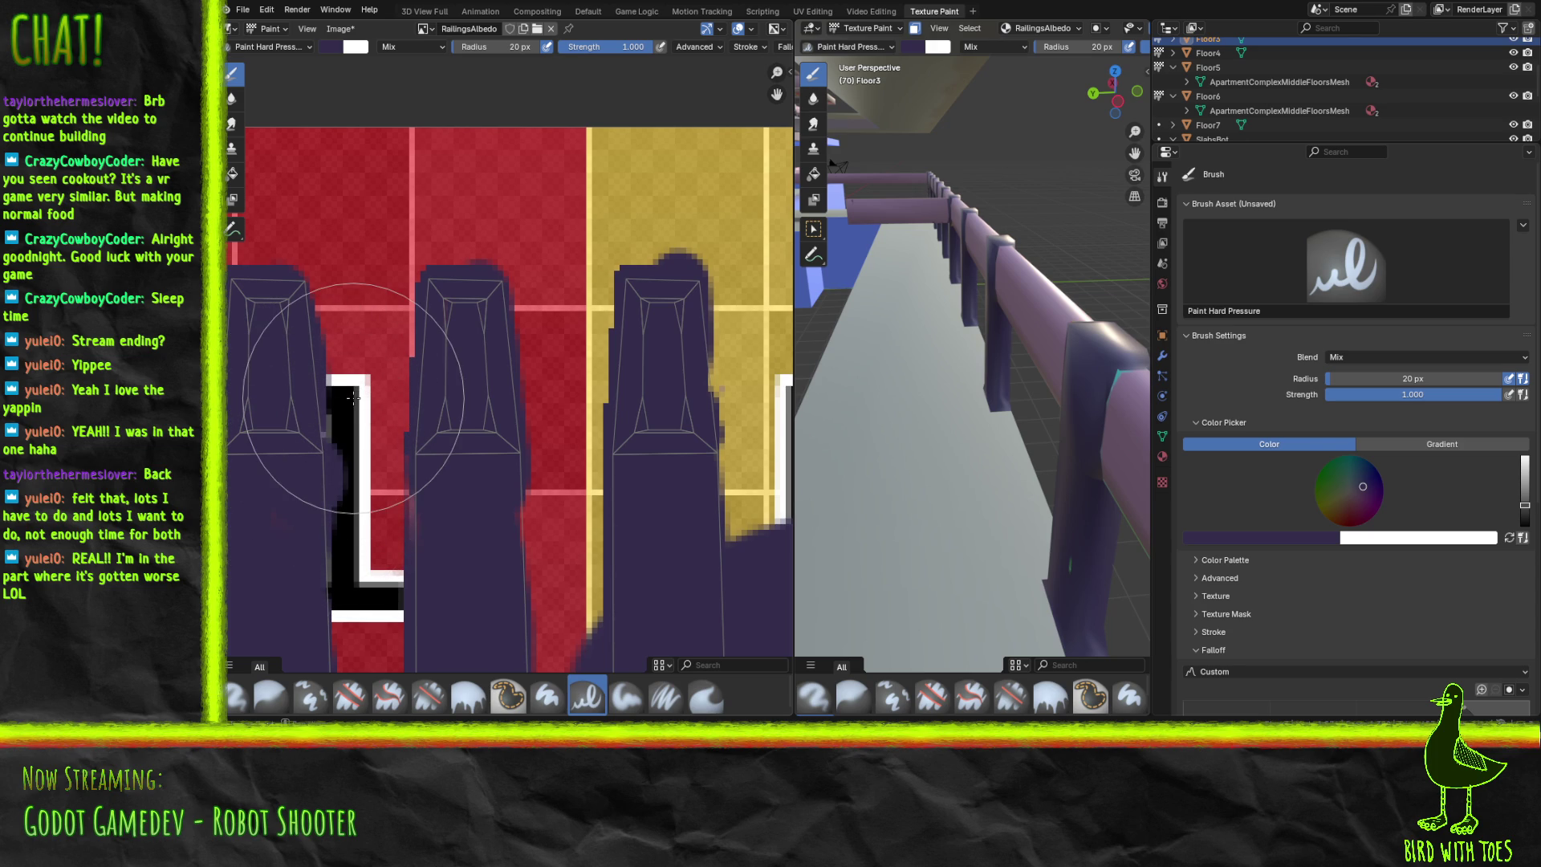
scroll(353, 398, down, 3)
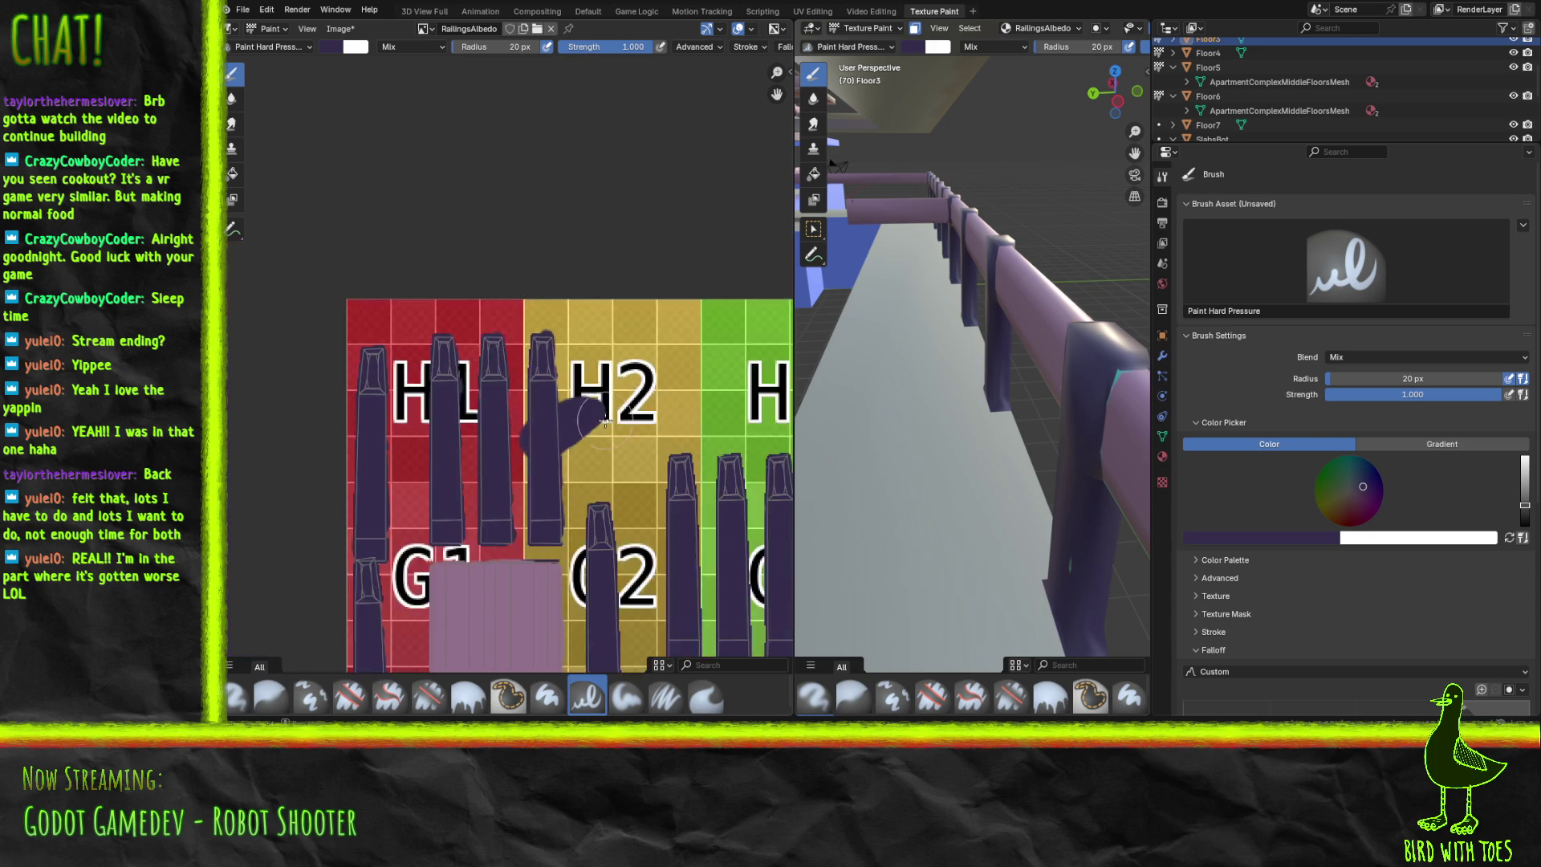
middle_drag(653, 447, 387, 163)
scroll(562, 240, right, 10)
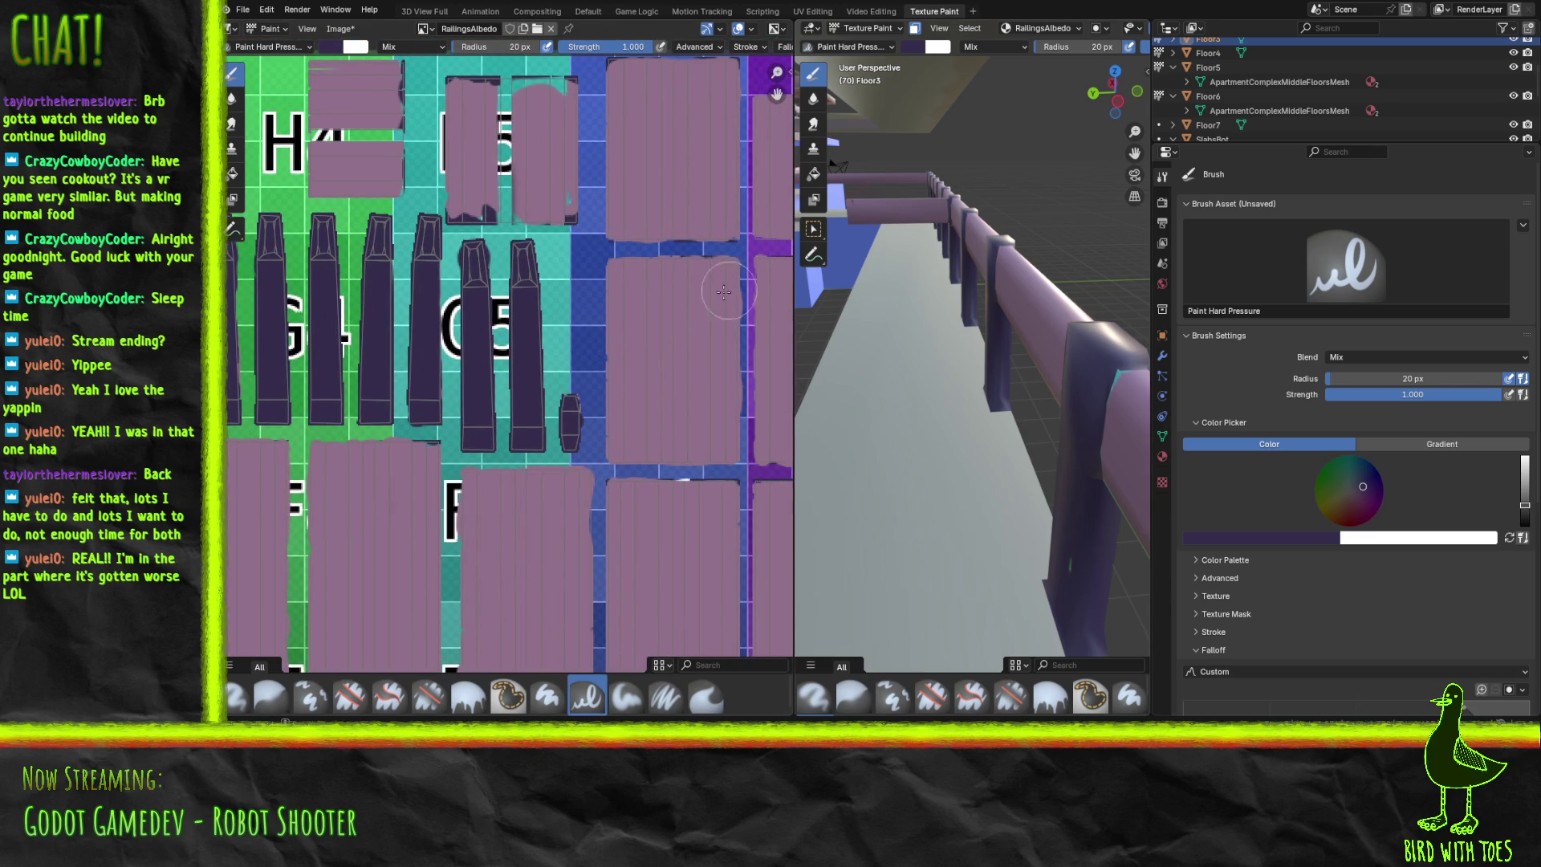
scroll(623, 282, right, 10)
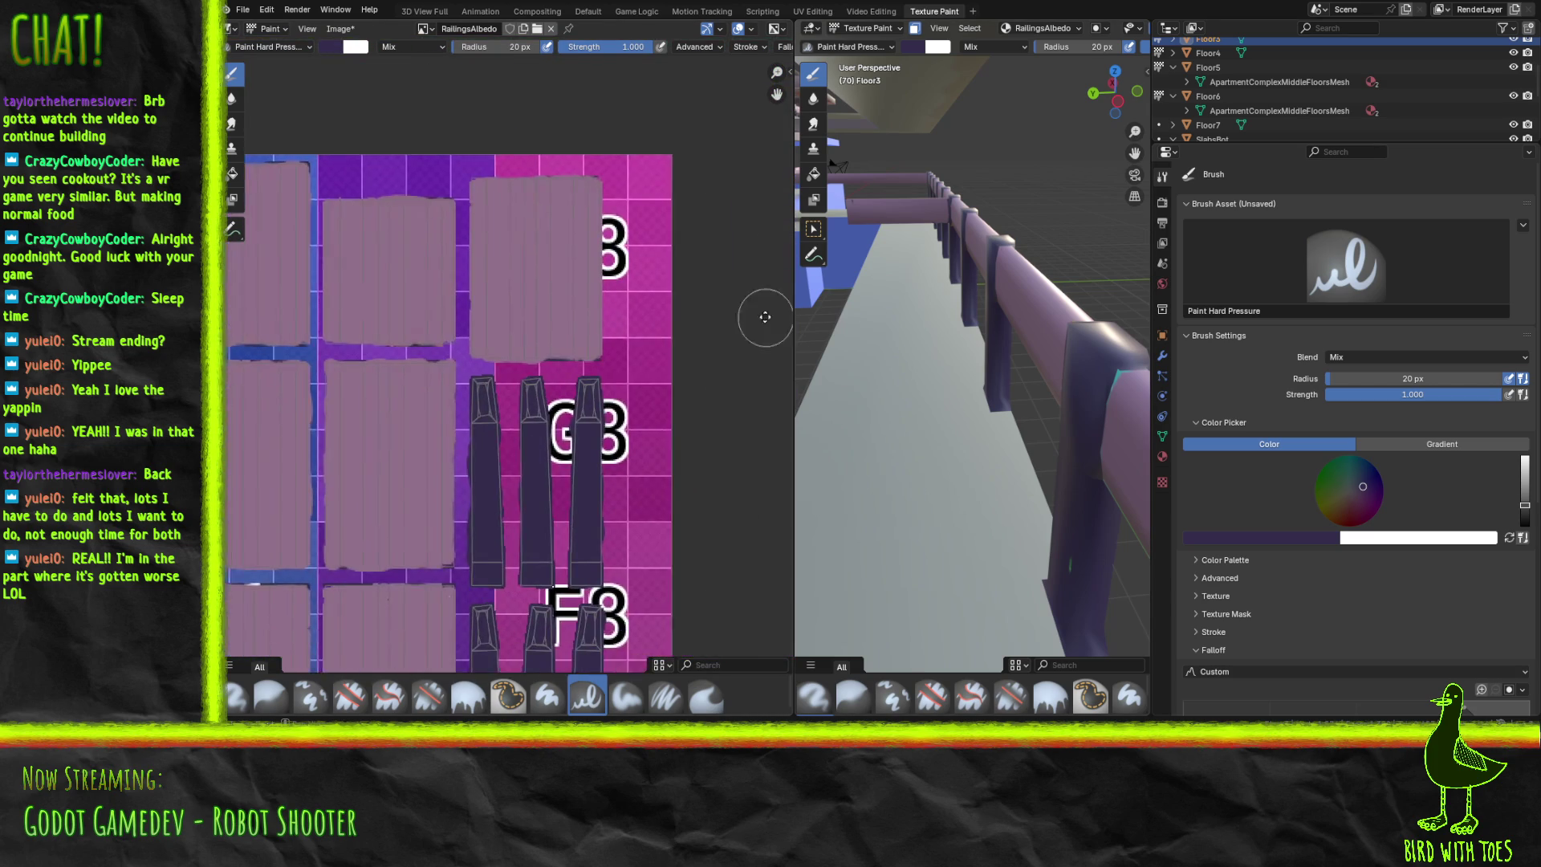
scroll(761, 310, up, 2)
scroll(416, 494, left, 10)
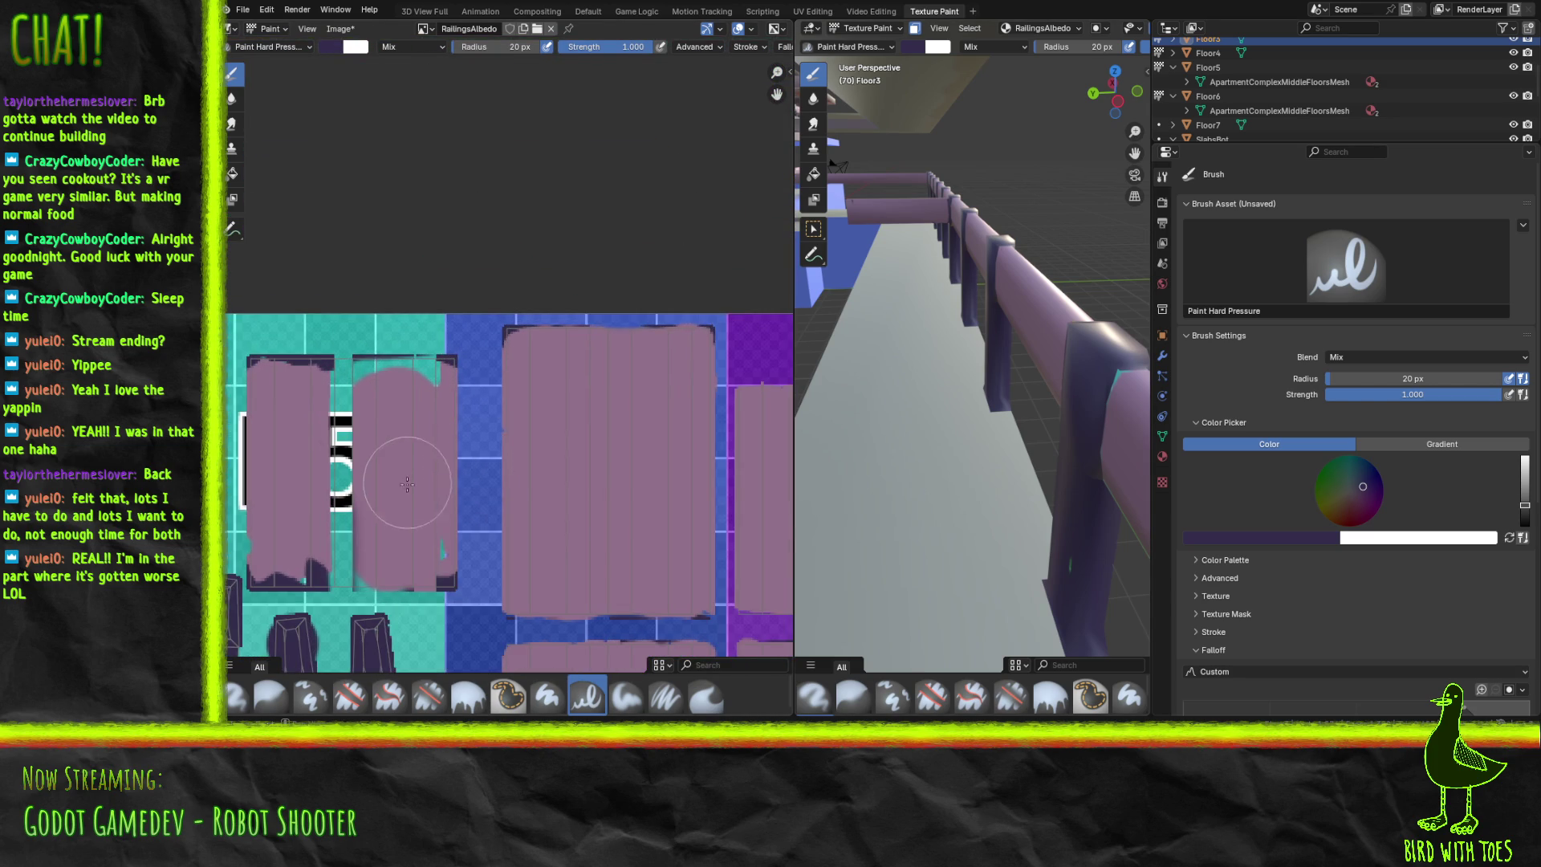
middle_drag(416, 493, 522, 464)
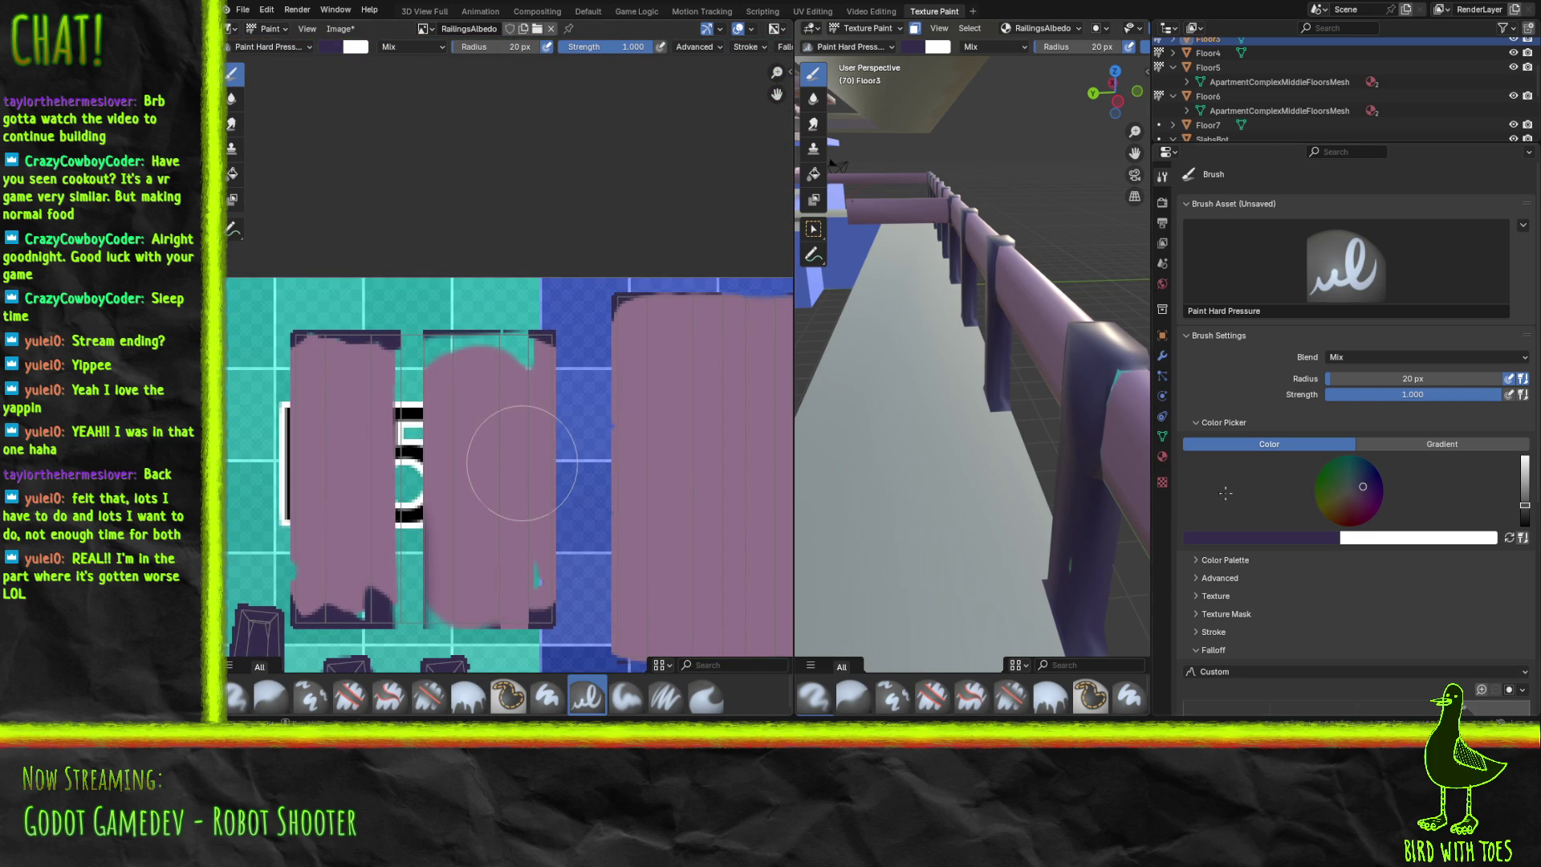
click(1252, 540)
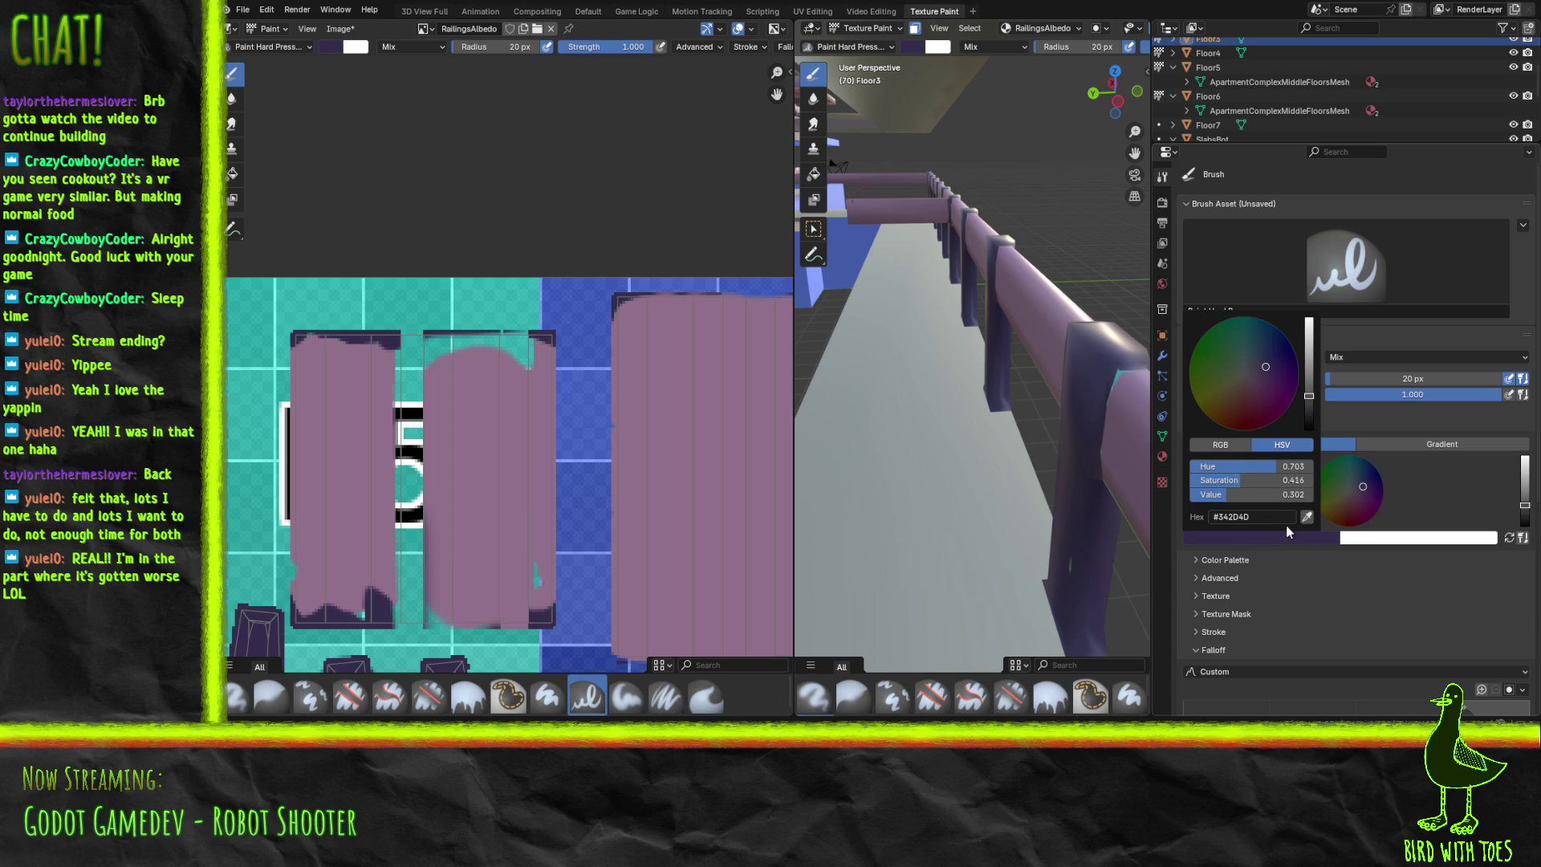
Sample mauve from a painted strip and cover the middle strip's teal gap and dark corners.
click(1303, 524)
click(354, 459)
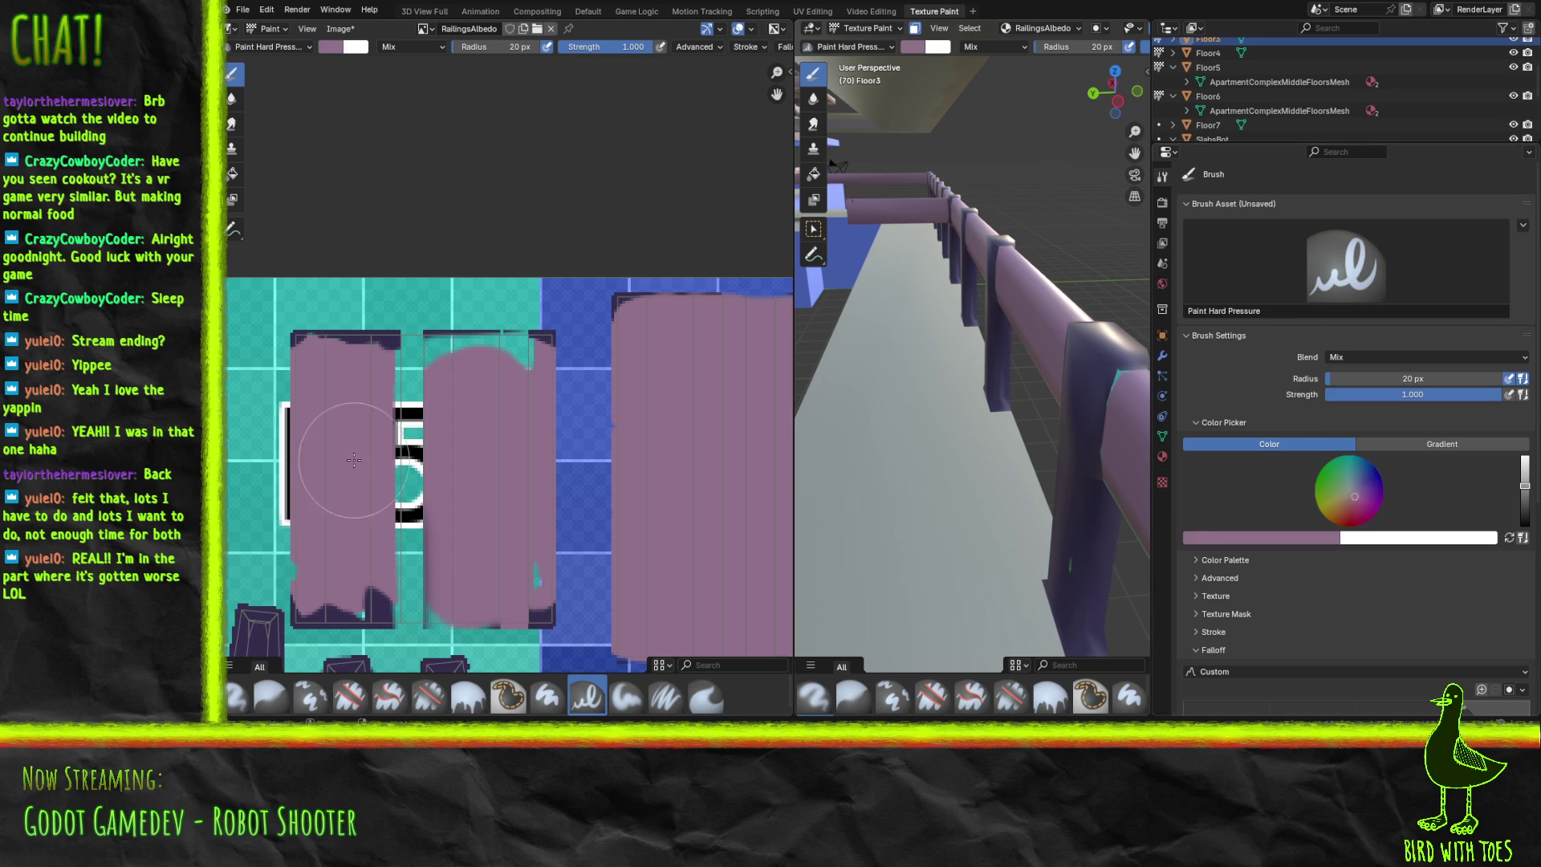
mouse_move(329, 592)
mouse_down()
mouse_move(345, 613)
mouse_move(377, 610)
mouse_up()
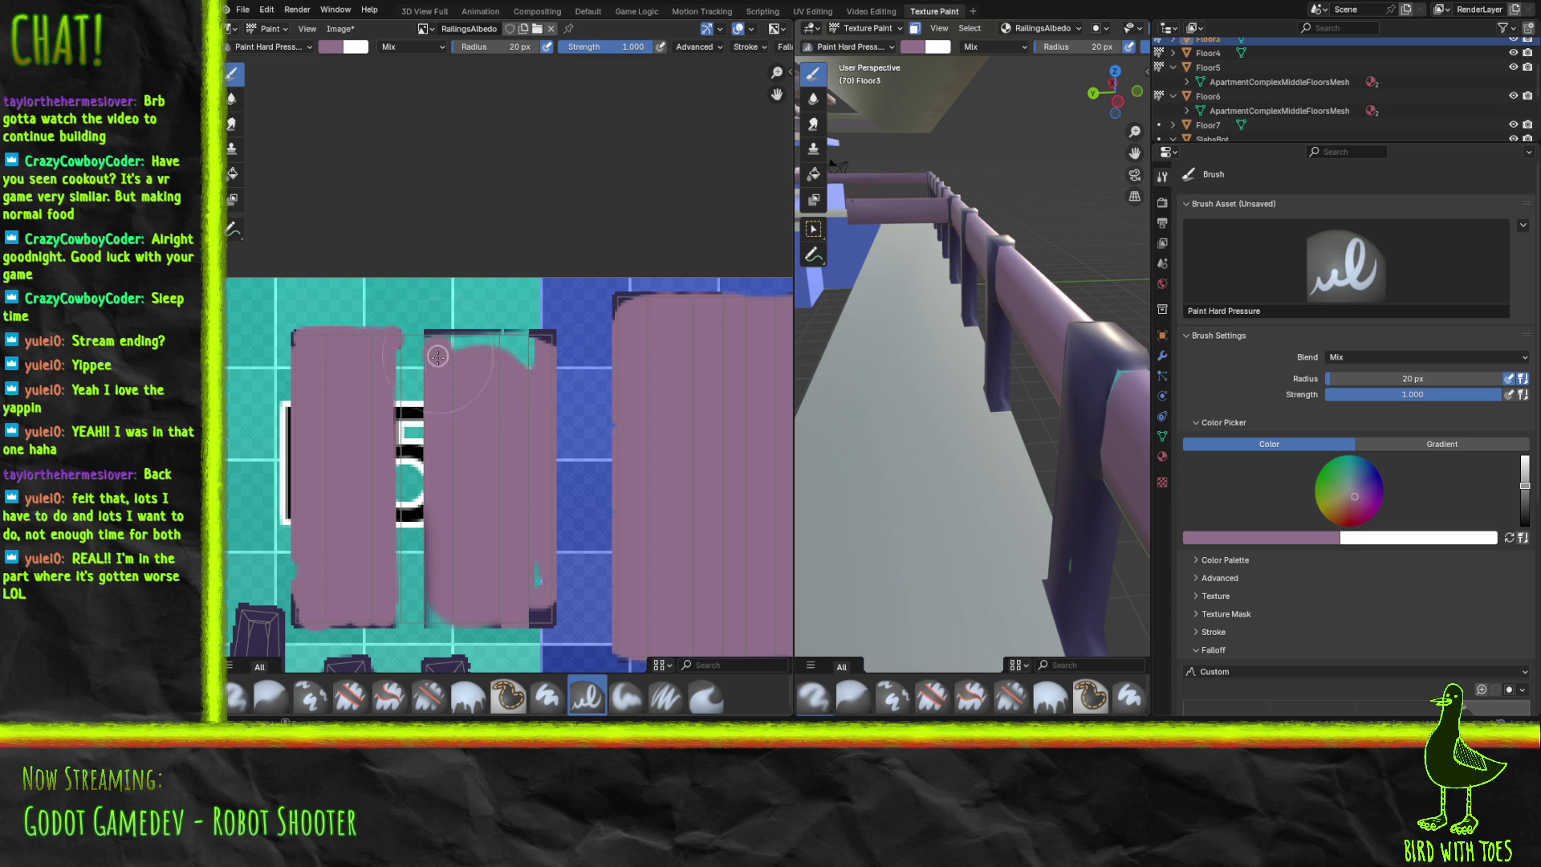
drag(447, 347, 540, 344)
mouse_move(533, 566)
mouse_down()
mouse_move(536, 598)
mouse_move(514, 609)
mouse_move(437, 615)
mouse_up()
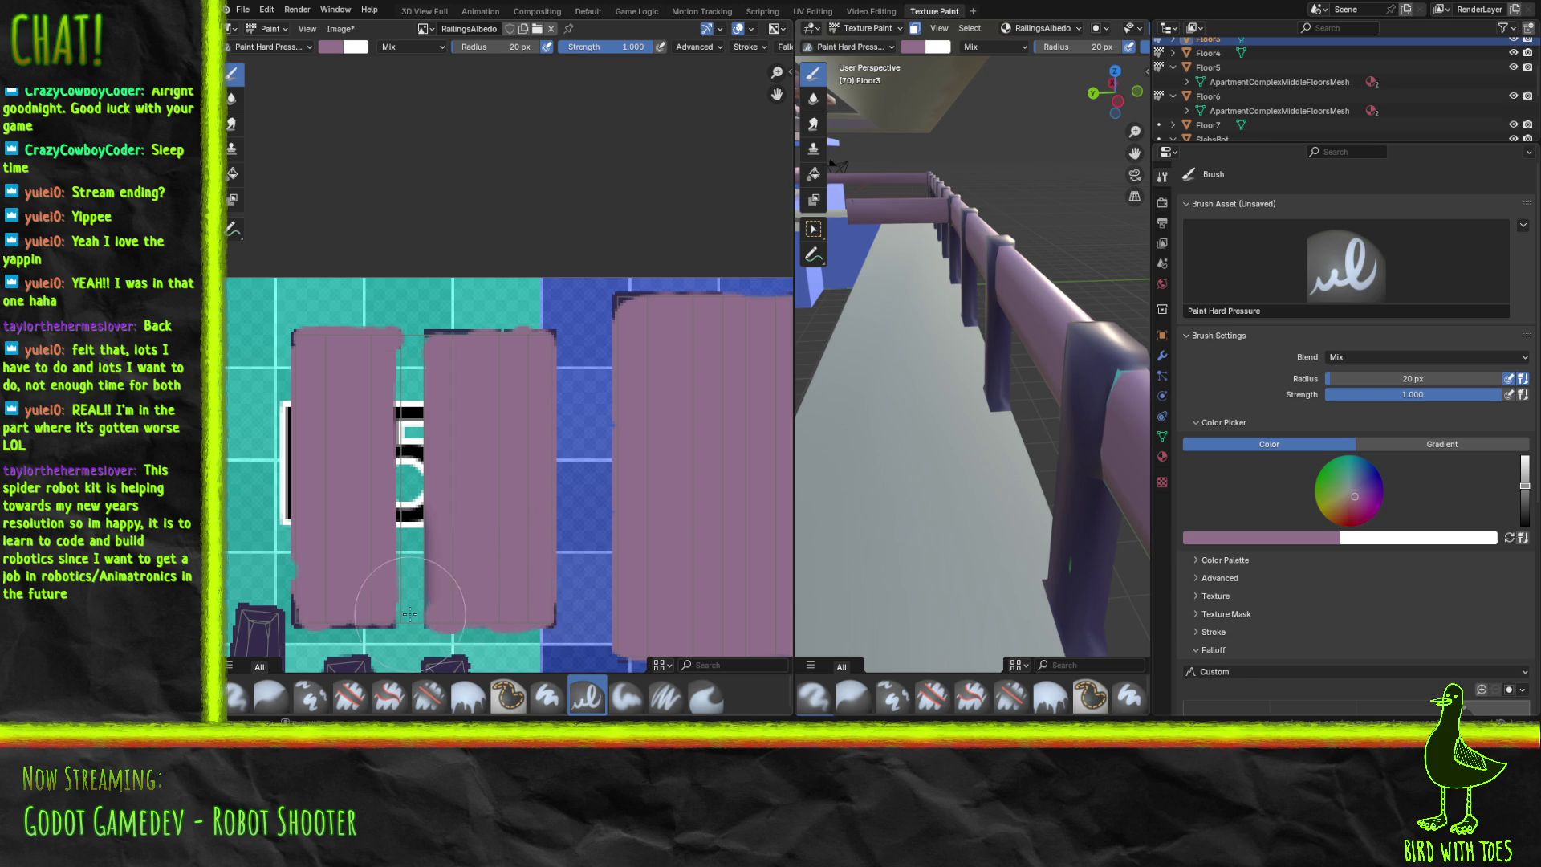
Fill the teal gap between the strips and the dark notch at the block's bottom with mauve.
mouse_move(400, 616)
mouse_down()
mouse_move(431, 605)
mouse_move(379, 533)
mouse_move(436, 568)
mouse_move(409, 362)
mouse_move(402, 478)
mouse_up()
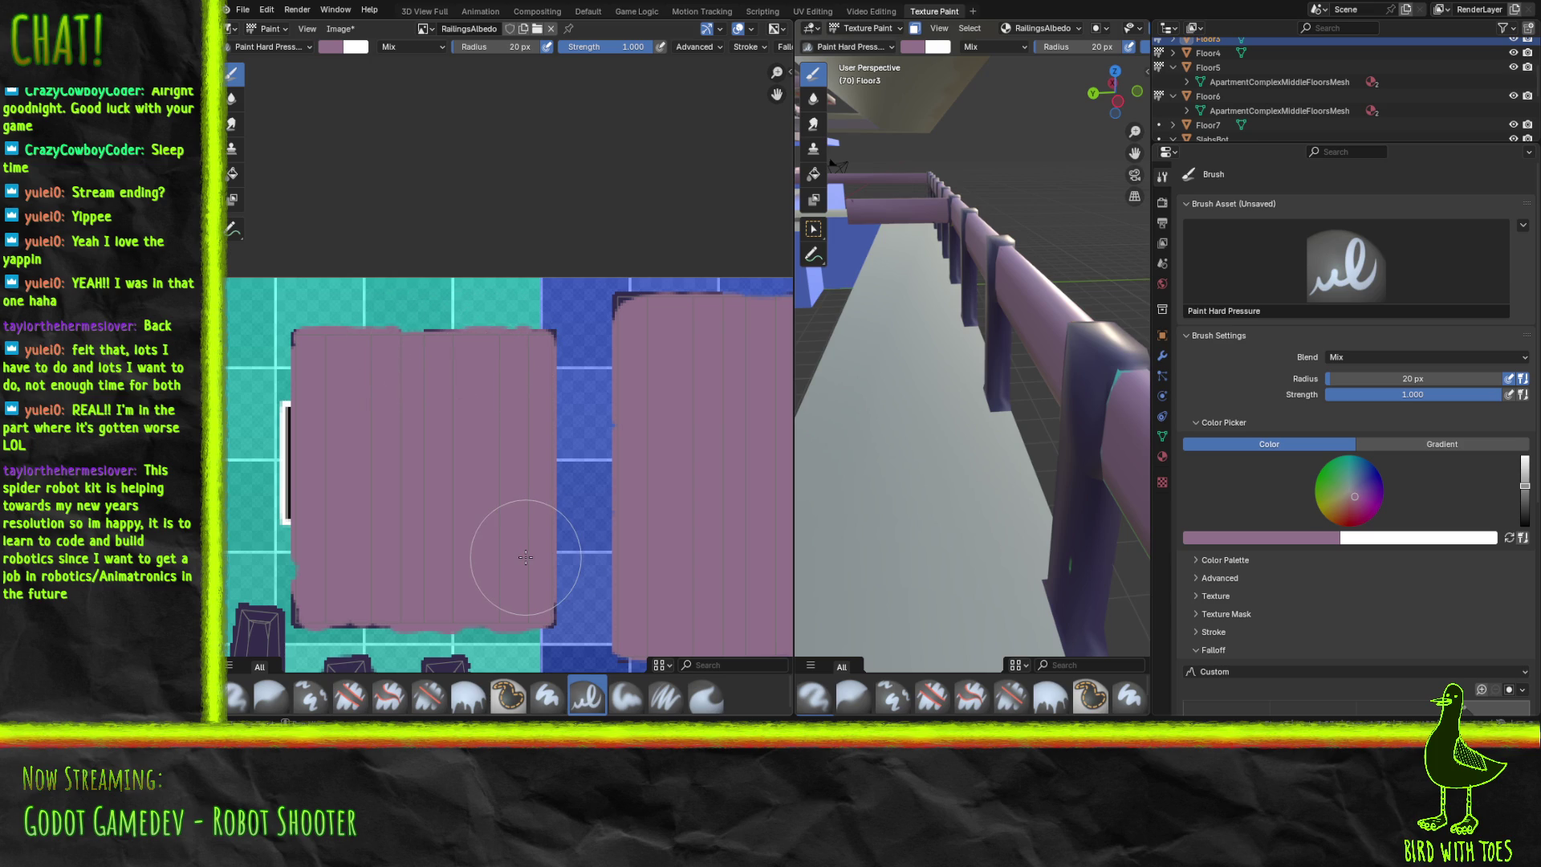
scroll(522, 546, down, 3)
mouse_move(518, 514)
middle_down()
mouse_move(496, 325)
mouse_move(401, 160)
mouse_move(409, 209)
mouse_move(453, 129)
mouse_move(472, 177)
middle_up()
scroll(480, 386, up, 4)
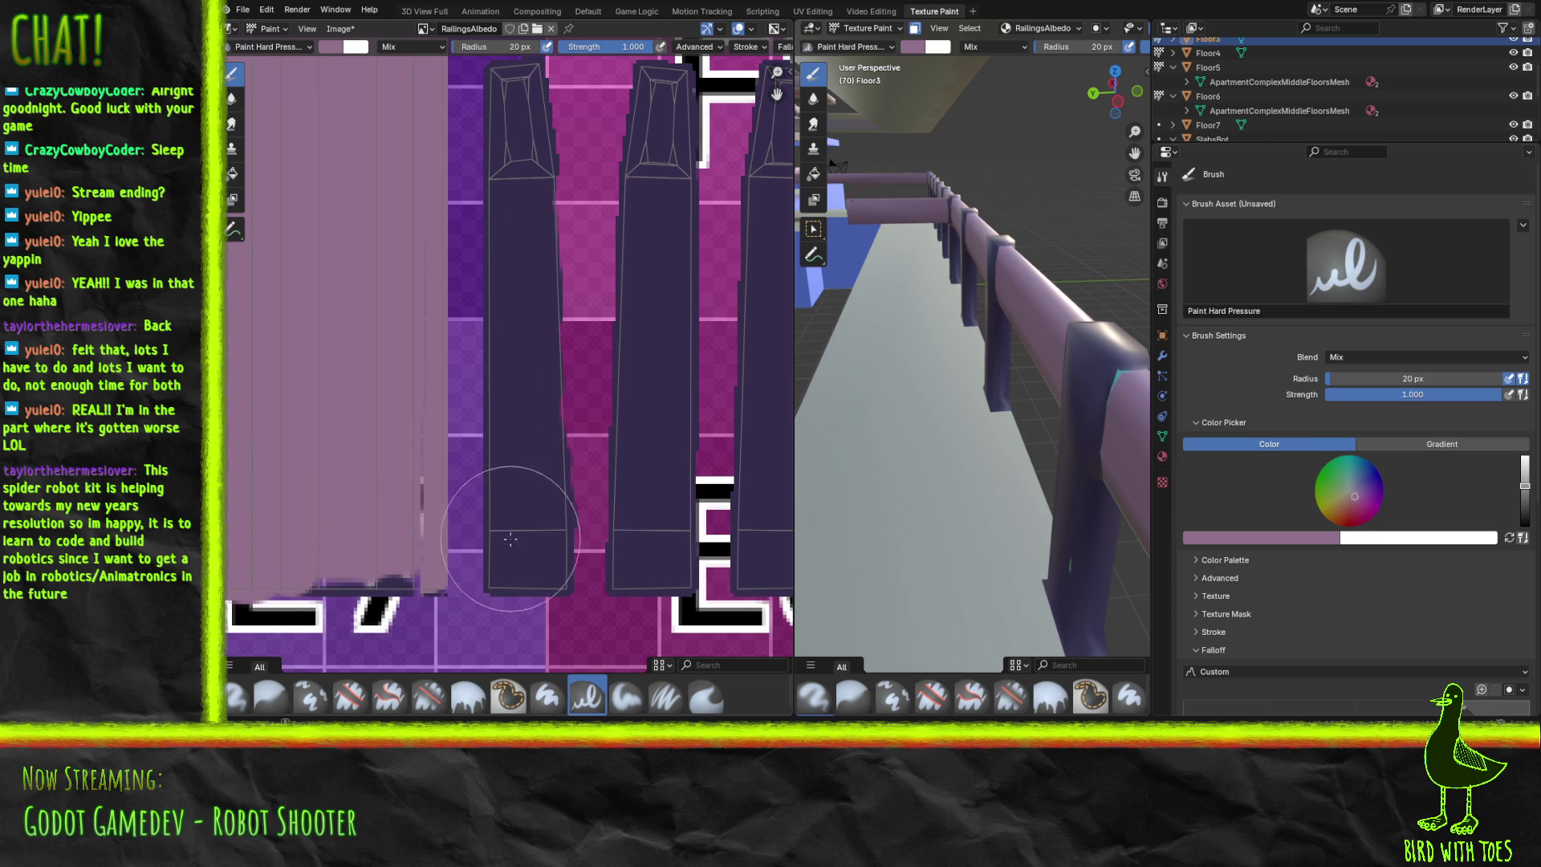
scroll(431, 533, down, 1)
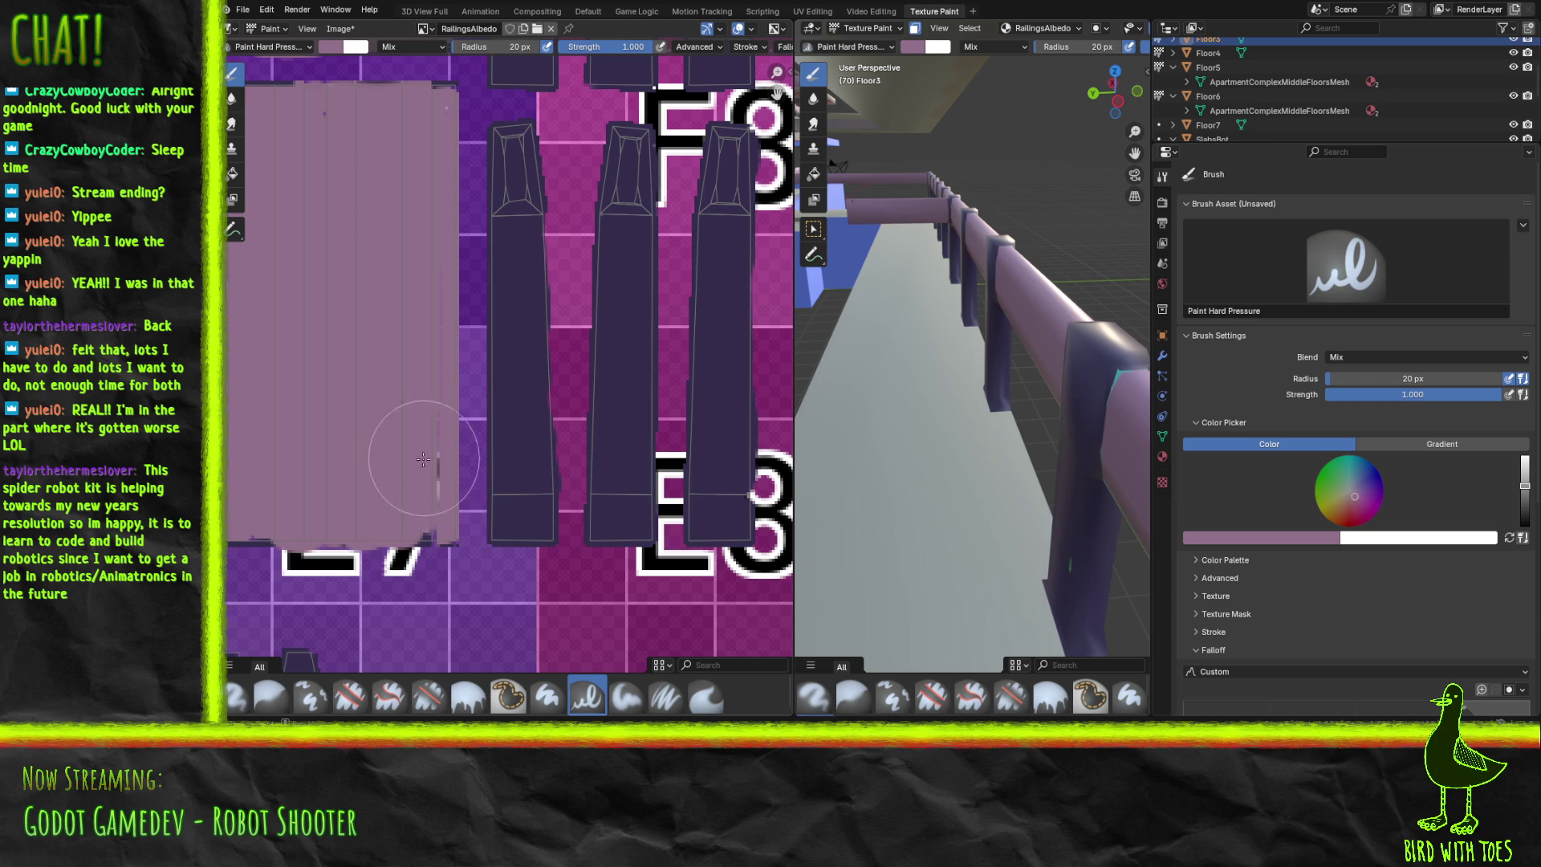
drag(440, 508, 428, 526)
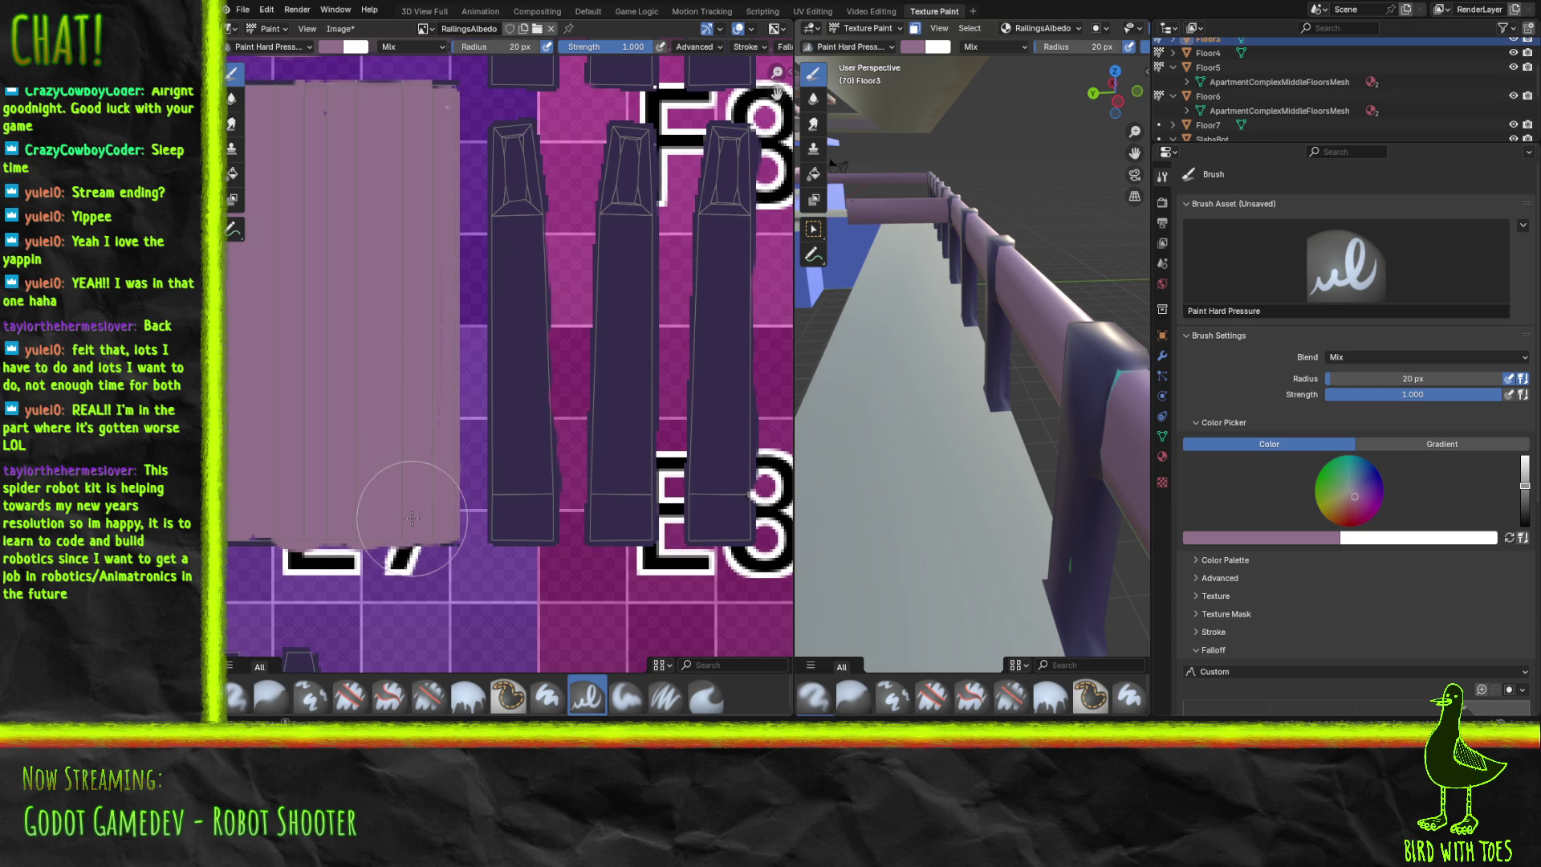
scroll(406, 388, down, 6)
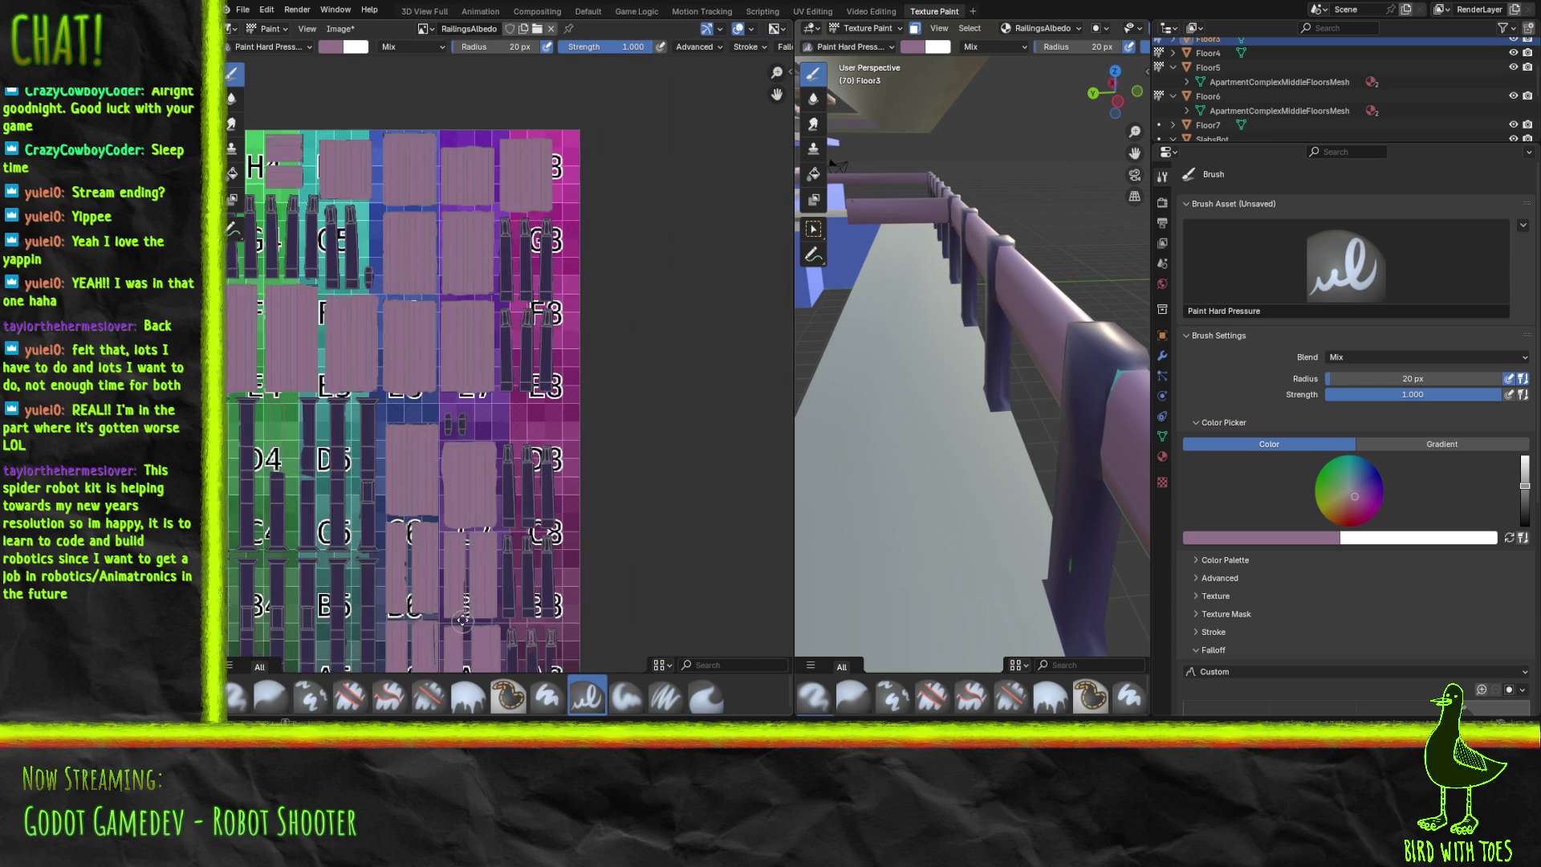
Paint mauve over the unpainted blue strip, a white speck on it, and the black-and-white letter strip.
scroll(464, 641, up, 8)
shift+scroll(737, 410, up, 5)
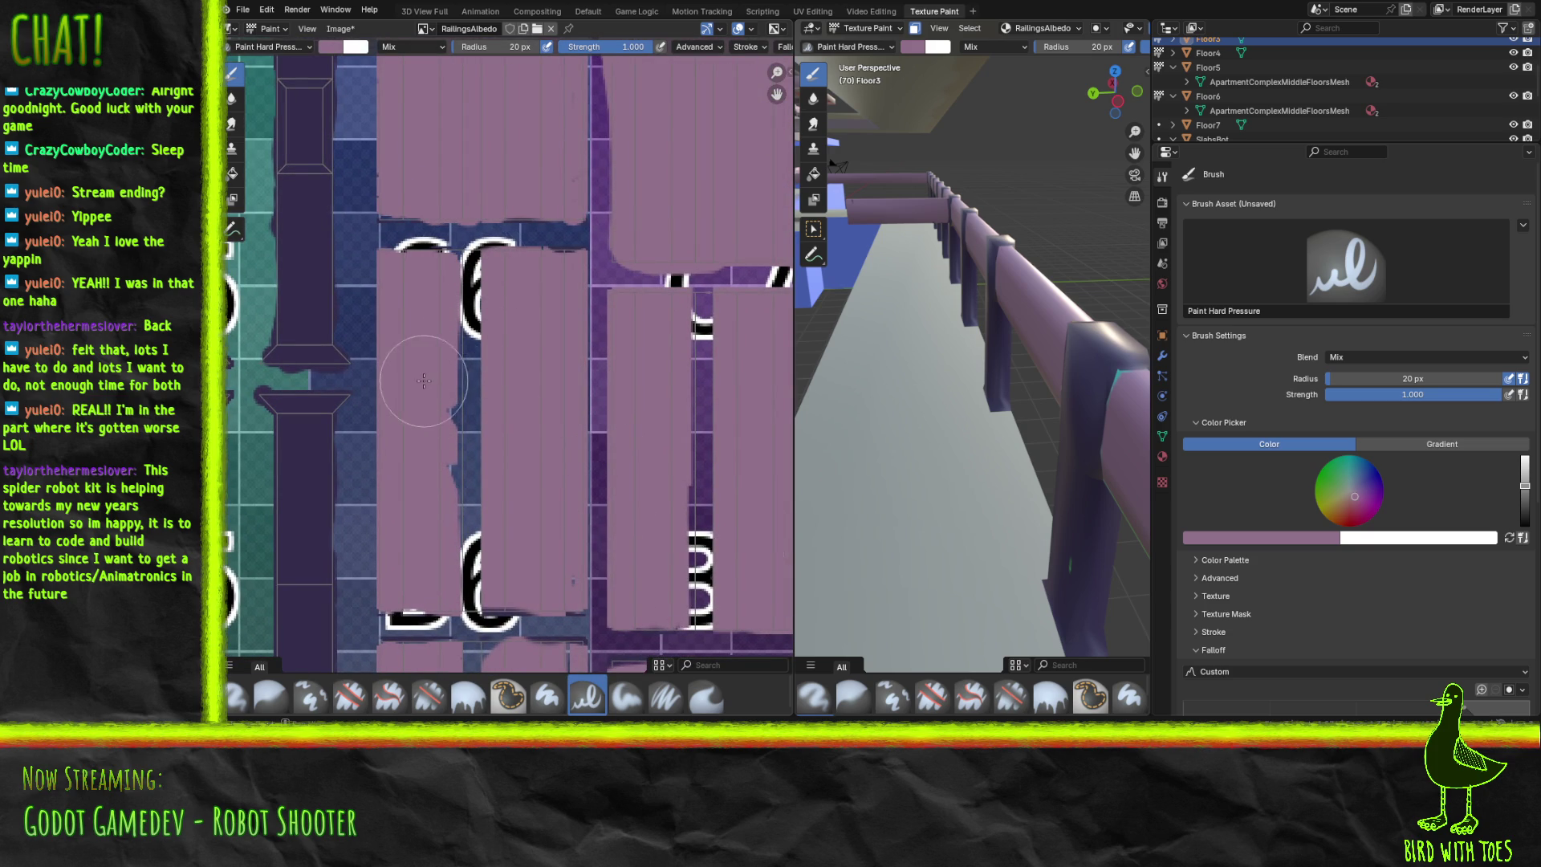
scroll(472, 389, down, 1)
drag(466, 386, 485, 544)
click(480, 333)
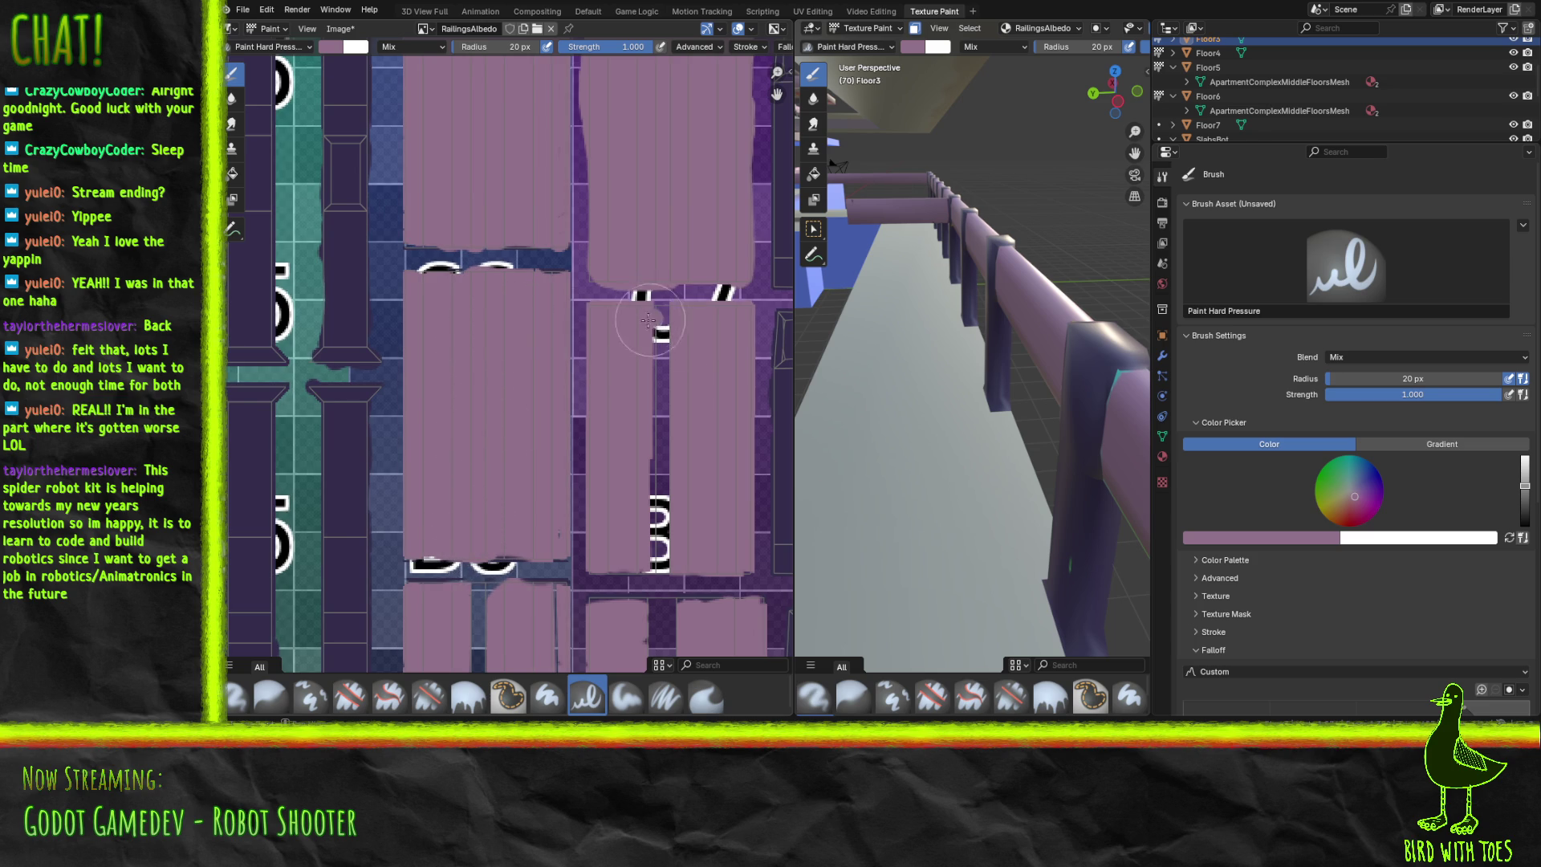
drag(669, 311, 663, 560)
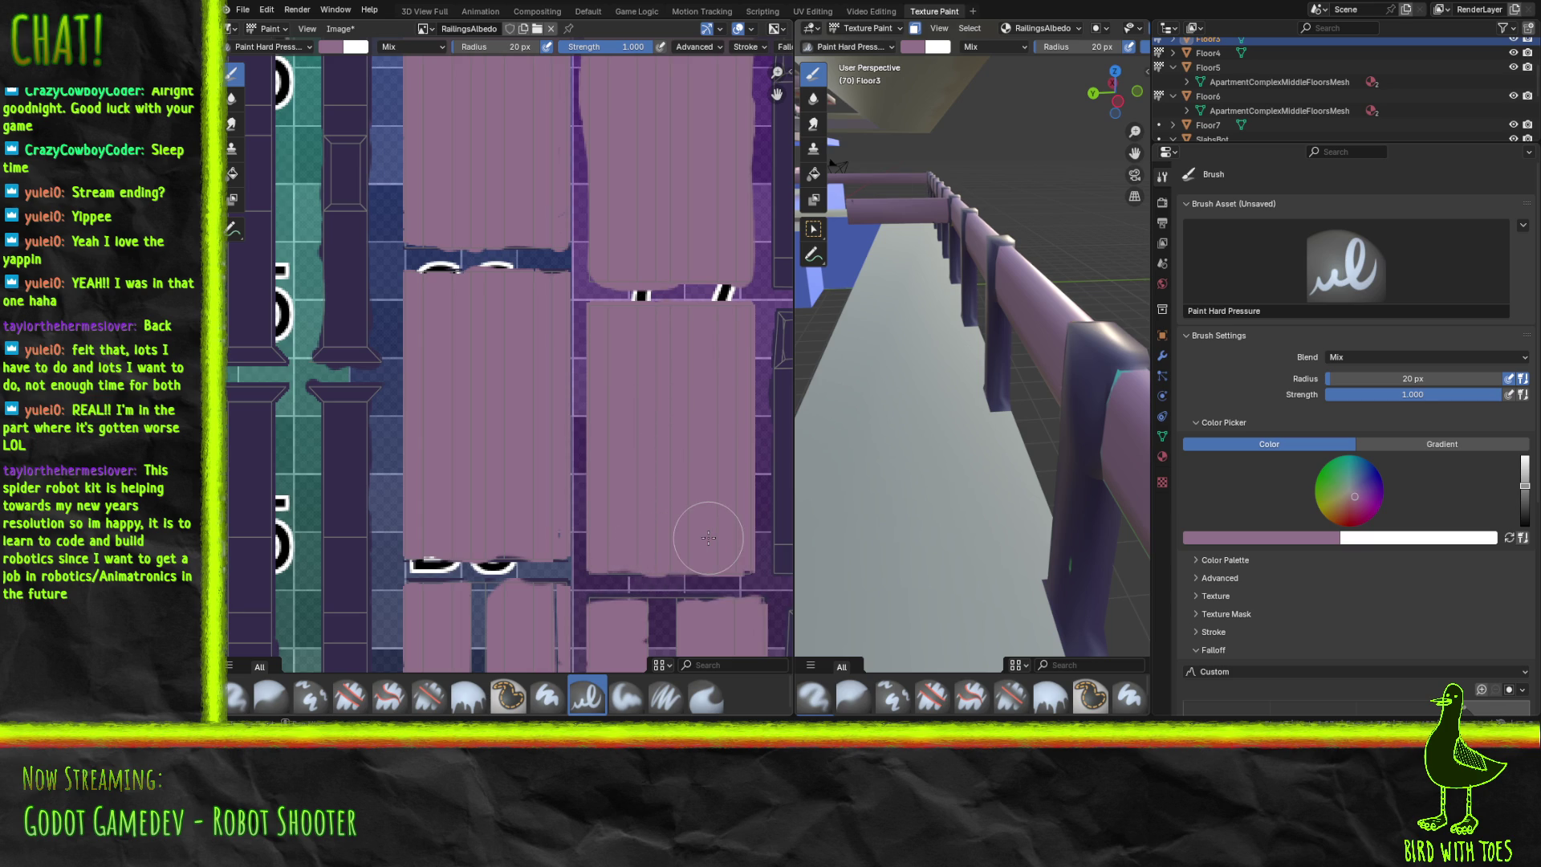
On the lower strips, paint mauve over the columns' dark bottom edge and the dark patches around the letter A.
mouse_move(644, 569)
middle_down()
mouse_move(716, 353)
mouse_move(620, 349)
mouse_move(612, 309)
middle_up()
scroll(610, 310, up, 1)
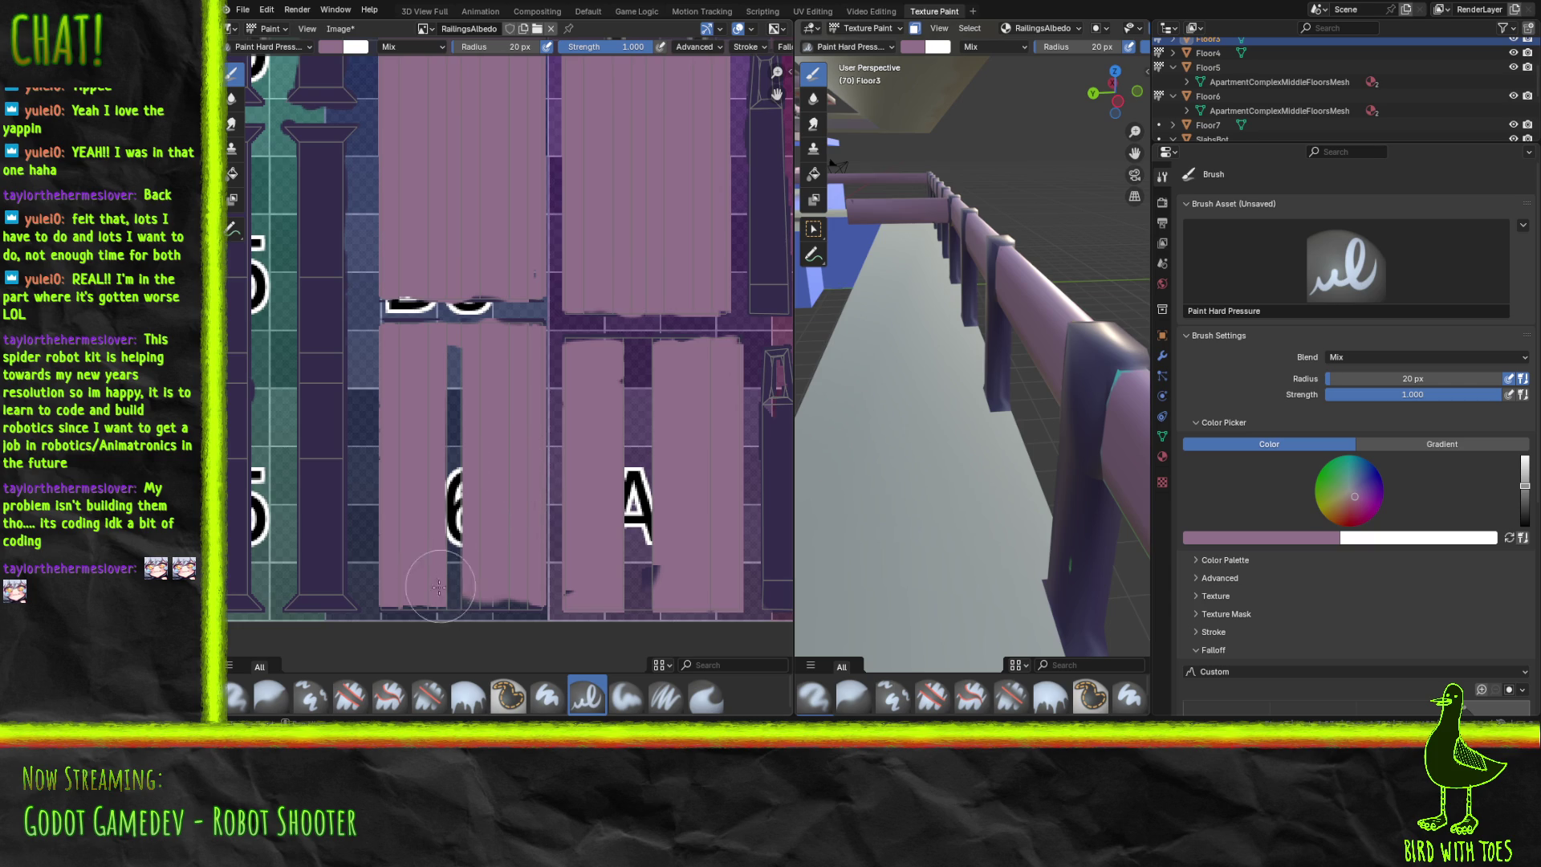
click(405, 602)
mouse_move(389, 601)
mouse_down()
mouse_move(530, 609)
mouse_move(489, 619)
mouse_move(455, 574)
mouse_move(469, 540)
mouse_move(447, 352)
mouse_up()
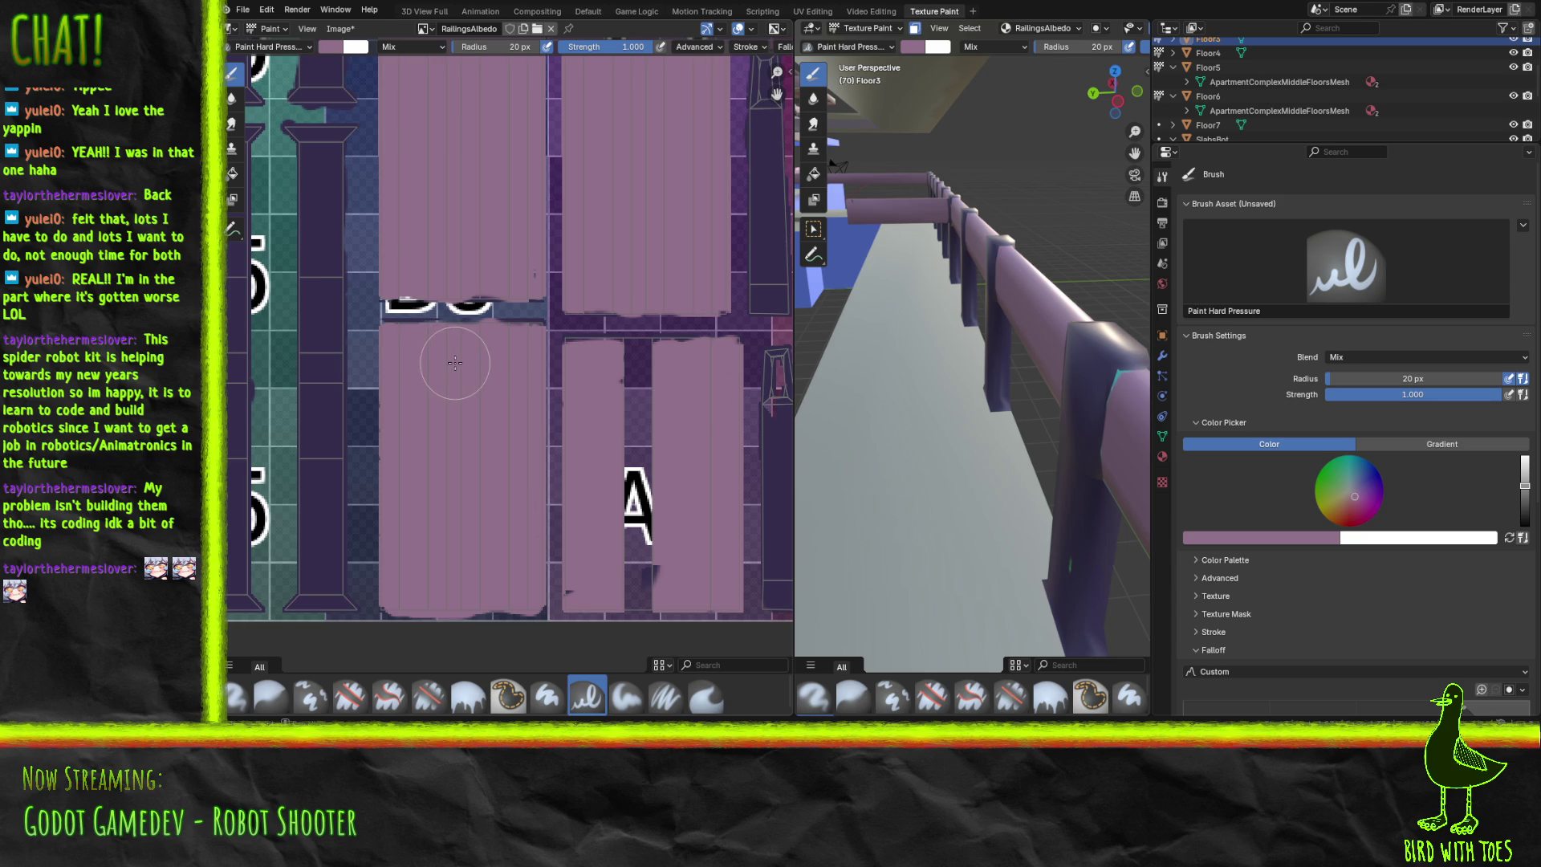
mouse_move(666, 582)
mouse_down()
mouse_move(614, 600)
mouse_move(648, 602)
mouse_move(650, 548)
mouse_move(625, 511)
mouse_move(638, 373)
mouse_move(622, 418)
mouse_up()
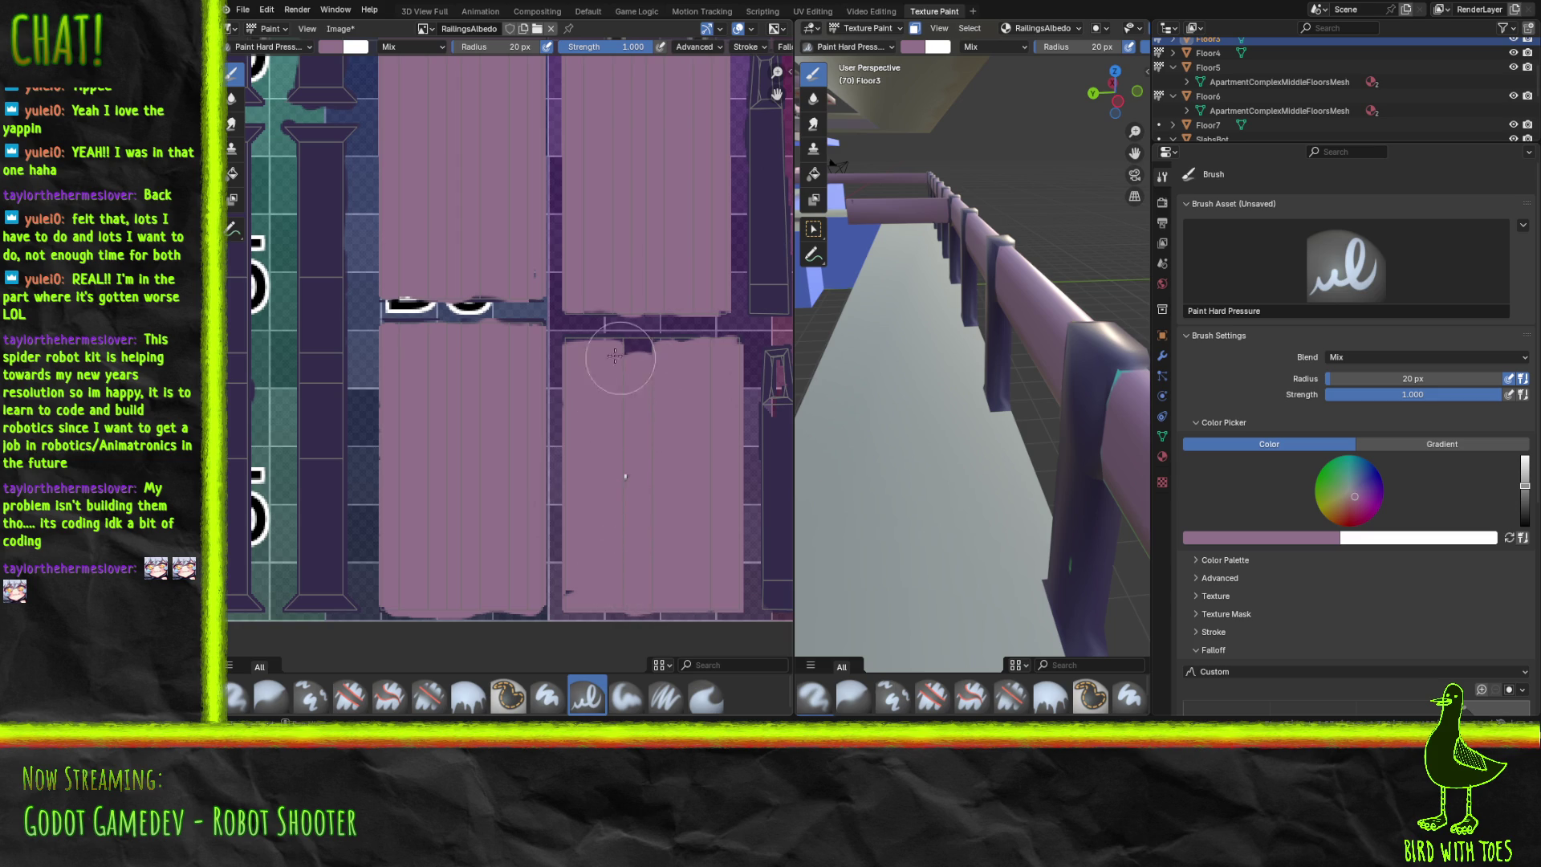
drag(618, 345, 614, 346)
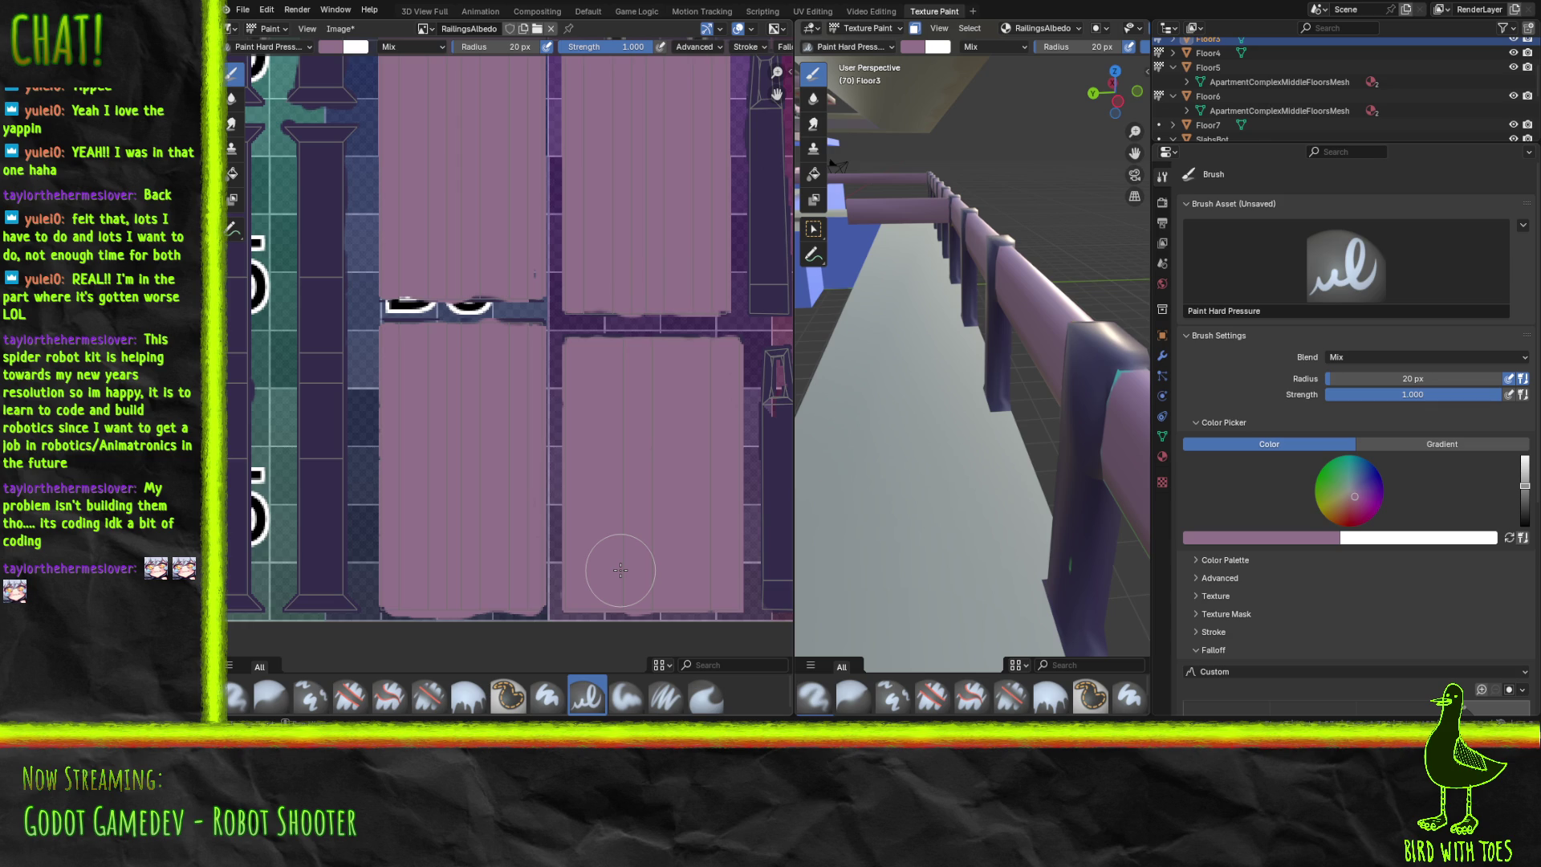
Sample the posts' dark purple from the texture as the brush colour.
mouse_move(301, 349)
middle_down()
mouse_move(343, 358)
mouse_move(460, 573)
middle_up()
ctrl+scroll(460, 573, left, 10)
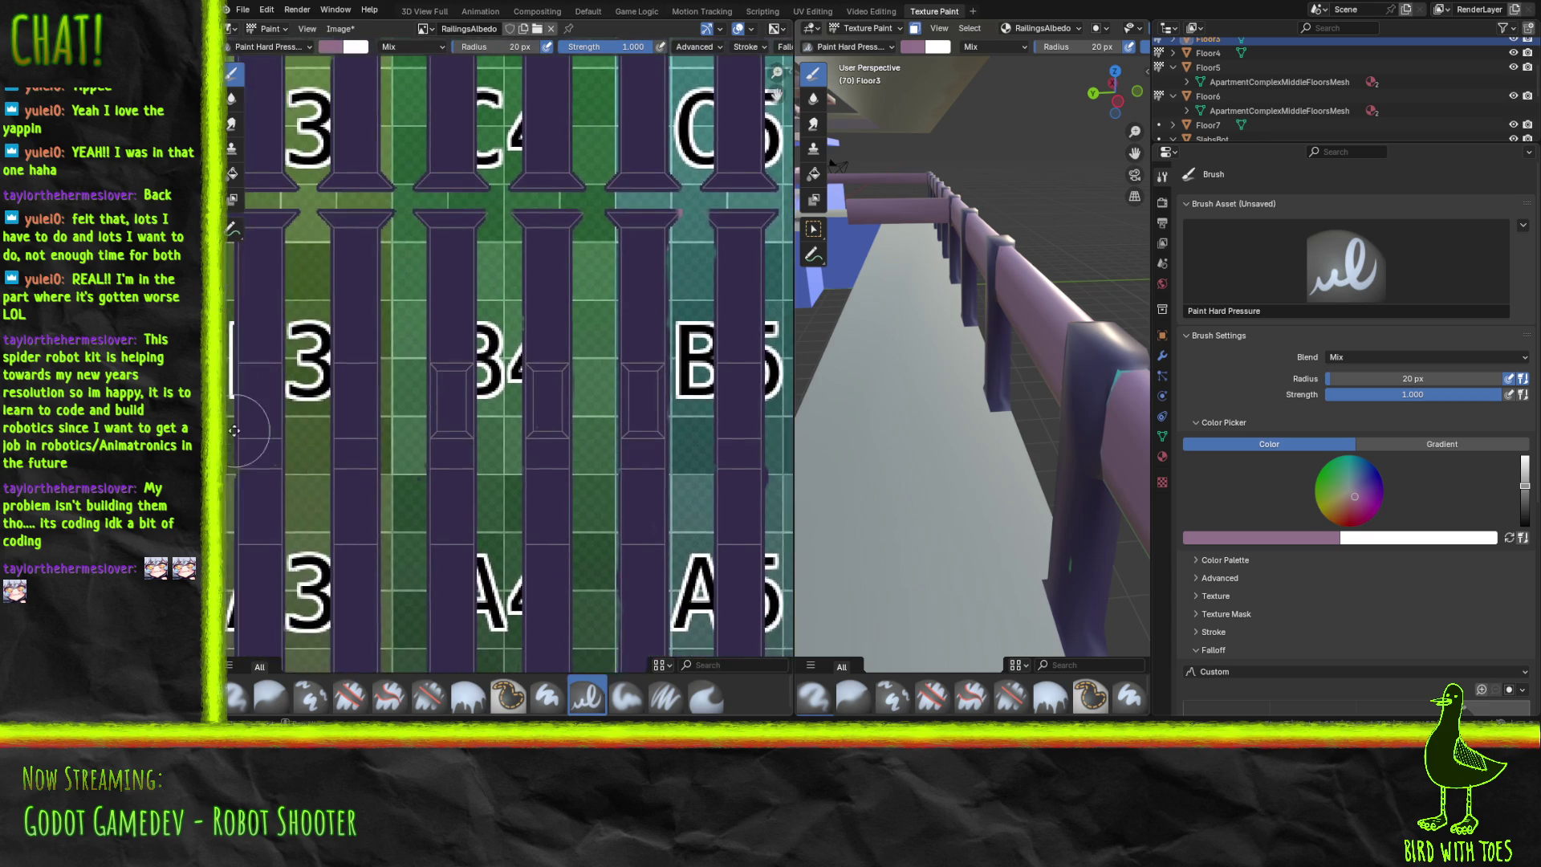
shift+scroll(454, 491, up, 8)
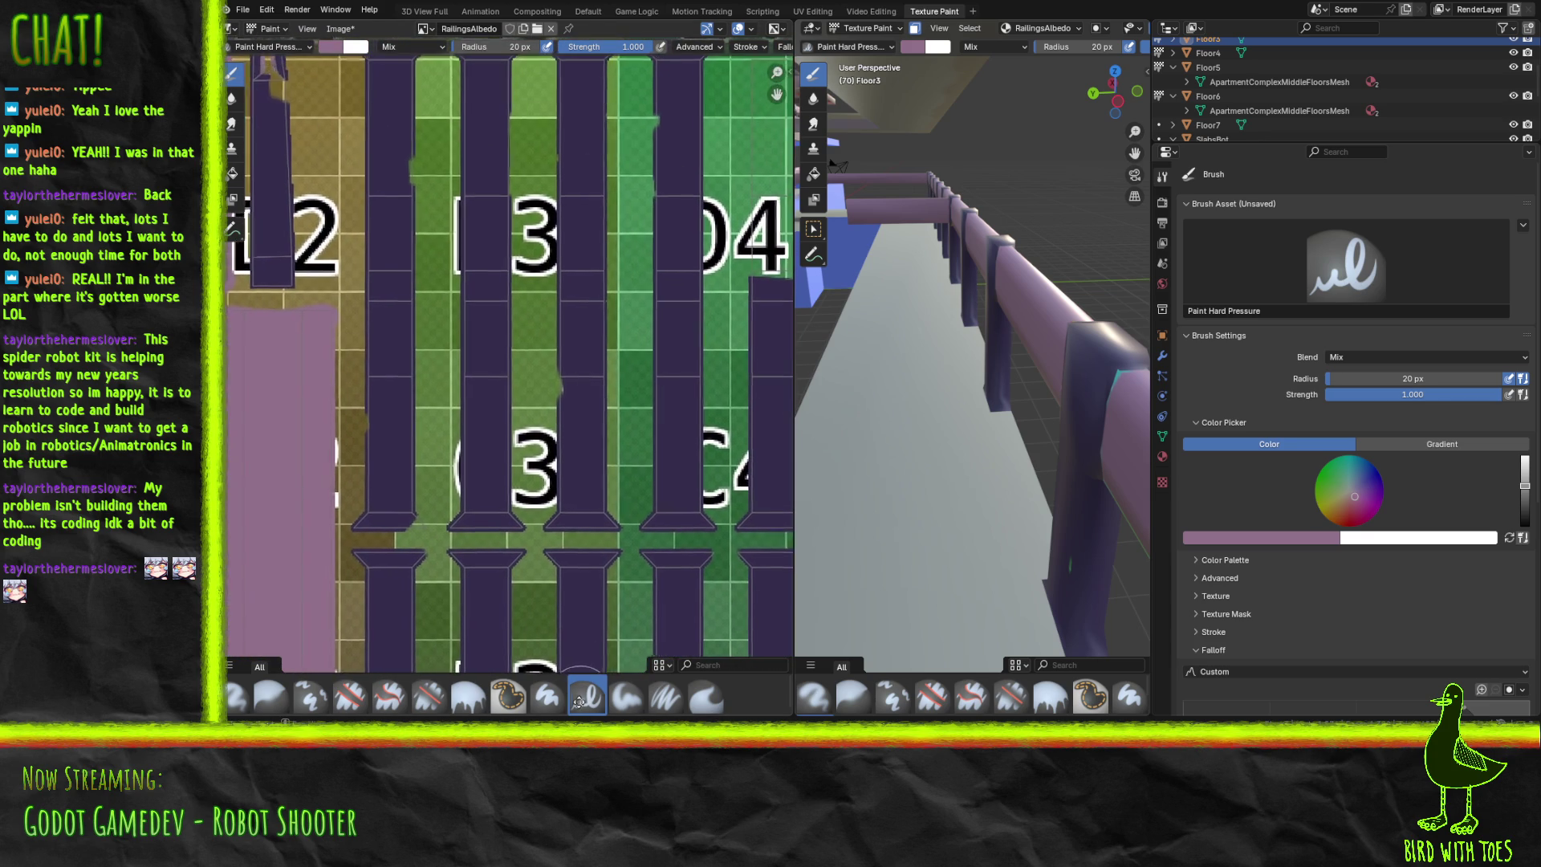
shift+scroll(473, 490, up, 7)
ctrl+scroll(472, 490, left, 5)
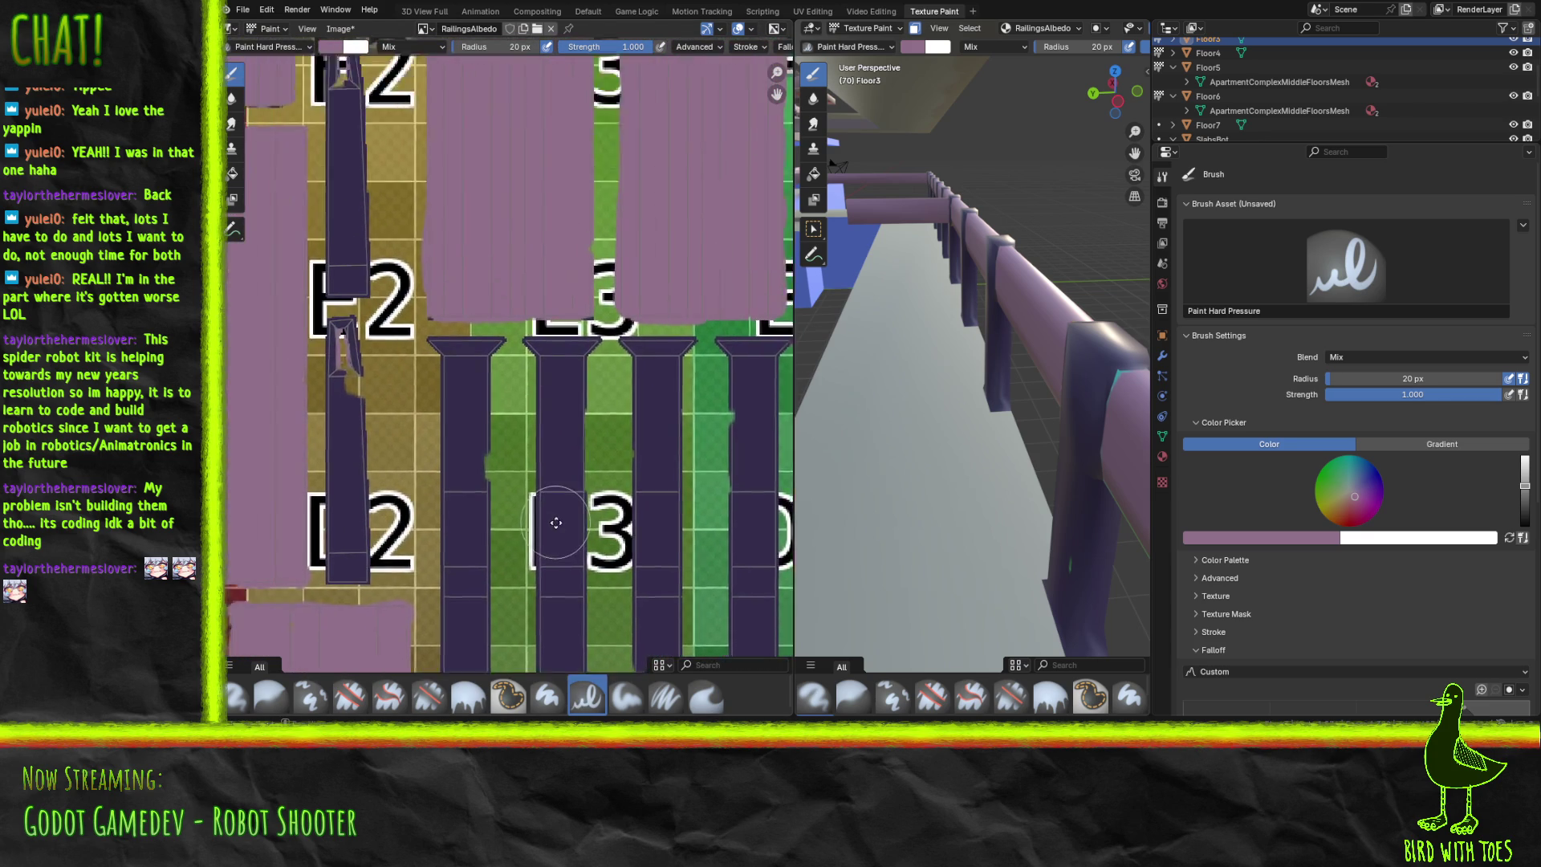
scroll(464, 516, up, 1)
shift+scroll(459, 520, up, 2)
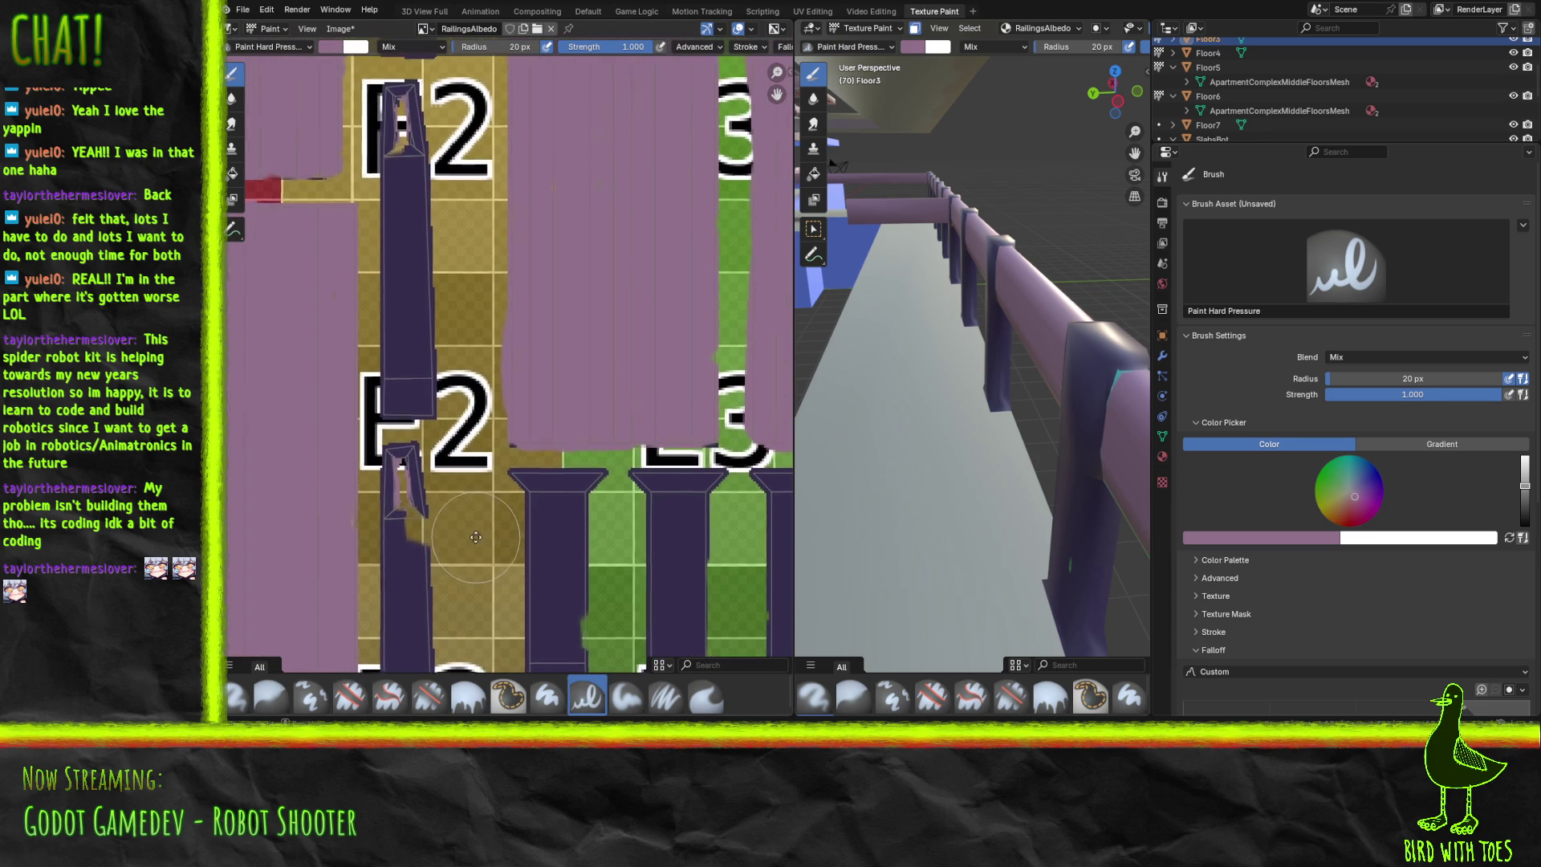
click(1261, 539)
click(1304, 516)
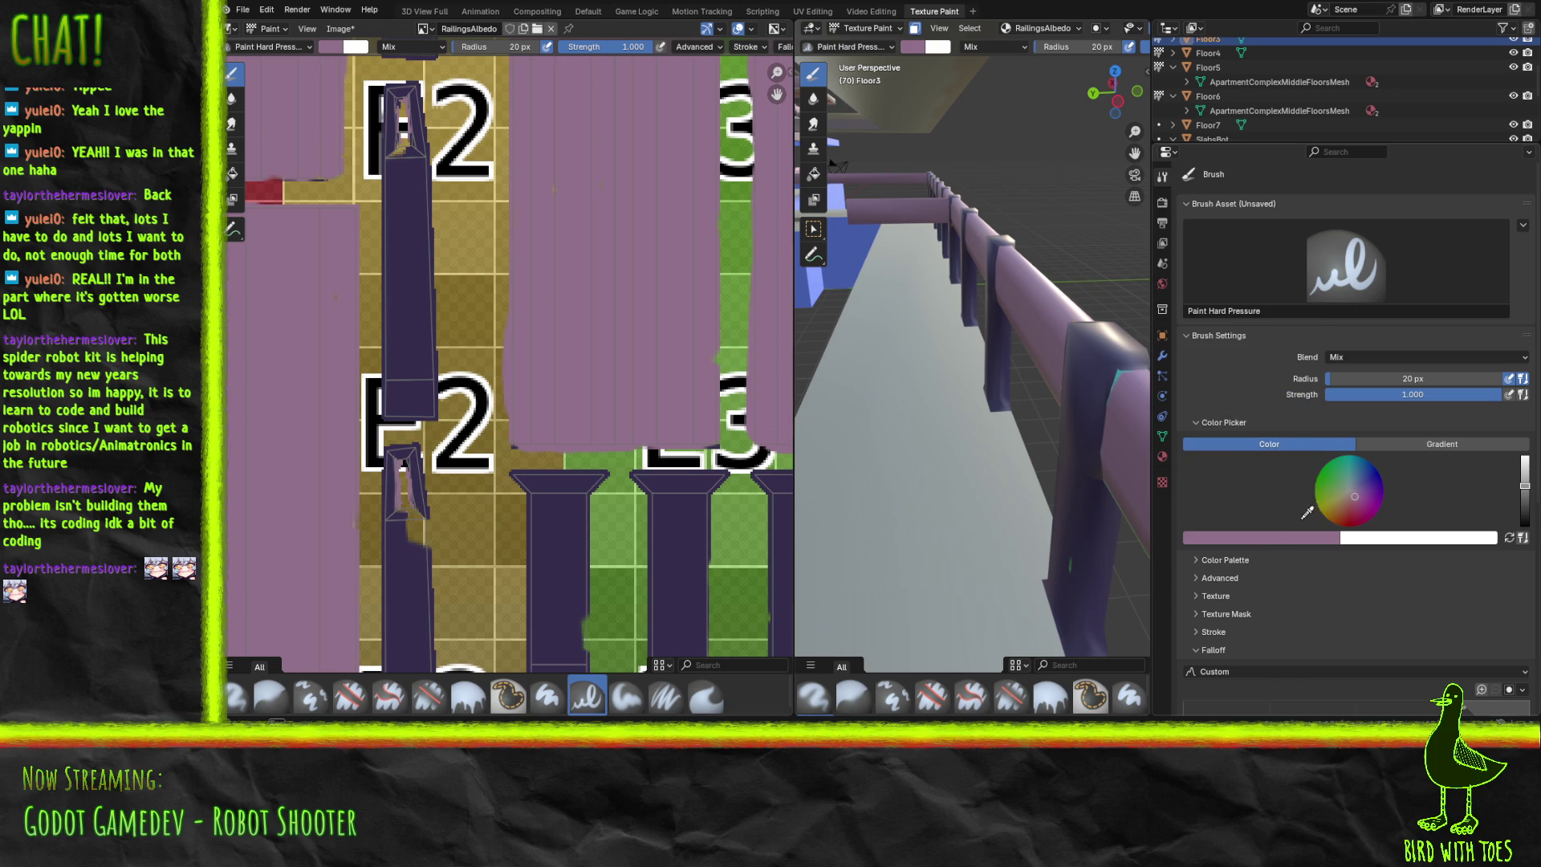
click(411, 596)
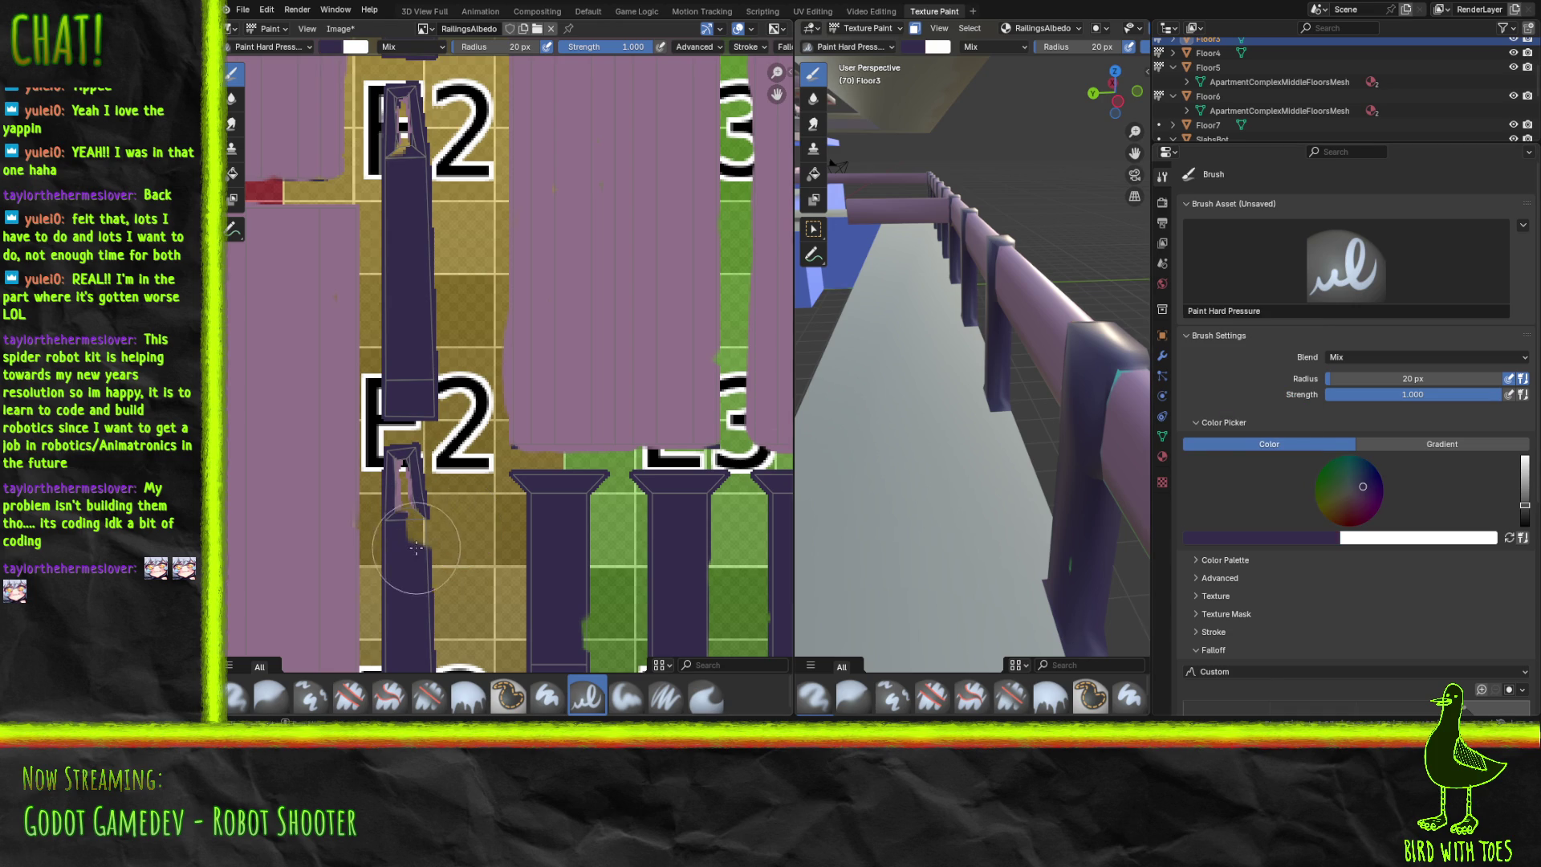
Paint over the pink strip on the lower pillar and the upper pillar's light patch in dark purple.
drag(414, 509, 418, 472)
mouse_move(398, 153)
mouse_down()
mouse_move(405, 190)
mouse_move(403, 104)
mouse_up()
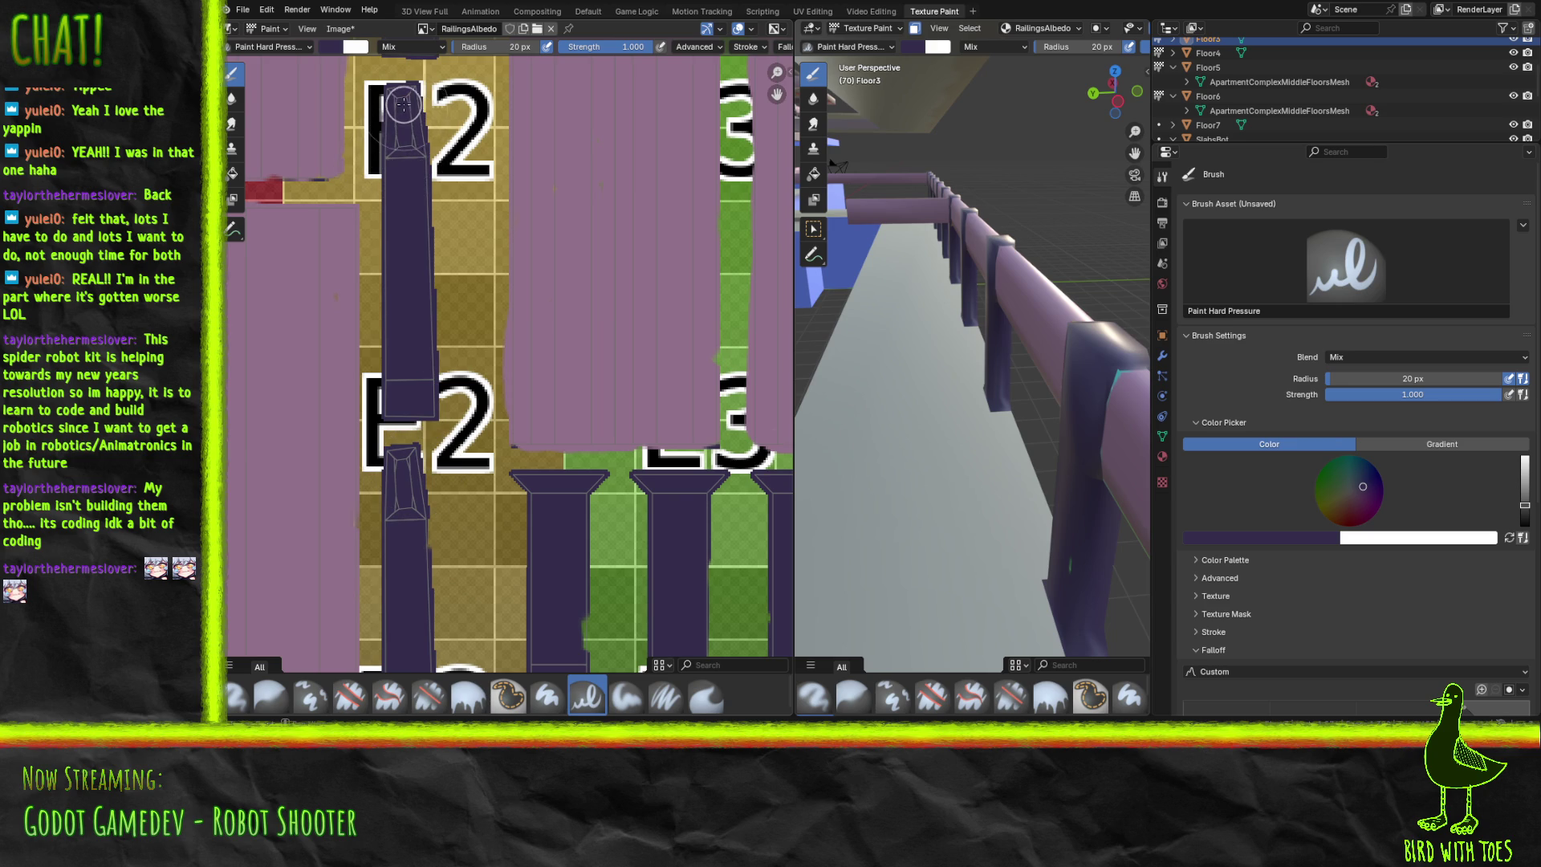
mouse_move(582, 594)
mouse_down()
mouse_move(586, 634)
mouse_move(576, 624)
mouse_move(592, 616)
mouse_up()
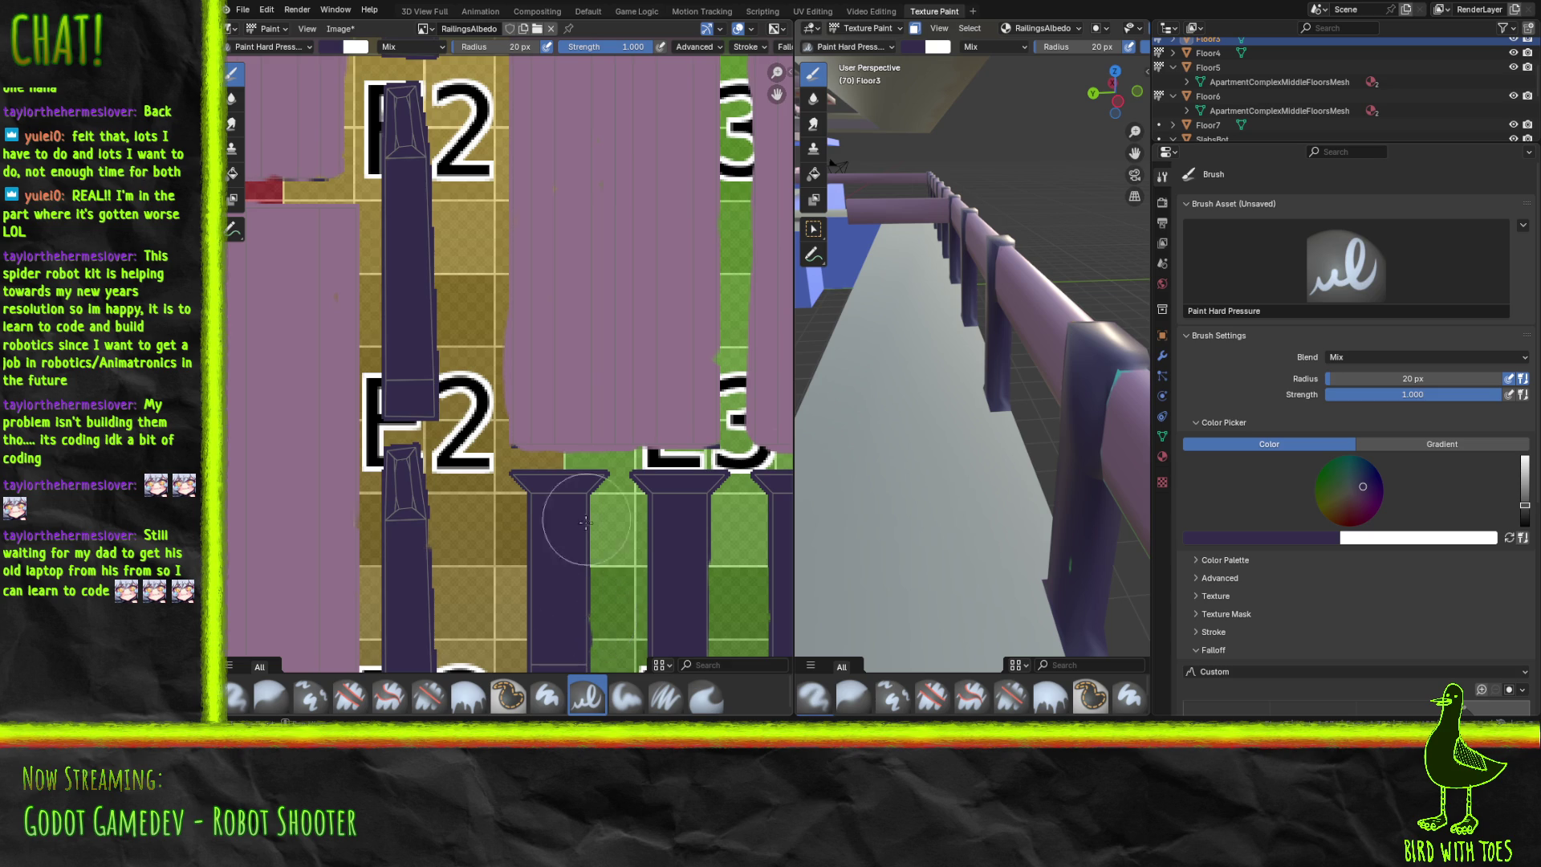
shift+scroll(592, 616, up, 5)
shift+scroll(422, 483, up, 10)
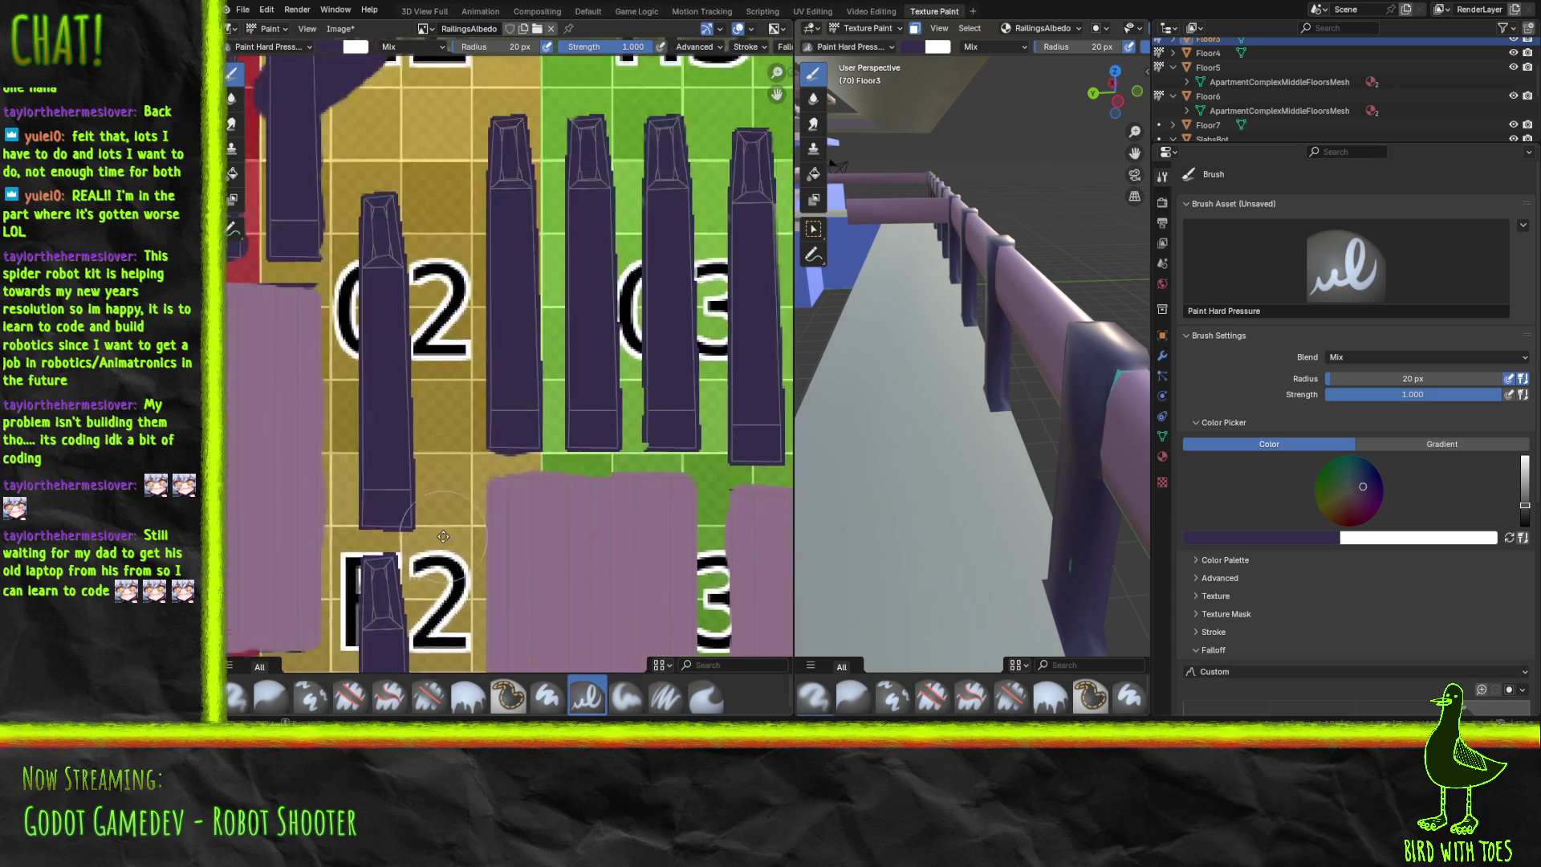
ctrl+scroll(562, 513, left, 8)
ctrl+scroll(680, 539, right, 3)
shift+scroll(681, 539, down, 15)
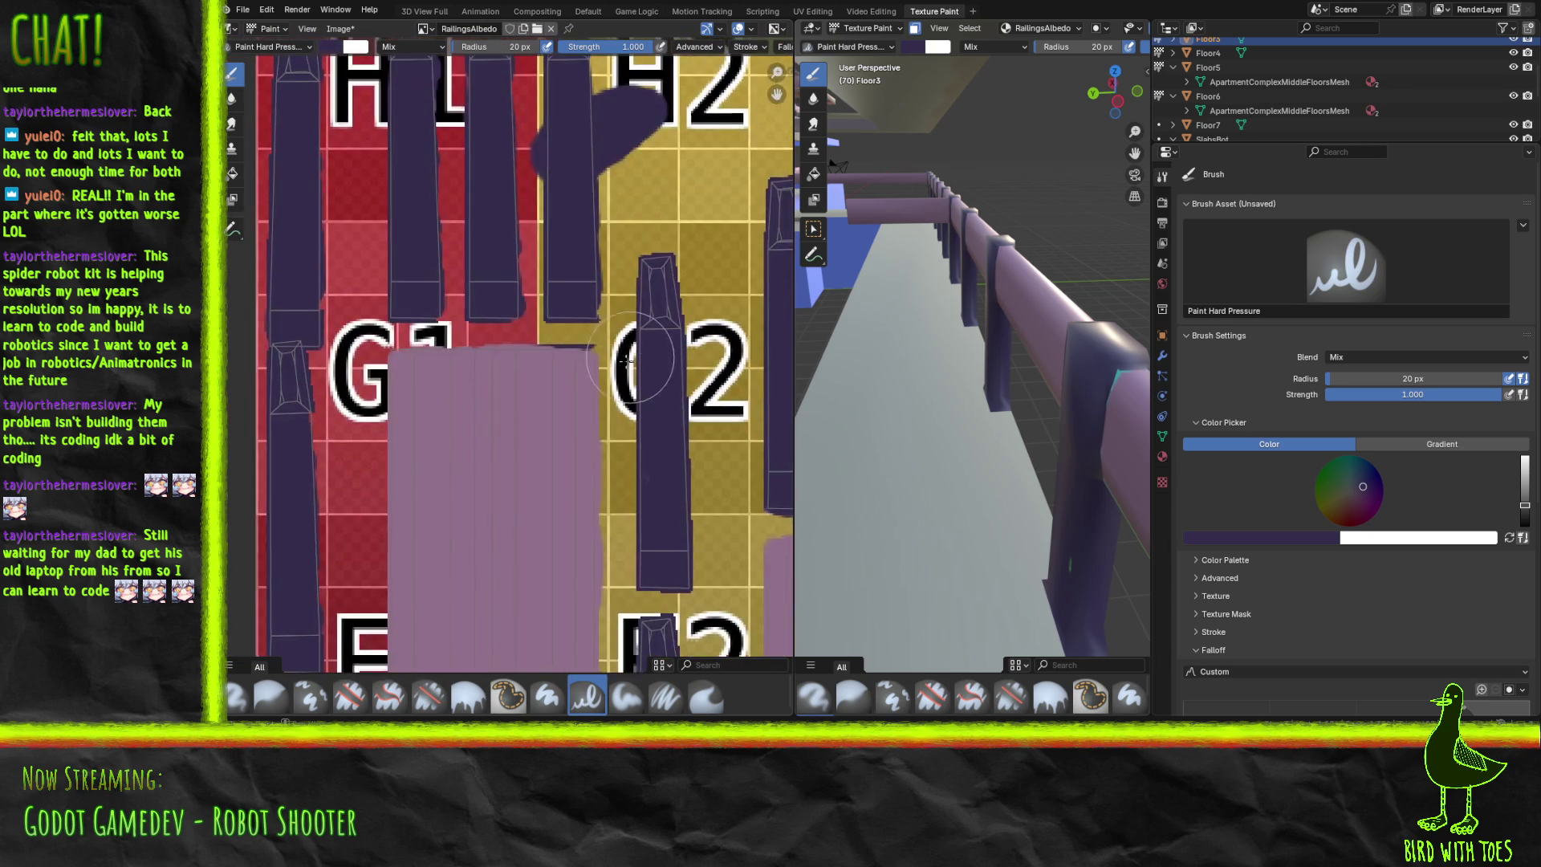
shift+scroll(439, 269, down, 15)
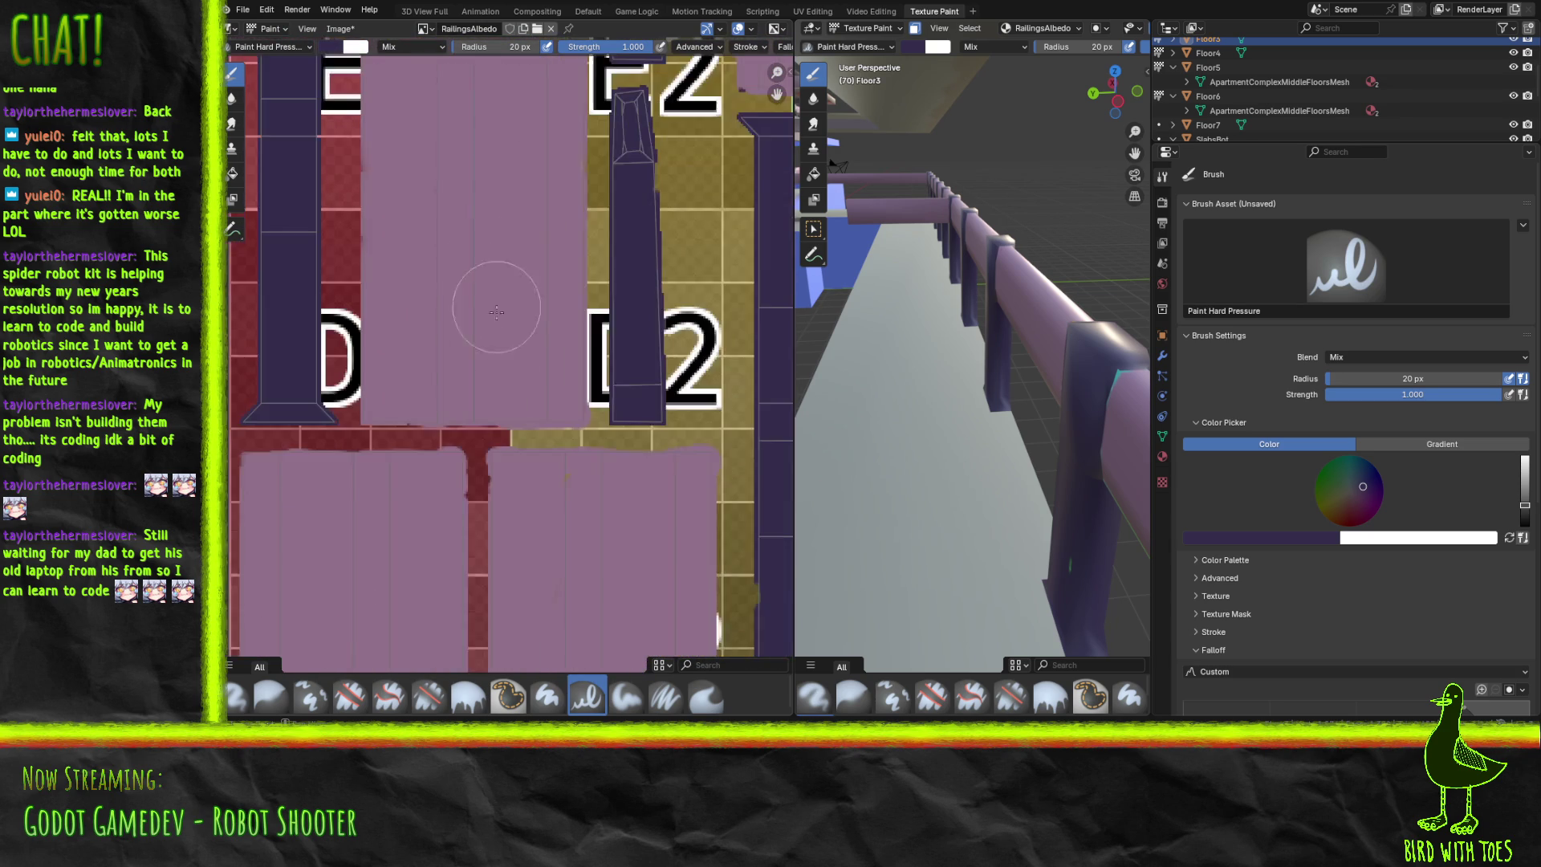
shift+scroll(502, 179, down, 5)
ctrl+scroll(543, 248, left, 4)
middle_drag(544, 326, 540, 277)
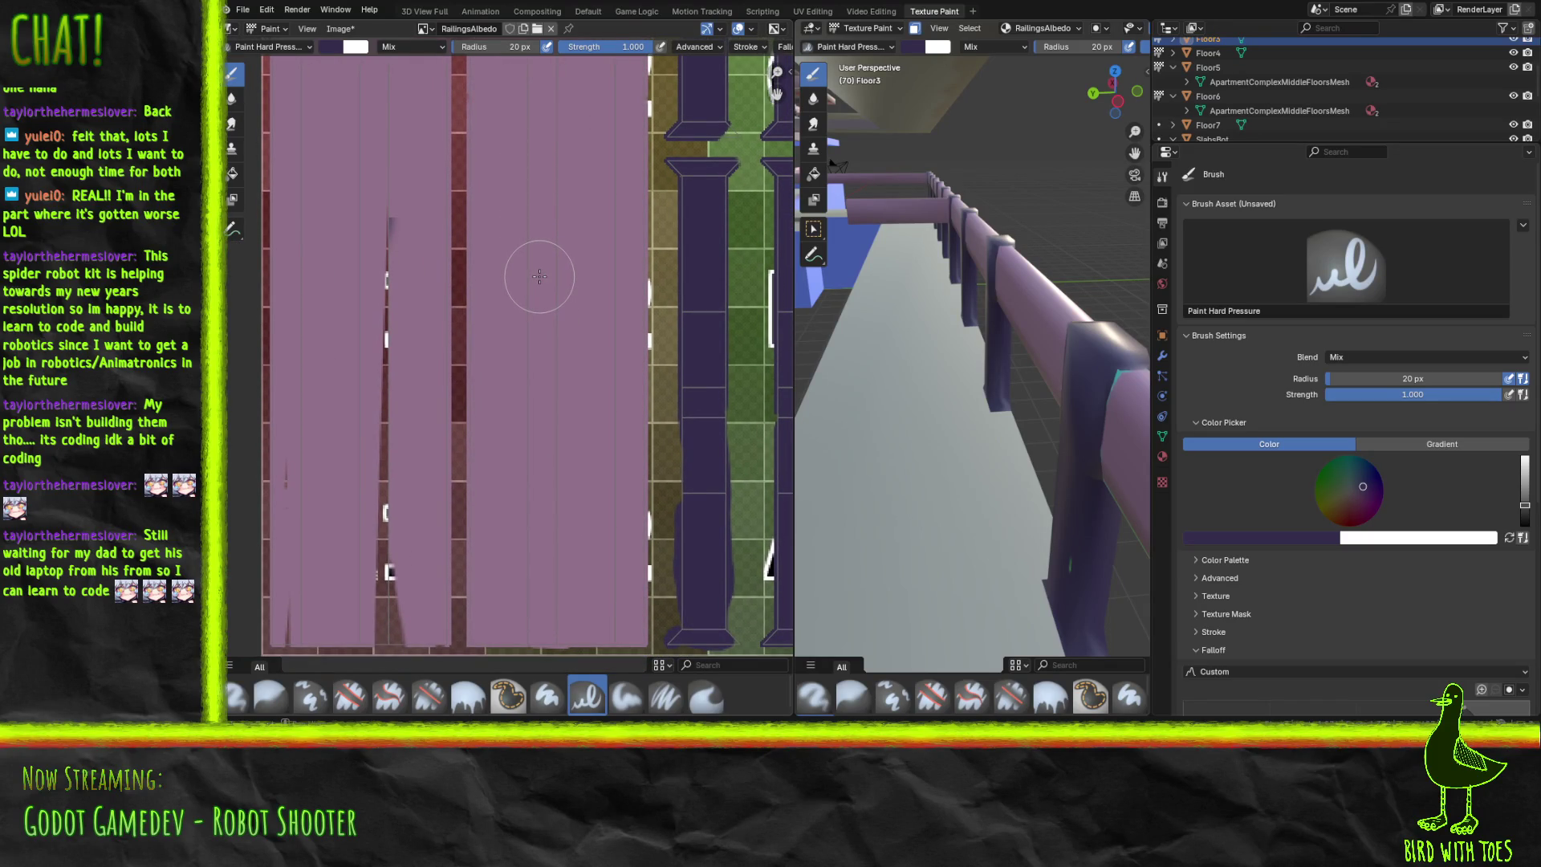
Eyedrop the pink panel colour and paint over the dark triangle at the panel's bottom.
click(1228, 543)
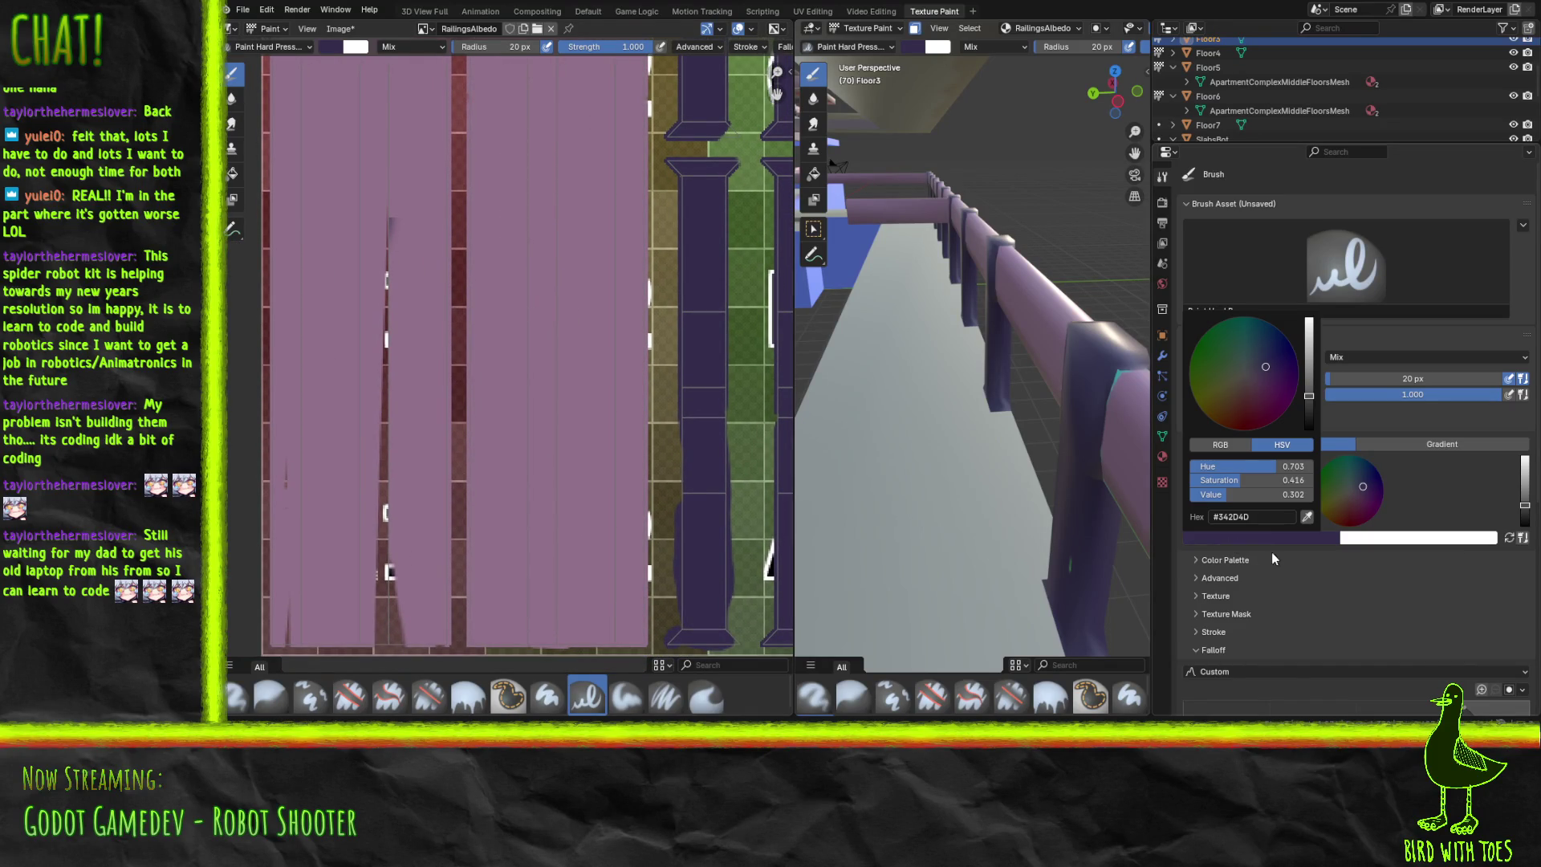
click(1306, 518)
click(328, 463)
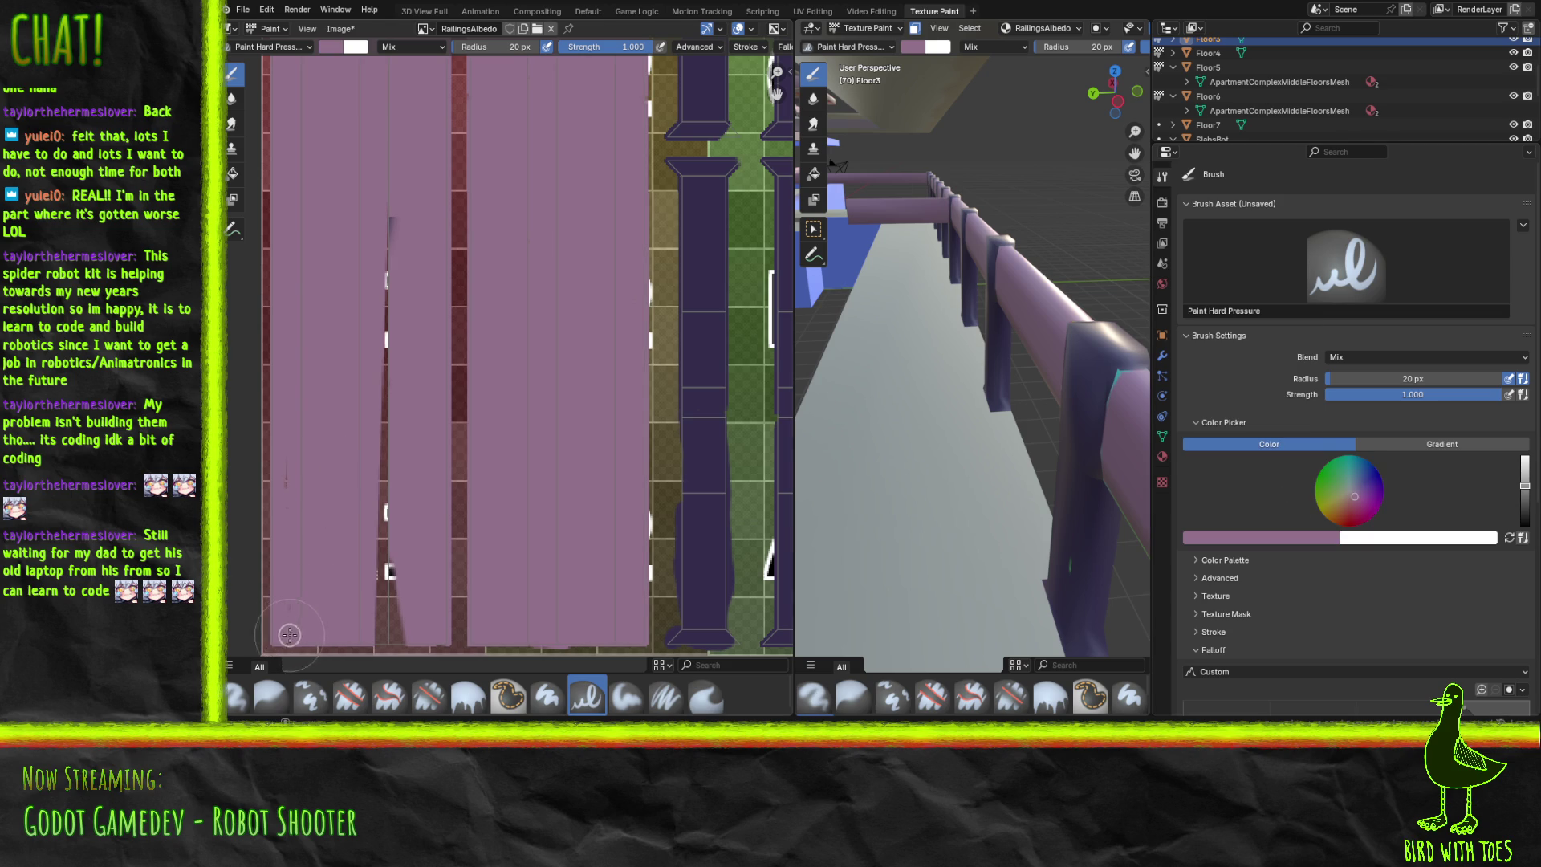
mouse_move(354, 623)
mouse_down()
mouse_move(407, 637)
mouse_move(383, 574)
mouse_move(396, 209)
mouse_up()
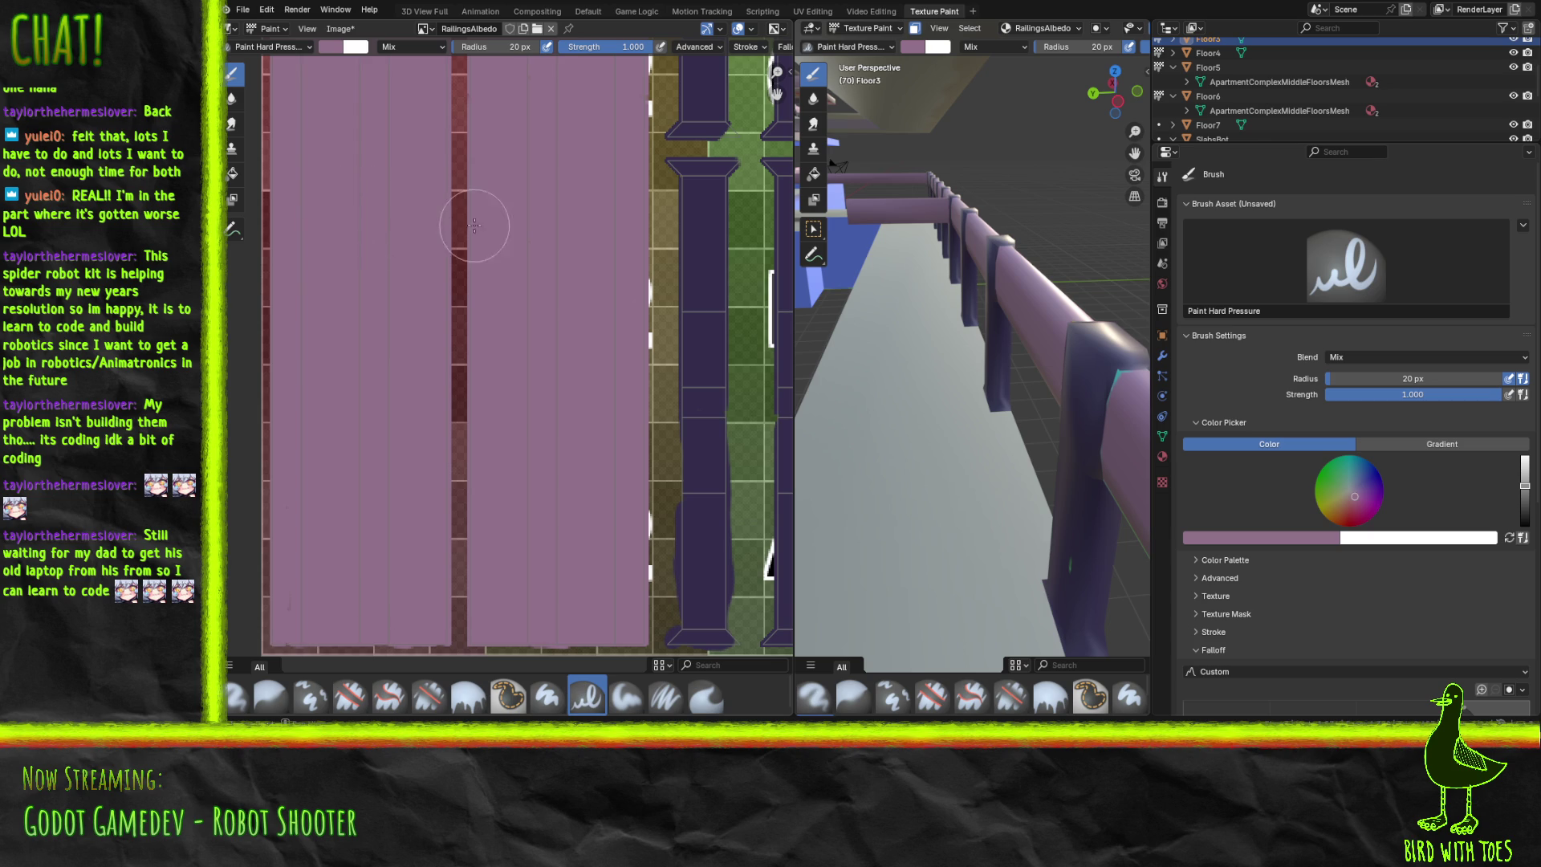
Paint pink over the label stripes beside the H4 panel and extend the panel's right edge.
scroll(532, 314, down, 3)
scroll(532, 314, down, 2)
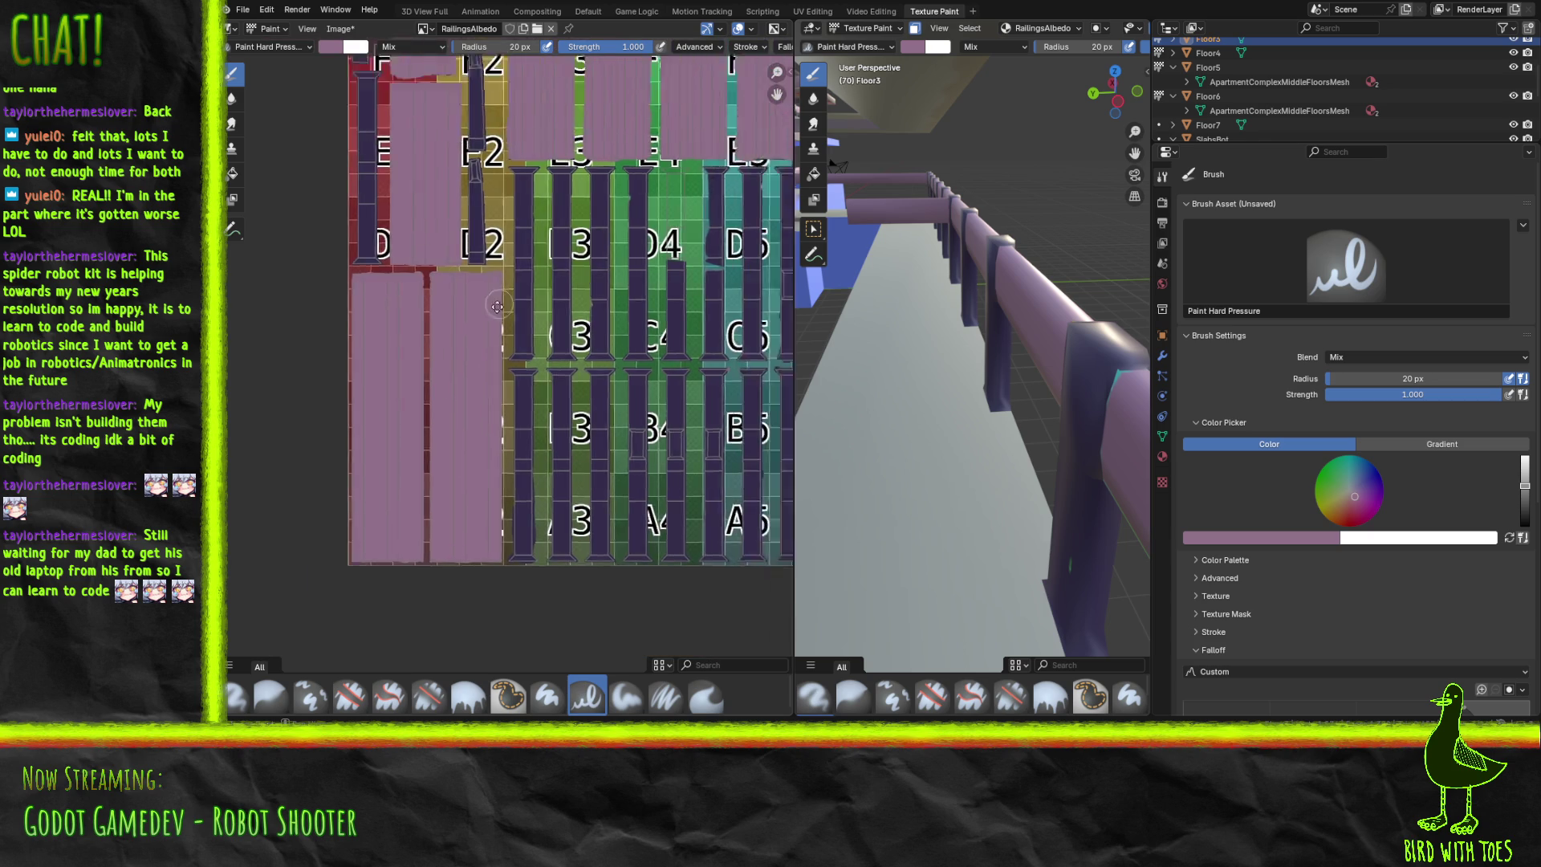
mouse_move(531, 314)
middle_down()
mouse_move(473, 369)
mouse_move(342, 417)
mouse_move(342, 522)
middle_up()
scroll(313, 433, up, 4)
mouse_move(310, 431)
middle_down()
mouse_move(565, 302)
mouse_move(589, 258)
mouse_move(645, 254)
middle_up()
scroll(456, 404, up, 3)
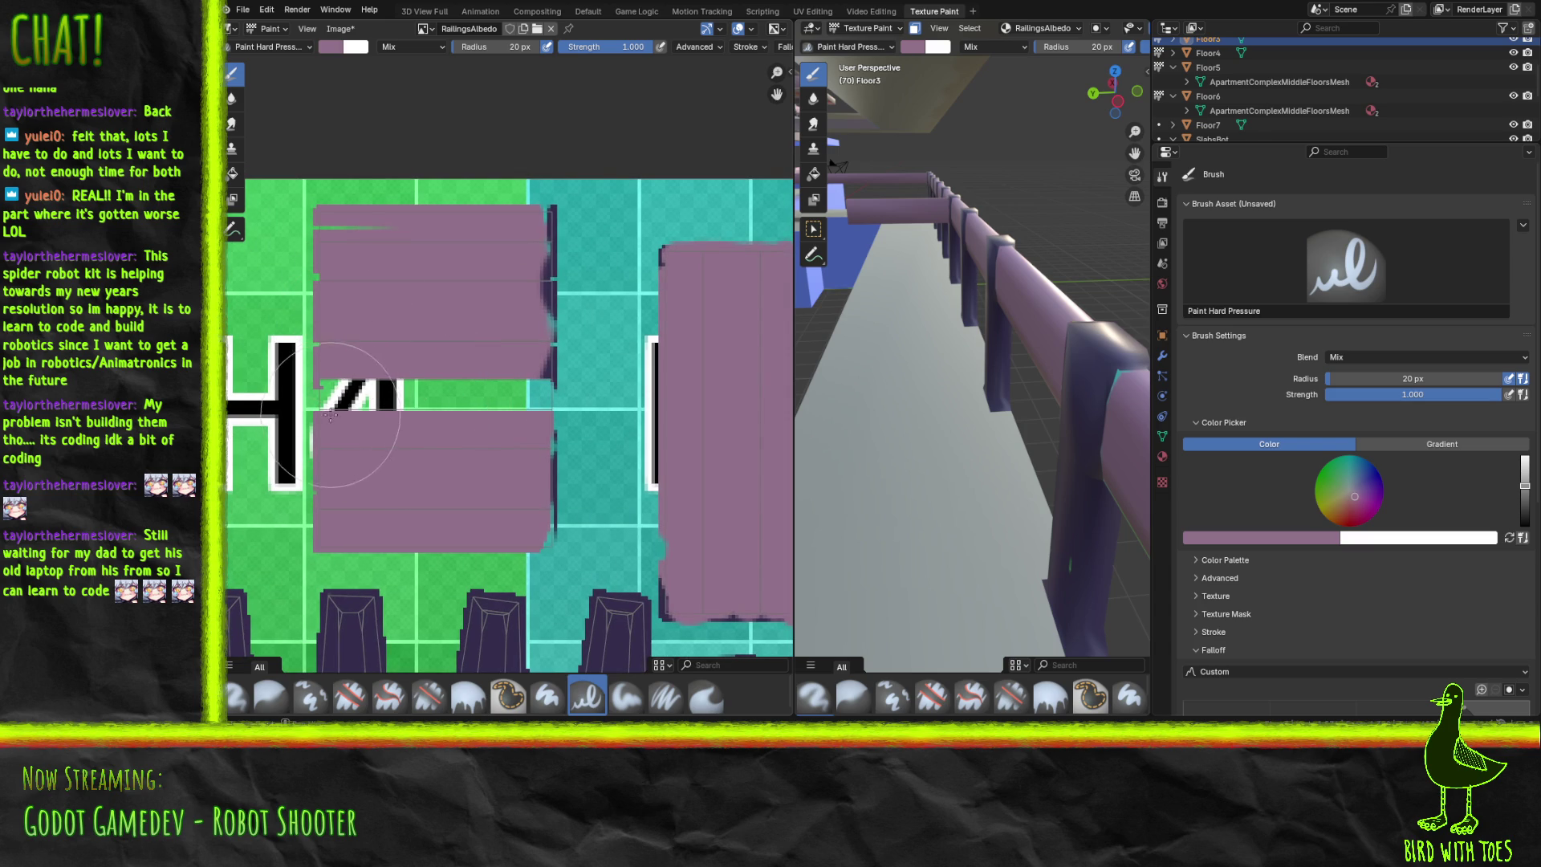
mouse_move(323, 400)
mouse_down()
mouse_move(346, 380)
mouse_move(533, 389)
mouse_move(525, 298)
mouse_move(542, 217)
mouse_move(345, 241)
mouse_move(432, 227)
mouse_up()
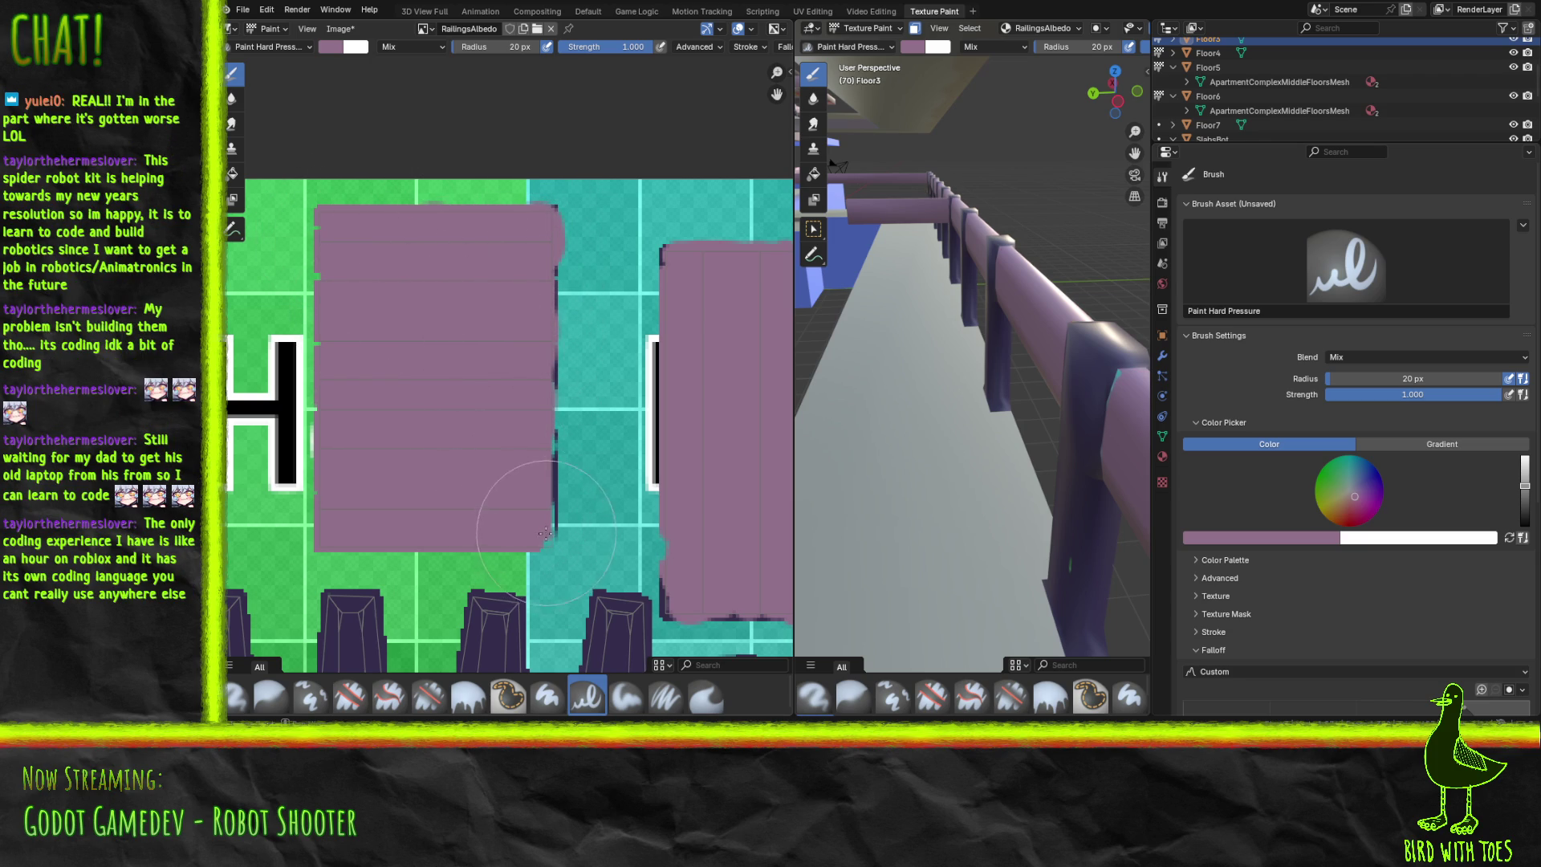
drag(546, 541, 534, 319)
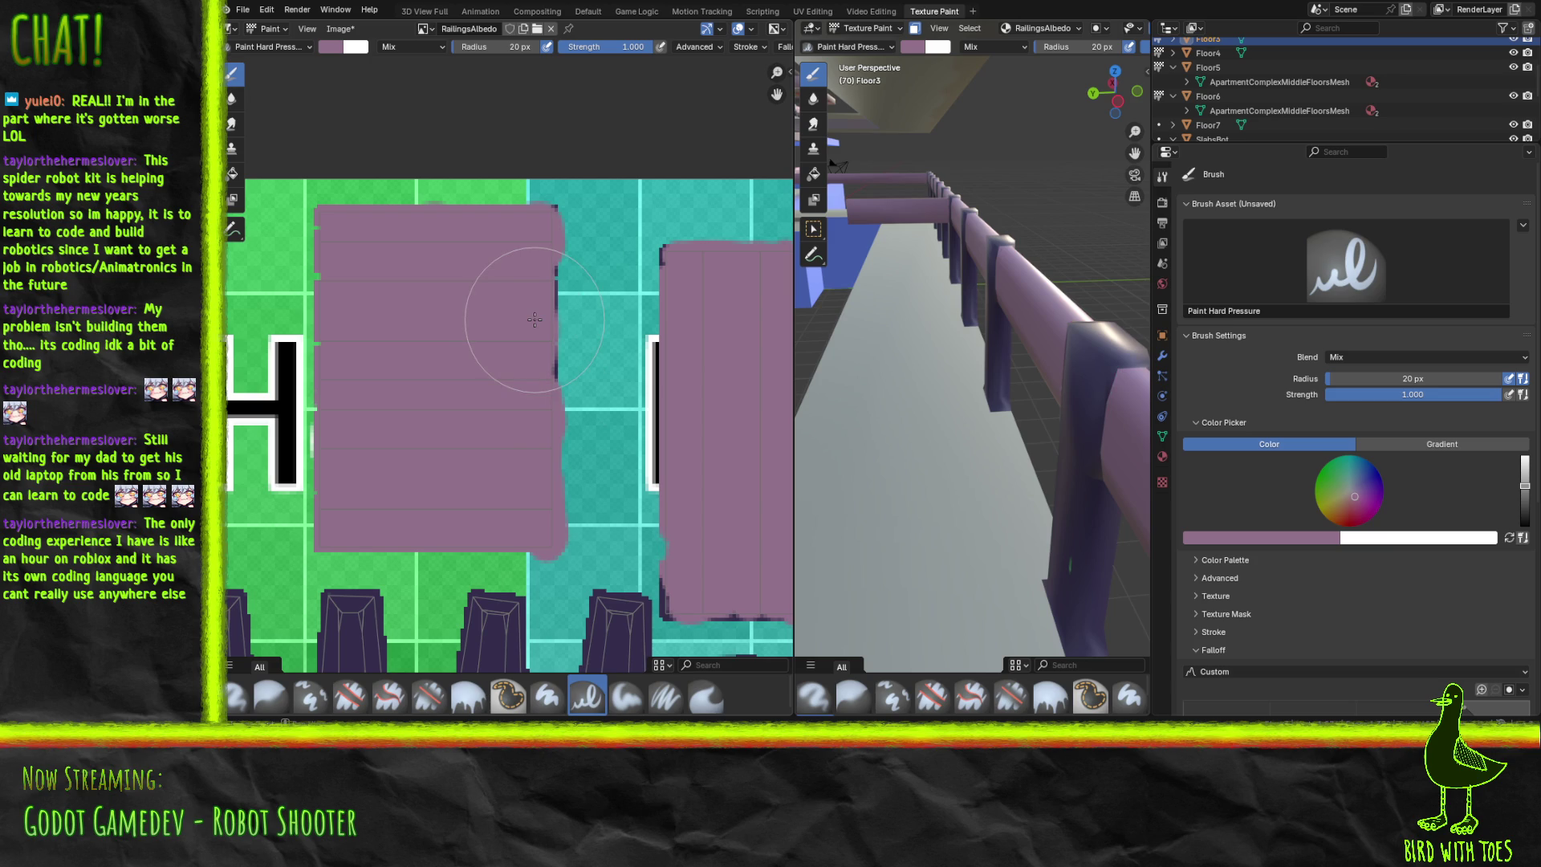
mouse_move(513, 321)
middle_down()
mouse_move(393, 317)
mouse_move(201, 268)
middle_up()
scroll(993, 328, up, 5)
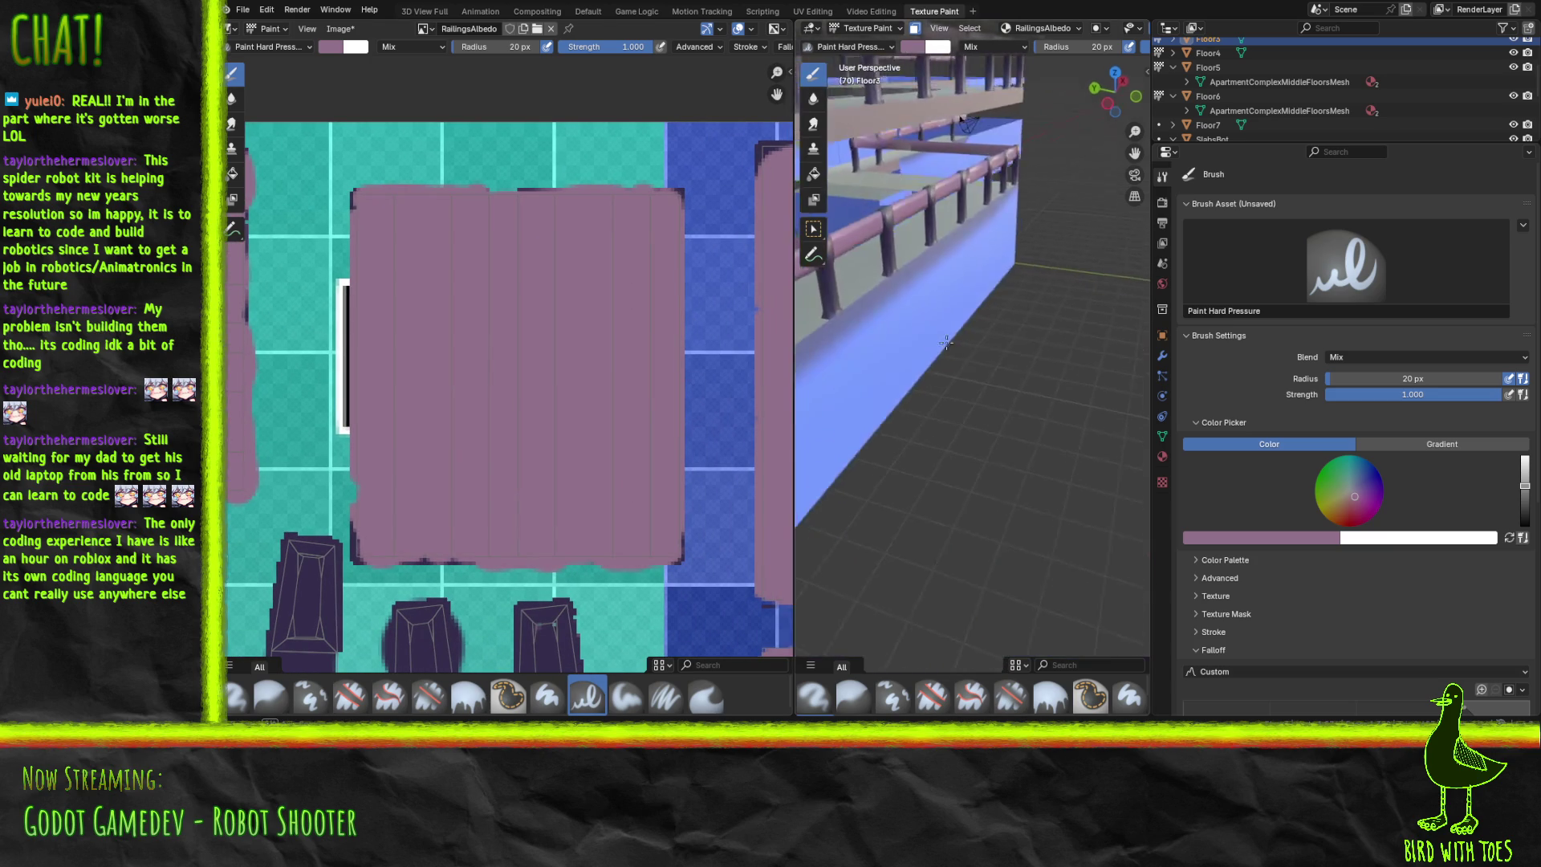
Cover the dark top and top-left borders of the right pink block with pink.
mouse_move(620, 343)
middle_down()
mouse_move(448, 399)
mouse_move(215, 429)
middle_up()
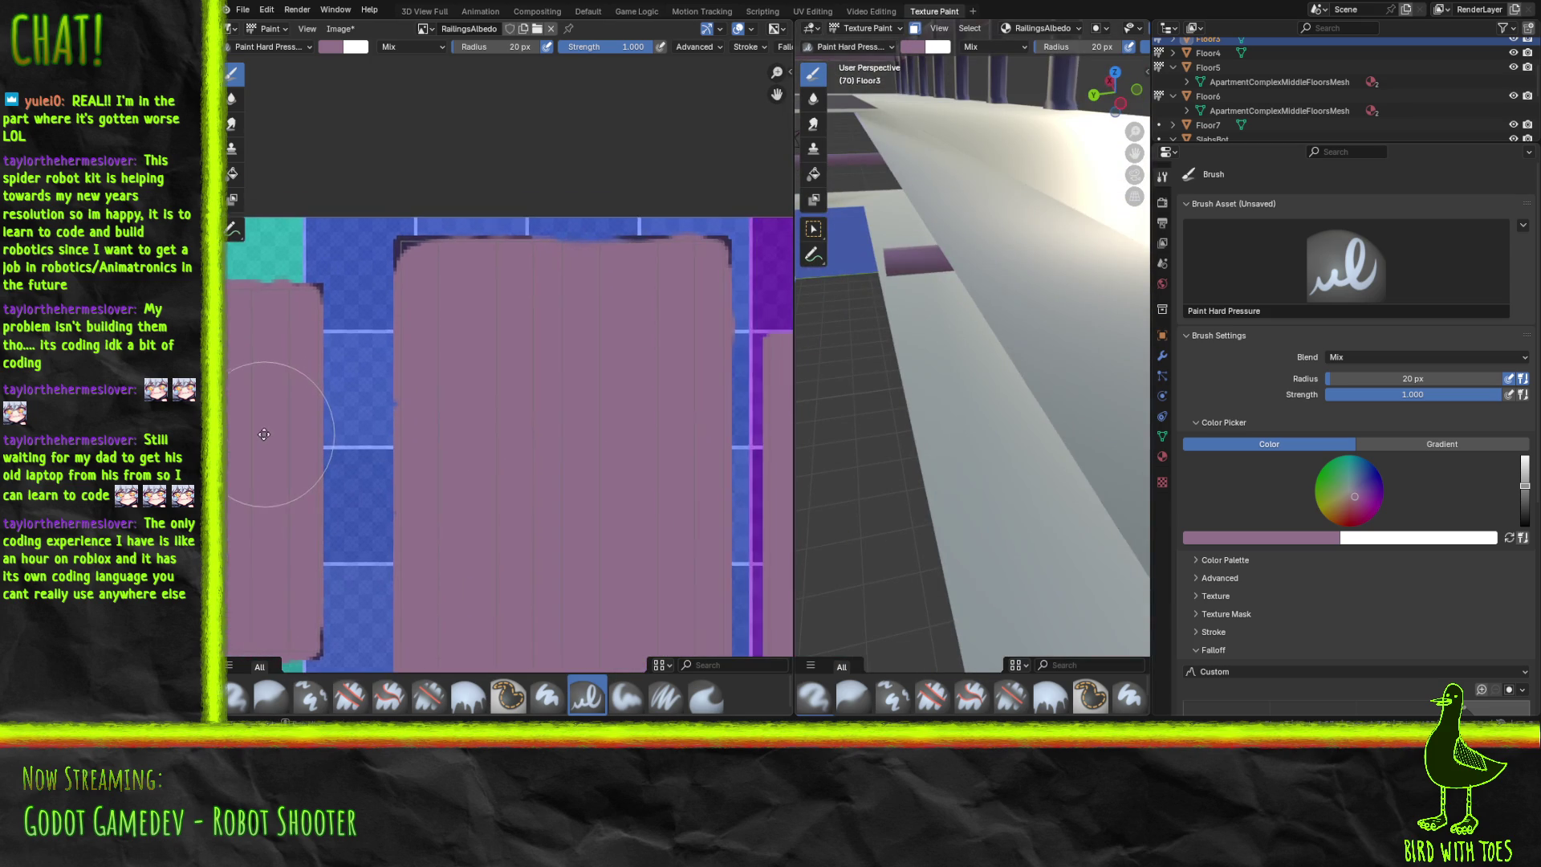
middle_drag(413, 310, 382, 472)
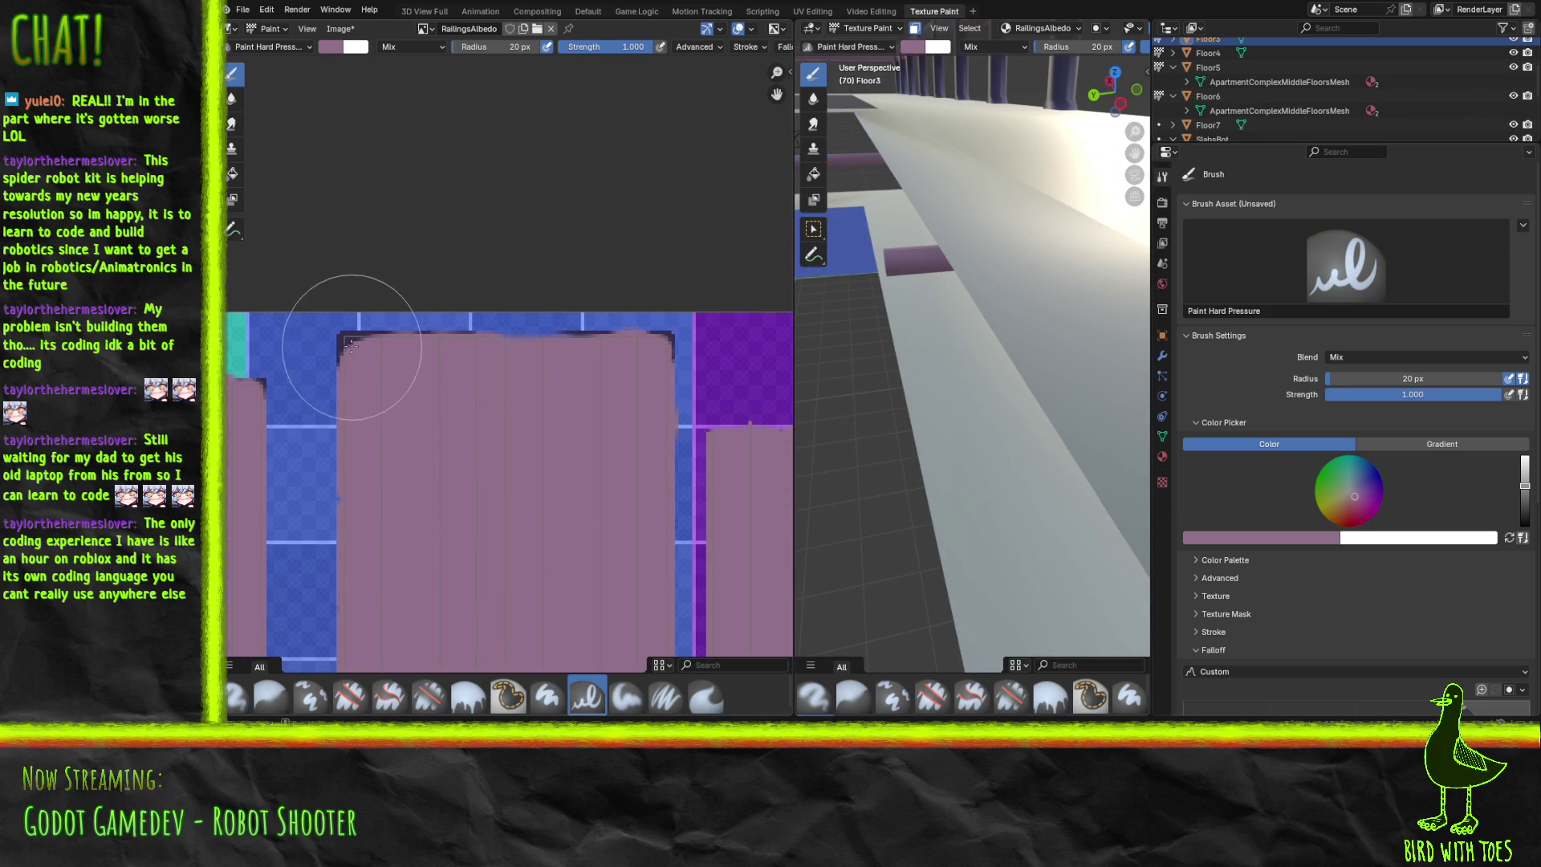
drag(353, 343, 377, 333)
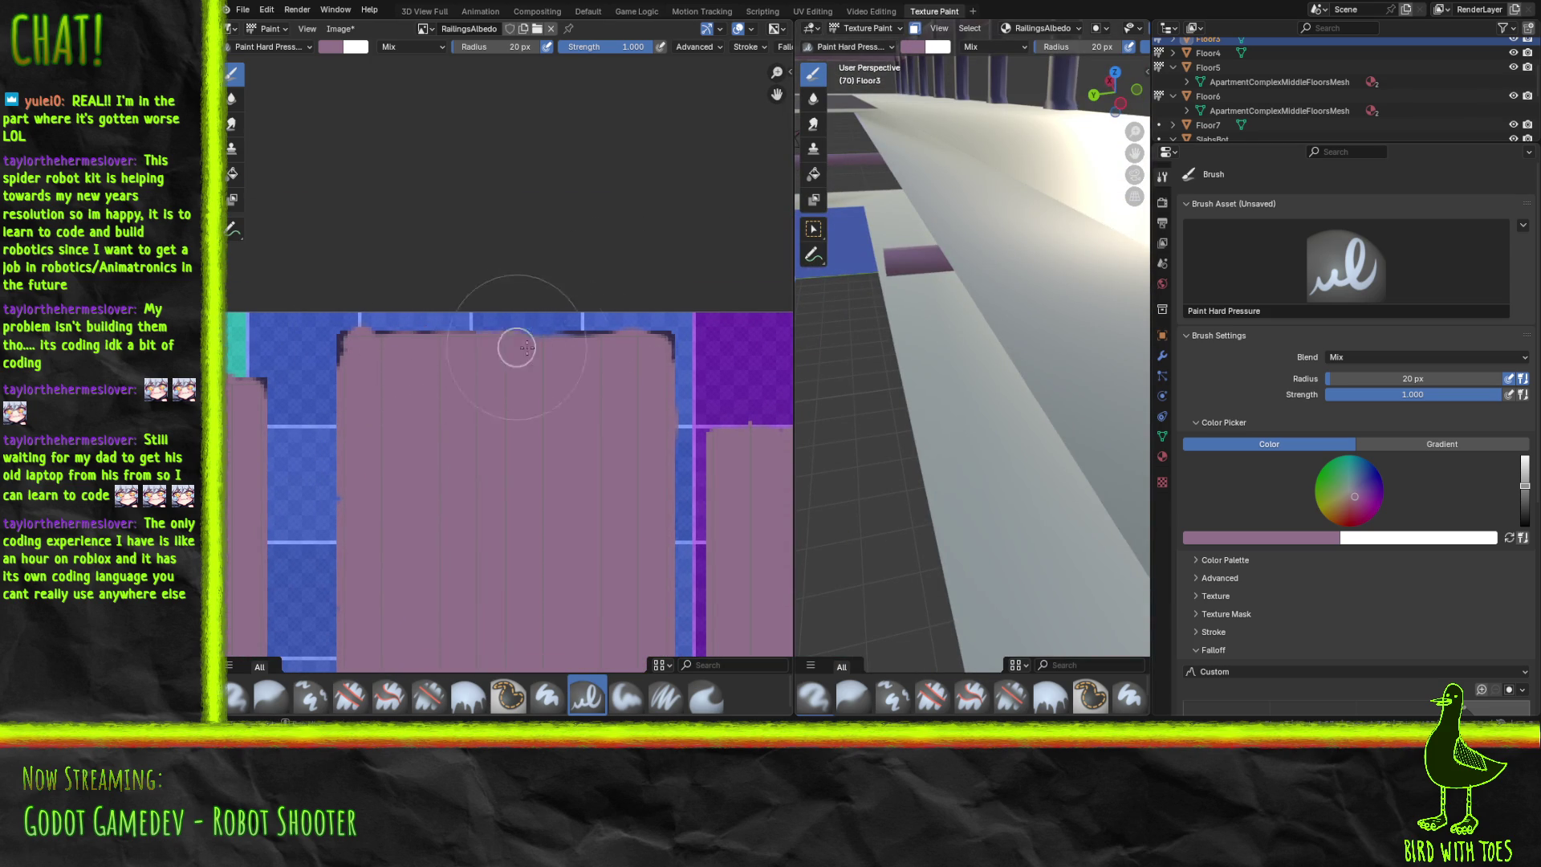
mouse_move(569, 347)
mouse_down()
mouse_move(585, 344)
mouse_move(562, 336)
mouse_up()
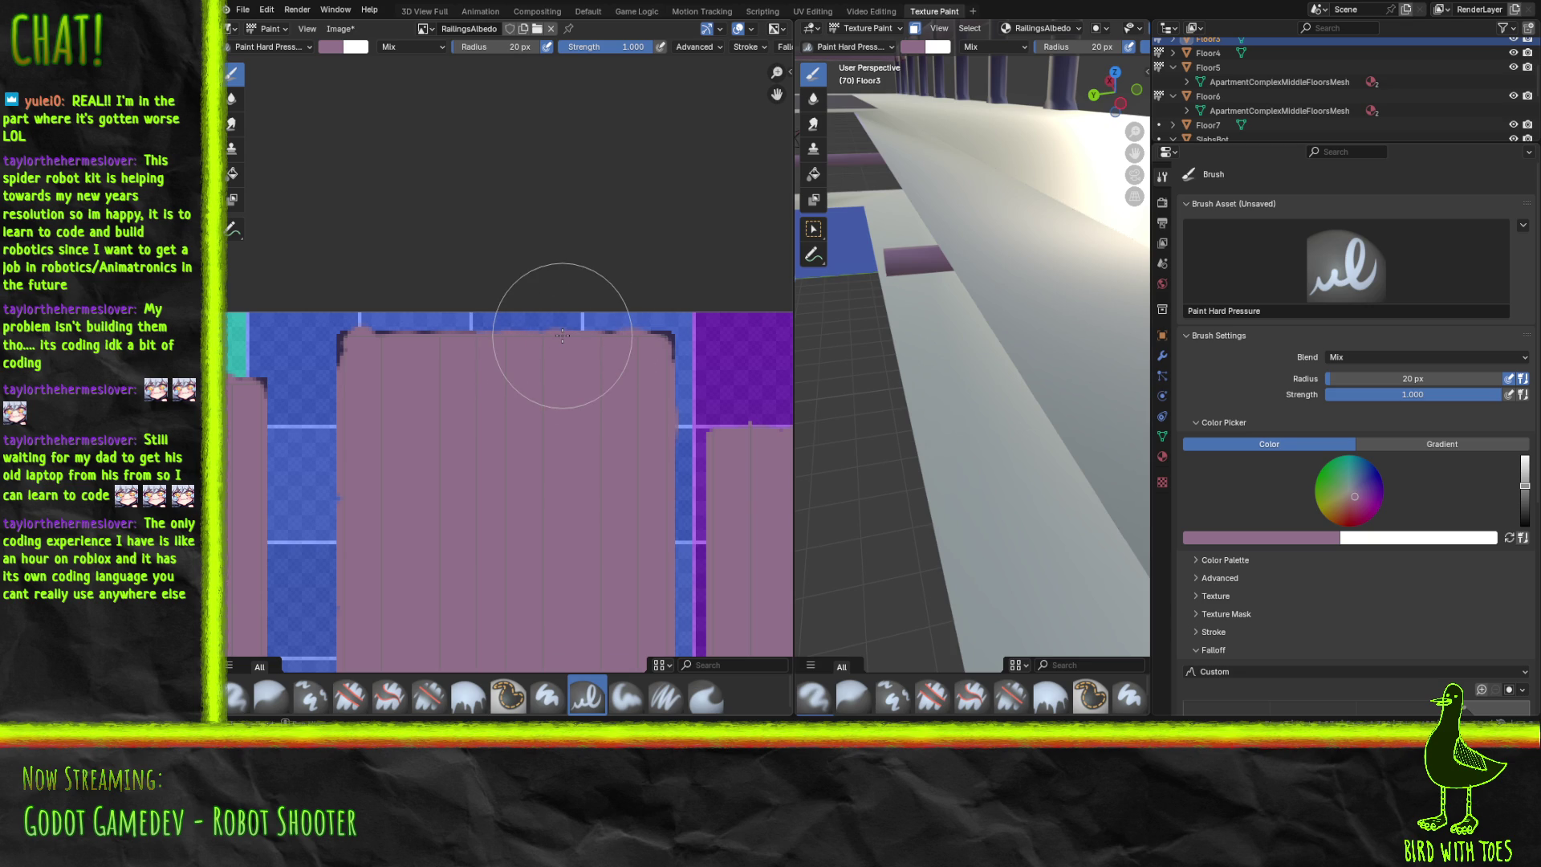
mouse_move(533, 292)
middle_down()
mouse_move(557, 430)
mouse_move(516, 206)
mouse_move(450, 277)
mouse_move(342, 319)
middle_up()
mouse_move(777, 233)
middle_down()
mouse_move(533, 302)
mouse_move(550, 302)
mouse_move(412, 382)
mouse_move(497, 392)
mouse_move(481, 313)
middle_up()
scroll(498, 392, down, 3)
mouse_move(497, 626)
middle_down()
mouse_move(544, 374)
mouse_move(613, 237)
mouse_move(494, 217)
mouse_move(430, 257)
mouse_move(441, 344)
mouse_move(303, 386)
middle_up()
scroll(441, 360, up, 3)
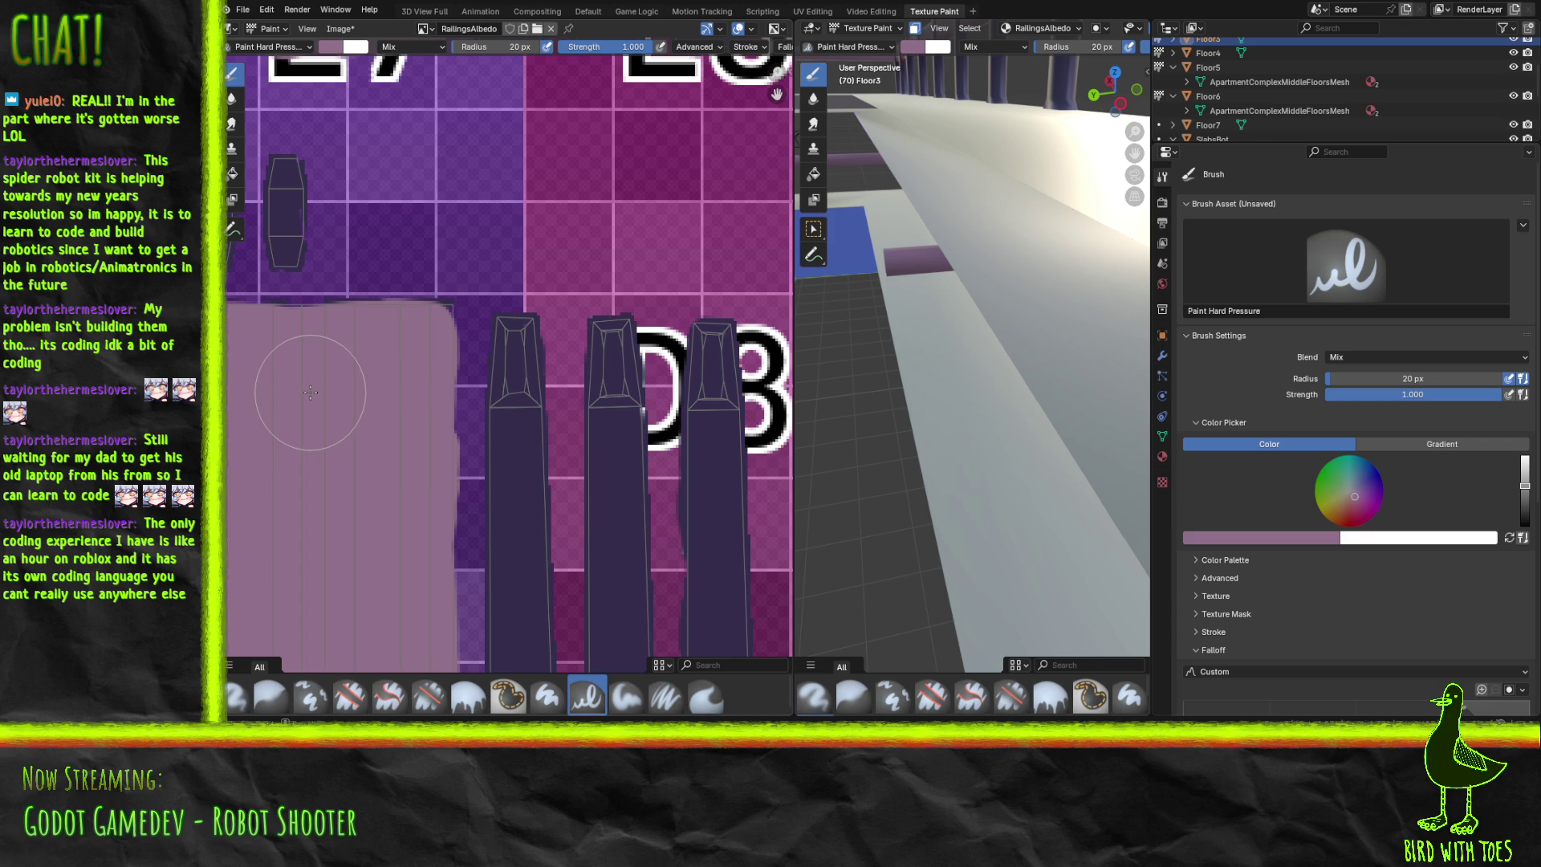
scroll(359, 470, down, 3)
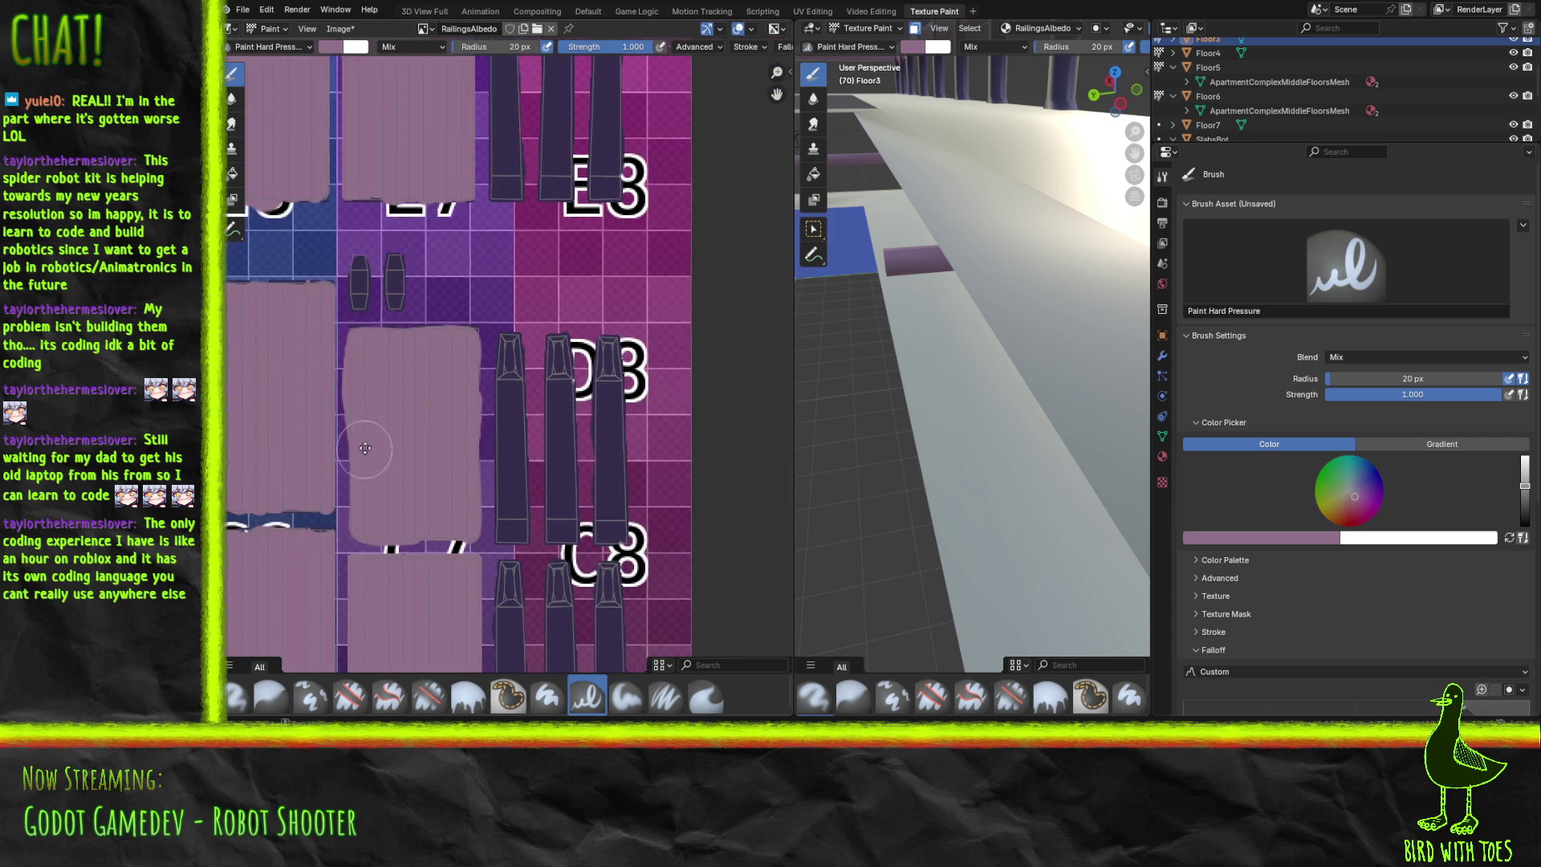
middle_drag(359, 469, 402, 289)
Save the RailingsAlbedo texture with Alt+S and switch through Krita to the Godot project.
key(alt+s)
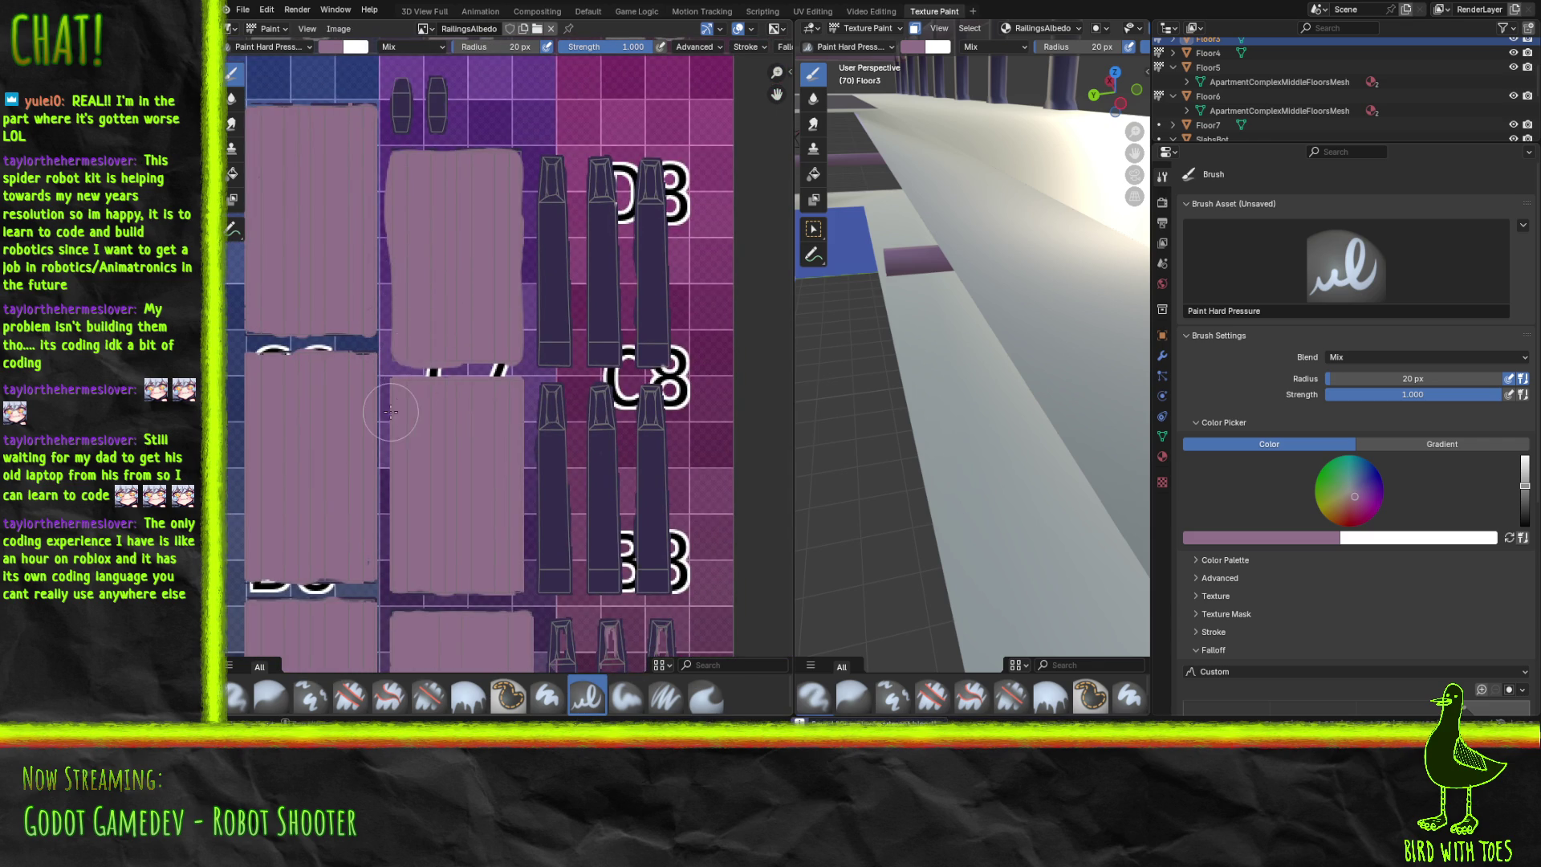
middle_drag(399, 406, 499, 374)
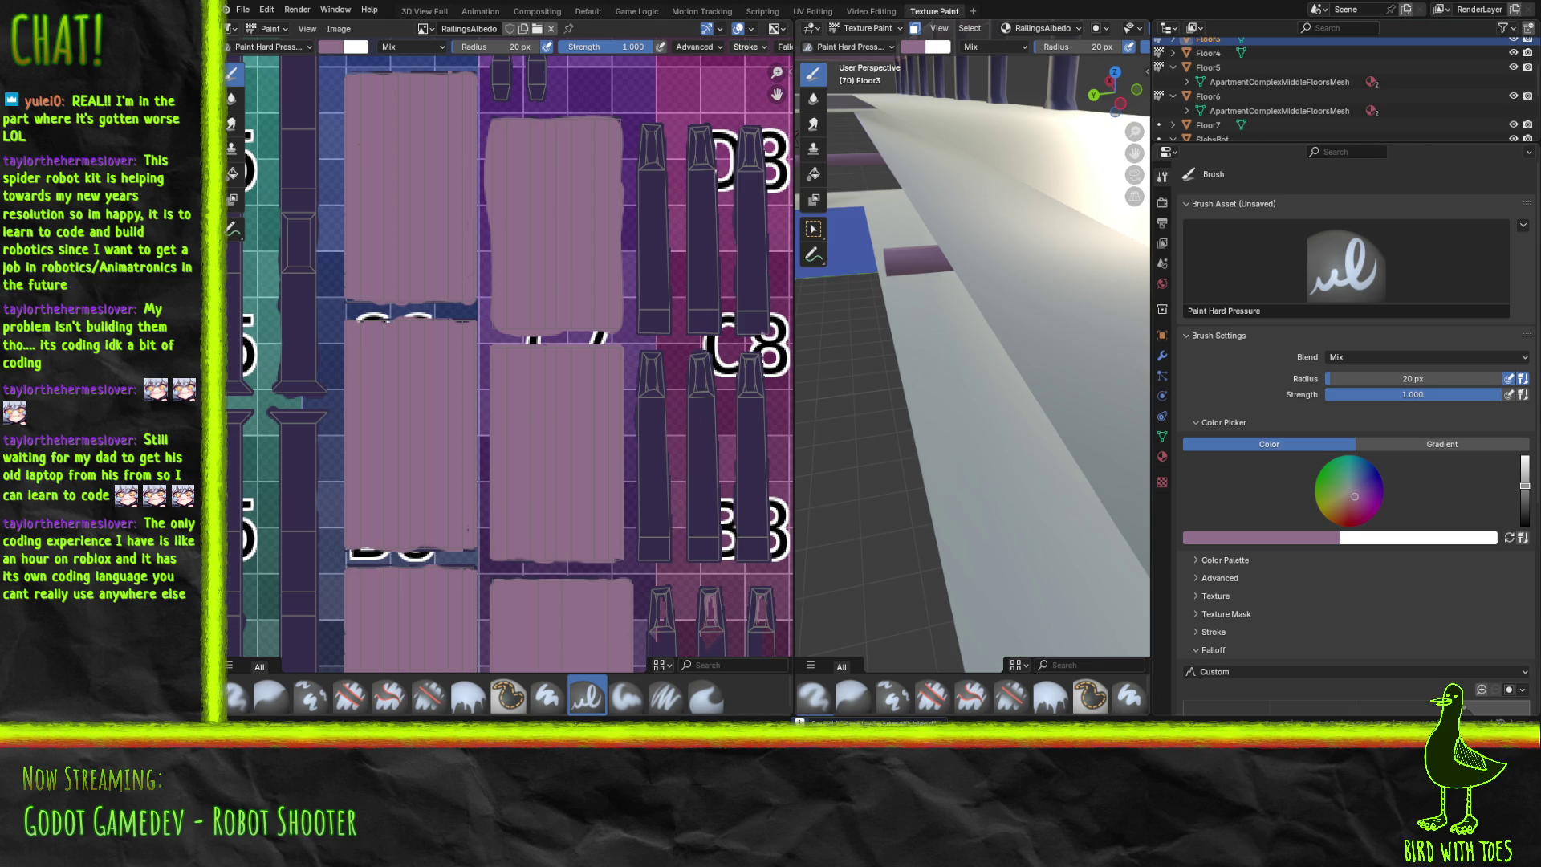
key(alt+Tab)
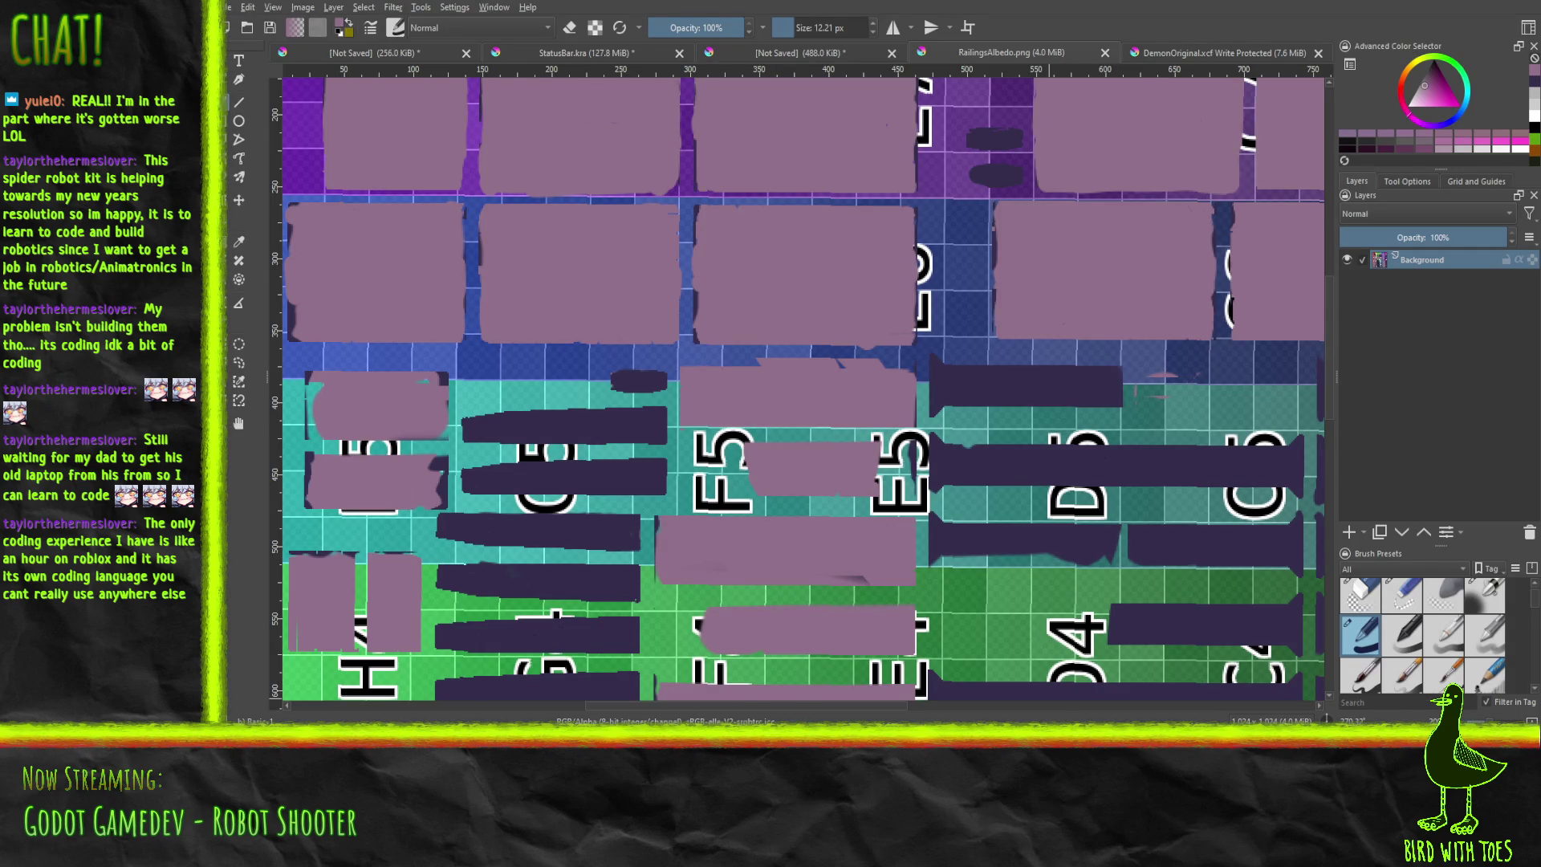
key(alt+Tab)
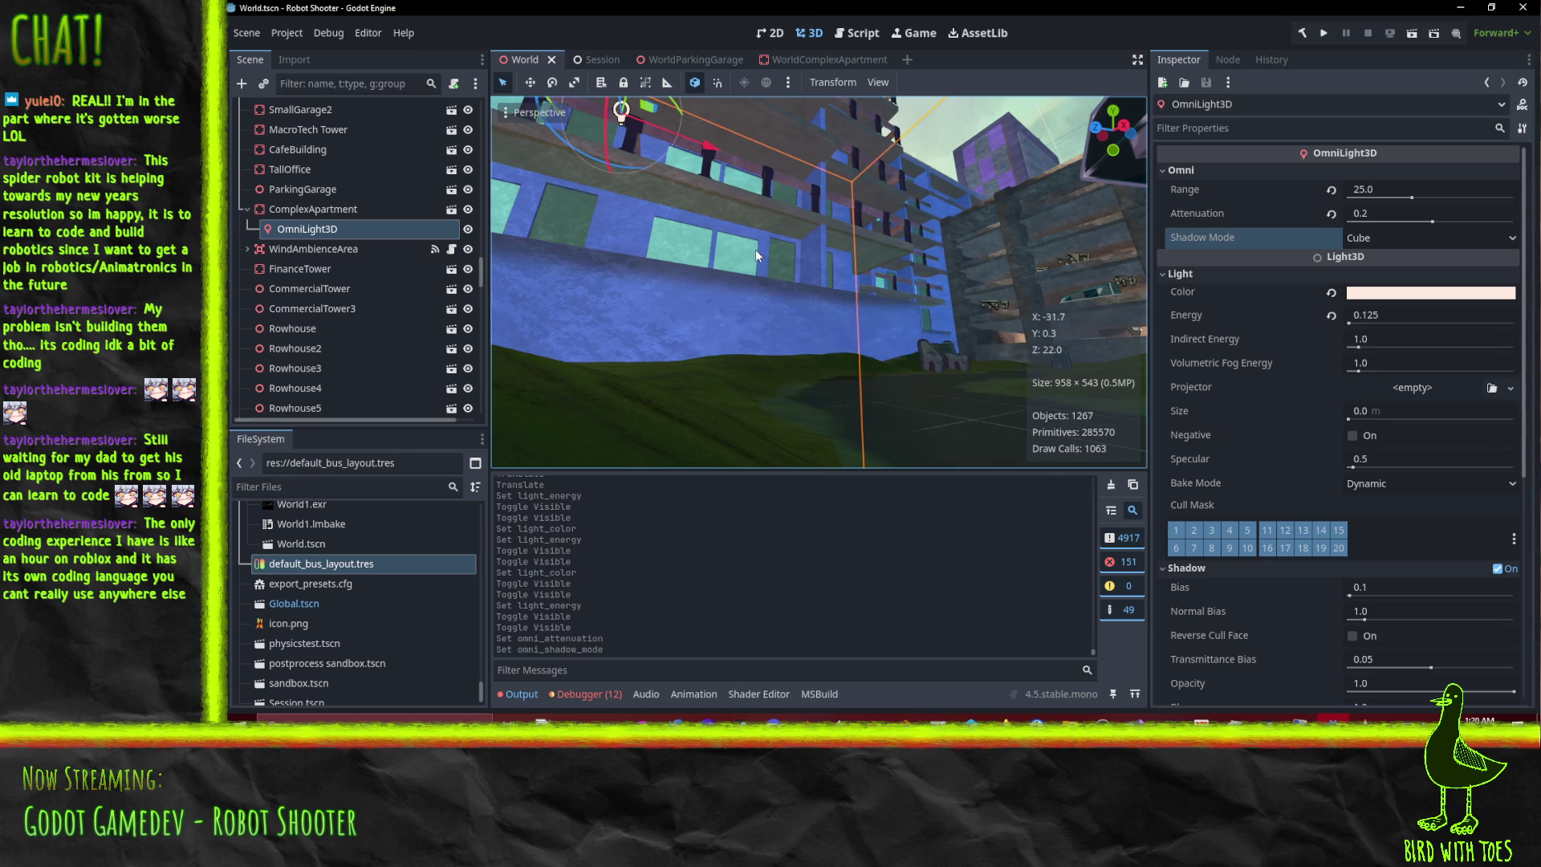
Move the Godot viewport camera up toward the apartment building to inspect it.
mouse_move(700, 181)
shift+middle_down()
mouse_move(786, 334)
mouse_move(943, 372)
mouse_move(1060, 373)
mouse_move(1069, 391)
mouse_move(772, 398)
mouse_move(875, 390)
mouse_move(986, 416)
mouse_move(1030, 152)
mouse_move(908, 160)
mouse_move(689, 442)
mouse_move(686, 373)
mouse_move(875, 386)
mouse_move(705, 318)
mouse_move(826, 300)
mouse_move(931, 340)
mouse_move(730, 309)
shift+middle_up()
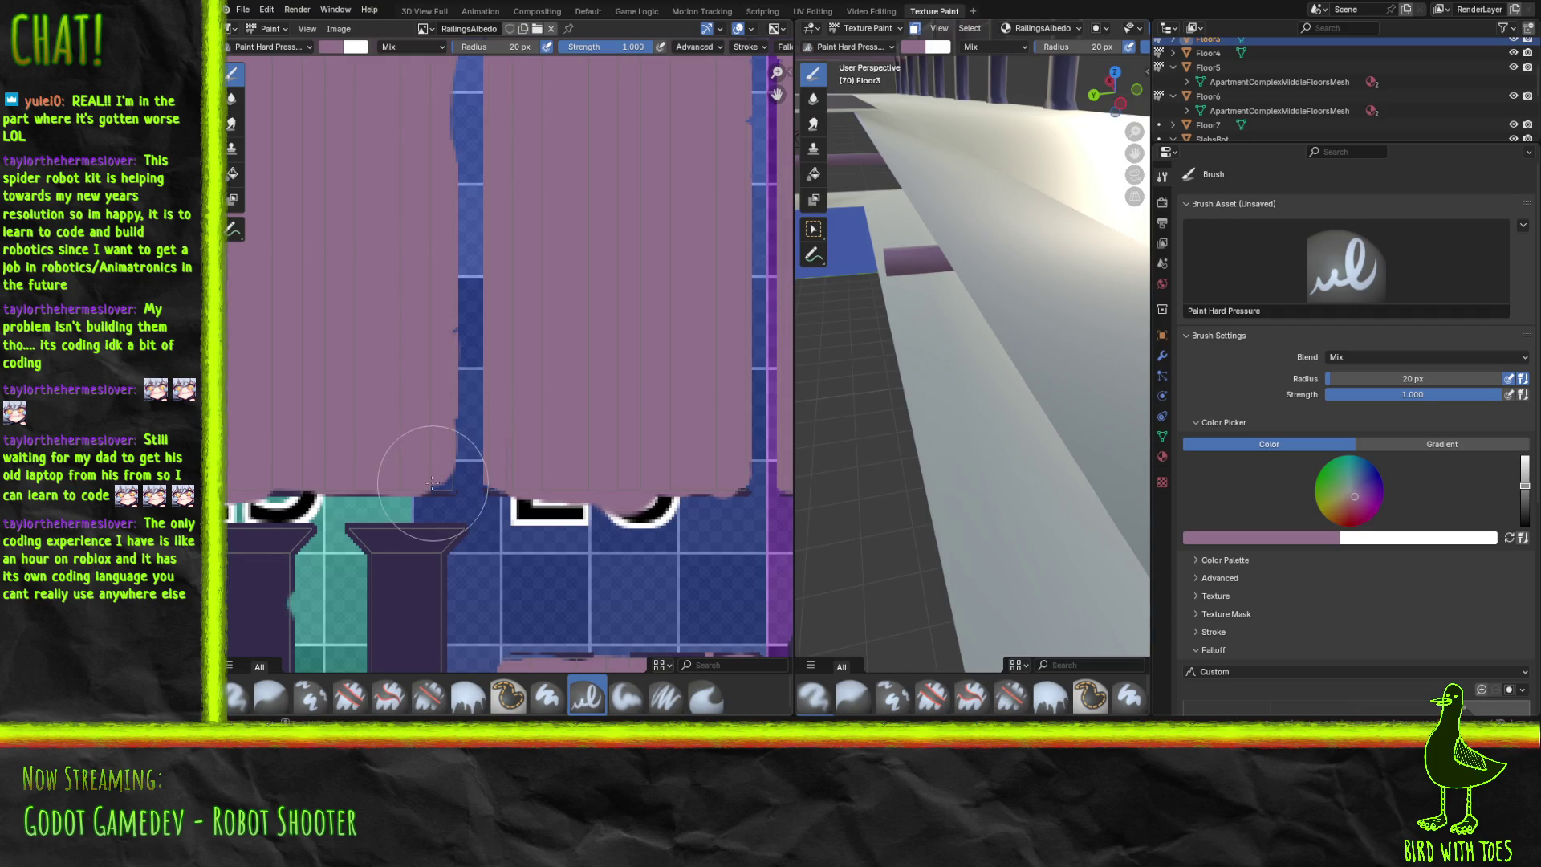
Touch up the pink panel edge and paint pink over the blue strip's curved edge.
drag(418, 498, 497, 473)
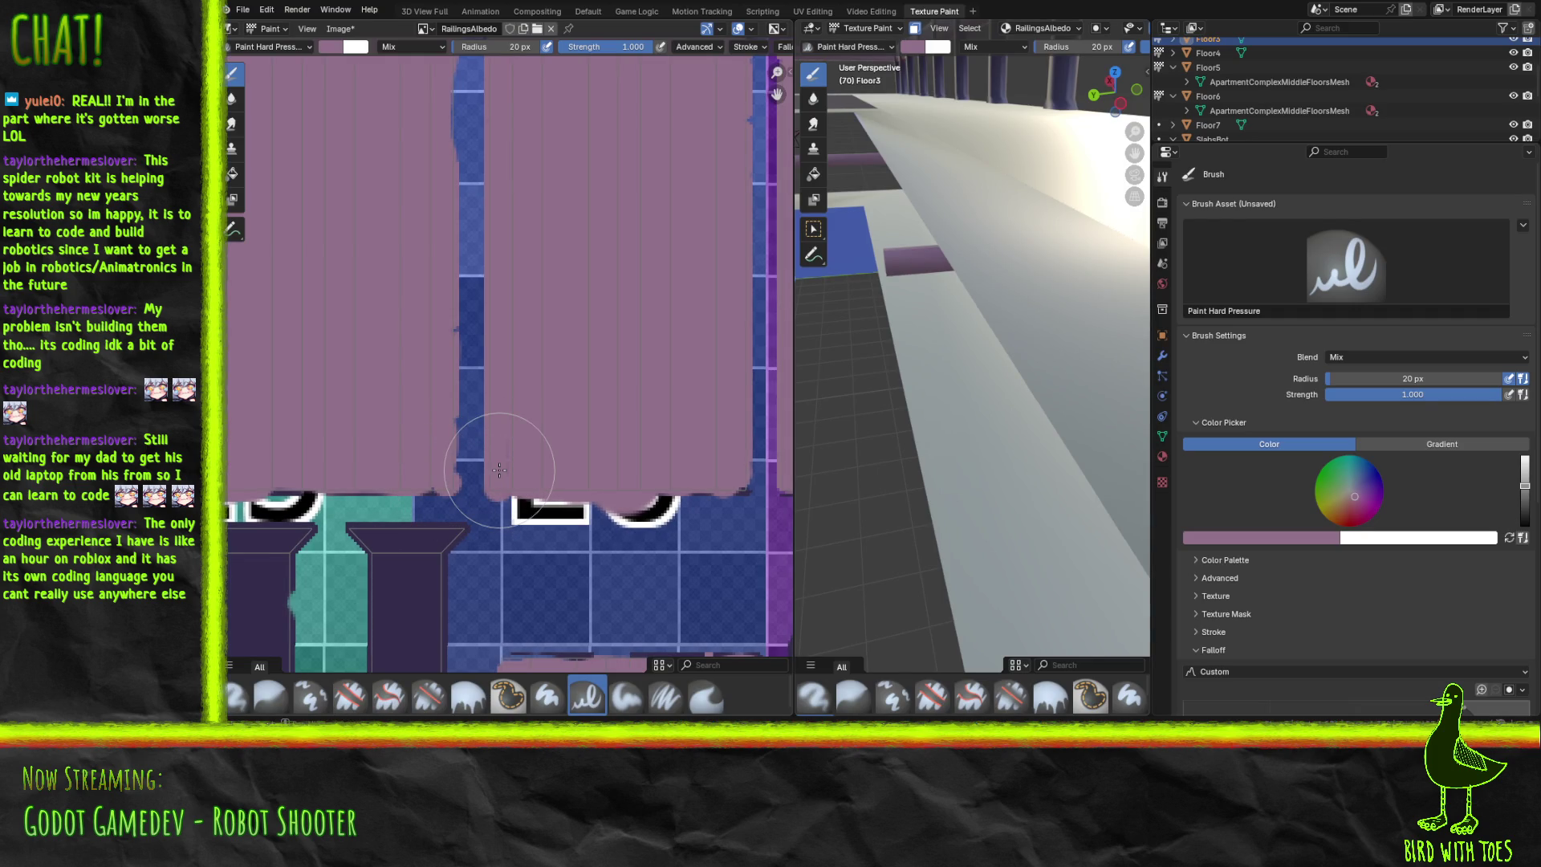
mouse_move(500, 470)
middle_down()
mouse_move(465, 449)
mouse_move(482, 575)
middle_up()
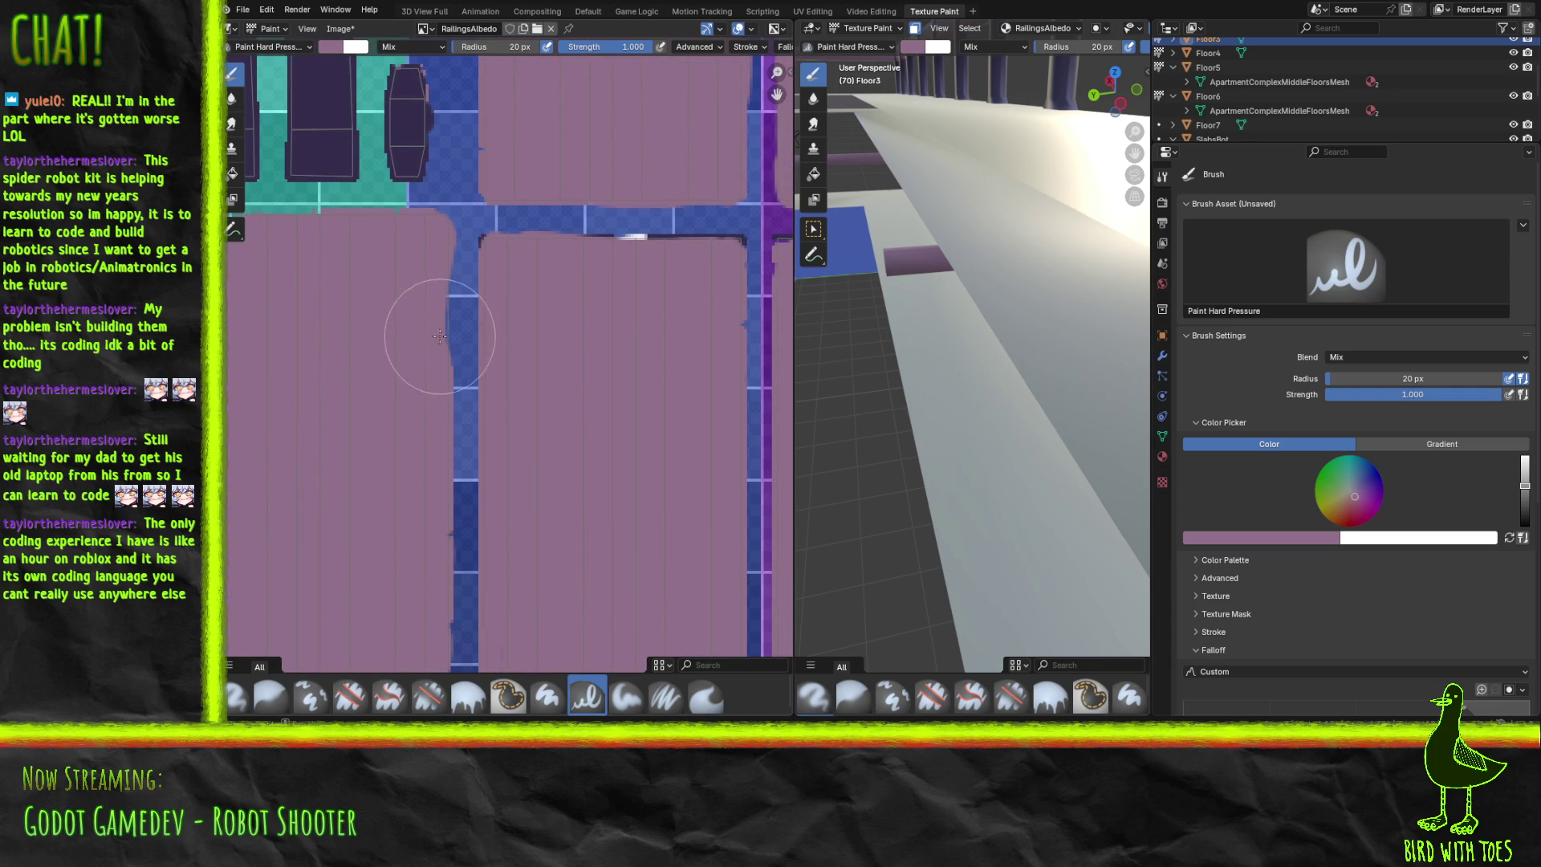
drag(448, 313, 439, 273)
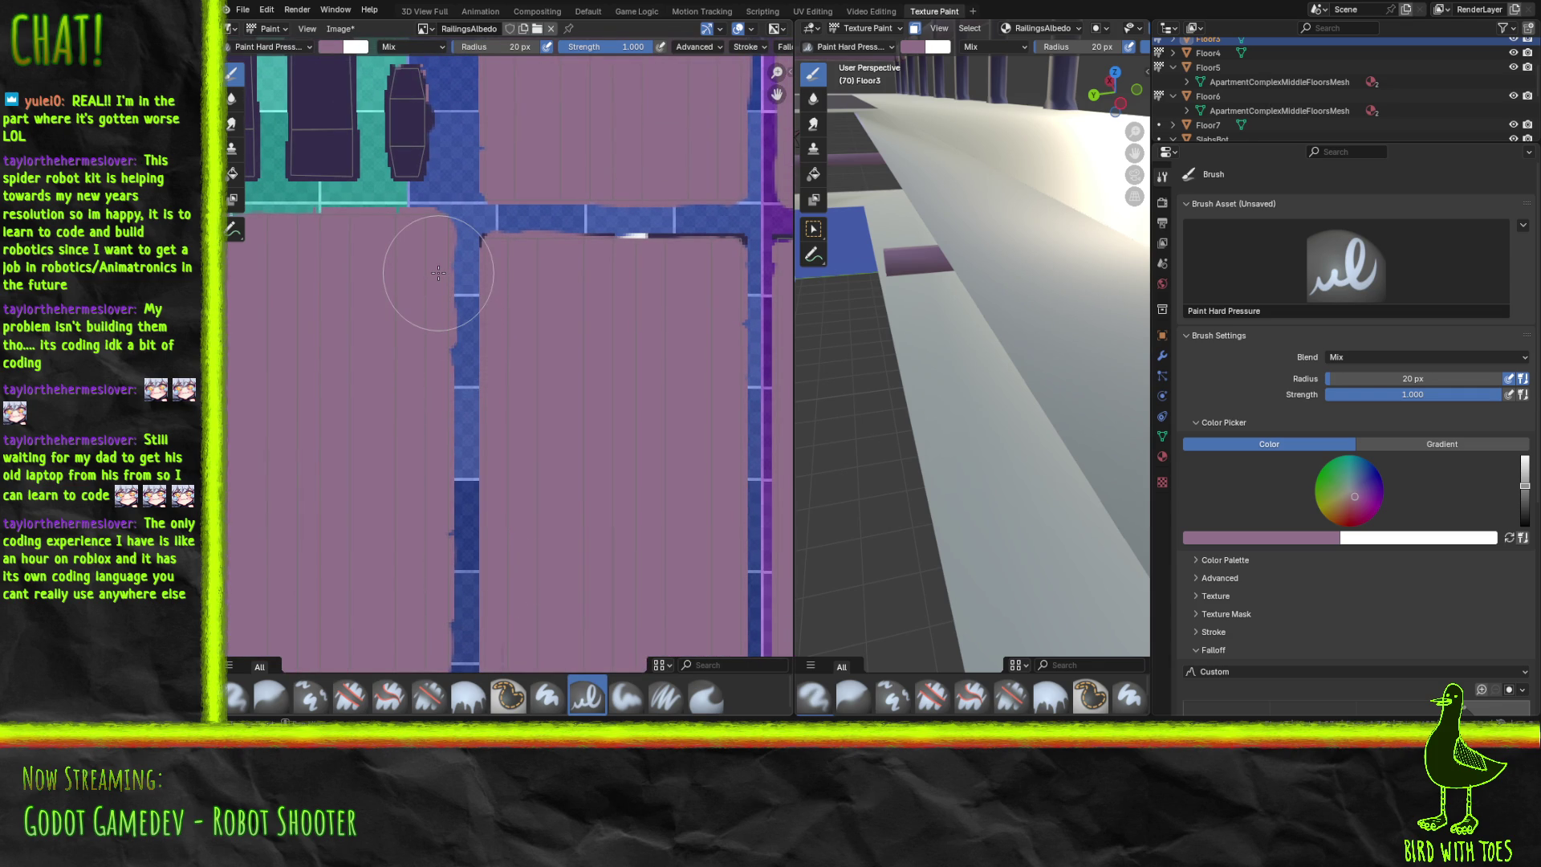
mouse_move(470, 183)
middle_down()
mouse_move(450, 385)
mouse_move(360, 567)
mouse_move(397, 598)
mouse_move(423, 413)
mouse_move(353, 265)
middle_up()
scroll(490, 322, up, 2)
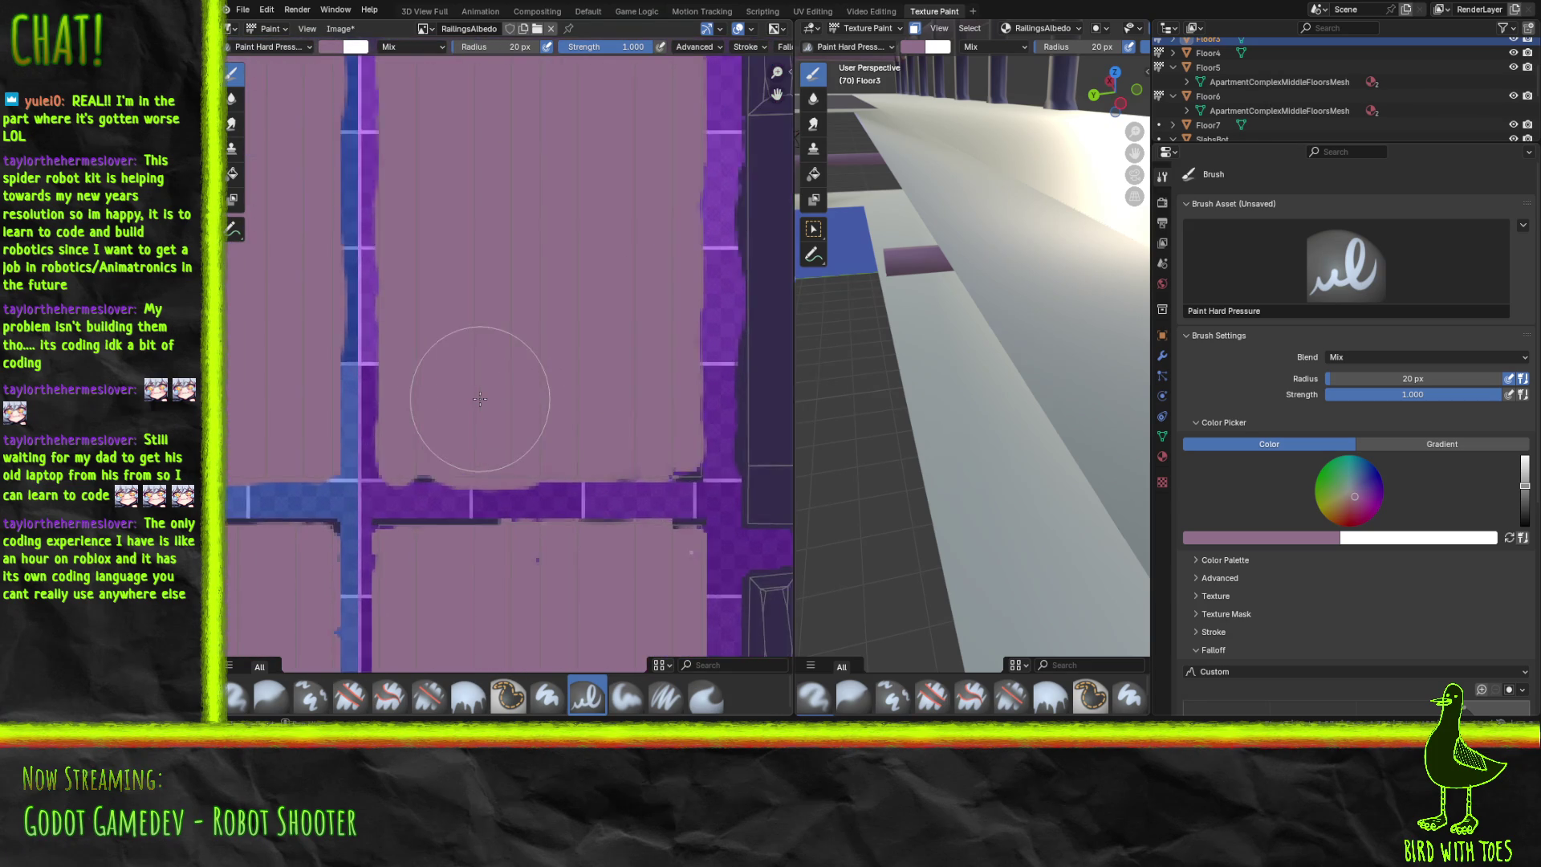
scroll(468, 402, down, 1)
Cover the remaining blue strip edges with pink, then move on to the E3 through A3 tiles.
mouse_move(468, 402)
middle_down()
mouse_move(509, 155)
mouse_move(402, 591)
mouse_move(391, 540)
middle_up()
drag(390, 540, 358, 399)
scroll(358, 400, down, 3)
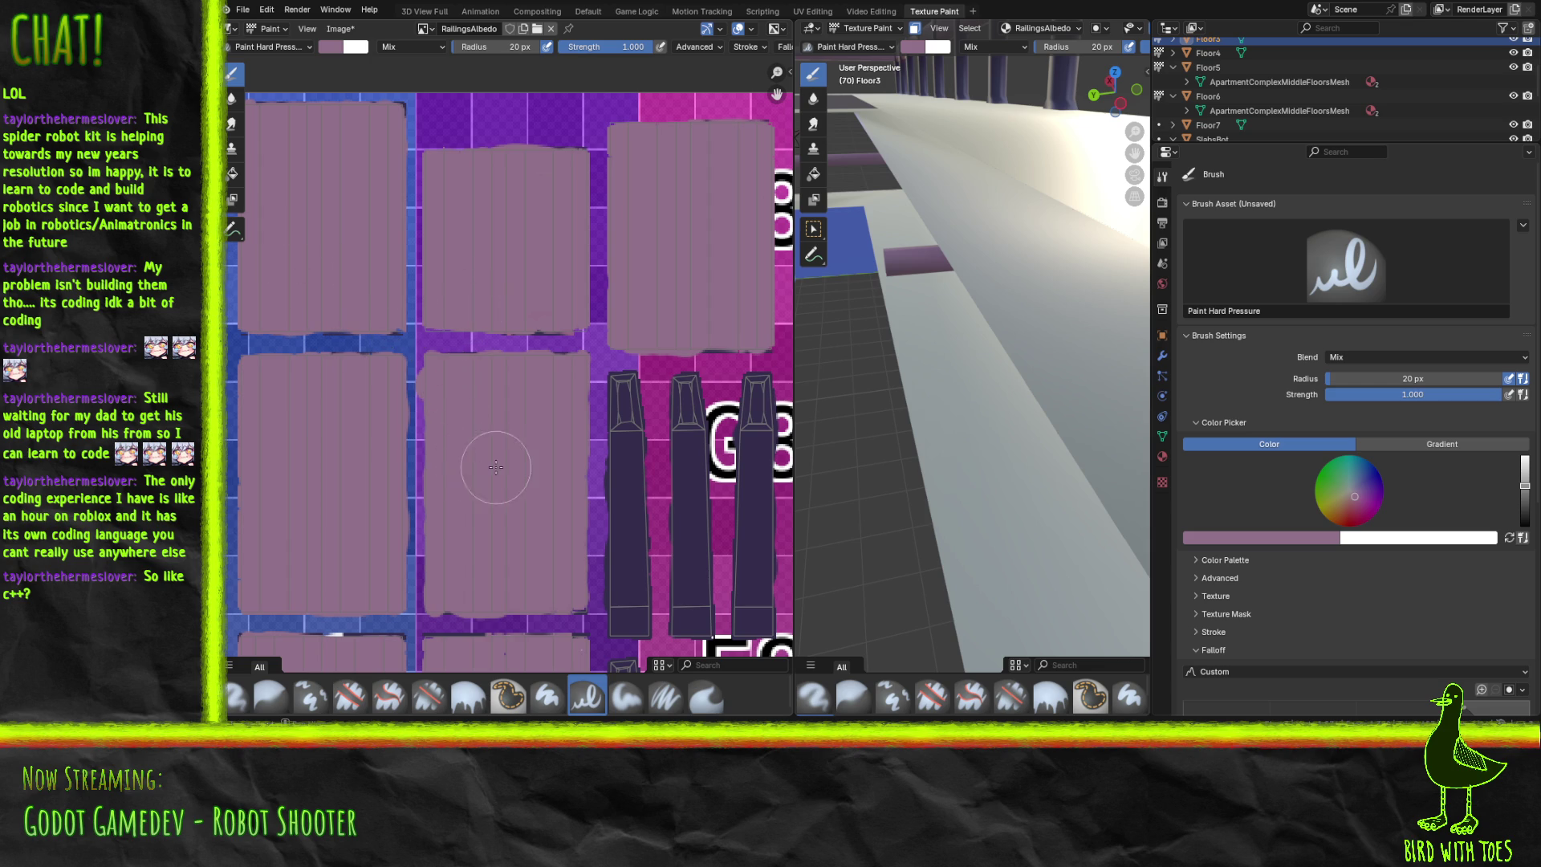
mouse_move(525, 451)
middle_down()
mouse_move(385, 212)
mouse_move(557, 401)
mouse_move(491, 325)
middle_up()
mouse_move(522, 405)
middle_down()
mouse_move(341, 189)
mouse_move(341, 269)
middle_up()
scroll(341, 269, right, 5)
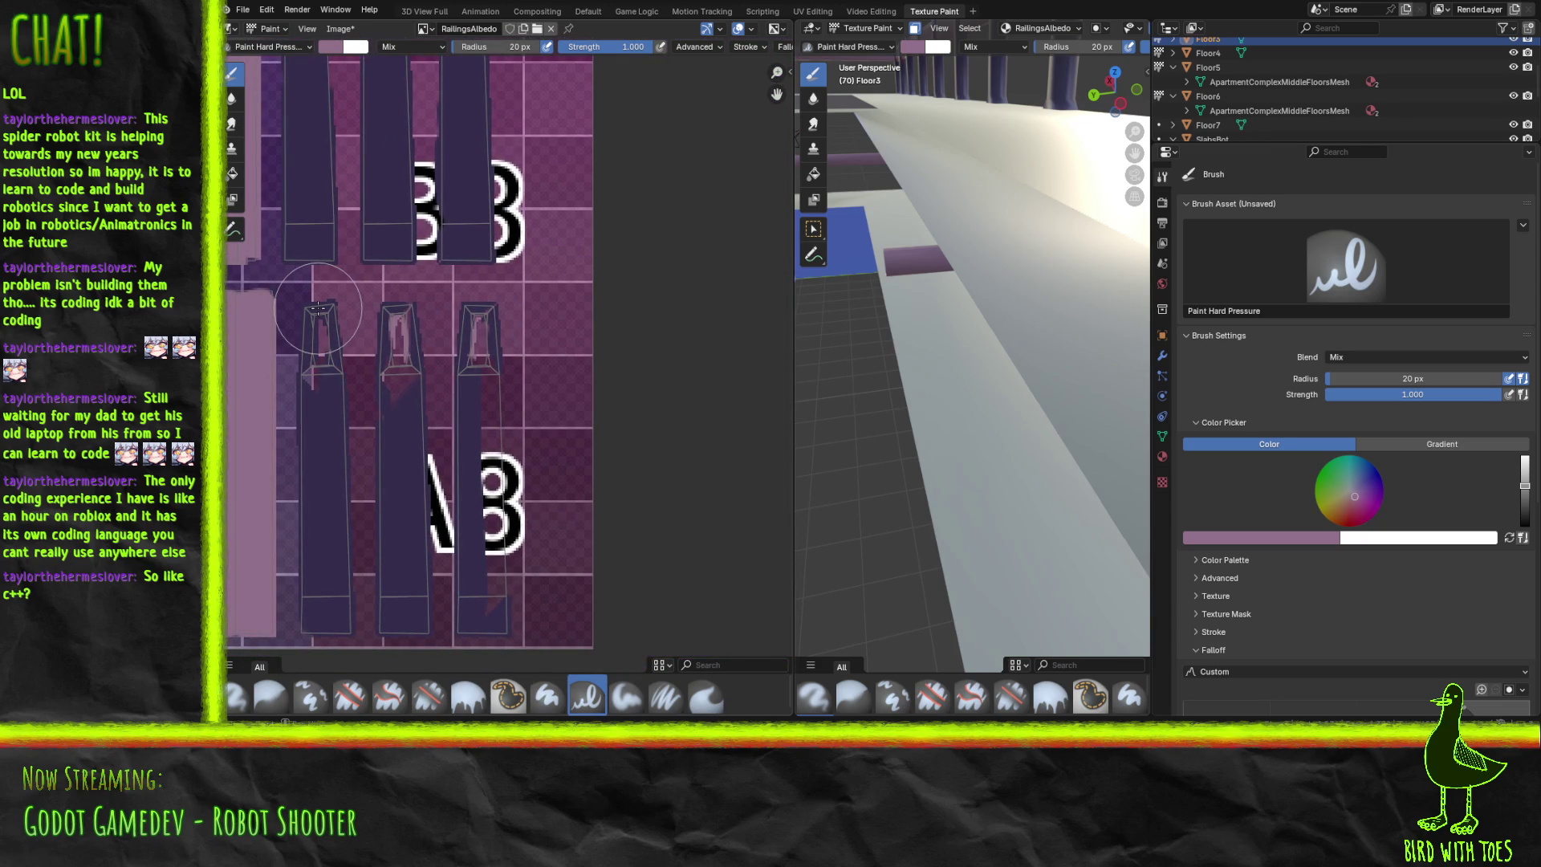
click(1247, 539)
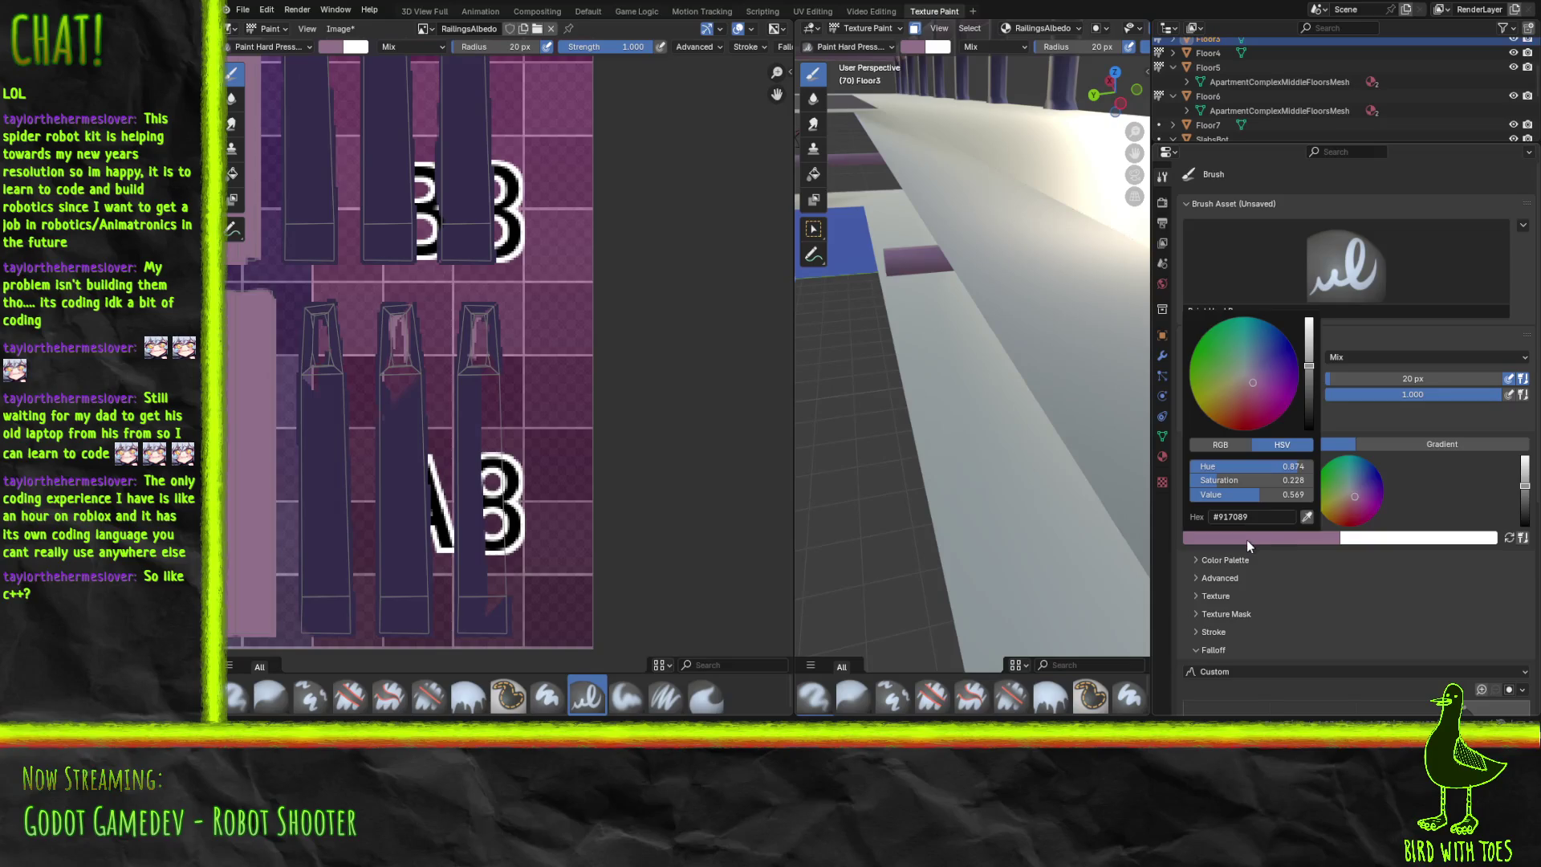
Sample the posts' dark purple and paint over the reddish marks and pale top on three posts.
click(1308, 515)
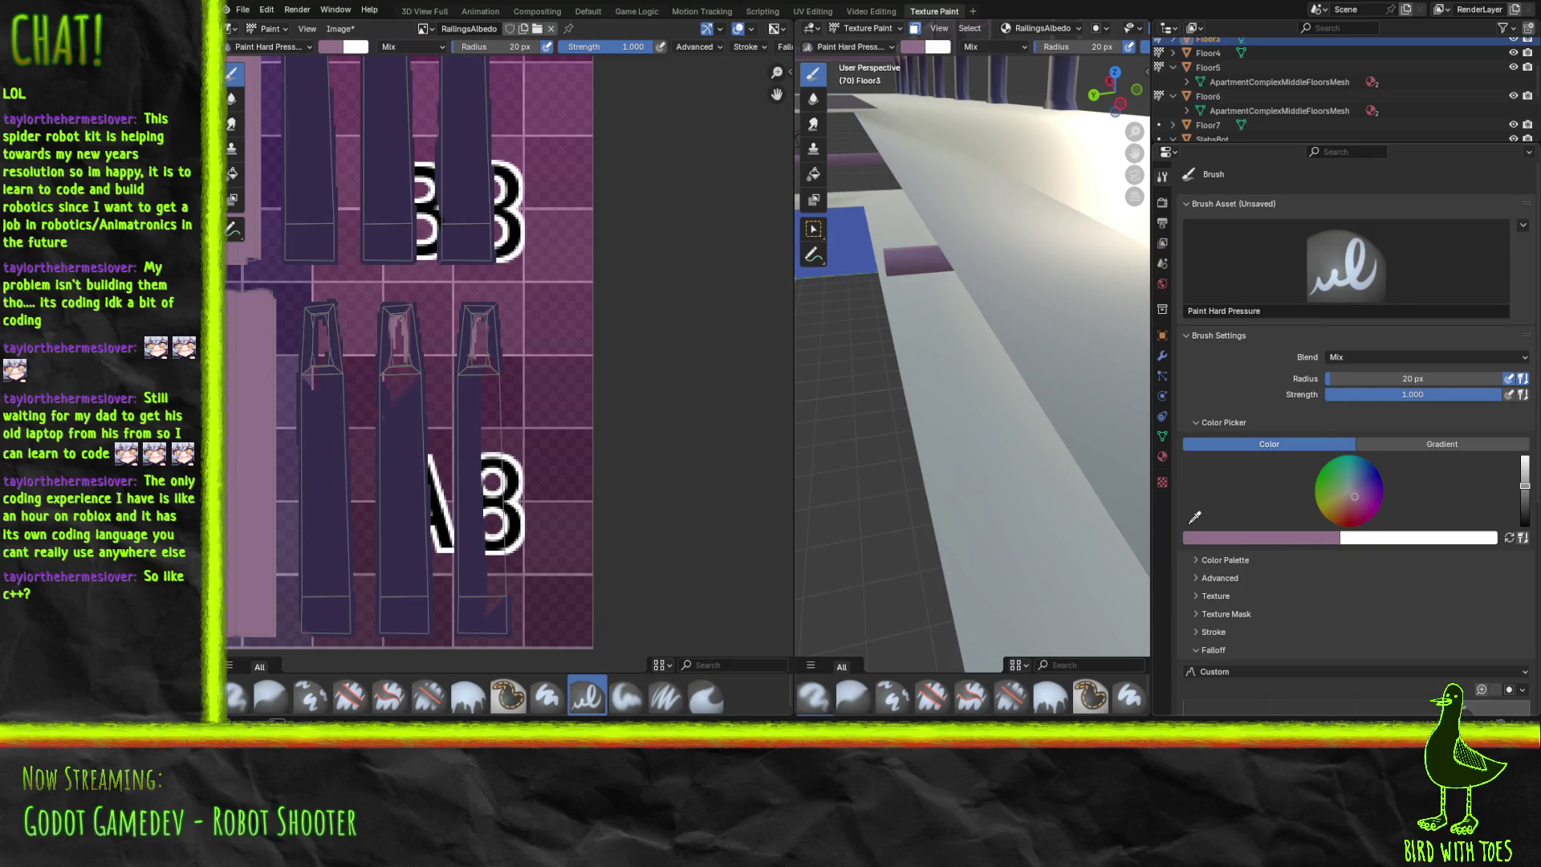
click(400, 559)
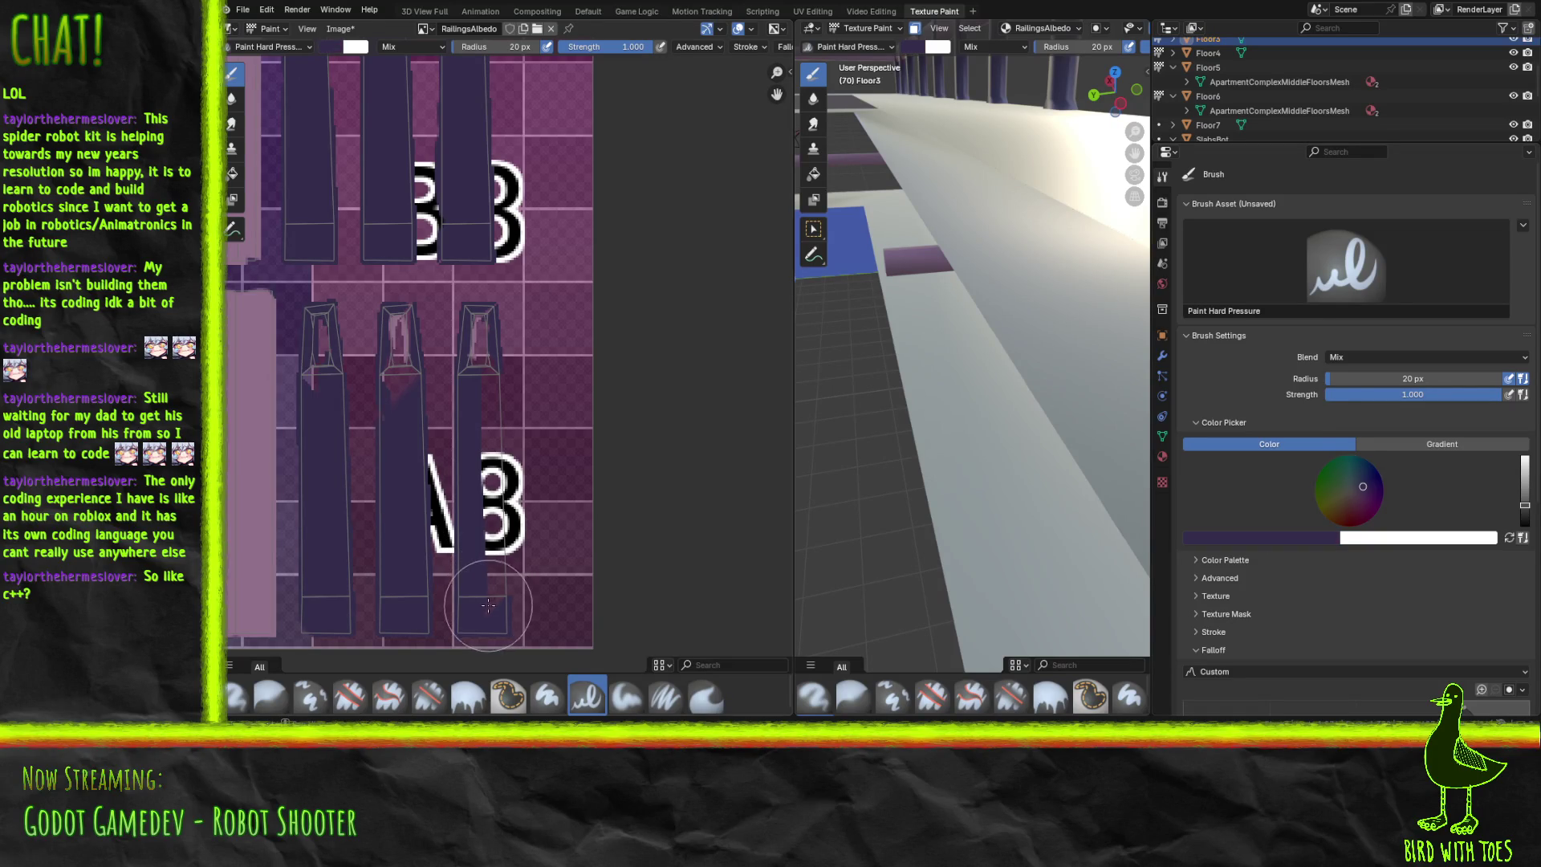
drag(493, 586, 479, 318)
drag(398, 449, 403, 322)
drag(311, 390, 326, 337)
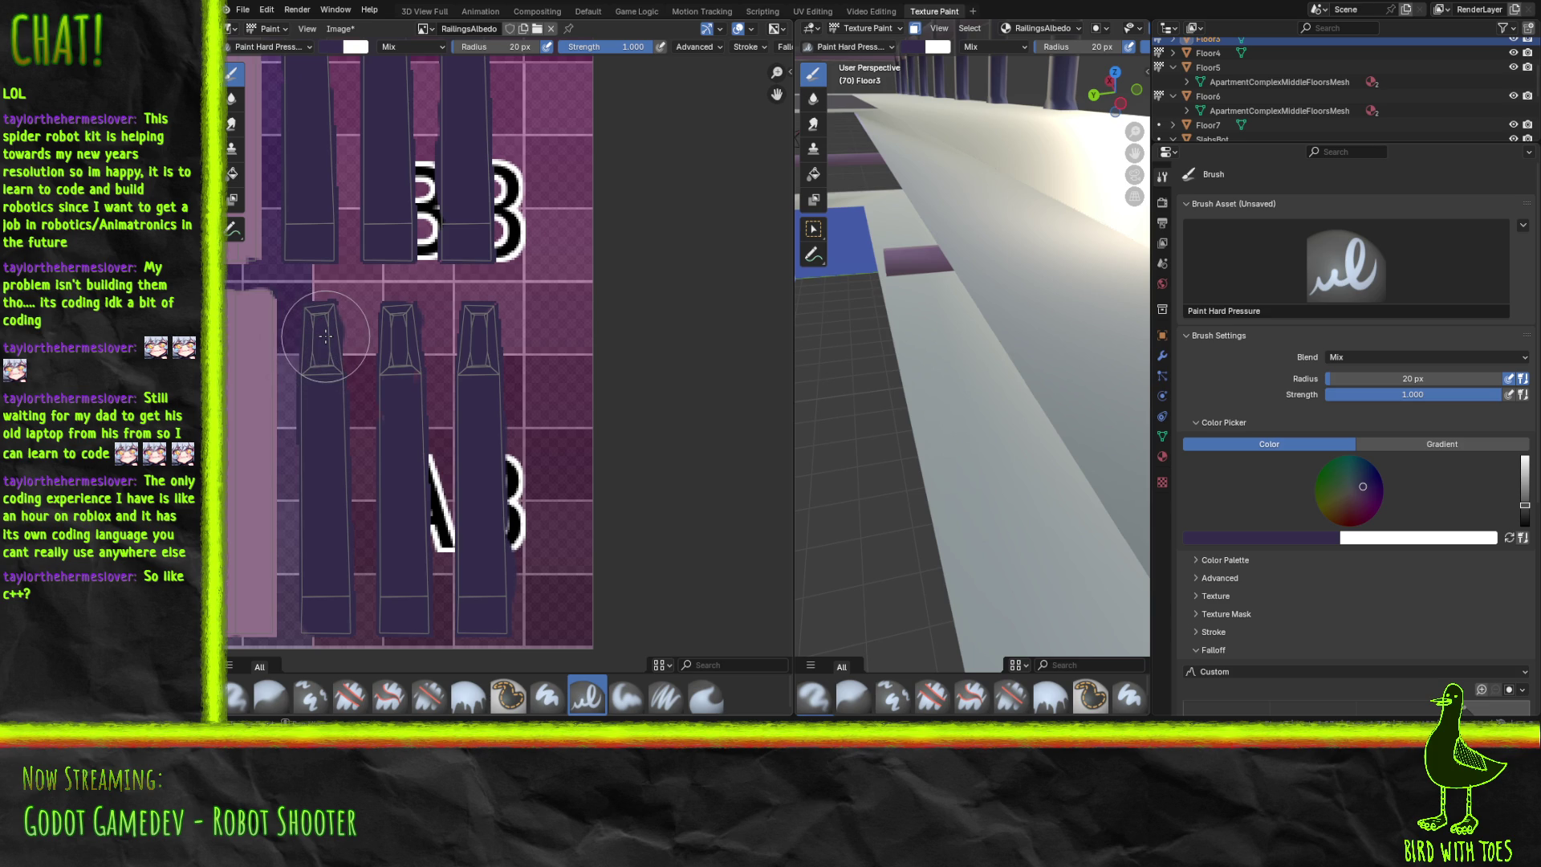
Pan the texture view across the lilac area, H2/H3 and G1 labels to the D2 rows.
mouse_move(321, 353)
middle_down()
mouse_move(712, 391)
mouse_move(559, 385)
mouse_move(612, 377)
mouse_move(618, 241)
mouse_move(605, 327)
mouse_move(549, 428)
mouse_move(764, 438)
middle_up()
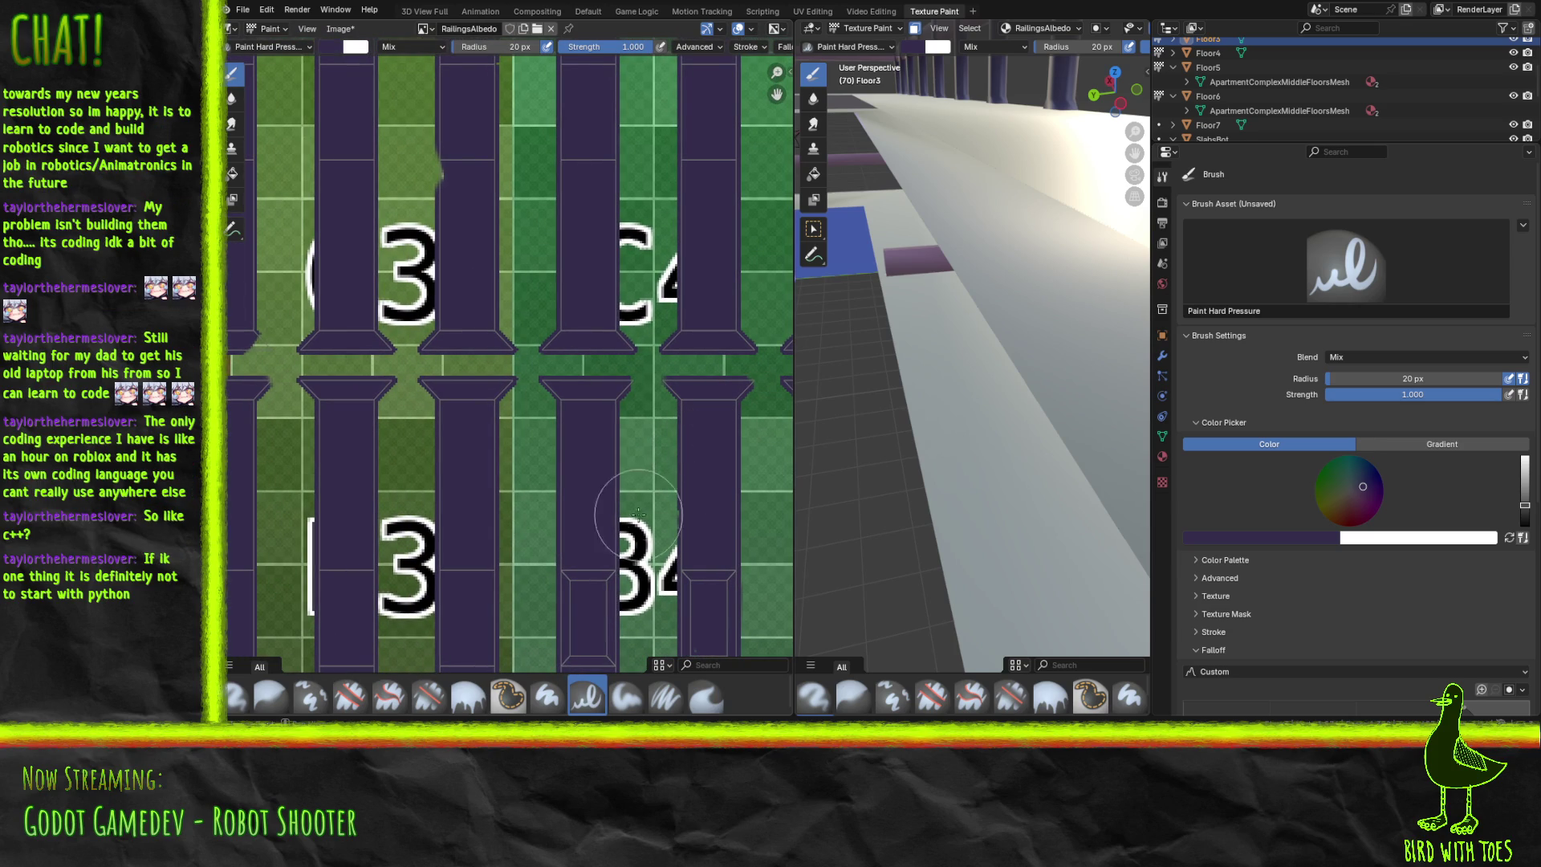
mouse_move(573, 468)
middle_down()
mouse_move(777, 436)
mouse_move(240, 283)
middle_up()
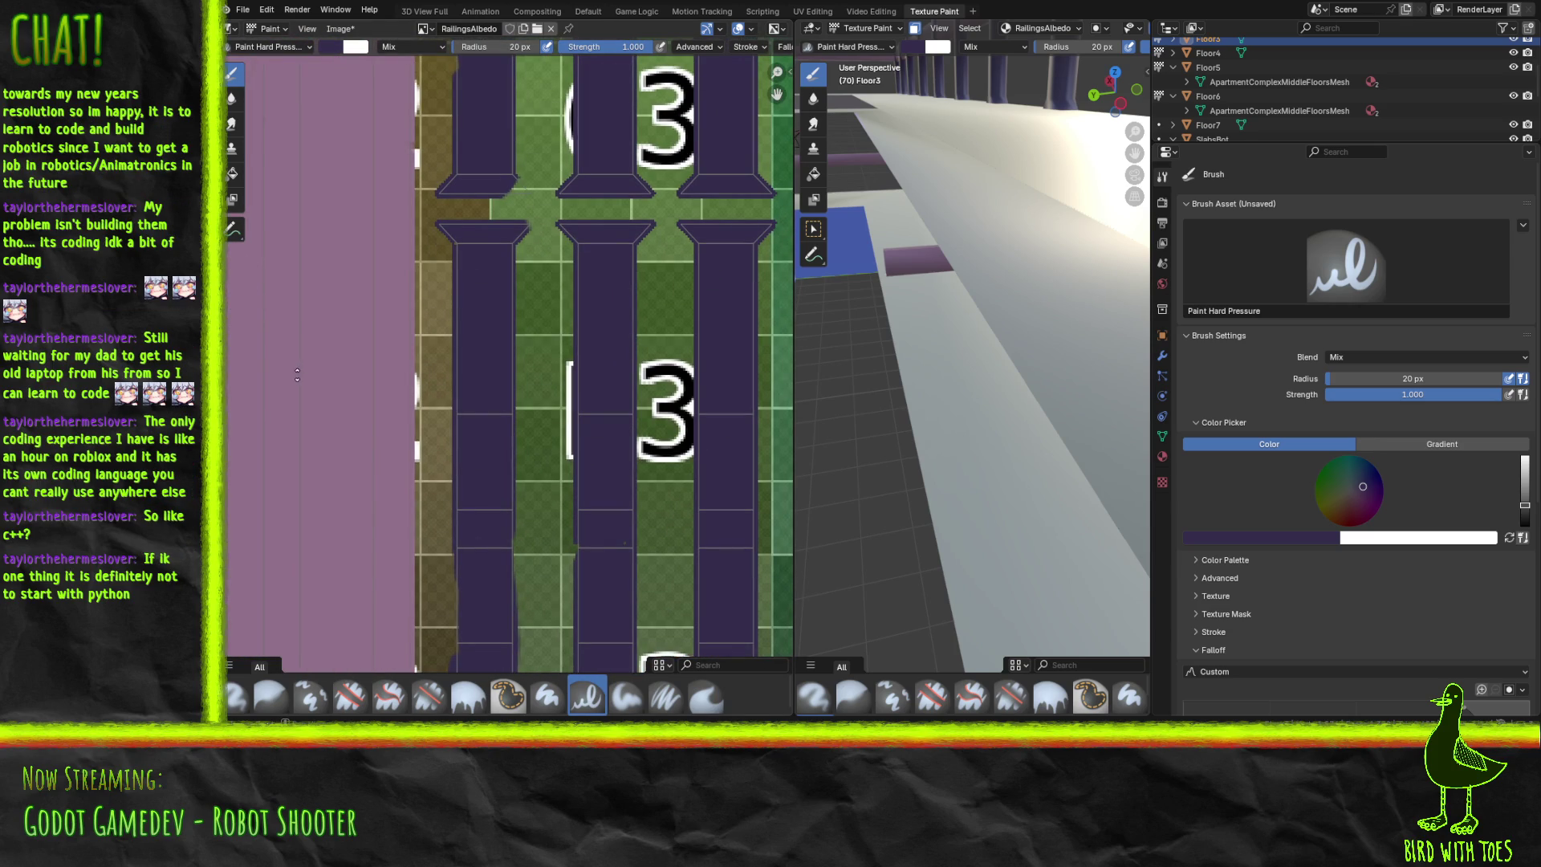
mouse_move(505, 317)
middle_down()
mouse_move(594, 305)
mouse_move(551, 344)
mouse_move(533, 310)
mouse_move(512, 375)
mouse_move(506, 321)
mouse_move(491, 560)
mouse_move(395, 593)
mouse_move(339, 640)
mouse_move(515, 671)
middle_up()
middle_drag(704, 234, 540, 714)
middle_drag(362, 542, 233, 395)
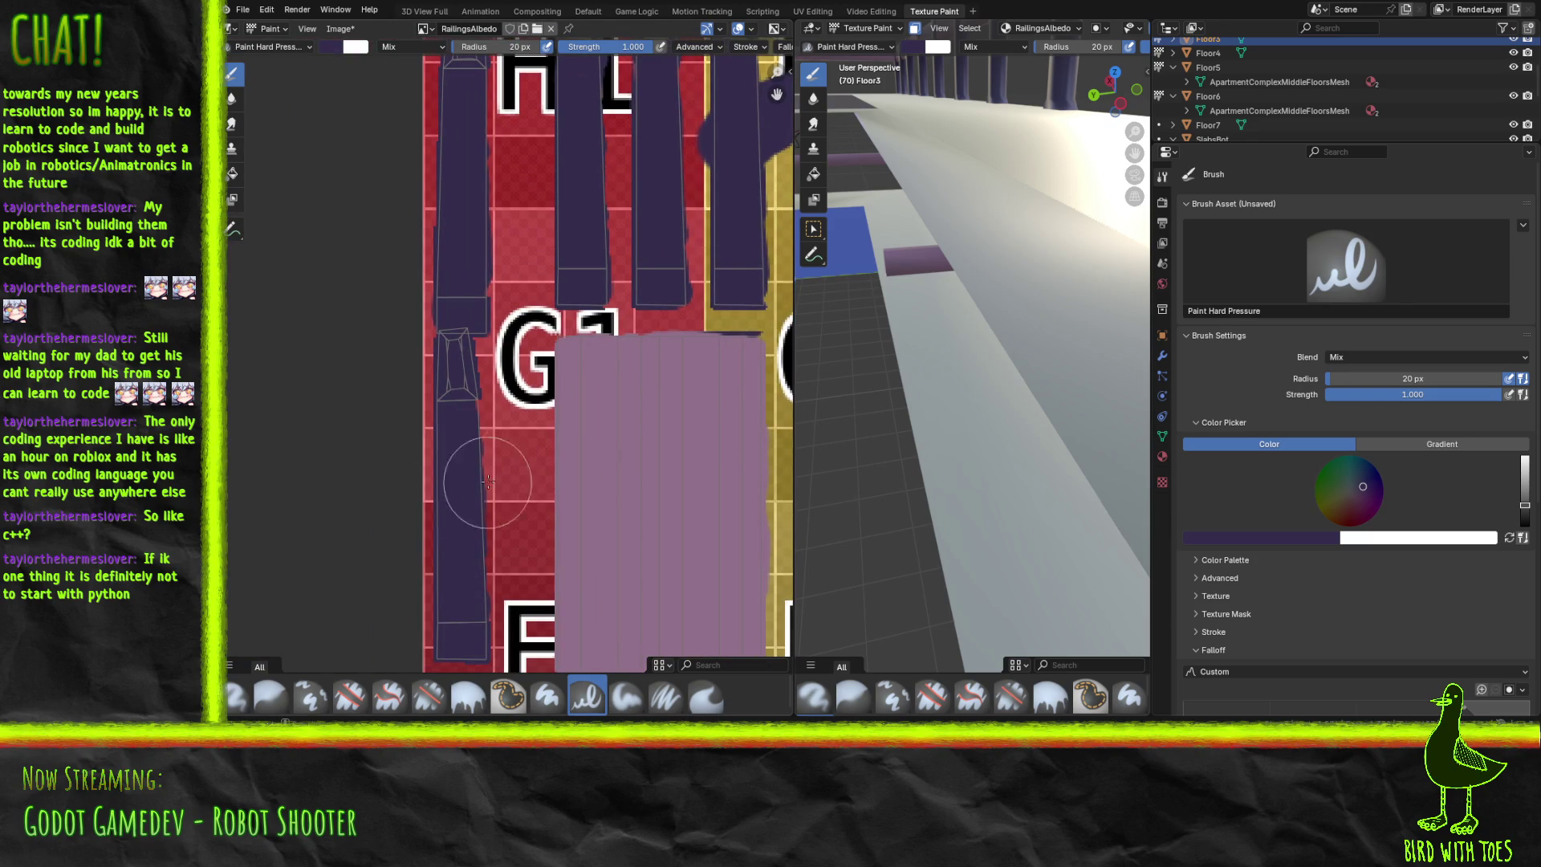
scroll(440, 493, up, 3)
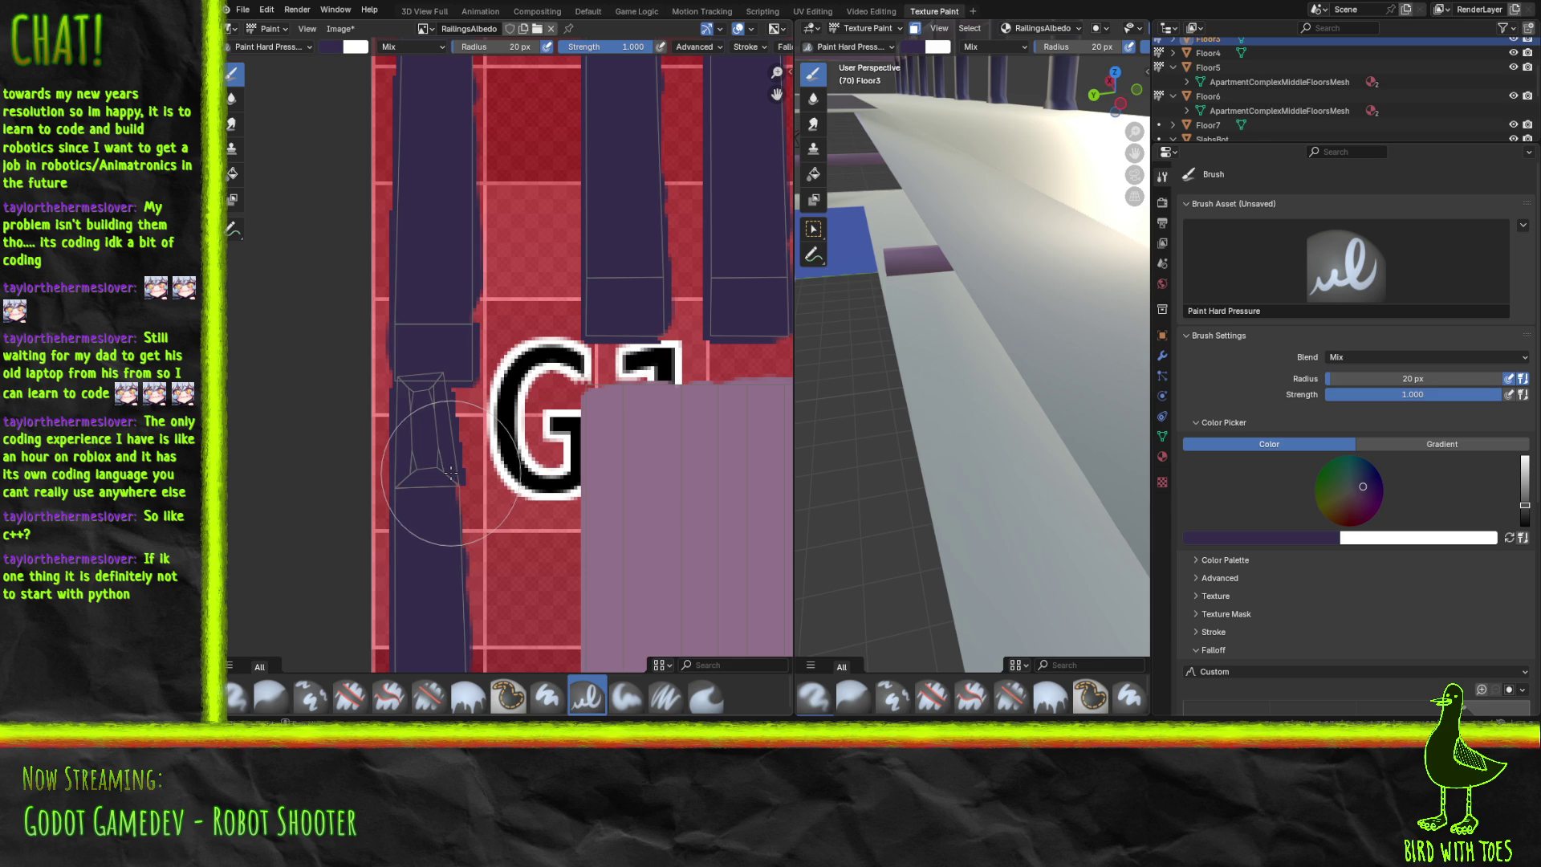
scroll(451, 473, down, 3)
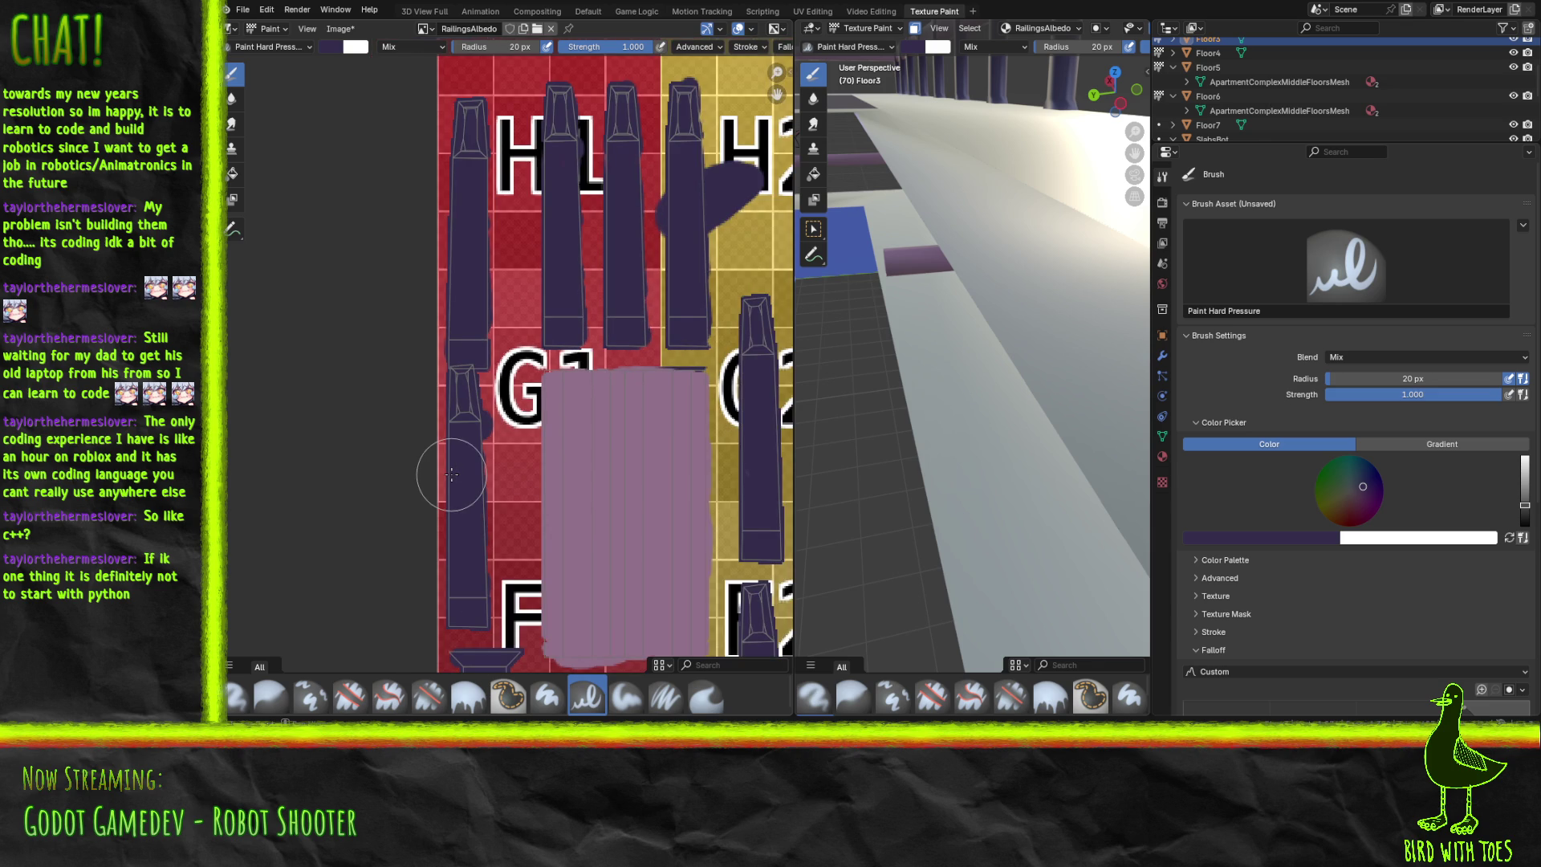
mouse_move(463, 475)
middle_down()
mouse_move(433, 90)
mouse_move(366, 57)
mouse_move(337, 578)
mouse_move(269, 305)
mouse_move(554, 305)
mouse_move(450, 337)
mouse_move(225, 329)
middle_up()
Paint dark purple along the post cap near D5 and extend the post down over the 4 label.
middle_drag(241, 200, 353, 642)
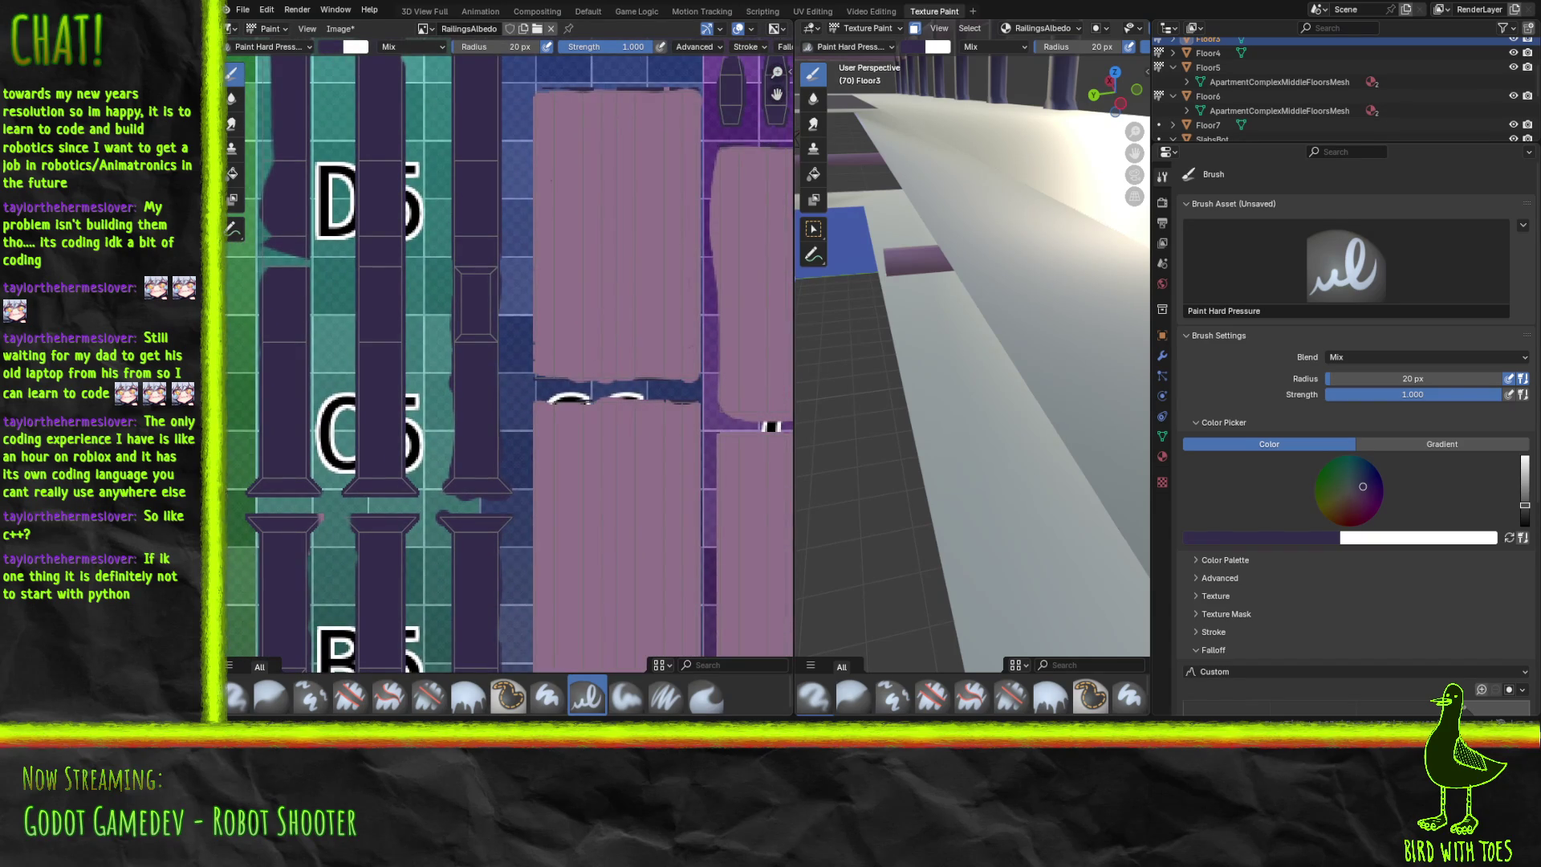
middle_drag(503, 271, 634, 393)
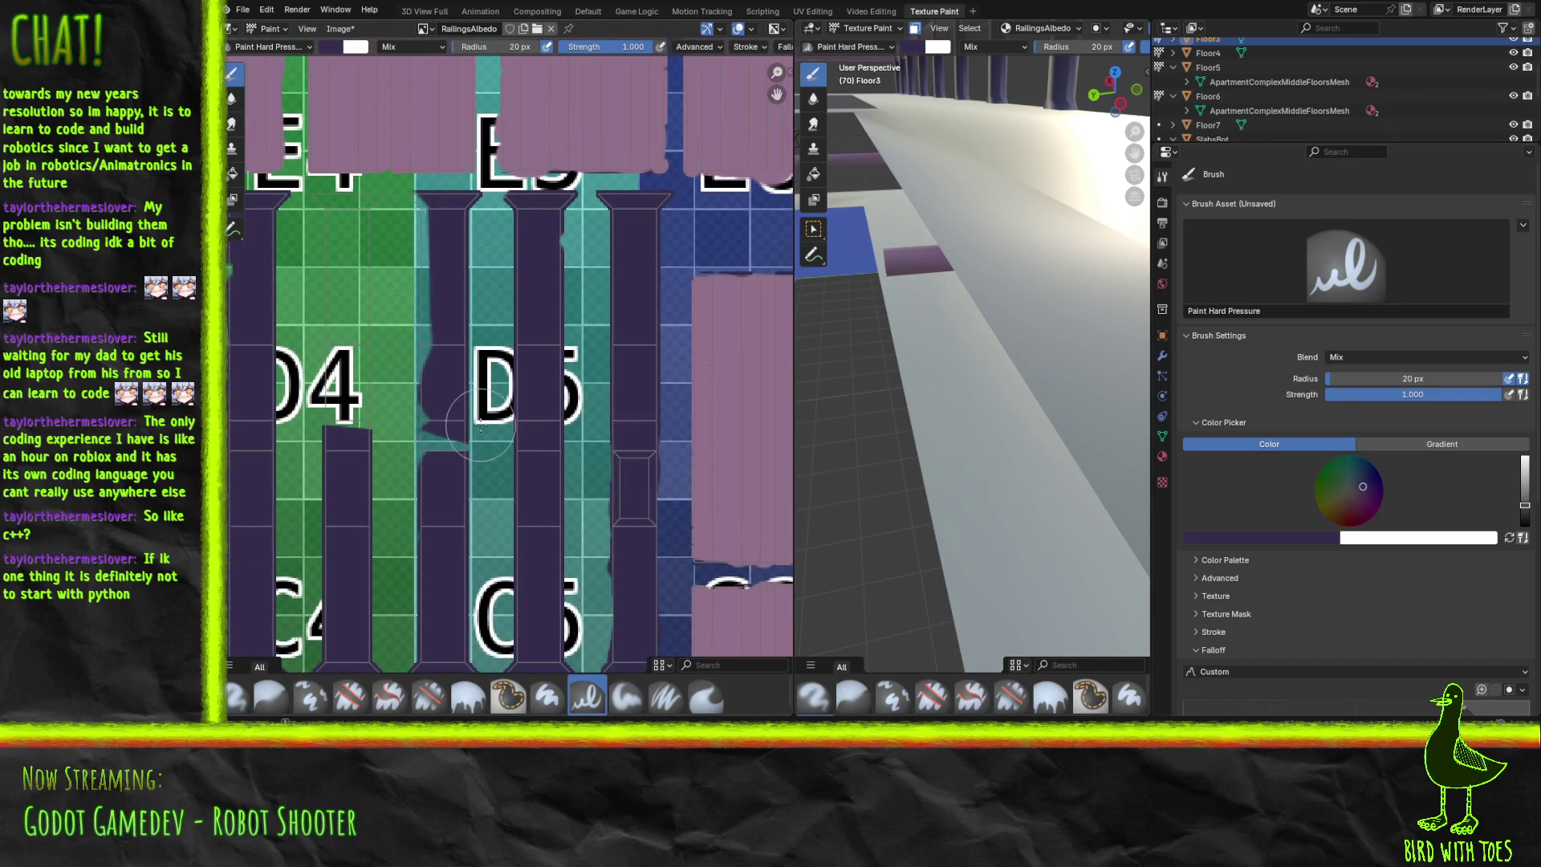
scroll(481, 405, up, 2)
scroll(480, 404, up, 2)
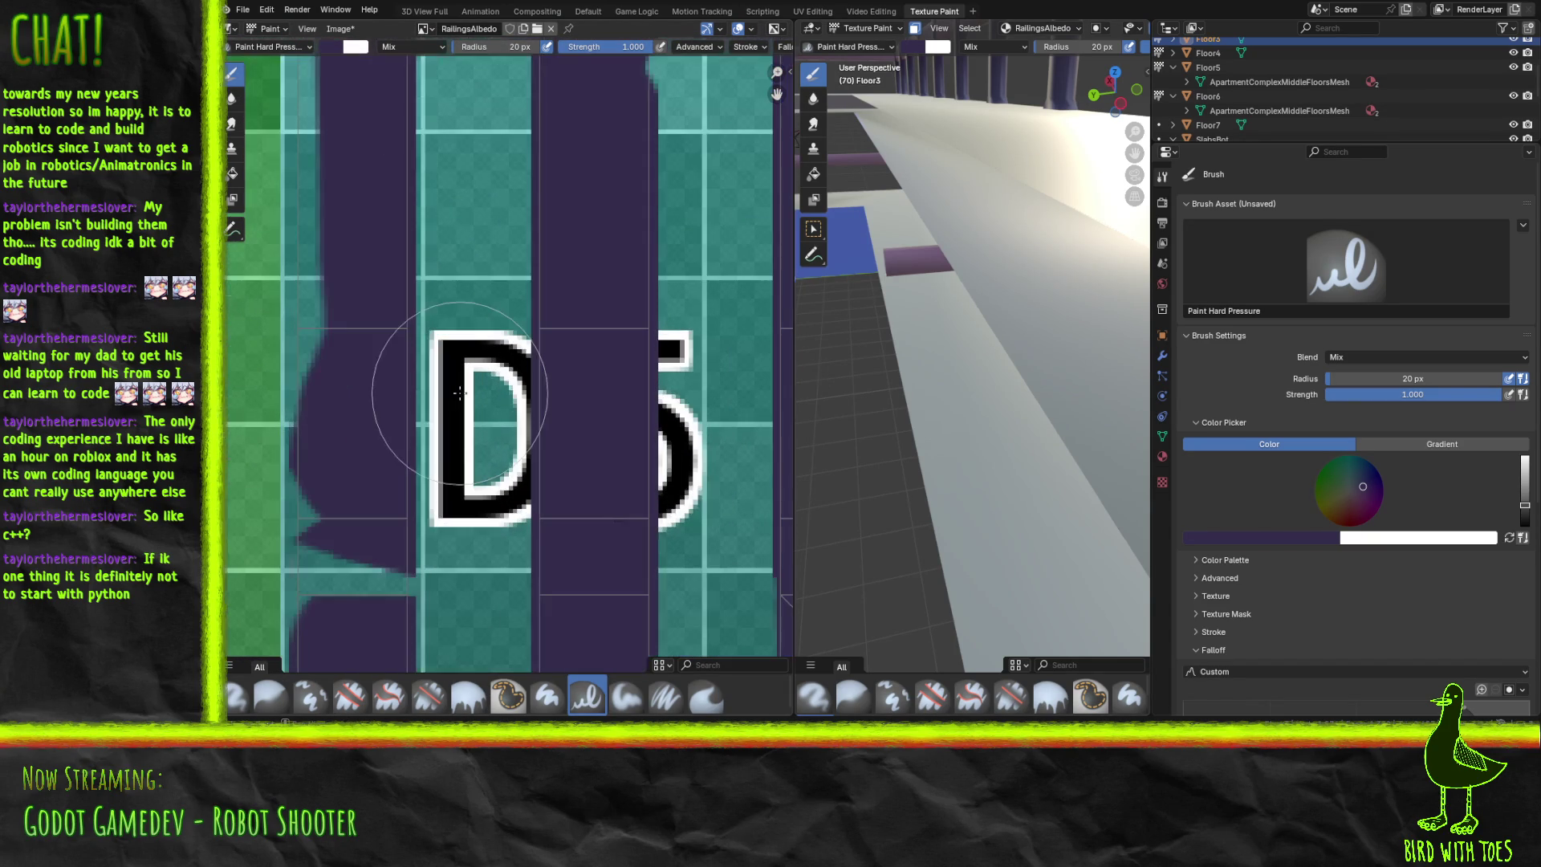
mouse_move(368, 320)
middle_down()
mouse_move(393, 413)
mouse_move(468, 415)
middle_up()
scroll(392, 413, down, 2)
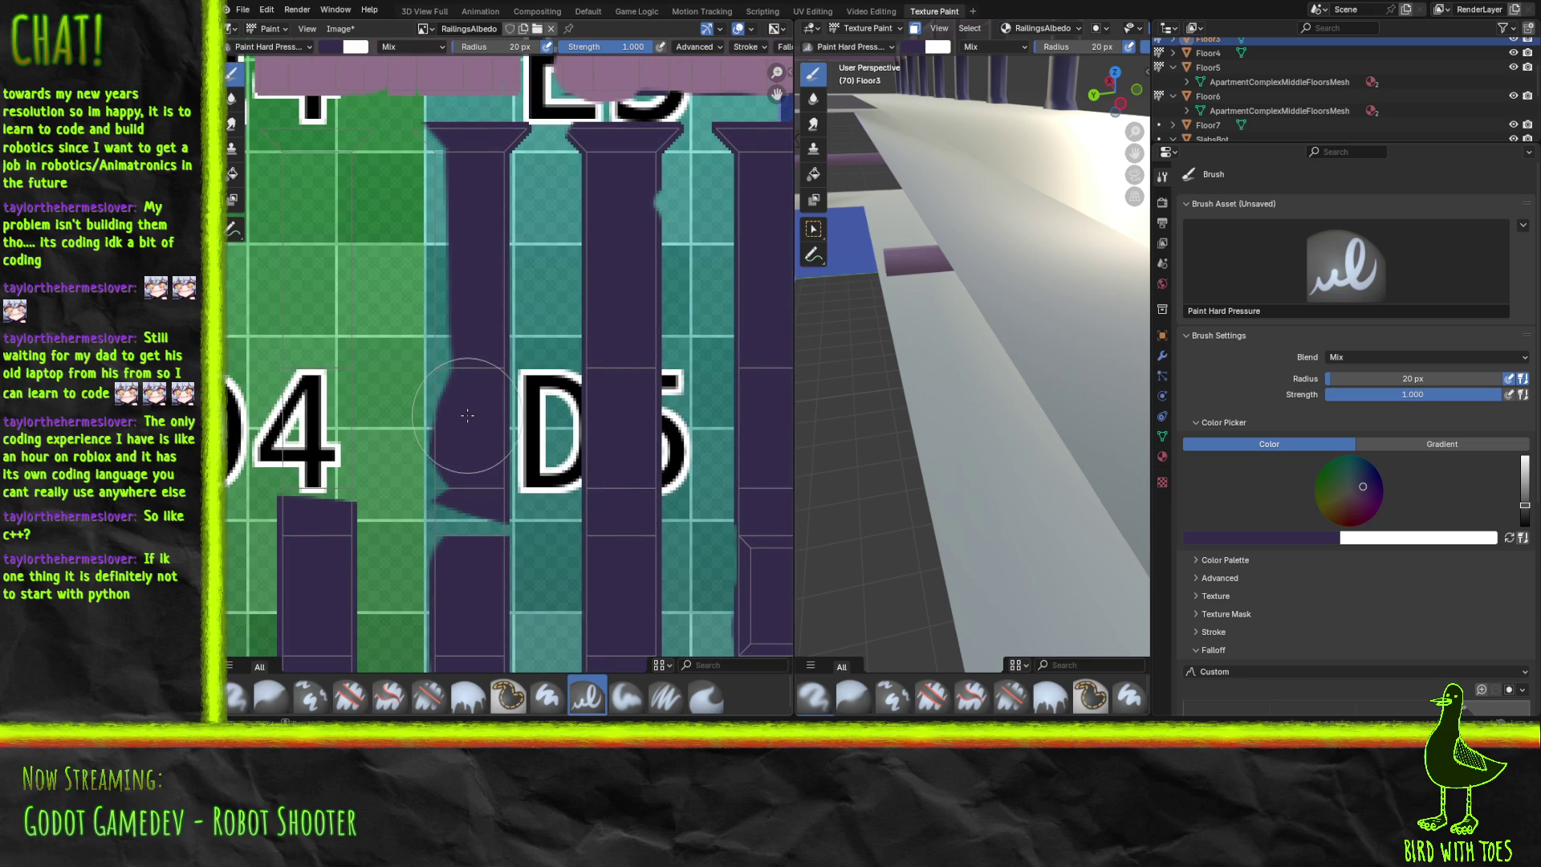
mouse_move(421, 129)
mouse_down()
mouse_move(450, 172)
mouse_move(459, 567)
mouse_move(486, 524)
mouse_up()
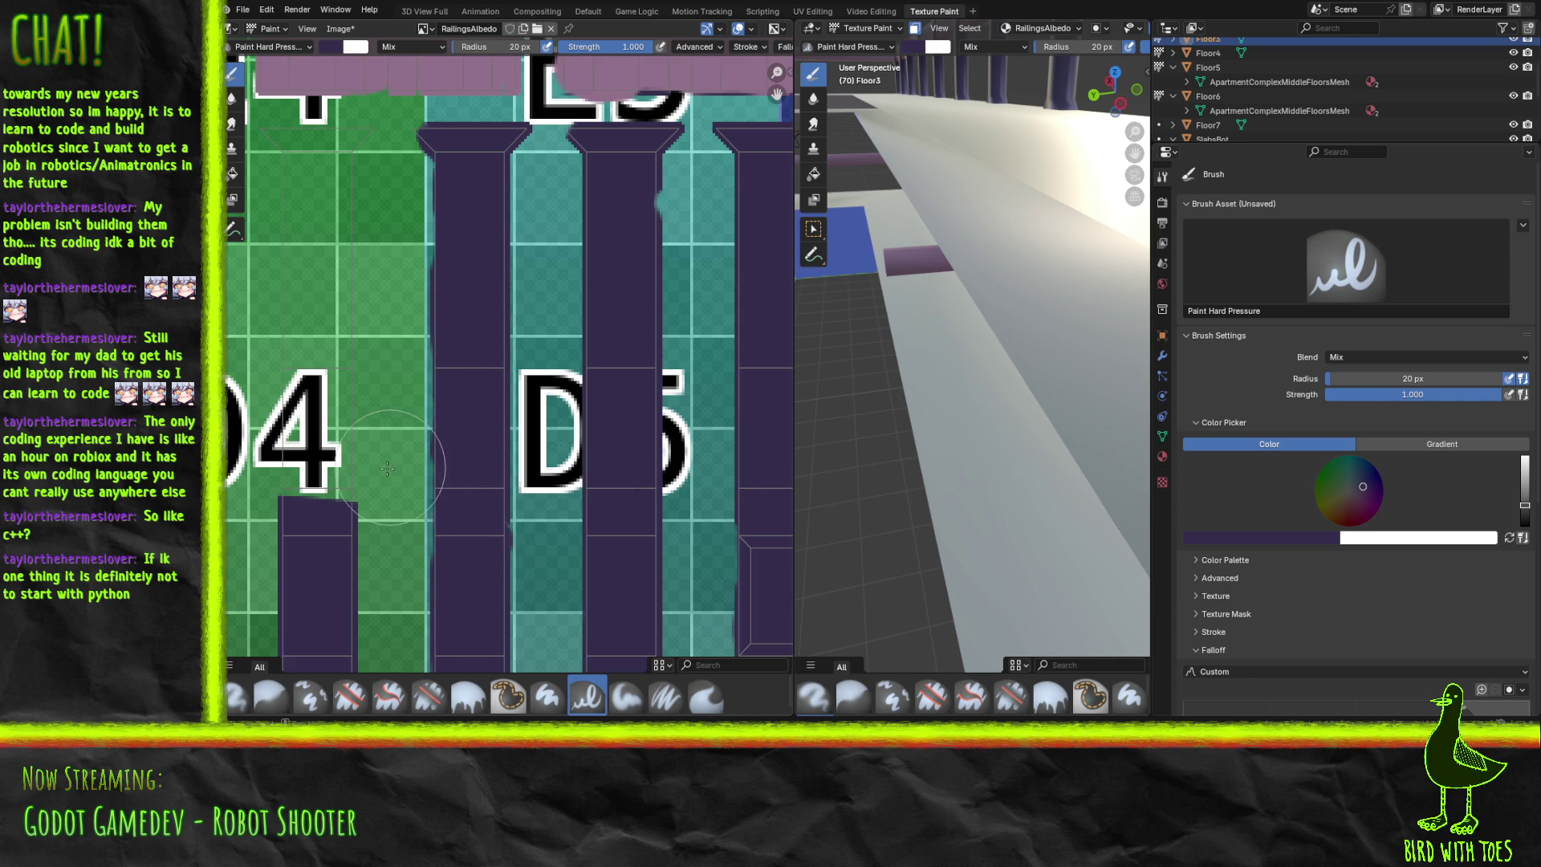
mouse_move(303, 490)
mouse_down()
mouse_move(291, 357)
mouse_move(305, 486)
mouse_move(313, 503)
mouse_move(330, 492)
mouse_move(327, 321)
mouse_move(291, 366)
mouse_move(302, 320)
mouse_move(320, 323)
mouse_move(320, 252)
mouse_move(330, 278)
mouse_move(323, 206)
mouse_up()
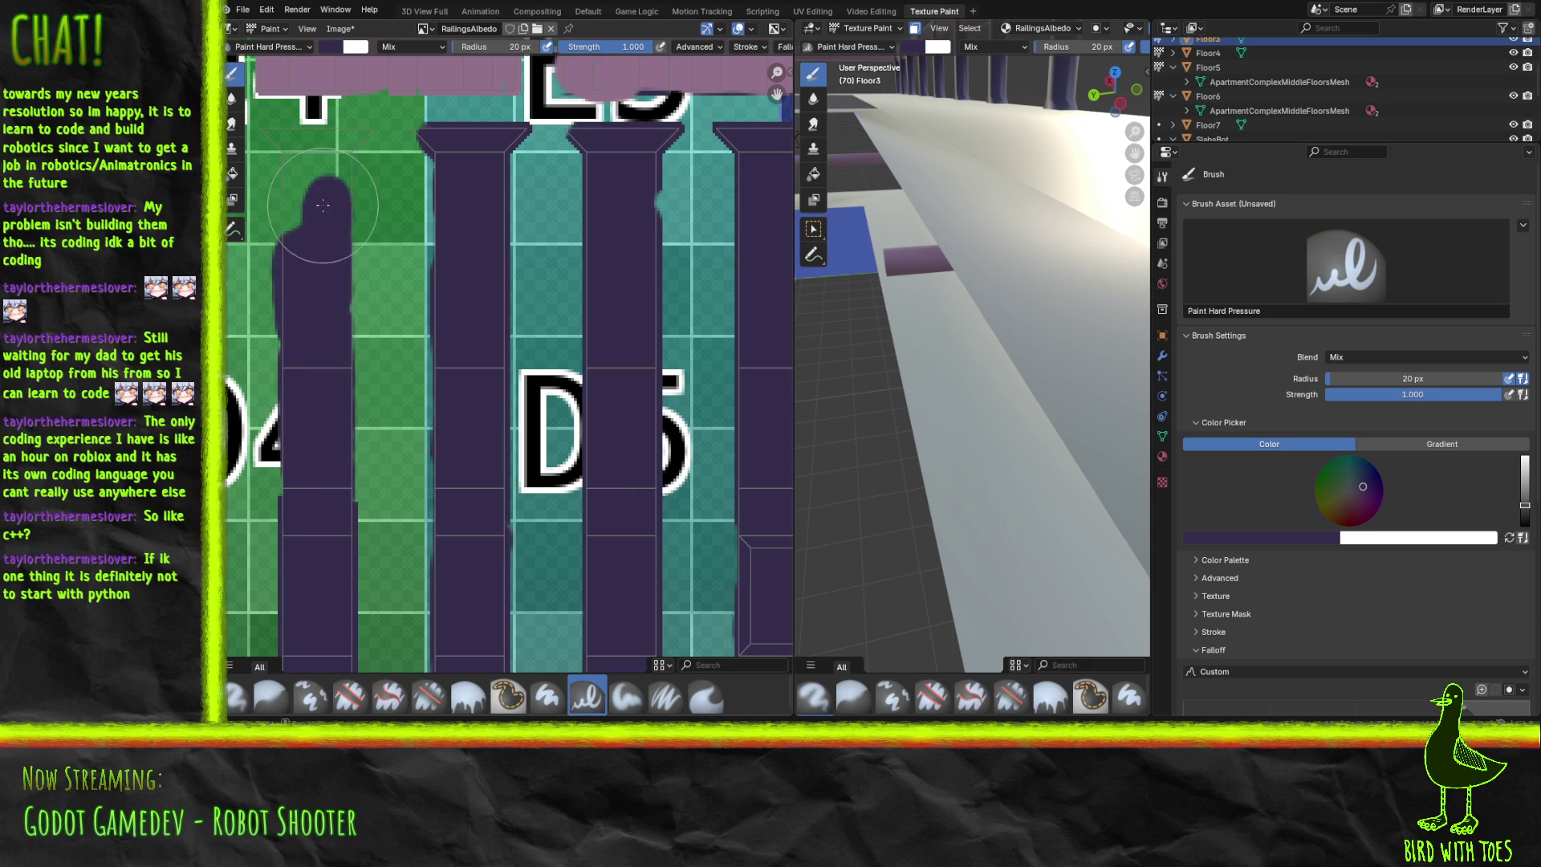
Paint a dark purple patch over the green area beside the purple blob.
scroll(322, 206, up, 5)
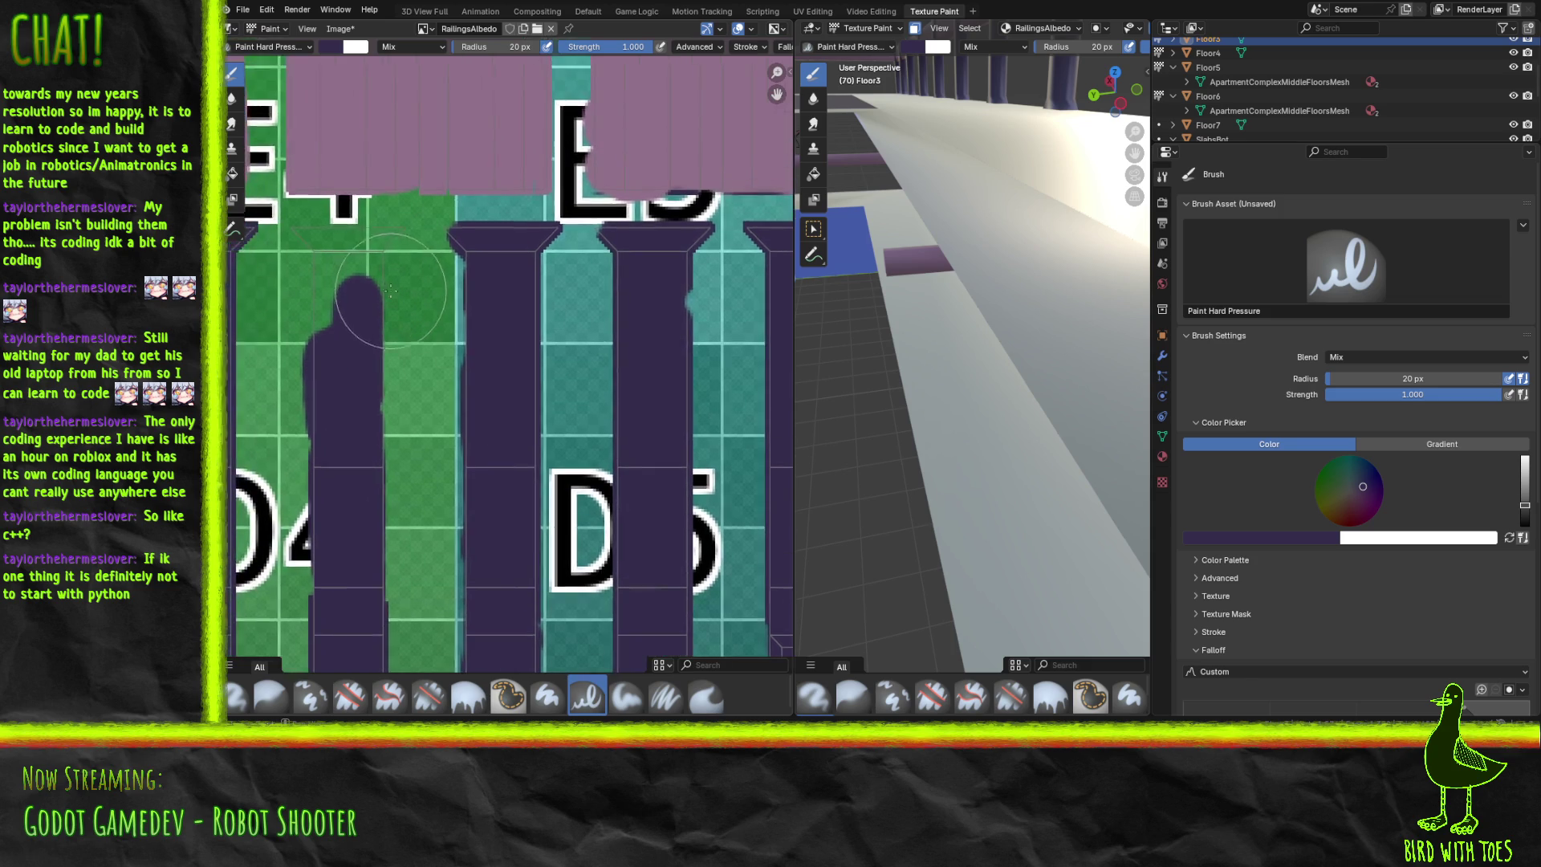
mouse_move(385, 321)
middle_down()
mouse_move(527, 406)
mouse_move(643, 510)
mouse_move(646, 582)
middle_up()
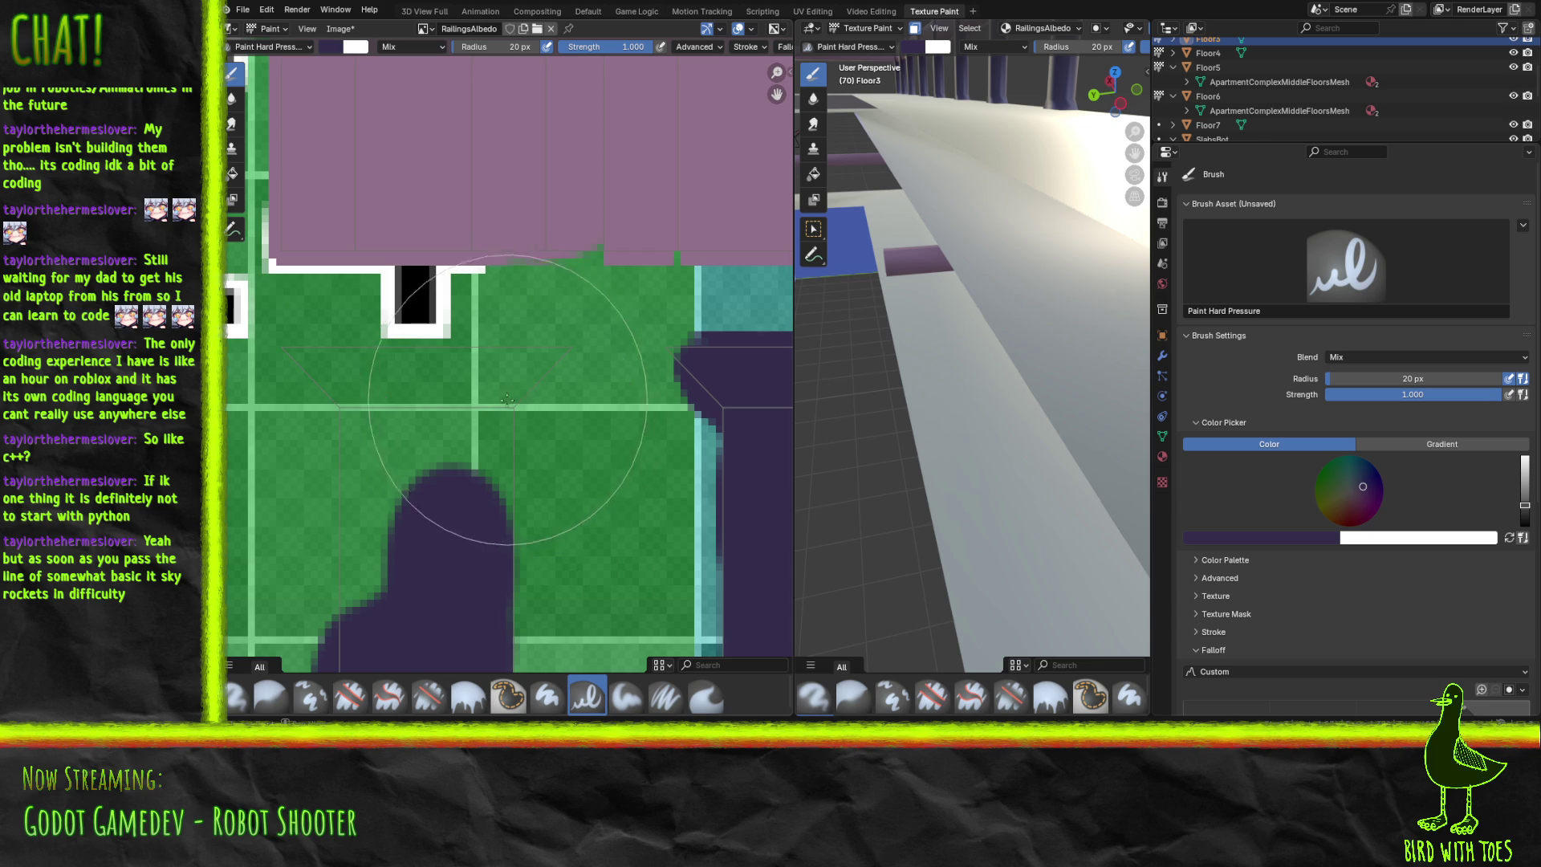
mouse_move(530, 369)
mouse_down()
mouse_move(444, 395)
mouse_move(441, 367)
mouse_move(288, 358)
mouse_move(361, 516)
mouse_move(437, 517)
mouse_move(447, 441)
mouse_move(447, 527)
mouse_move(457, 516)
mouse_up()
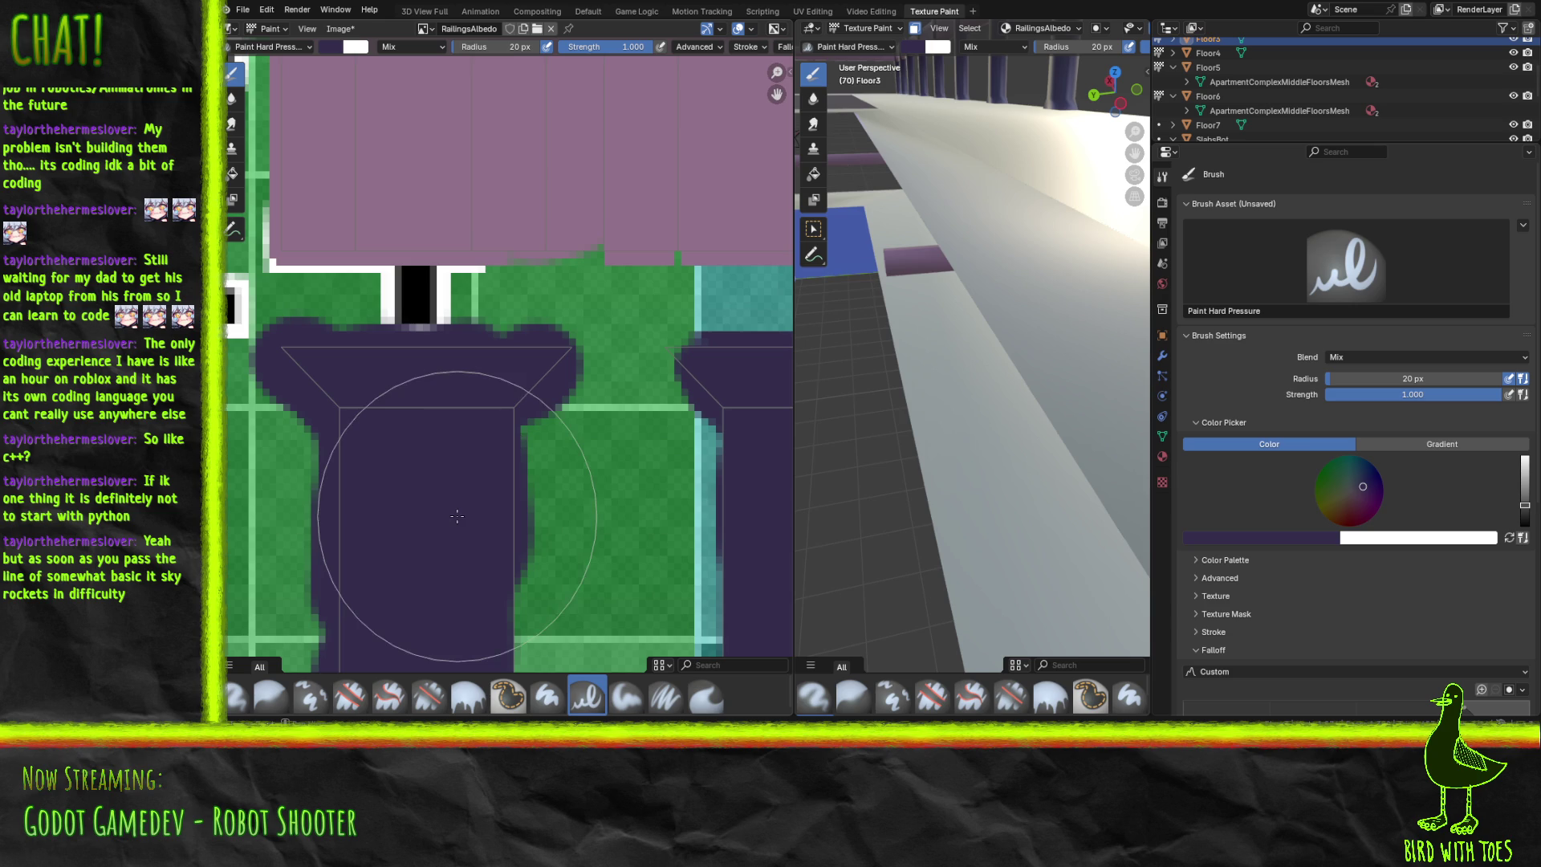
Save the painted RailingsAlbedo texture.
scroll(482, 345, down, 5)
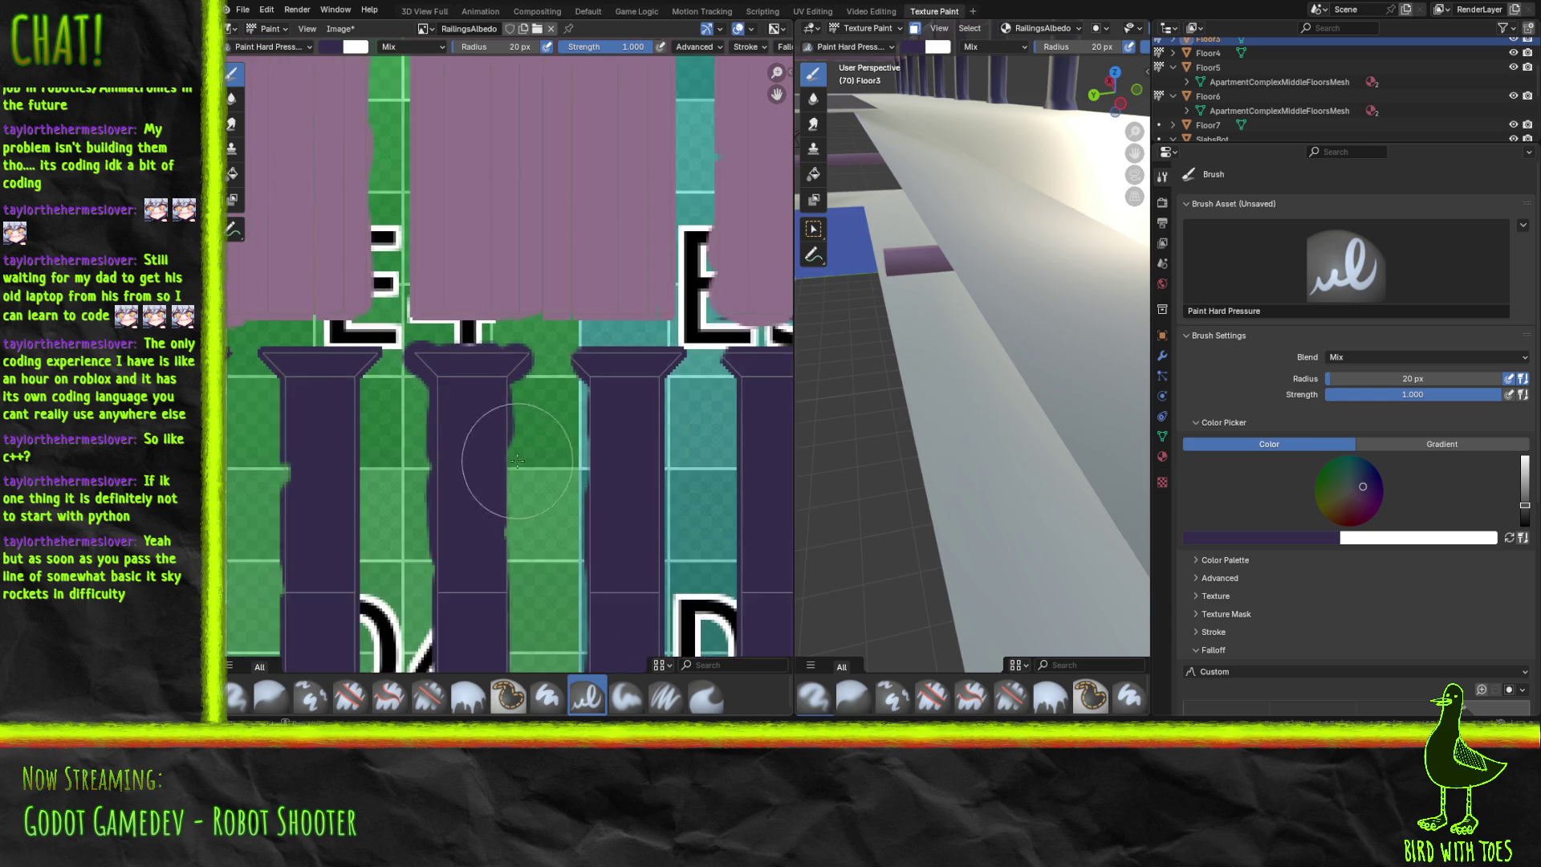
mouse_move(487, 418)
middle_down()
mouse_move(502, 590)
mouse_move(534, 607)
mouse_move(590, 153)
mouse_move(542, 482)
mouse_move(481, 481)
mouse_move(419, 543)
mouse_move(592, 317)
mouse_move(481, 258)
mouse_move(653, 361)
mouse_move(466, 372)
middle_up()
mouse_move(430, 473)
middle_down()
mouse_move(361, 345)
mouse_move(257, 337)
mouse_move(652, 354)
mouse_move(482, 353)
mouse_move(240, 290)
mouse_move(317, 316)
mouse_move(450, 450)
mouse_move(517, 600)
middle_up()
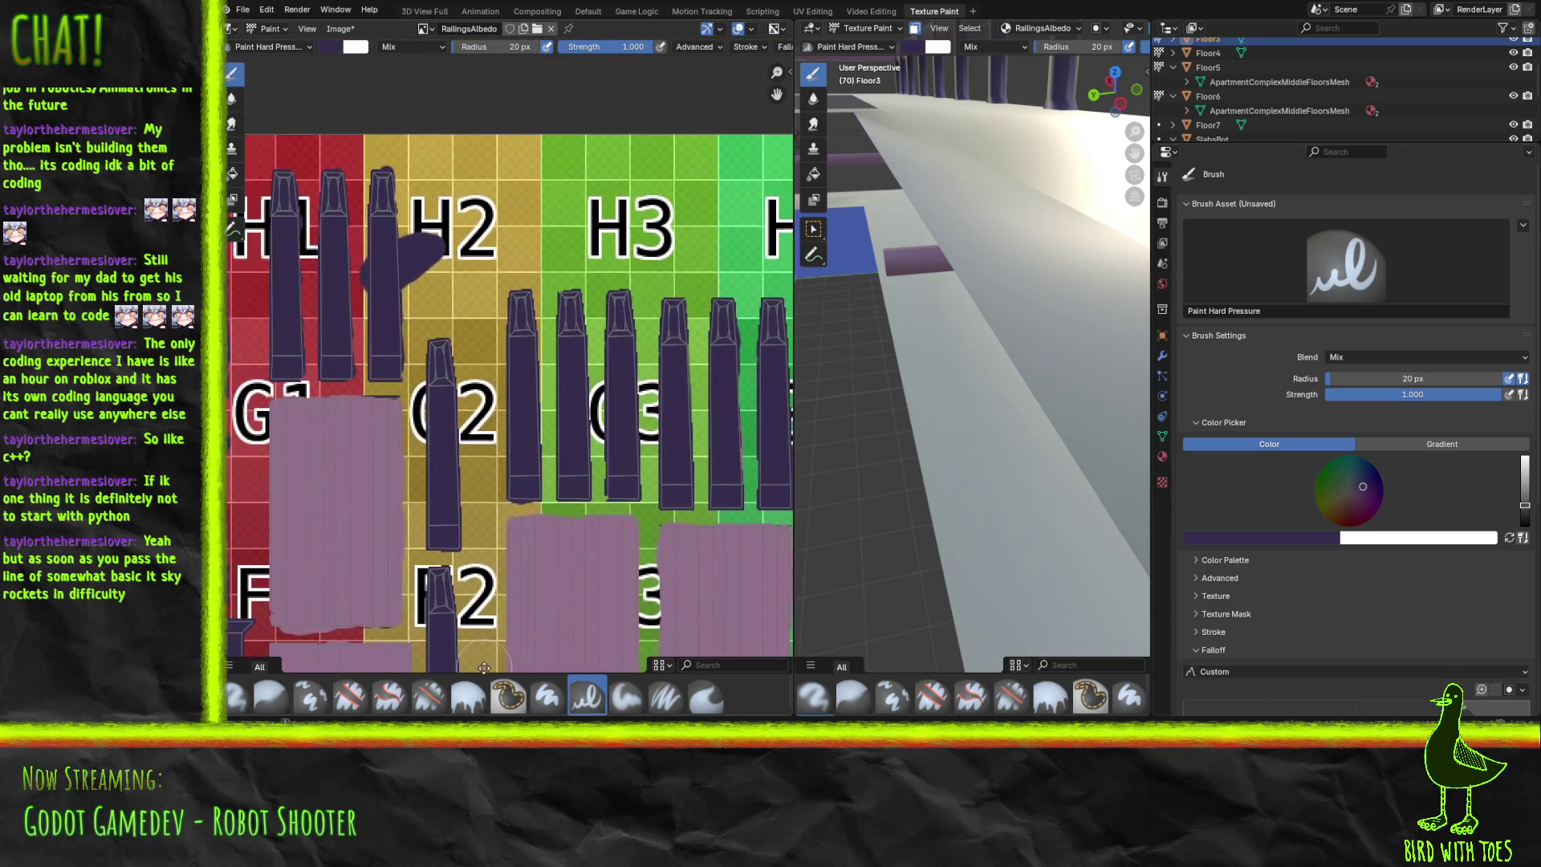
key(alt+s)
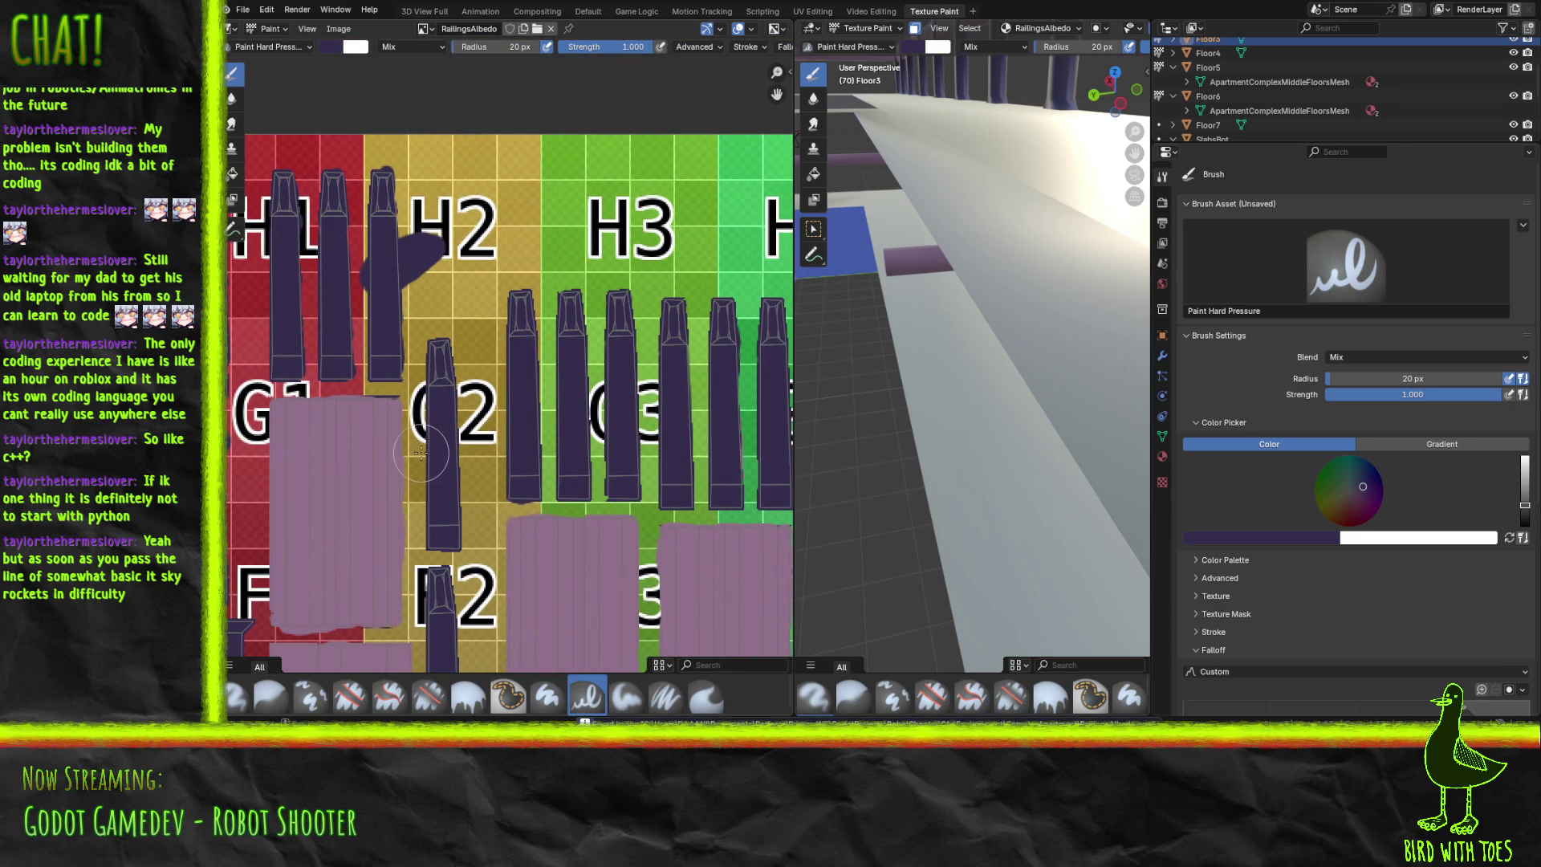
Pan and zoom across the texture to review the labelled islands from the D5 area to H1 and G1.
middle_drag(425, 459, 425, 186)
scroll(415, 324, up, 5)
scroll(415, 323, down, 6)
scroll(495, 381, up, 1)
mouse_move(495, 381)
middle_down()
mouse_move(418, 273)
mouse_move(414, 241)
mouse_move(305, 120)
mouse_move(257, 261)
mouse_move(442, 350)
mouse_move(299, 302)
middle_up()
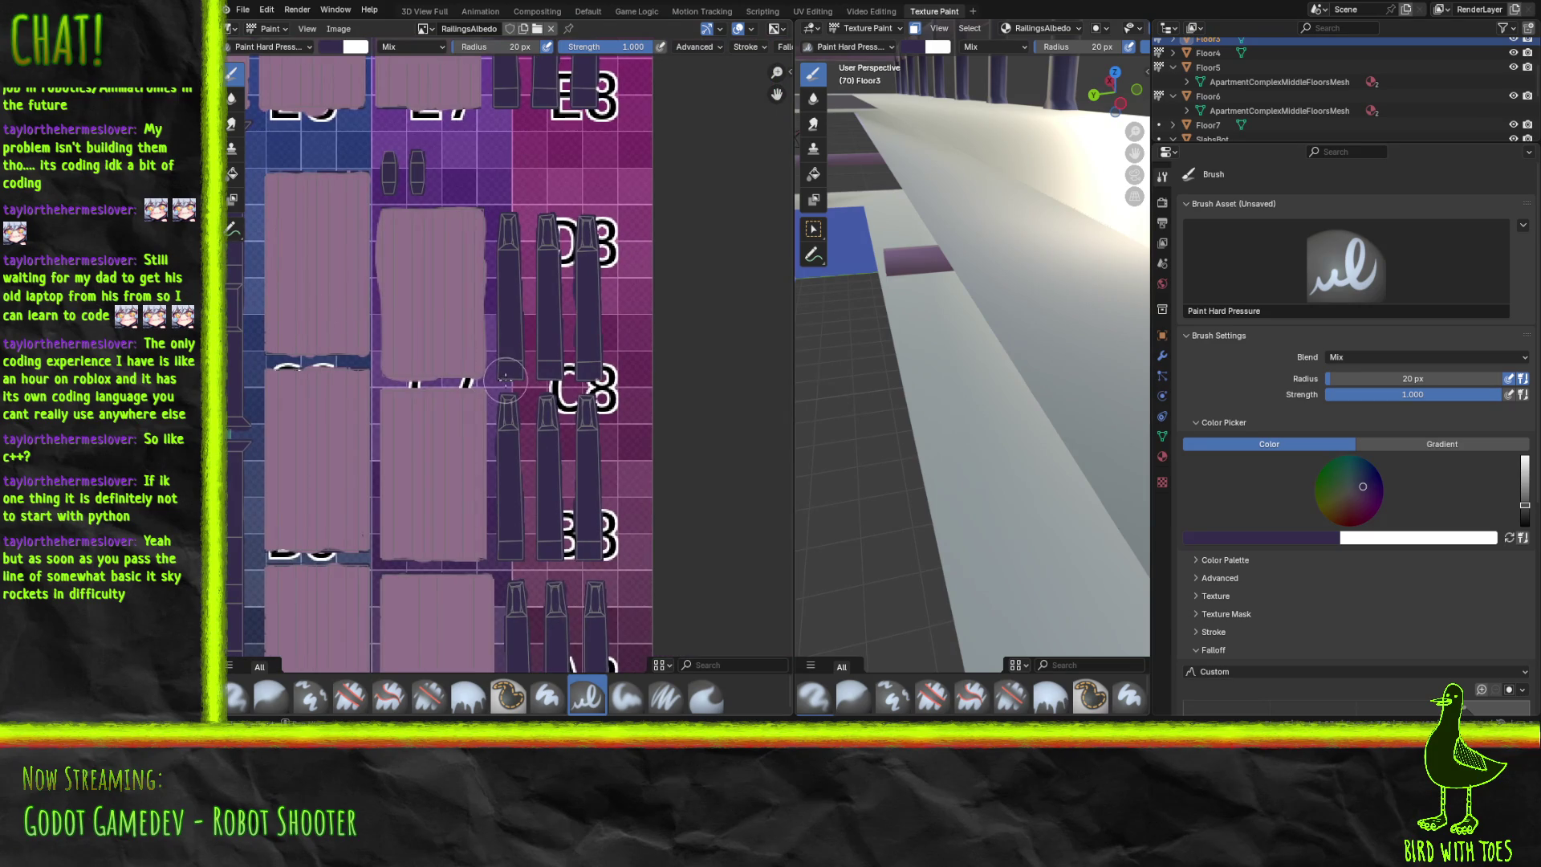
scroll(482, 321, down, 2)
mouse_move(461, 169)
middle_down()
mouse_move(453, 245)
mouse_move(311, 384)
middle_up()
middle_drag(360, 304, 648, 433)
middle_drag(451, 373, 569, 373)
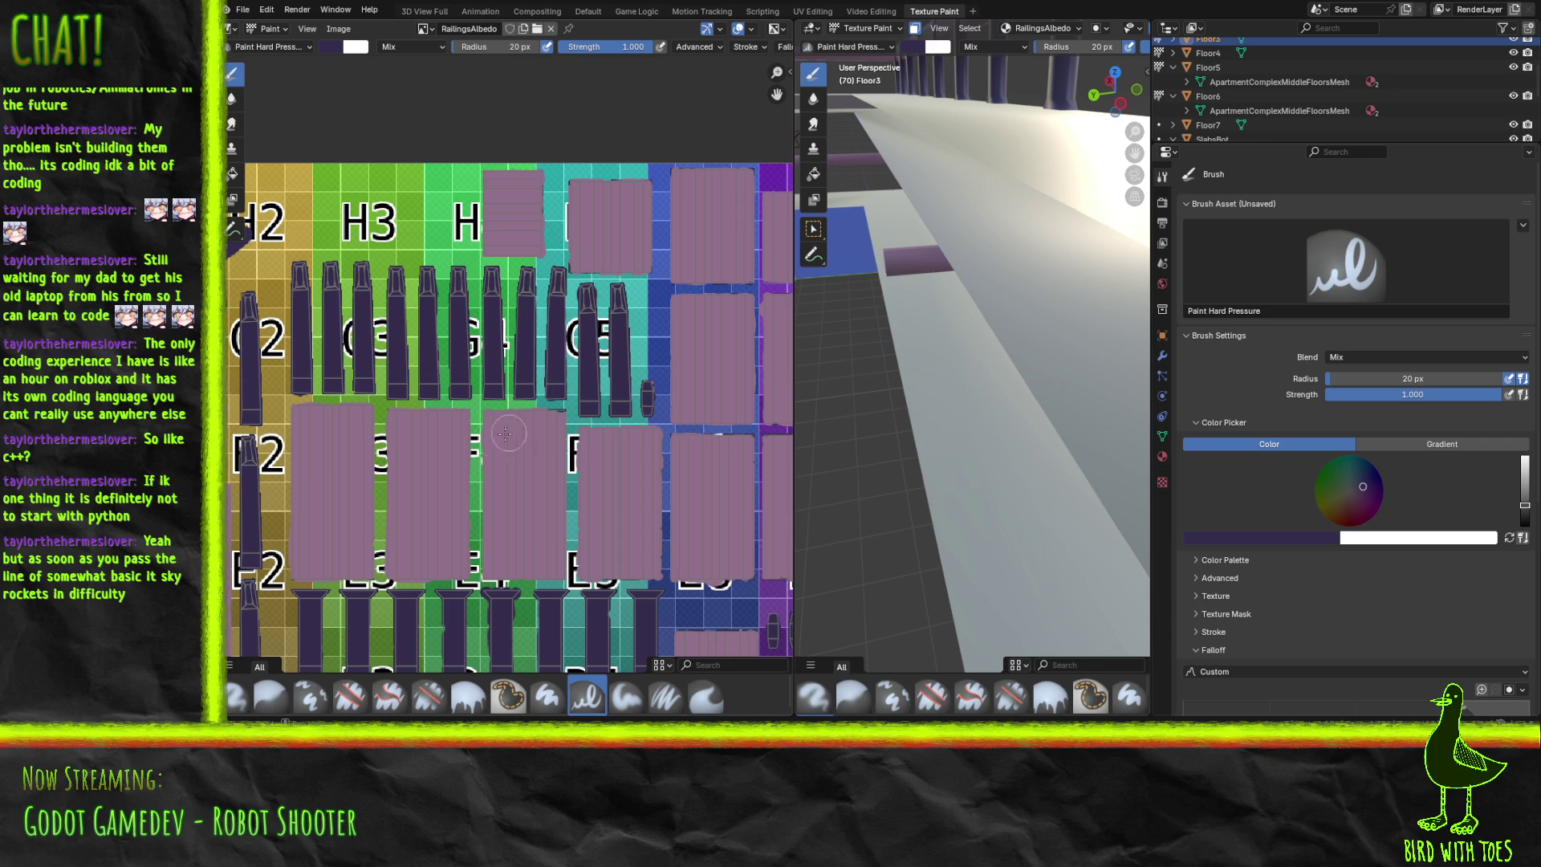
mouse_move(574, 383)
middle_down()
mouse_move(736, 304)
mouse_move(734, 267)
middle_up()
scroll(537, 324, up, 4)
scroll(536, 323, down, 3)
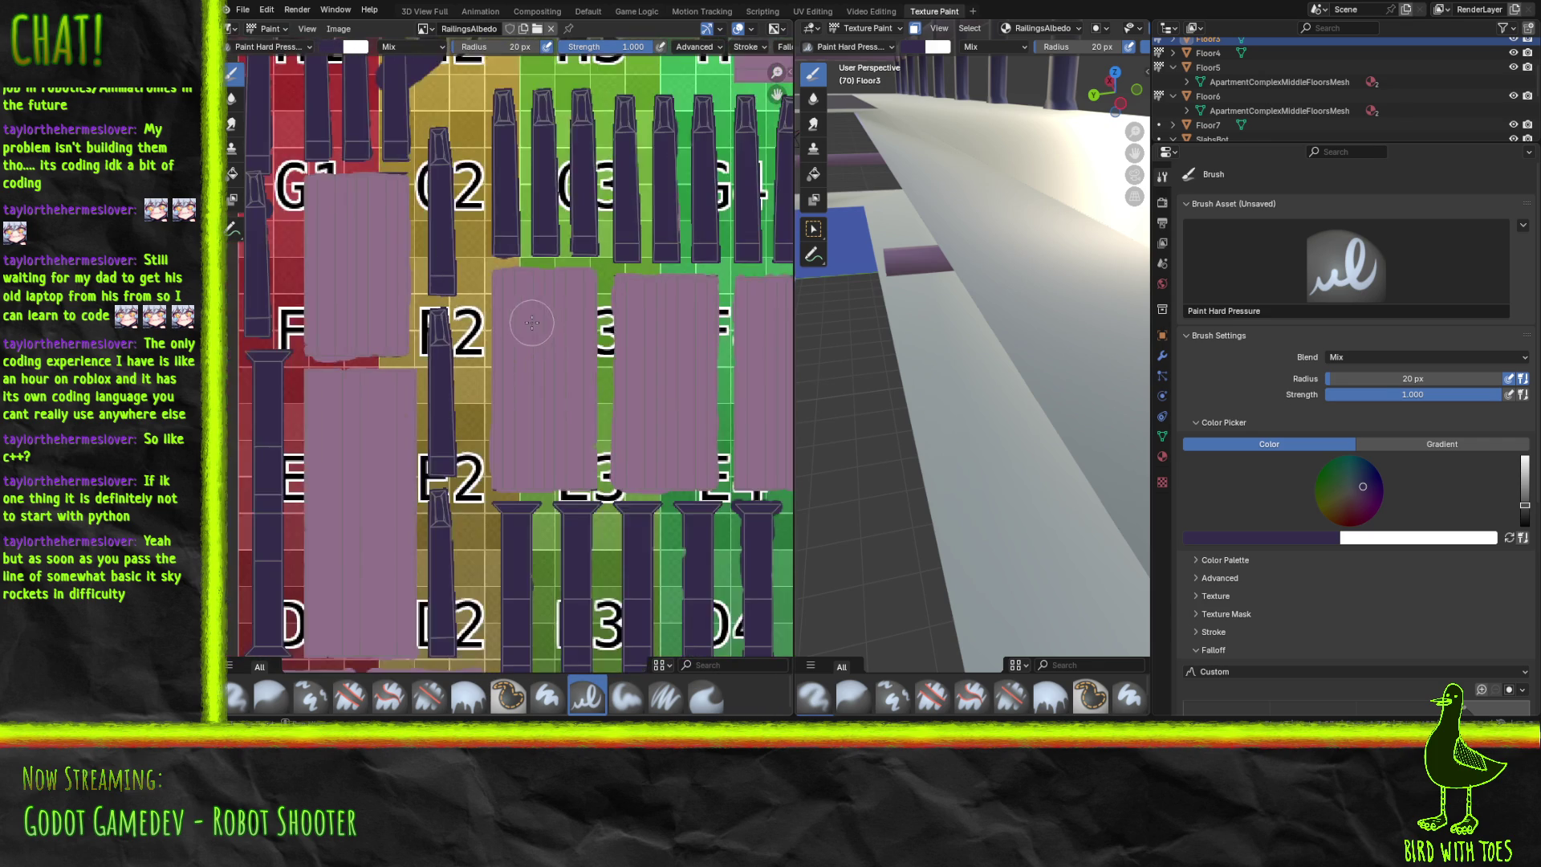